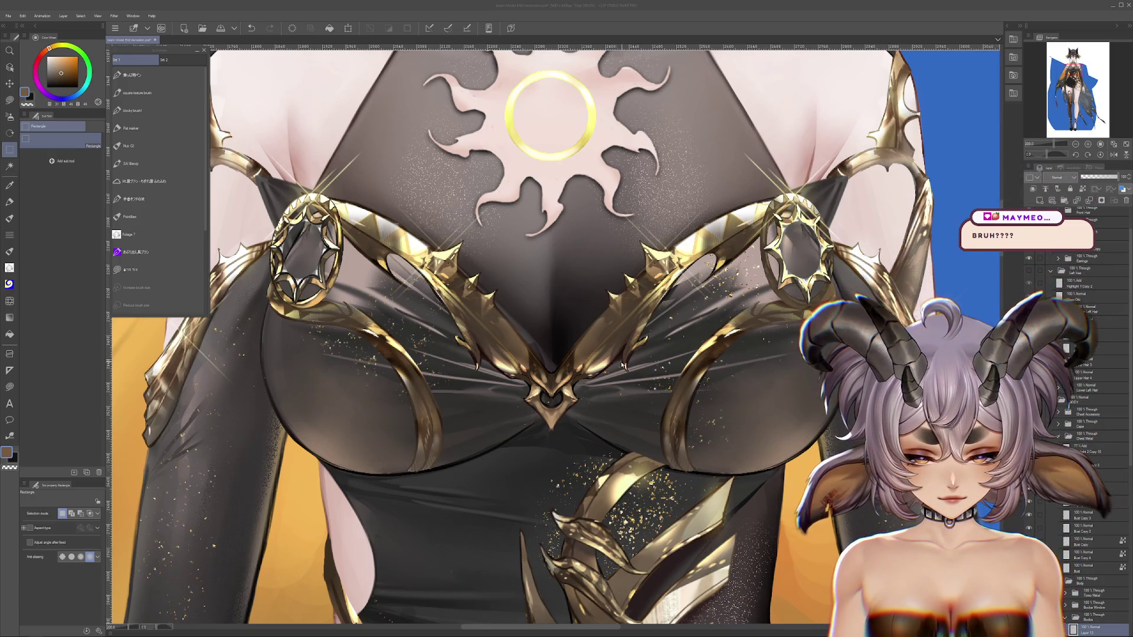
Frame the full head and hair, then pick the Ruler tool's Guide sub-tool.
{"action": "scroll", "coordinate": [602, 351], "scroll_direction": "down", "scroll_amount": 3}
{"action": "mouse_move", "coordinate": [609, 347]}
{"action": "left_mouse_down"}
{"action": "mouse_move", "coordinate": [585, 359]}
{"action": "mouse_move", "coordinate": [543, 430]}
{"action": "left_mouse_up"}
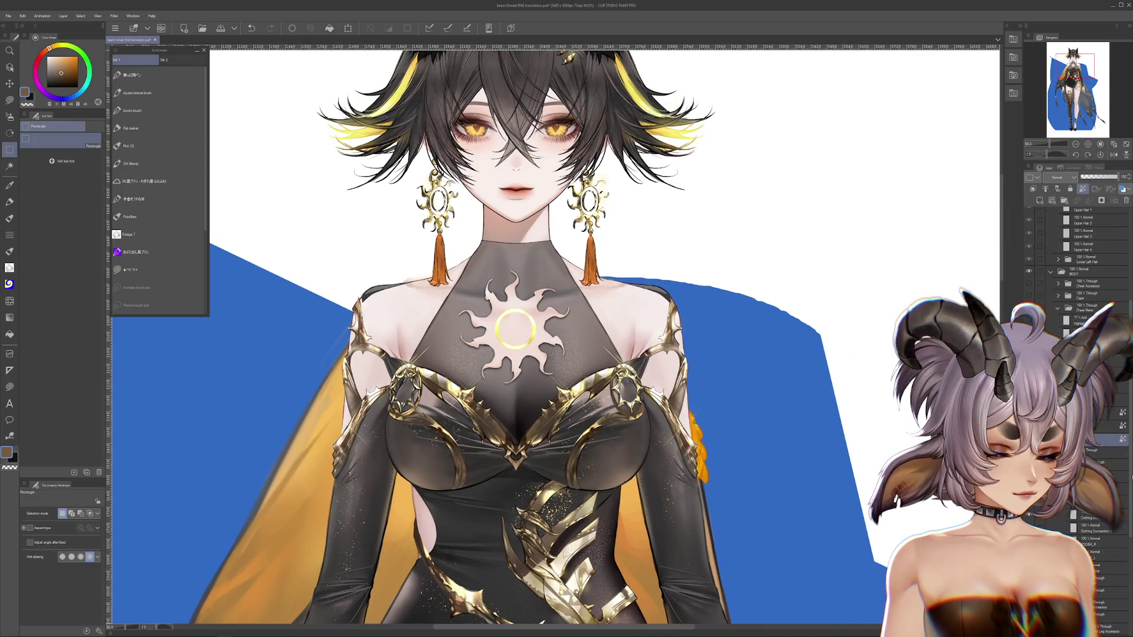
{"action": "key", "text": "ctrl+z"}
{"action": "key", "text": "ctrl+d"}
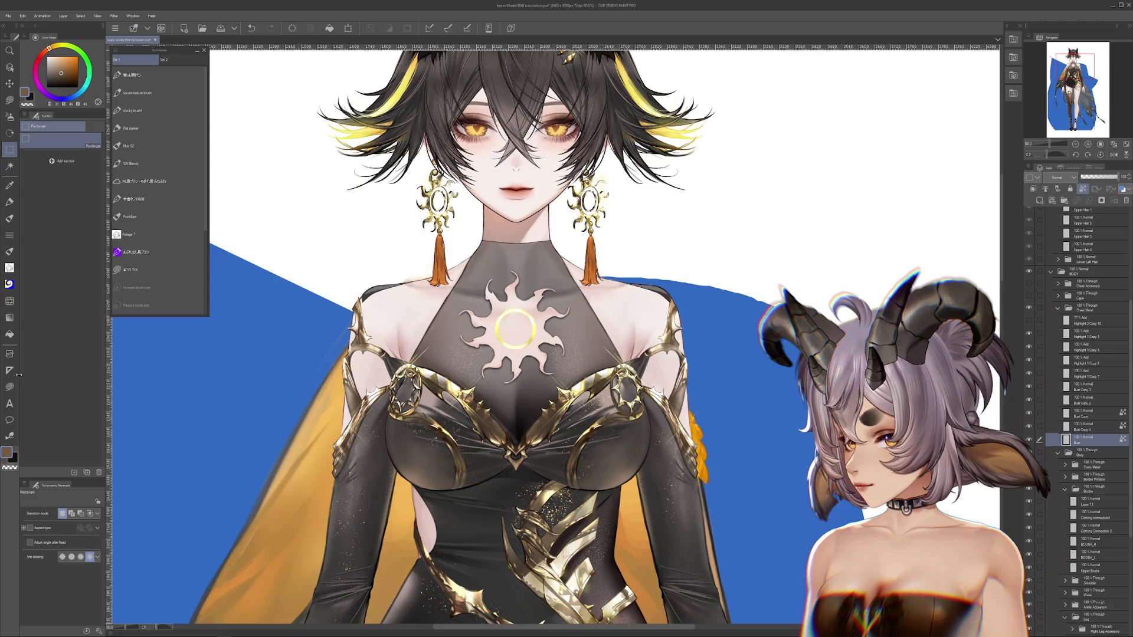
{"action": "key", "text": "u"}
{"action": "left_click", "coordinate": [59, 222]}
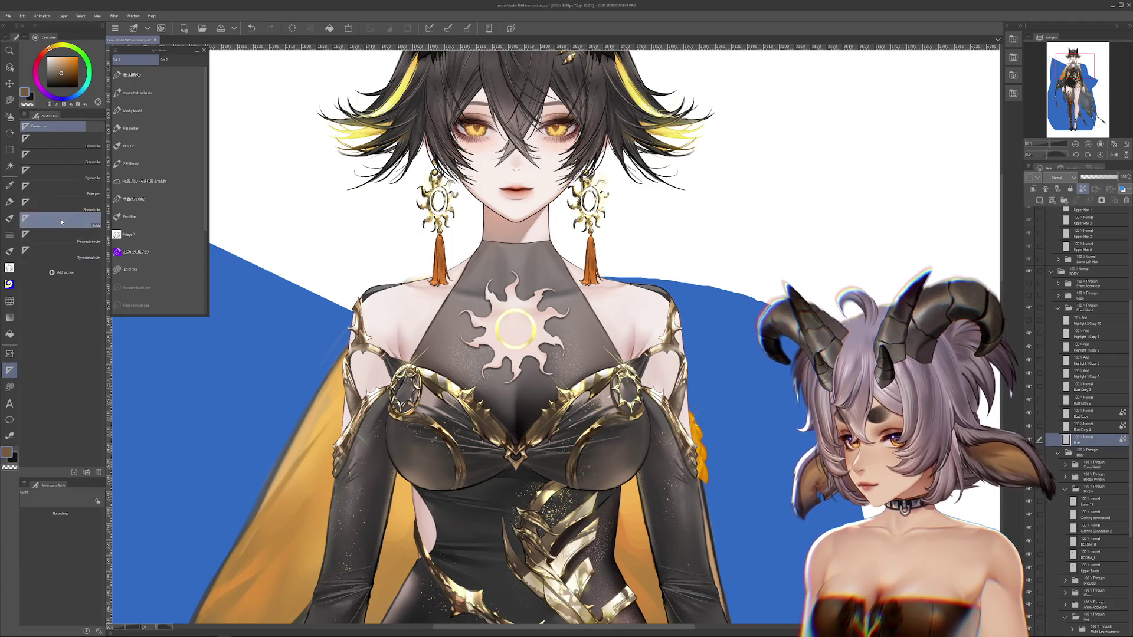
Place a vertical guide through the nose, undoing a stray change.
{"action": "scroll", "coordinate": [506, 246], "scroll_direction": "up", "scroll_amount": 3}
{"action": "scroll", "coordinate": [506, 247], "scroll_direction": "up", "scroll_amount": 2}
{"action": "scroll", "coordinate": [511, 245], "scroll_direction": "up", "scroll_amount": 3}
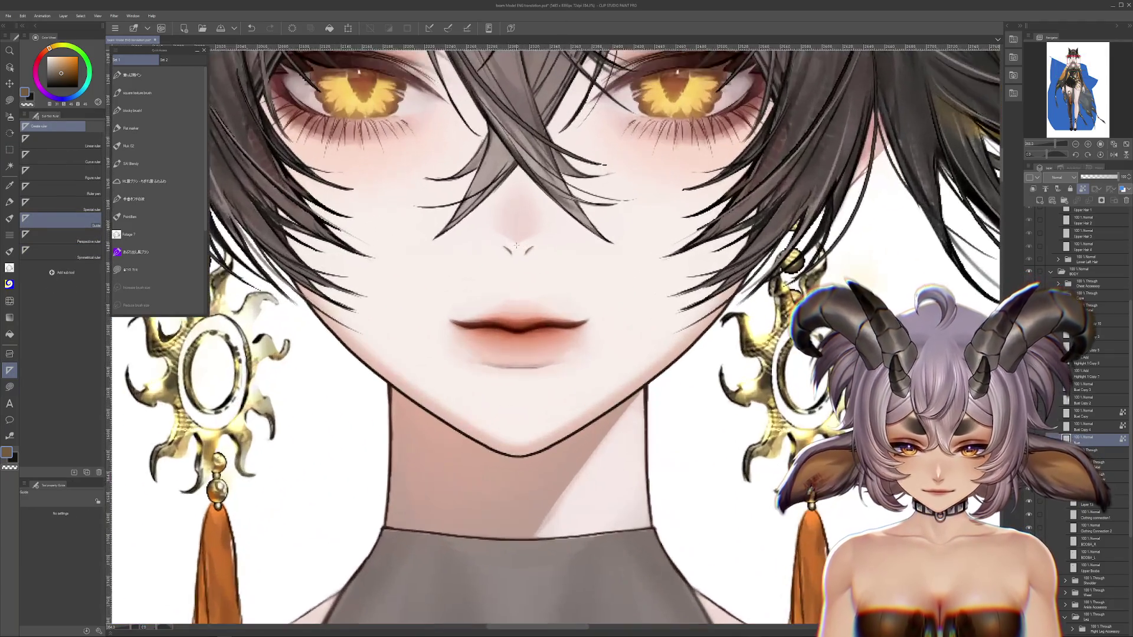
{"action": "scroll", "coordinate": [514, 244], "scroll_direction": "up", "scroll_amount": 3}
{"action": "scroll", "coordinate": [518, 243], "scroll_direction": "up", "scroll_amount": 3}
{"action": "scroll", "coordinate": [519, 243], "scroll_direction": "up", "scroll_amount": 1}
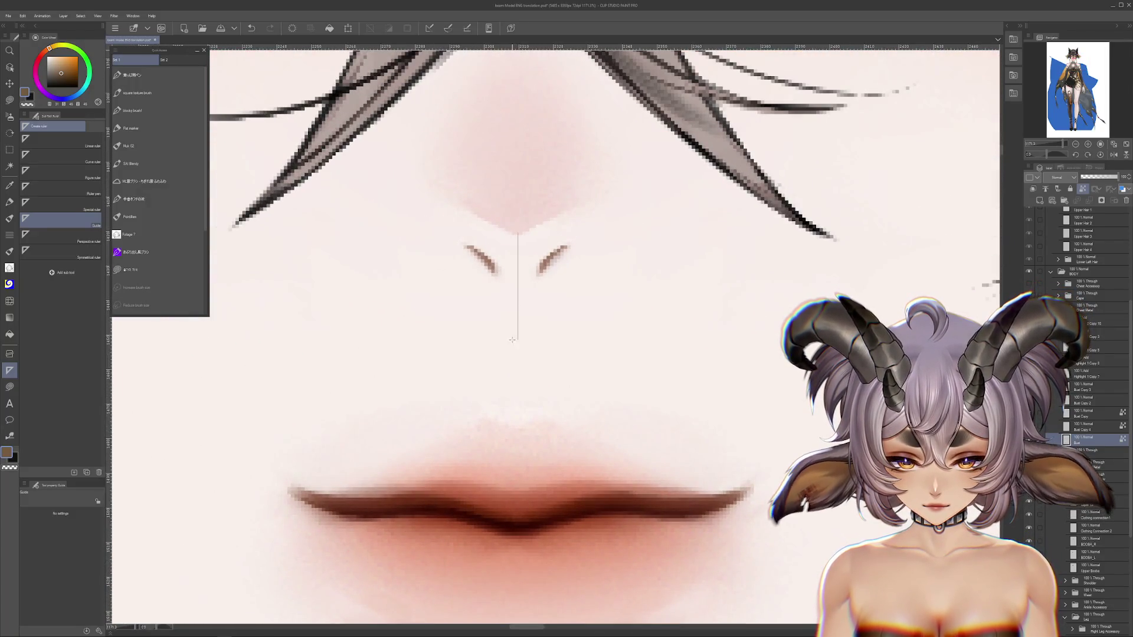
{"action": "scroll", "coordinate": [512, 340], "scroll_direction": "down", "scroll_amount": 1}
{"action": "scroll", "coordinate": [531, 372], "scroll_direction": "down", "scroll_amount": 4}
{"action": "scroll", "coordinate": [560, 425], "scroll_direction": "down", "scroll_amount": 4}
{"action": "scroll", "coordinate": [587, 478], "scroll_direction": "down", "scroll_amount": 2}
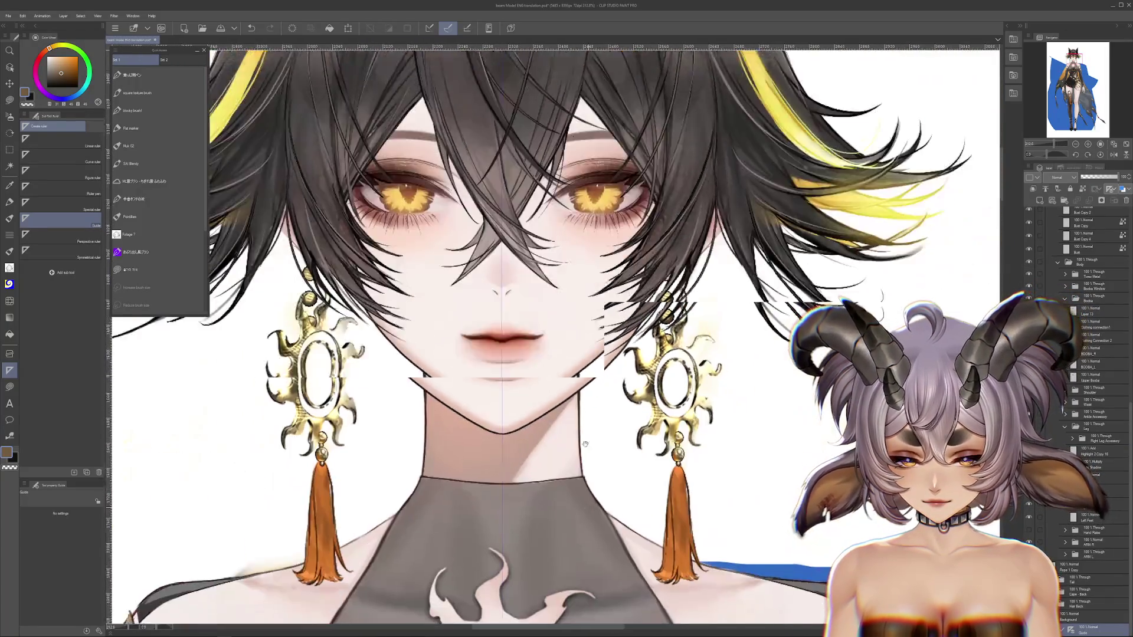
{"action": "scroll", "coordinate": [588, 478], "scroll_direction": "down", "scroll_amount": 4}
{"action": "scroll", "coordinate": [588, 477], "scroll_direction": "down", "scroll_amount": 1}
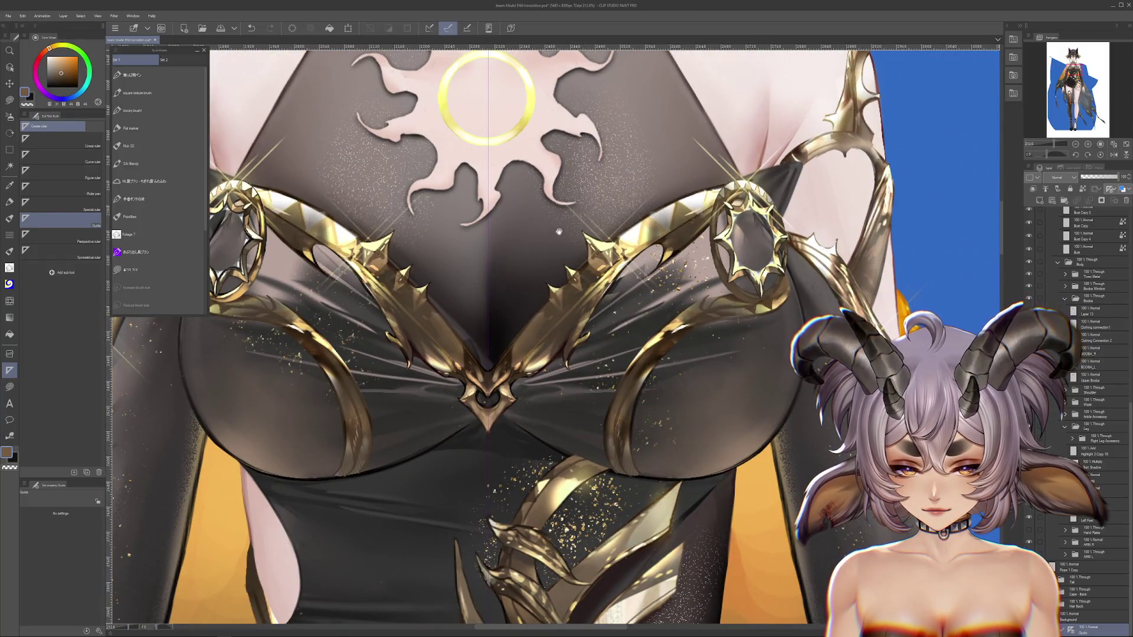
{"action": "left_click_drag", "start_coordinate": [560, 227], "coordinate": [617, 284]}
{"action": "key", "text": "ctrl+z"}
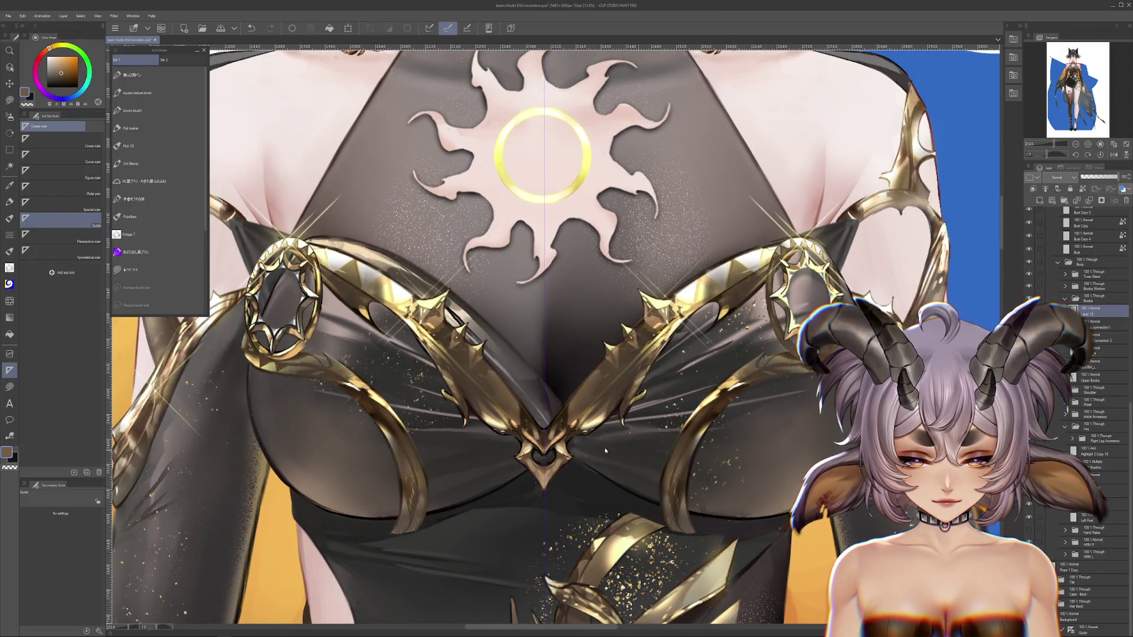
{"action": "key", "text": "j"}
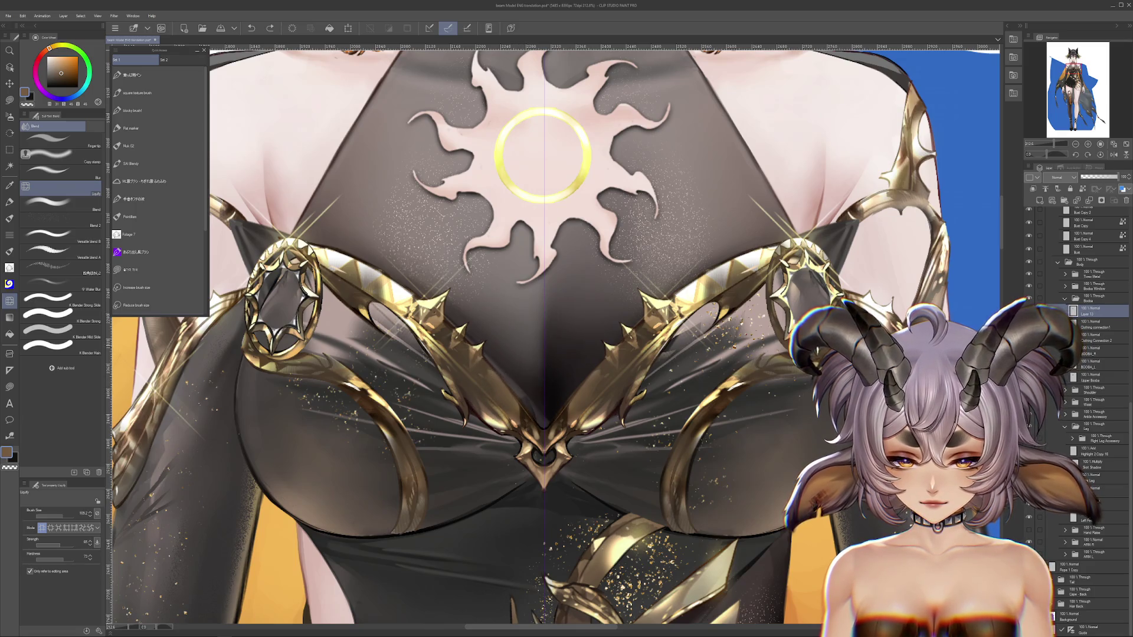
Discard a Liquify test on the left strap, then hide the Chest Metal folder.
{"action": "left_click_drag", "start_coordinate": [679, 413], "coordinate": [596, 276]}
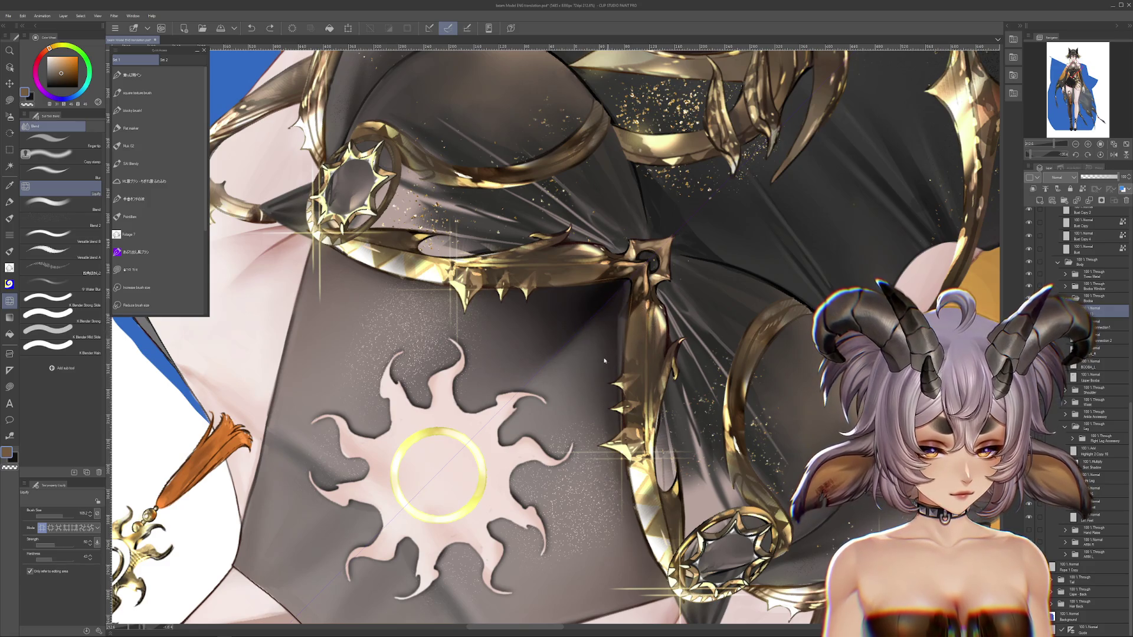
{"action": "left_click_drag", "start_coordinate": [607, 290], "coordinate": [615, 296]}
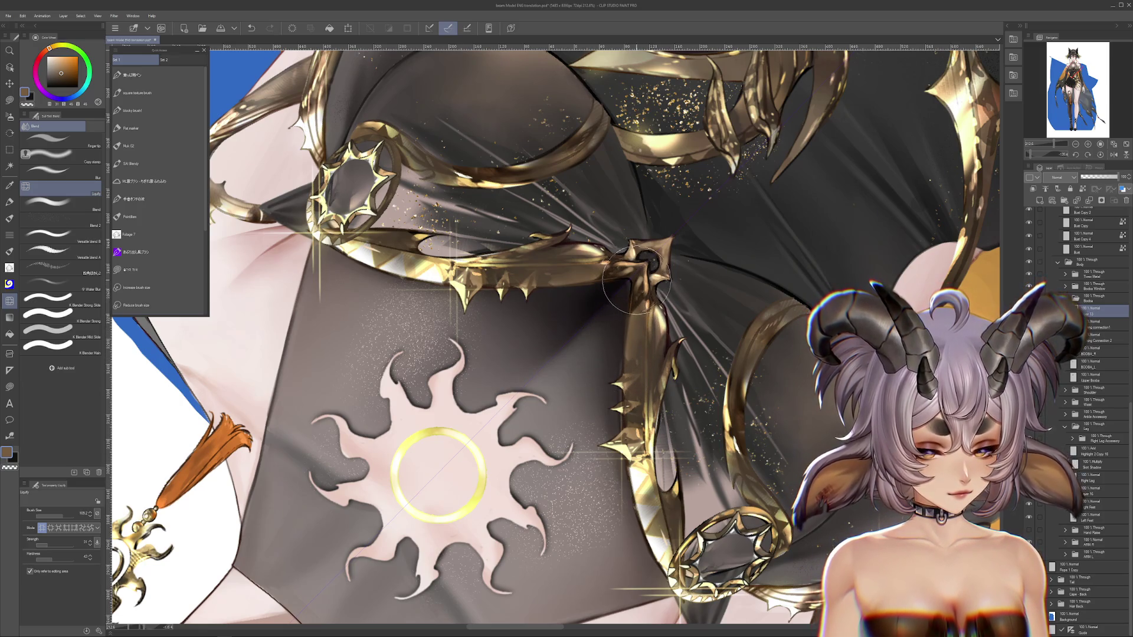
{"action": "left_click_drag", "start_coordinate": [648, 277], "coordinate": [507, 342]}
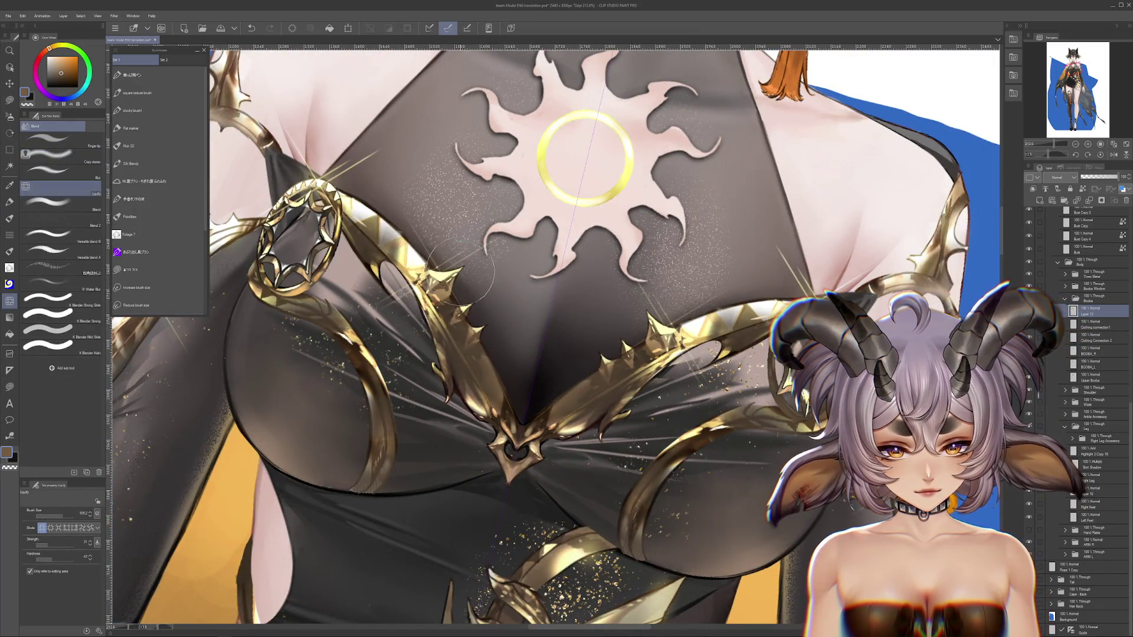
{"action": "mouse_move", "coordinate": [413, 221]}
{"action": "left_mouse_down"}
{"action": "mouse_move", "coordinate": [479, 423]}
{"action": "mouse_move", "coordinate": [498, 420]}
{"action": "left_mouse_up"}
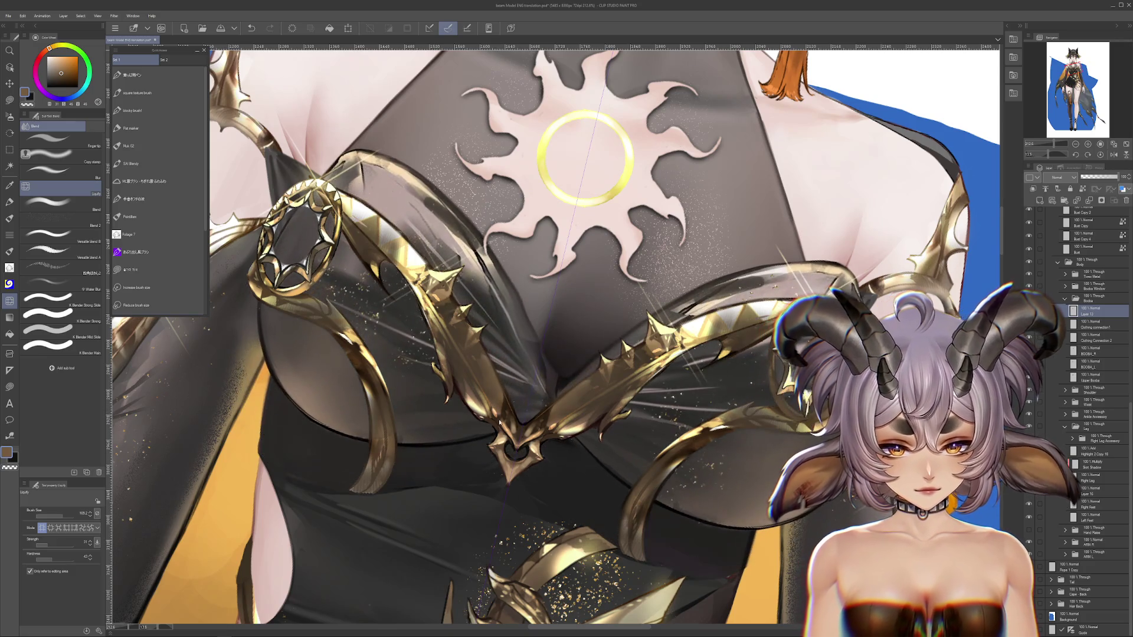
{"action": "key", "text": "ctrl+z"}
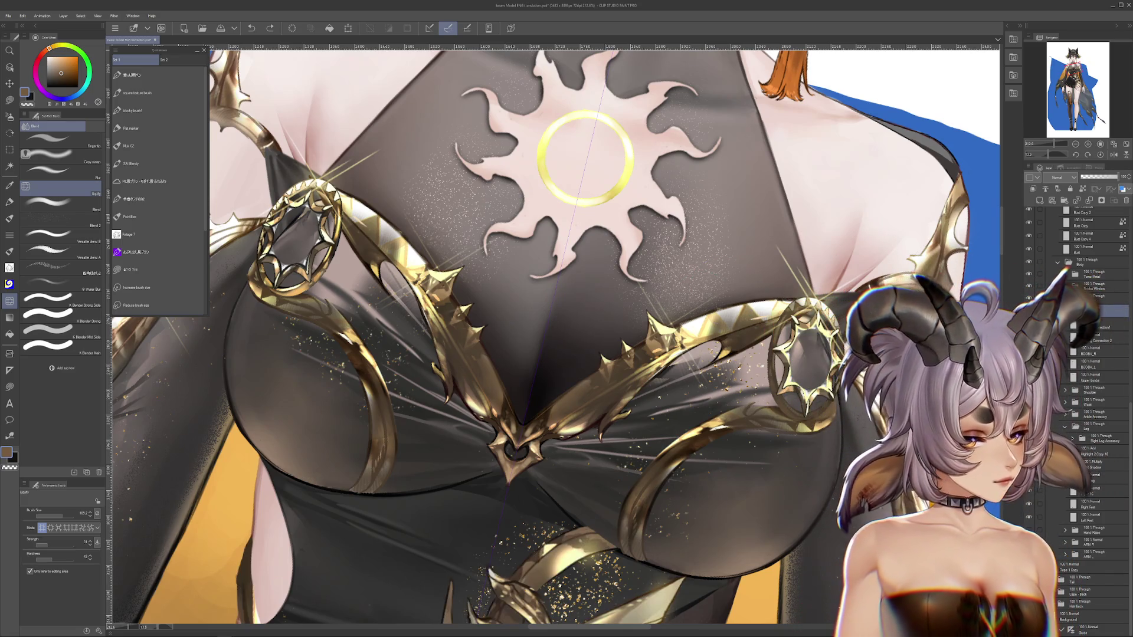
{"action": "scroll", "coordinate": [1029, 248], "scroll_direction": "down", "scroll_amount": 3}
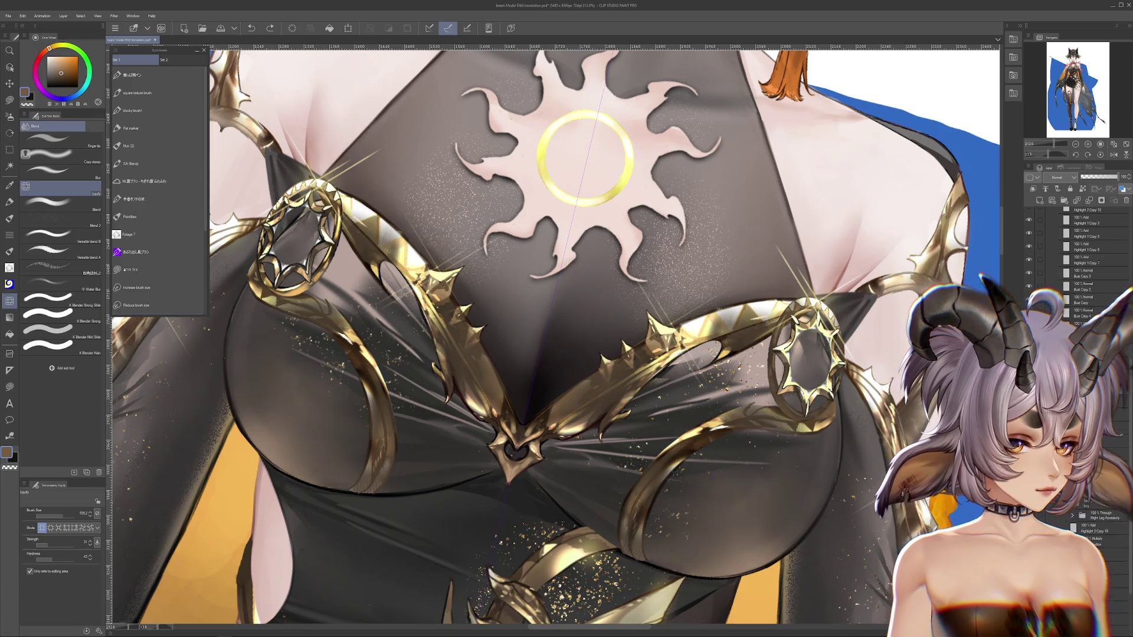
{"action": "left_click", "coordinate": [1029, 248]}
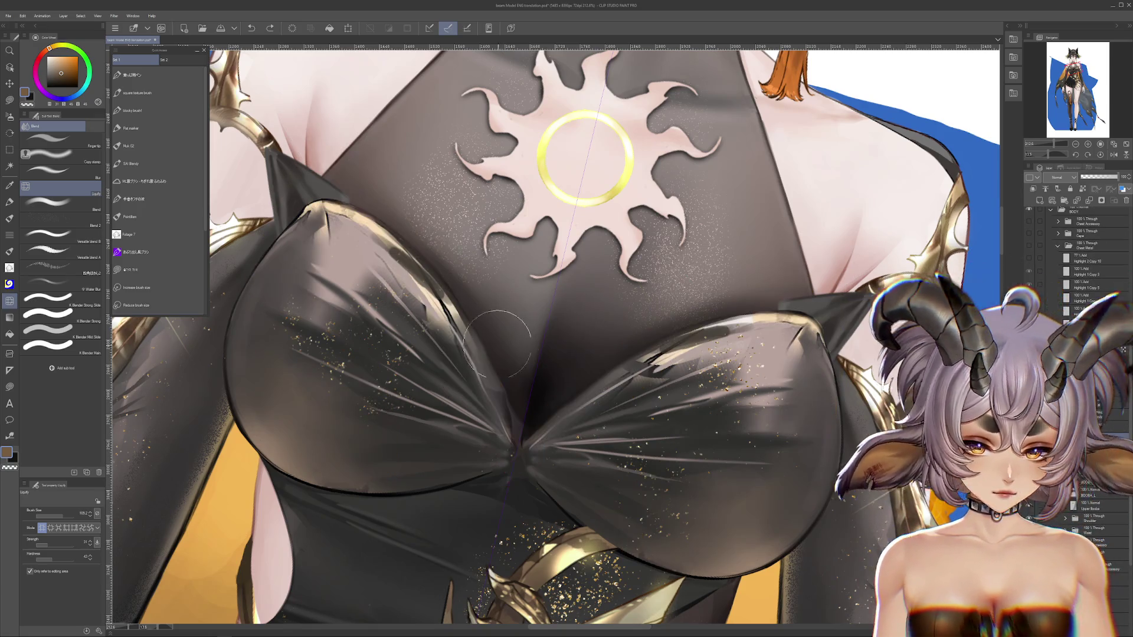
Shrink the Liquify brush to about 42.5 and reset the canvas rotation to upright.
{"action": "left_click", "coordinate": [58, 521]}
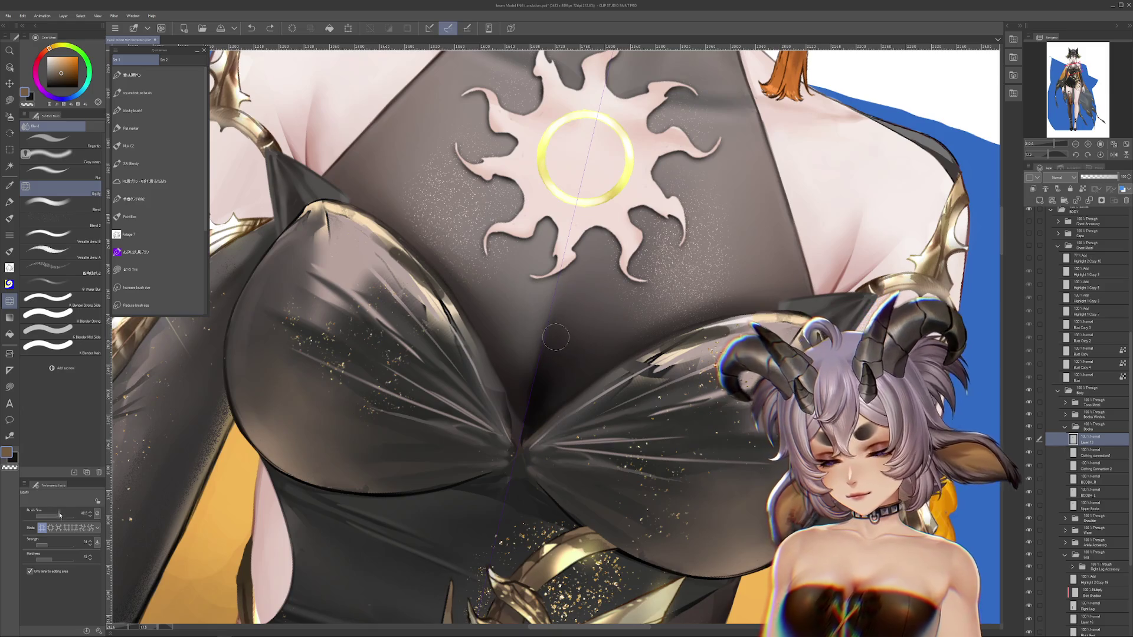
{"action": "key", "text": "ctrl+z"}
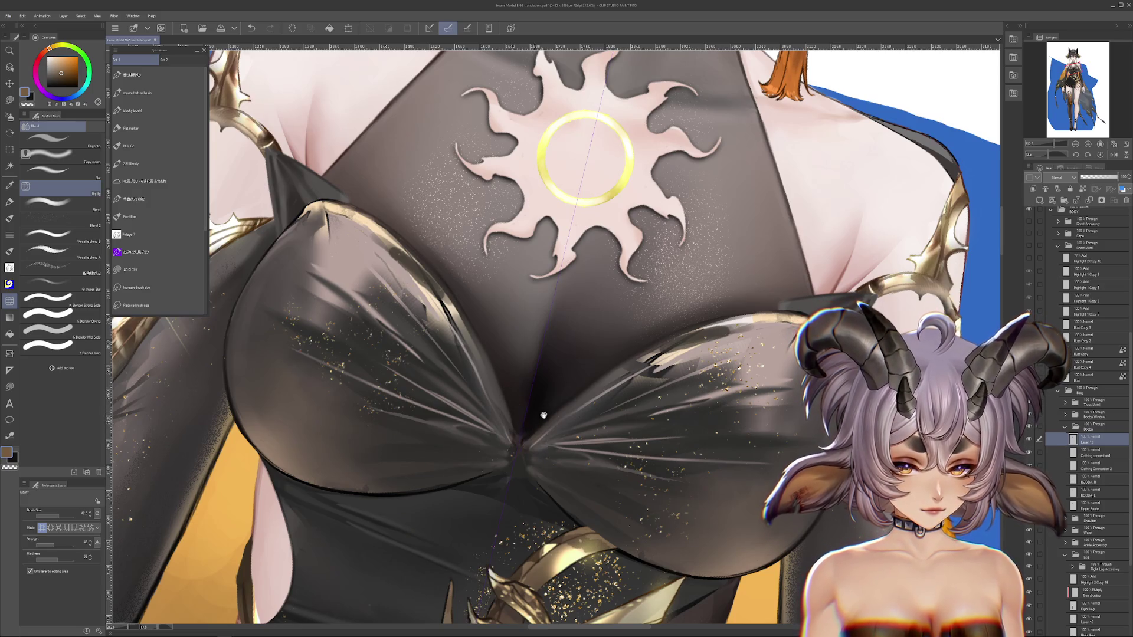
{"action": "scroll", "coordinate": [539, 417], "scroll_direction": "down", "scroll_amount": 1}
{"action": "scroll", "coordinate": [627, 384], "scroll_direction": "down", "scroll_amount": 1}
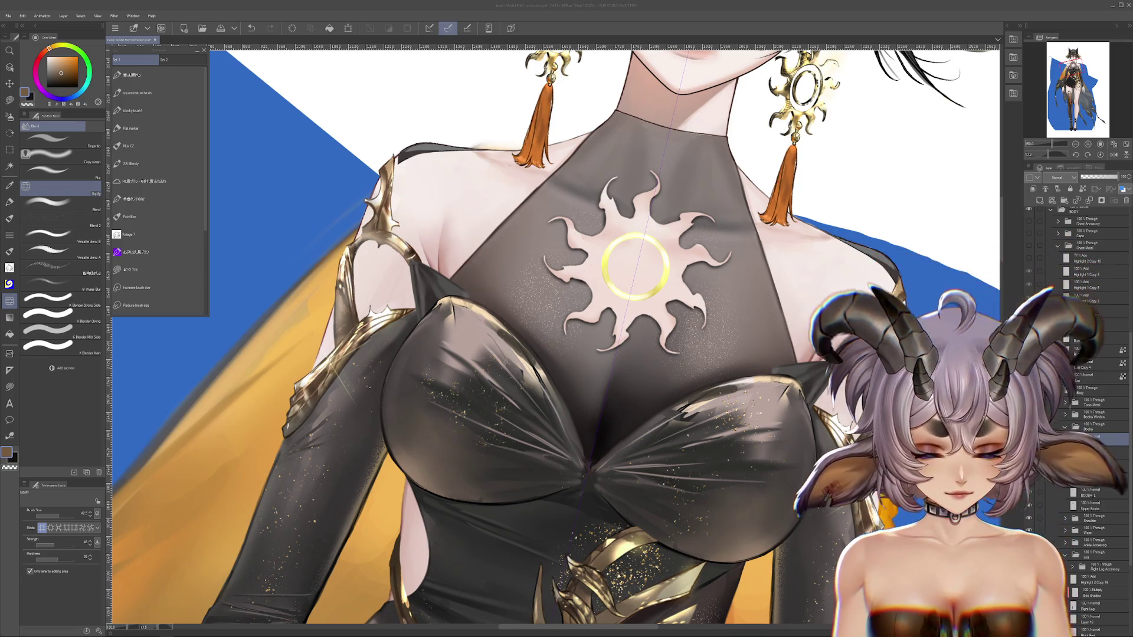
{"action": "left_click", "coordinate": [1099, 155]}
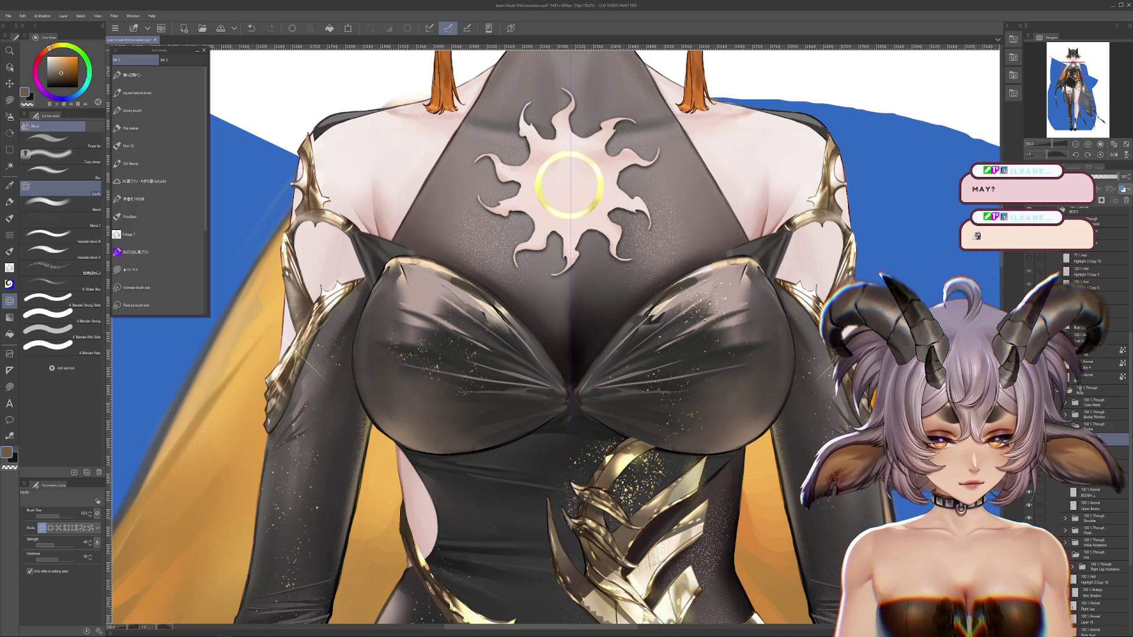
{"action": "scroll", "coordinate": [552, 336], "scroll_direction": "down", "scroll_amount": 3}
{"action": "scroll", "coordinate": [552, 337], "scroll_direction": "up", "scroll_amount": 3}
{"action": "scroll", "coordinate": [553, 336], "scroll_direction": "down", "scroll_amount": 2}
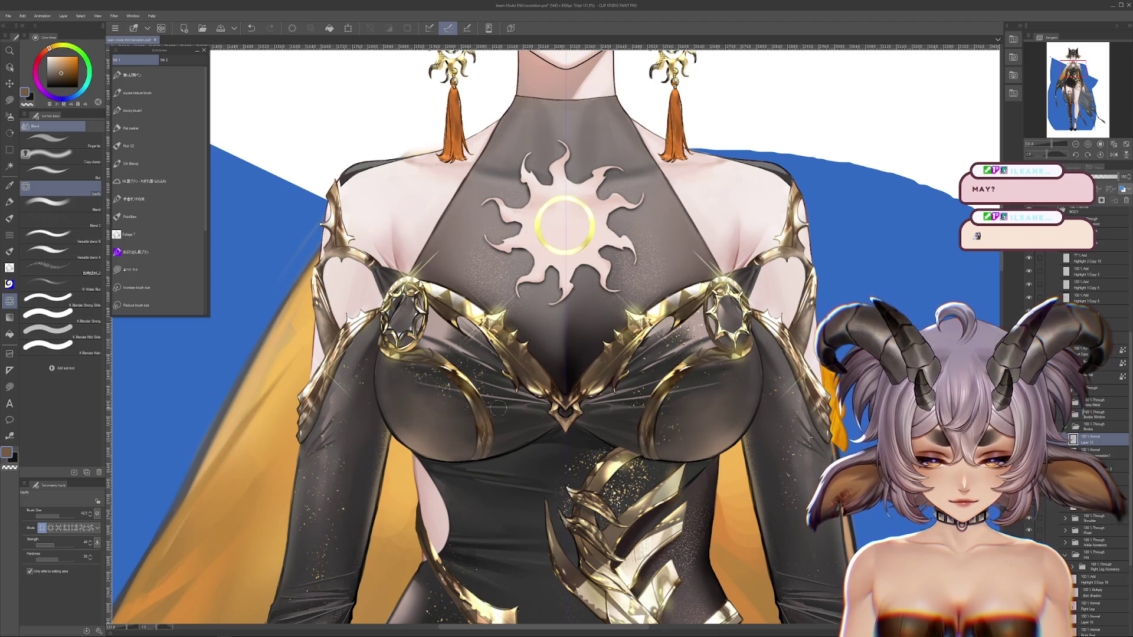
Enlarge the brush to about 169 and shift the artwork left in view.
{"action": "scroll", "coordinate": [460, 385], "scroll_direction": "up", "scroll_amount": 2}
{"action": "scroll", "coordinate": [459, 385], "scroll_direction": "up", "scroll_amount": 2}
{"action": "scroll", "coordinate": [459, 386], "scroll_direction": "up", "scroll_amount": 1}
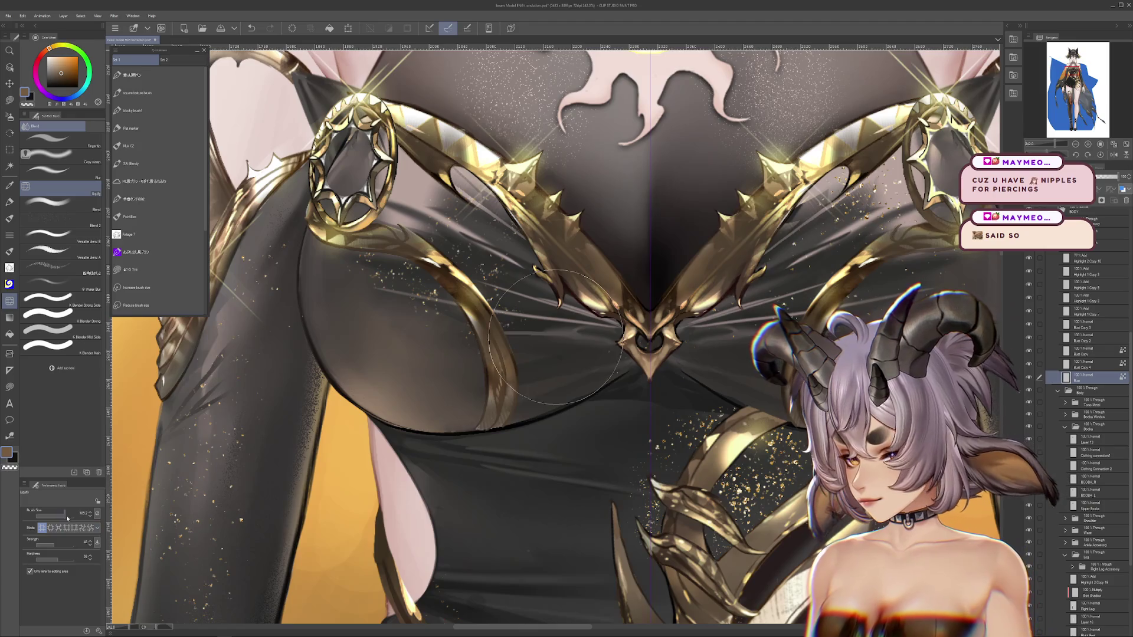
{"action": "left_click_drag", "start_coordinate": [466, 478], "coordinate": [491, 466]}
{"action": "left_click_drag", "start_coordinate": [724, 442], "coordinate": [600, 488]}
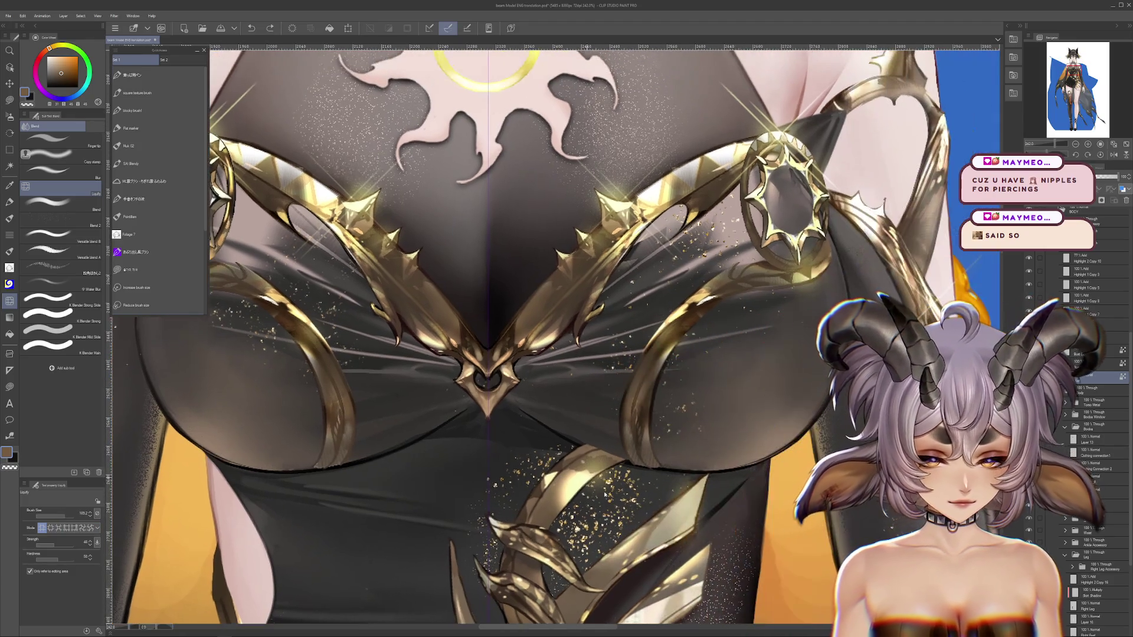
{"action": "scroll", "coordinate": [637, 501], "scroll_direction": "down", "scroll_amount": 2}
{"action": "scroll", "coordinate": [667, 472], "scroll_direction": "down", "scroll_amount": 2}
{"action": "scroll", "coordinate": [696, 449], "scroll_direction": "down", "scroll_amount": 2}
{"action": "scroll", "coordinate": [717, 426], "scroll_direction": "down", "scroll_amount": 1}
{"action": "scroll", "coordinate": [679, 401], "scroll_direction": "up", "scroll_amount": 2}
{"action": "scroll", "coordinate": [626, 372], "scroll_direction": "down", "scroll_amount": 1}
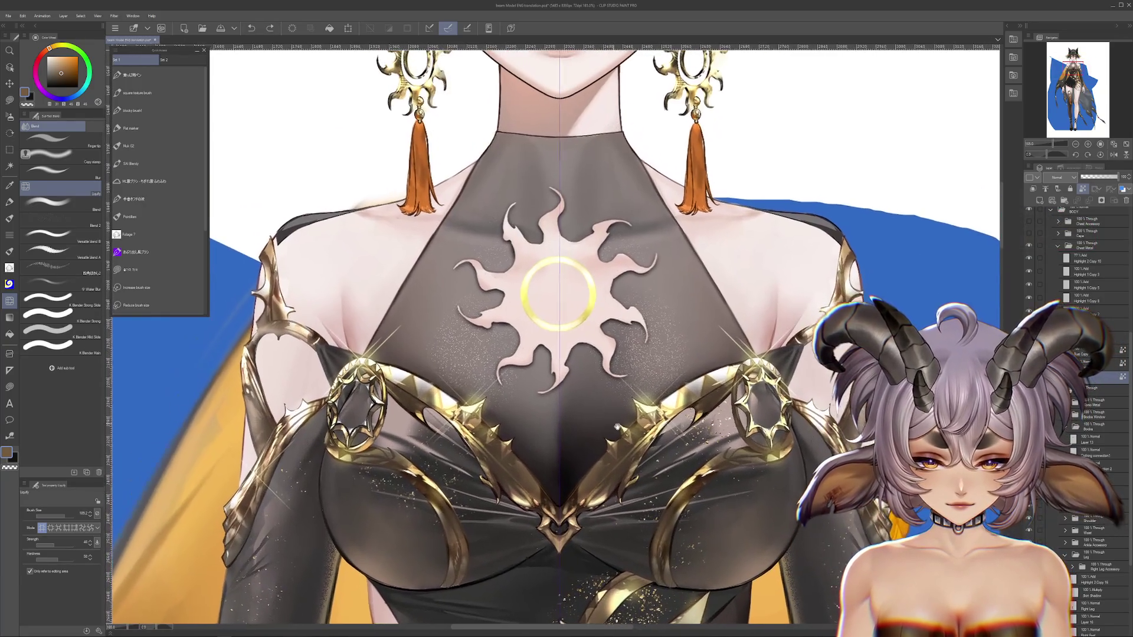
{"action": "scroll", "coordinate": [582, 345], "scroll_direction": "up", "scroll_amount": 2}
Select the Halo tattoo layers, compare the sun emblem's visibility, and lower its opacity.
{"action": "left_click", "coordinate": [582, 345], "text": "ctrl"}
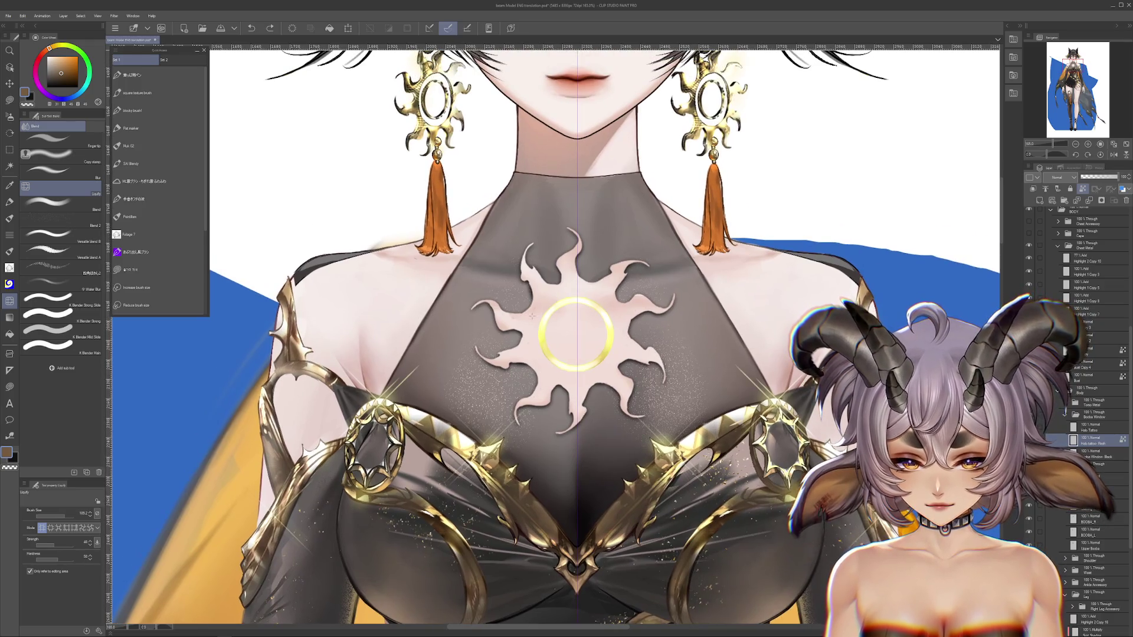
{"action": "left_click", "coordinate": [540, 321], "text": "ctrl"}
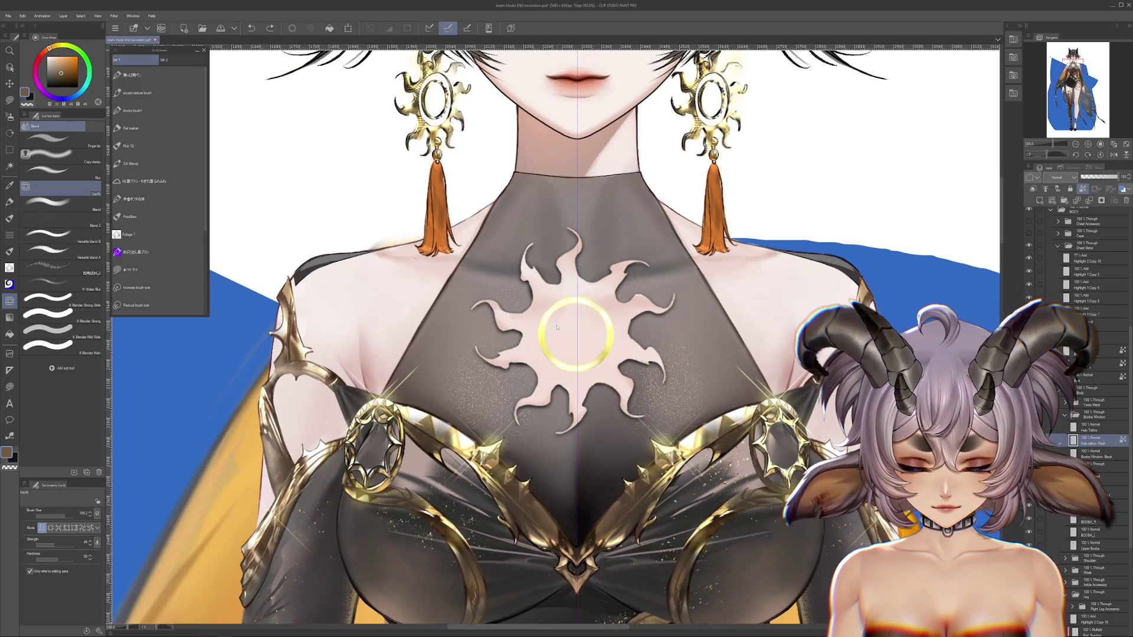
{"action": "left_click", "coordinate": [547, 319], "text": "ctrl"}
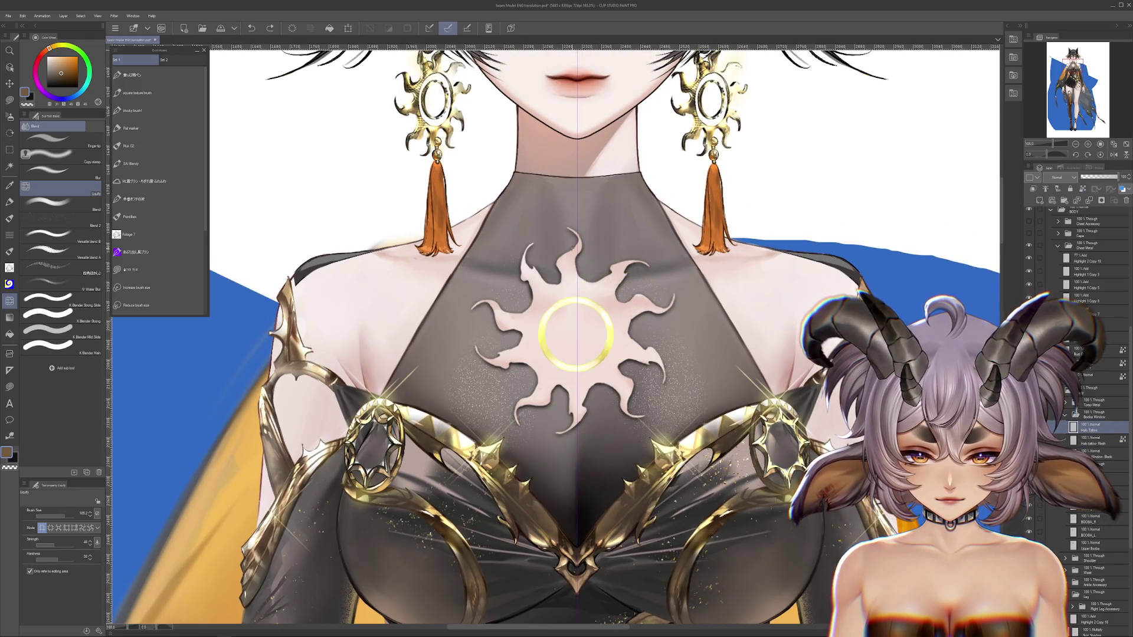
{"action": "left_click", "coordinate": [573, 247], "text": "ctrl"}
{"action": "left_click", "coordinate": [630, 300], "text": "ctrl"}
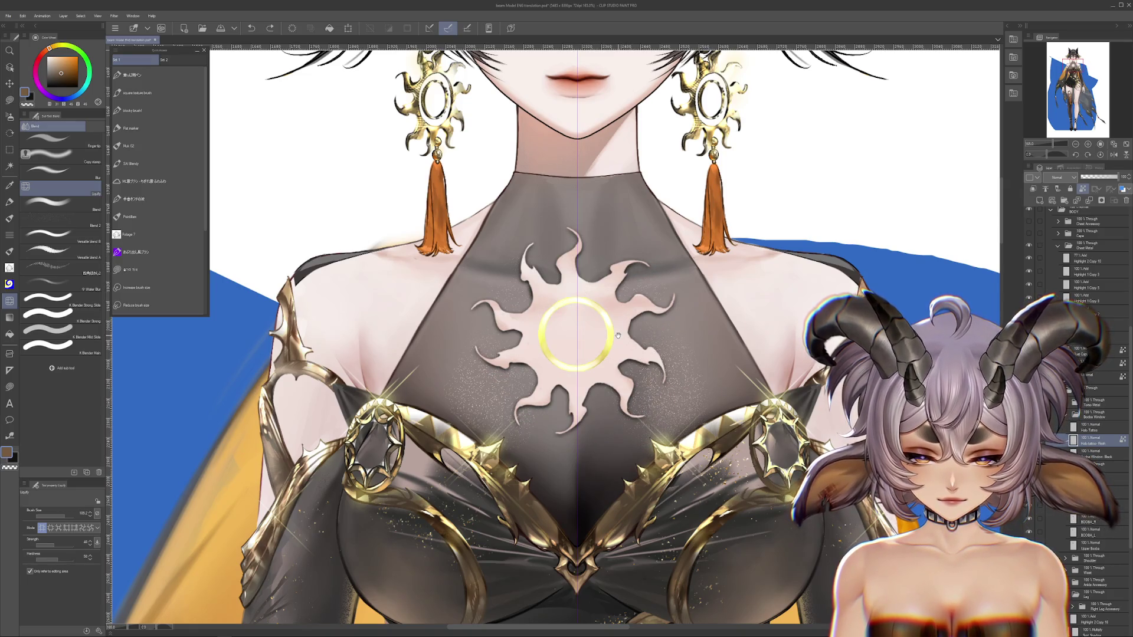
{"action": "left_click", "coordinate": [630, 301], "text": "ctrl"}
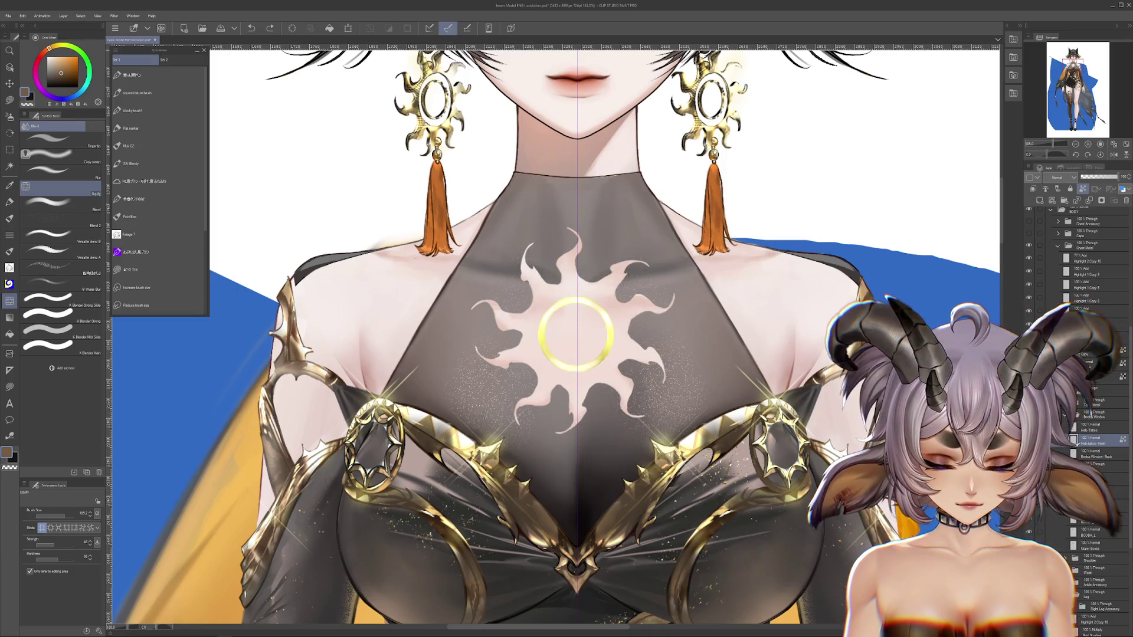
{"action": "scroll", "coordinate": [732, 388], "scroll_direction": "down", "scroll_amount": 2}
{"action": "scroll", "coordinate": [732, 388], "scroll_direction": "down", "scroll_amount": 2}
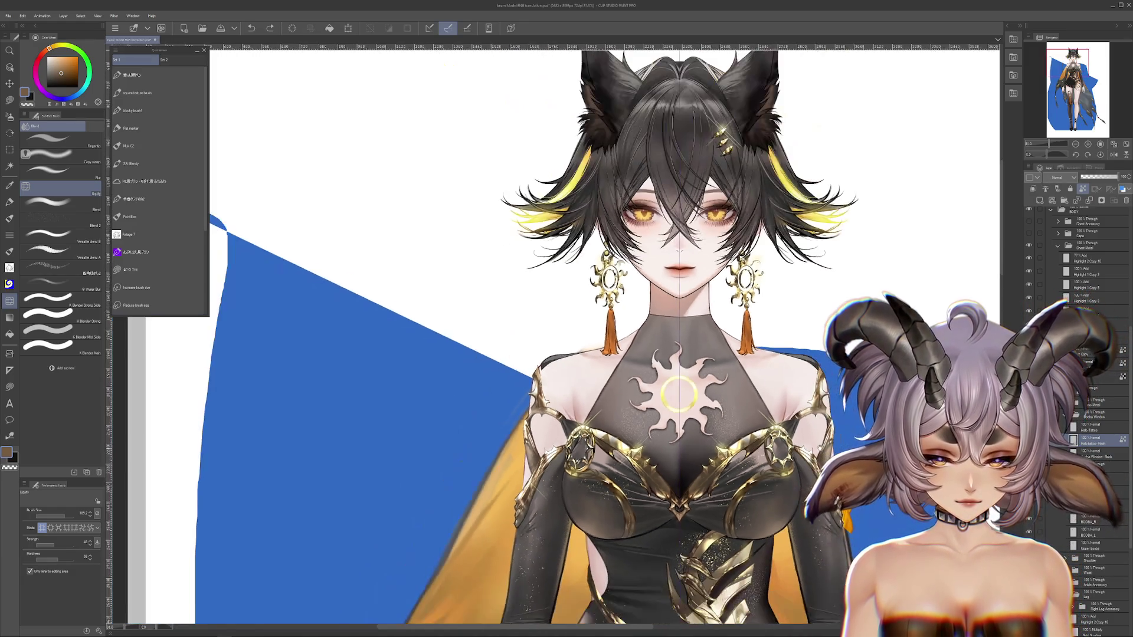
{"action": "scroll", "coordinate": [732, 388], "scroll_direction": "down", "scroll_amount": 1}
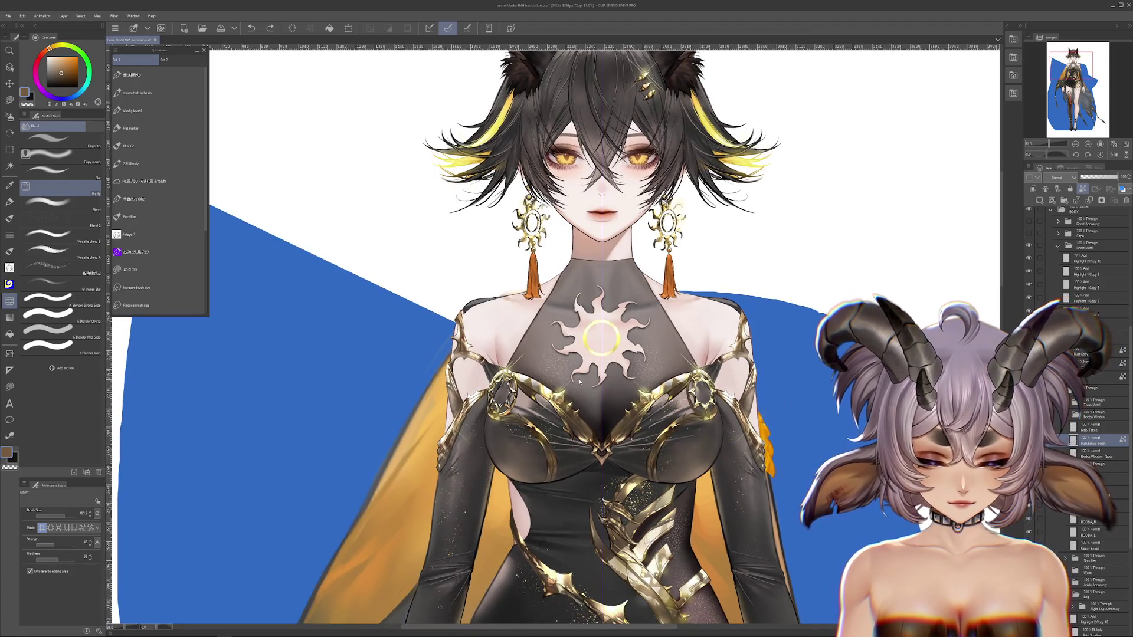
{"action": "scroll", "coordinate": [580, 382], "scroll_direction": "up", "scroll_amount": 1}
{"action": "scroll", "coordinate": [566, 376], "scroll_direction": "up", "scroll_amount": 1}
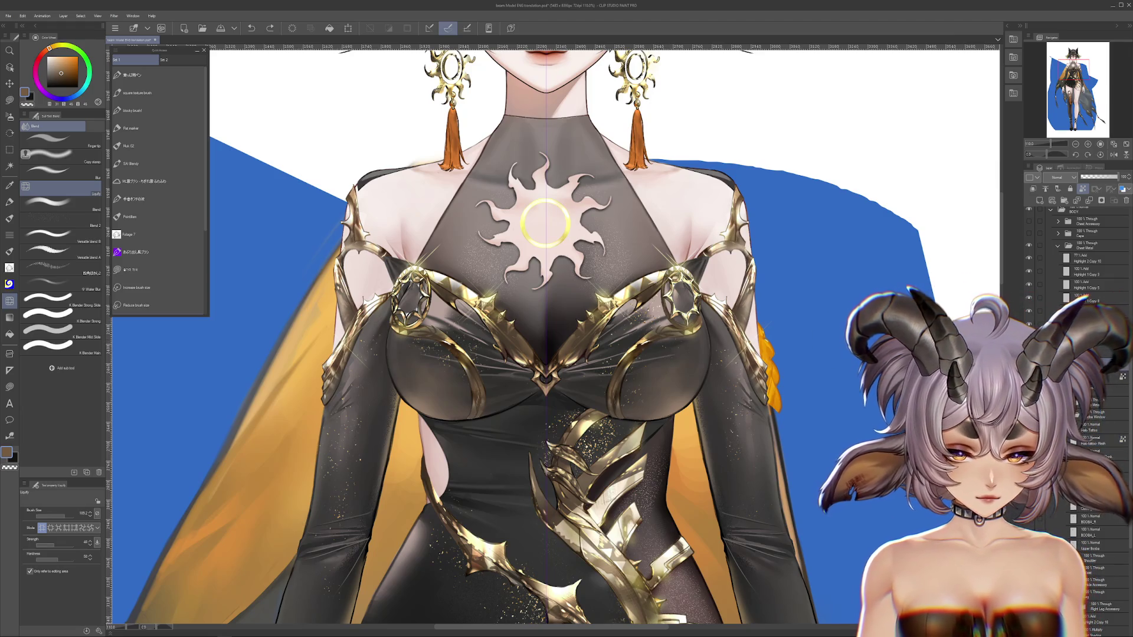
{"action": "scroll", "coordinate": [722, 346], "scroll_direction": "up", "scroll_amount": 3}
{"action": "scroll", "coordinate": [554, 337], "scroll_direction": "left", "scroll_amount": 3}
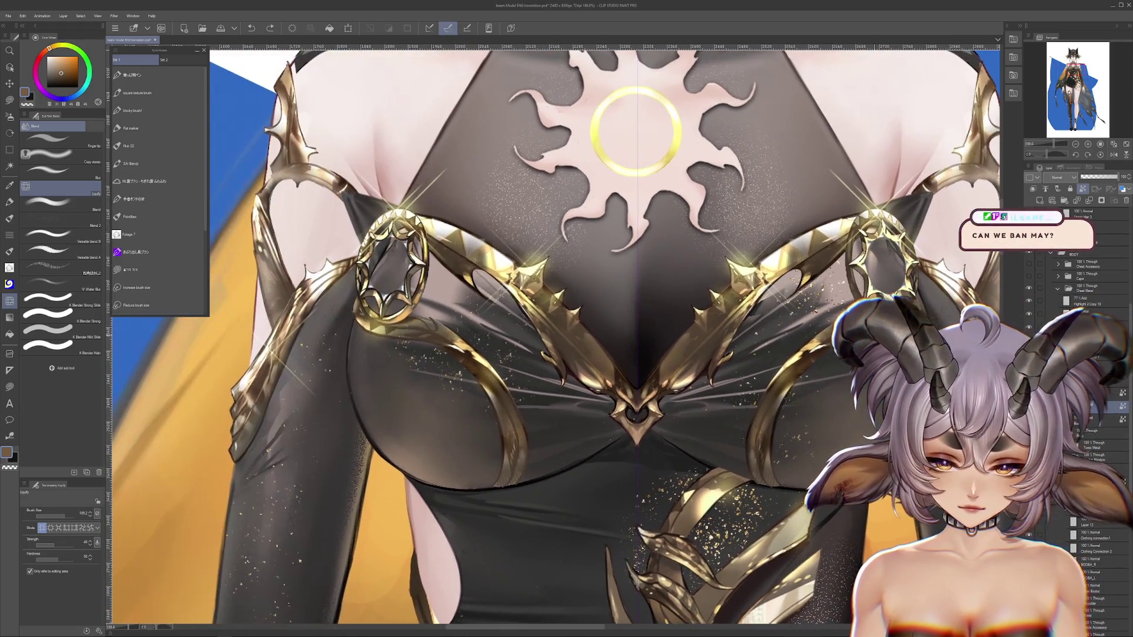
{"action": "scroll", "coordinate": [553, 336], "scroll_direction": "right", "scroll_amount": 3}
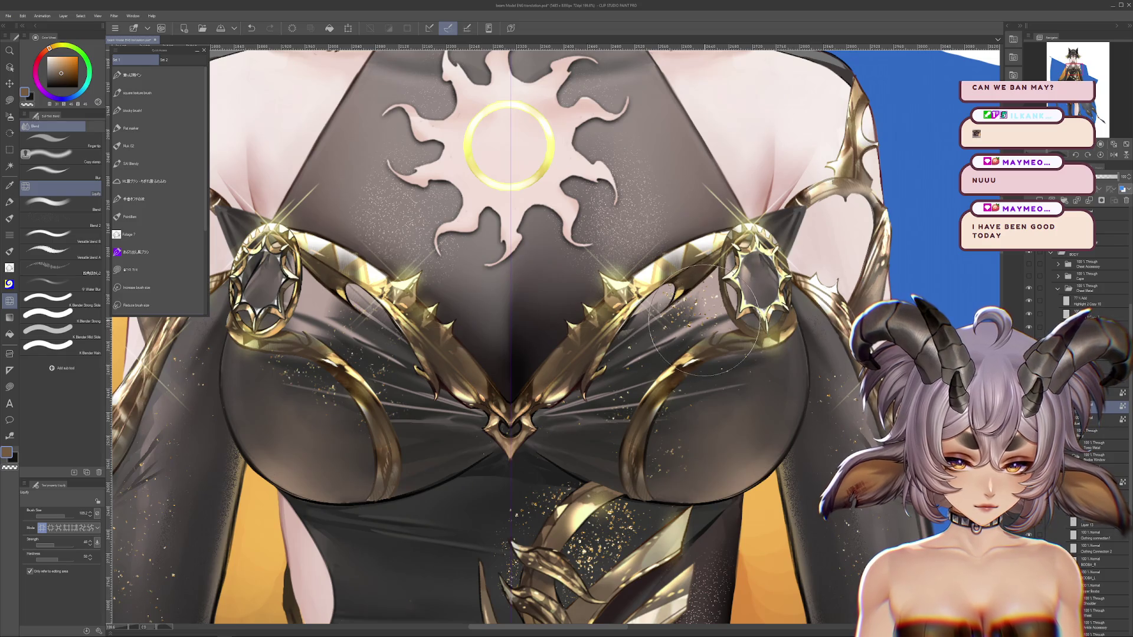
{"action": "scroll", "coordinate": [660, 500], "scroll_direction": "down", "scroll_amount": 5}
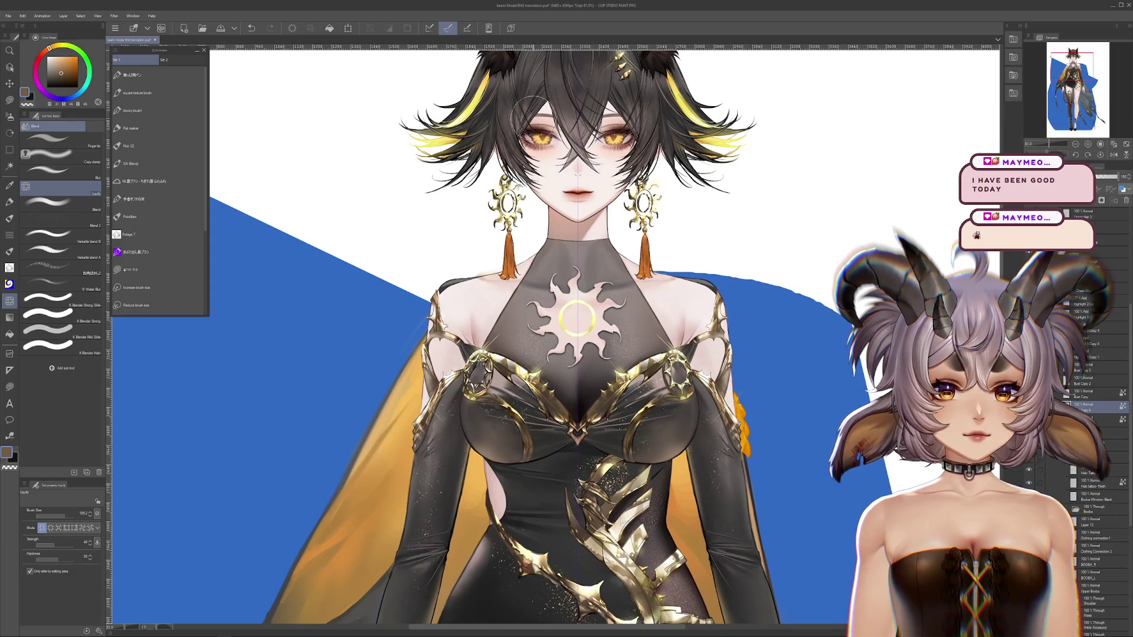
{"action": "scroll", "coordinate": [720, 313], "scroll_direction": "up", "scroll_amount": 3}
{"action": "scroll", "coordinate": [721, 313], "scroll_direction": "up", "scroll_amount": 1}
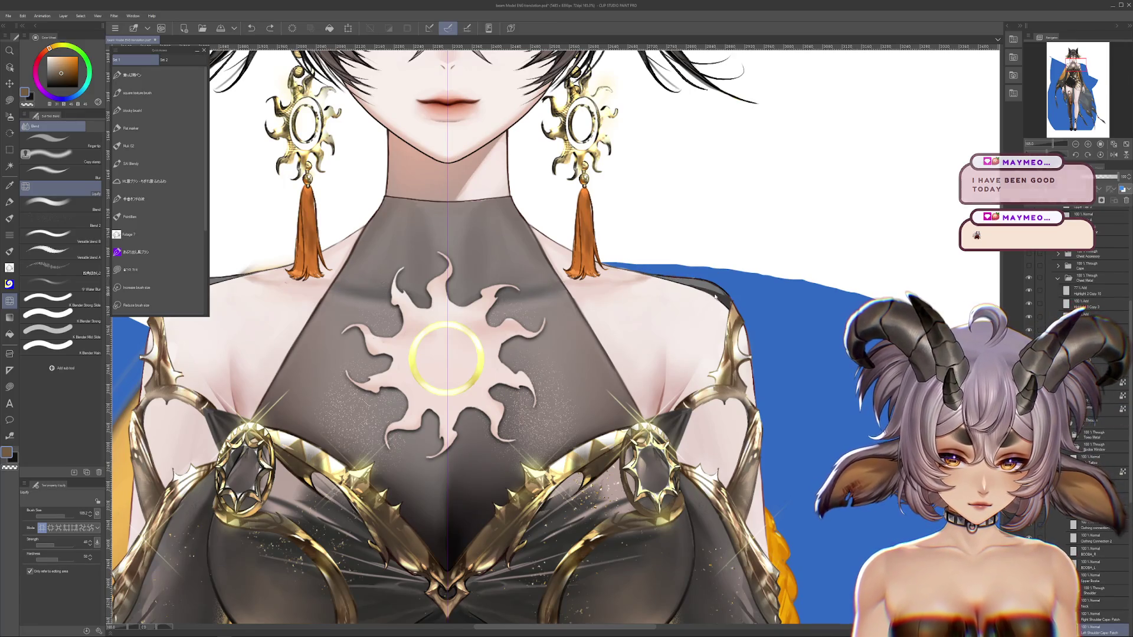
{"action": "scroll", "coordinate": [747, 300], "scroll_direction": "up", "scroll_amount": 1}
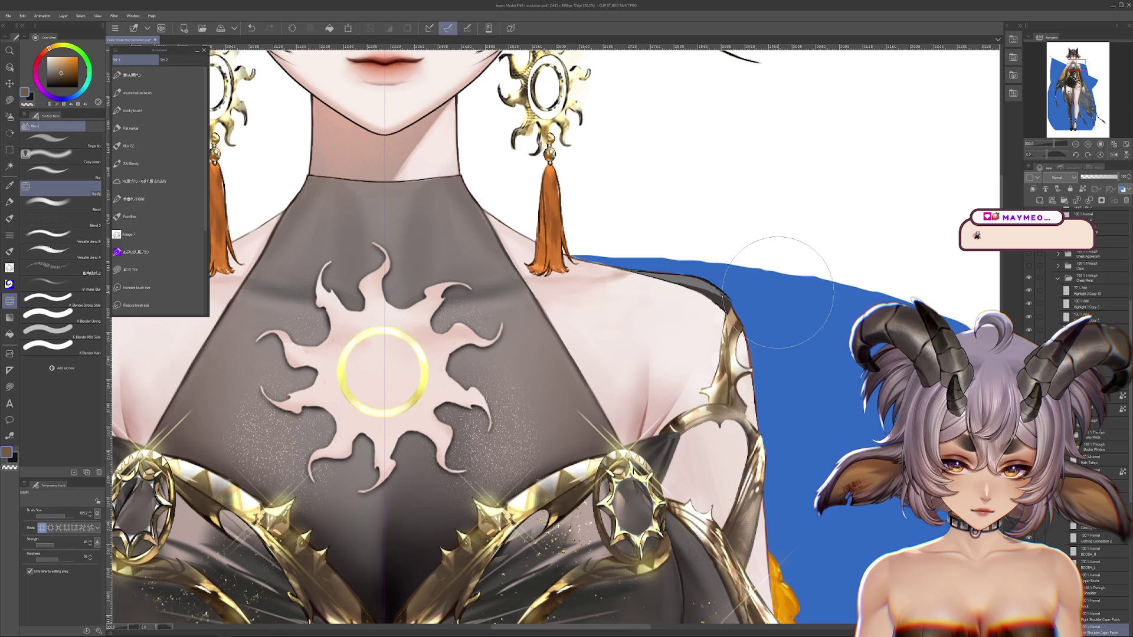
{"action": "scroll", "coordinate": [774, 288], "scroll_direction": "up", "scroll_amount": 1}
Try stretching the shoulder edge outward with Liquify twice, undoing both attempts.
{"action": "left_click_drag", "start_coordinate": [734, 257], "coordinate": [590, 203]}
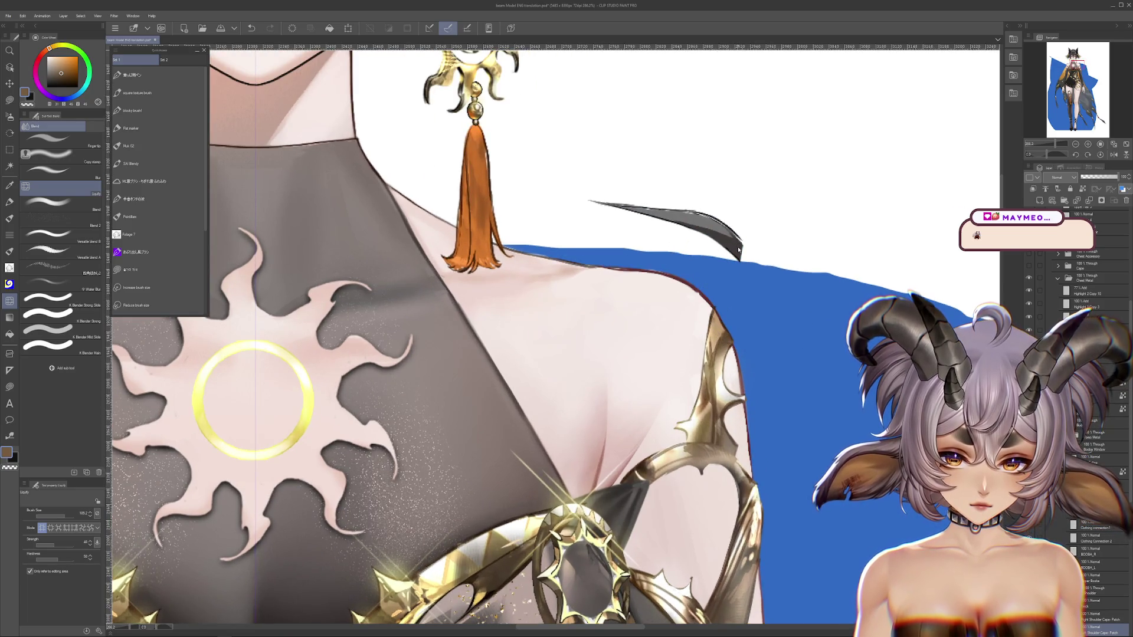
{"action": "scroll", "coordinate": [708, 236], "scroll_direction": "up", "scroll_amount": 2}
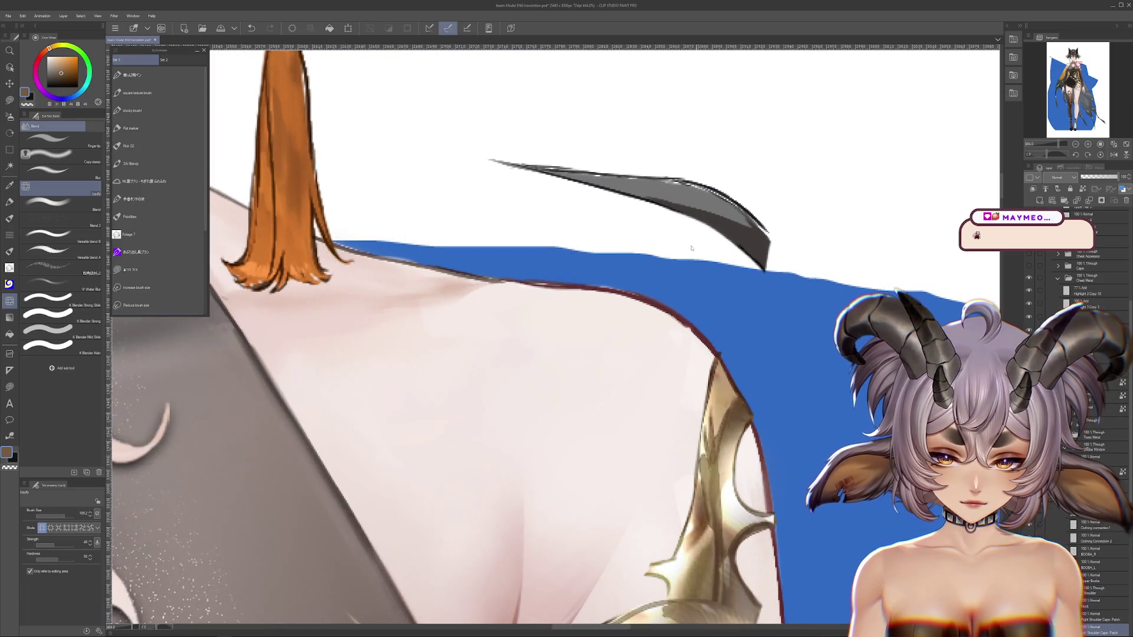
{"action": "key", "text": "ctrl+z"}
{"action": "left_click_drag", "start_coordinate": [635, 299], "coordinate": [599, 147]}
{"action": "key", "text": "ctrl+z"}
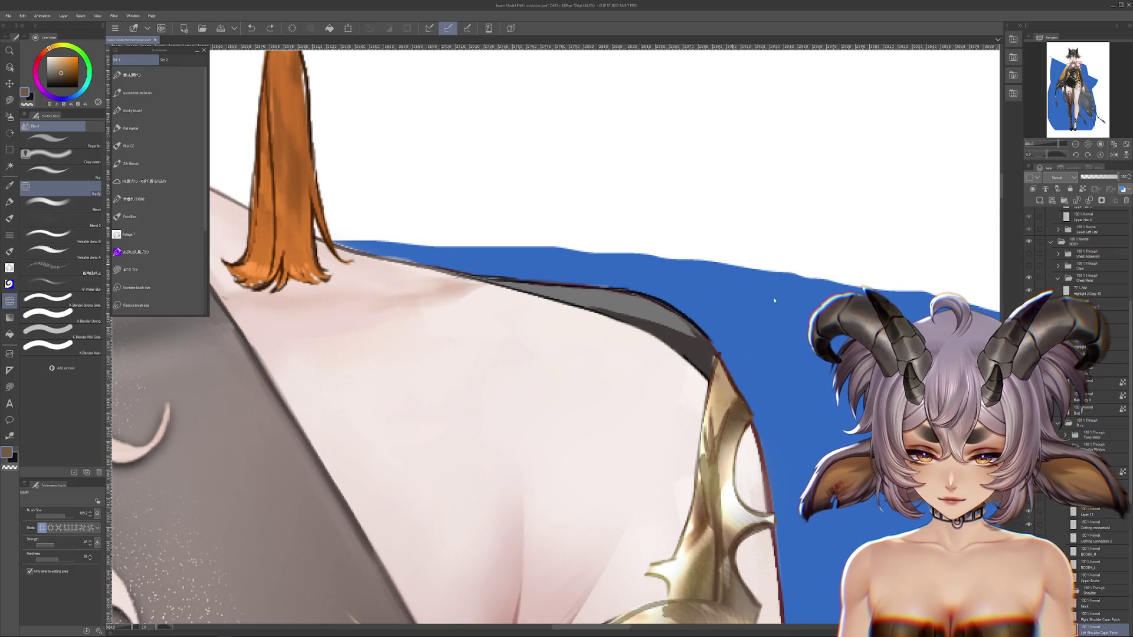
Erase the blue selection-area mask from the canvas with the Selection pen.
{"action": "scroll", "coordinate": [1080, 413], "scroll_direction": "down", "scroll_amount": 10}
{"action": "scroll", "coordinate": [464, 231], "scroll_direction": "down", "scroll_amount": 3}
{"action": "scroll", "coordinate": [464, 231], "scroll_direction": "down", "scroll_amount": 3}
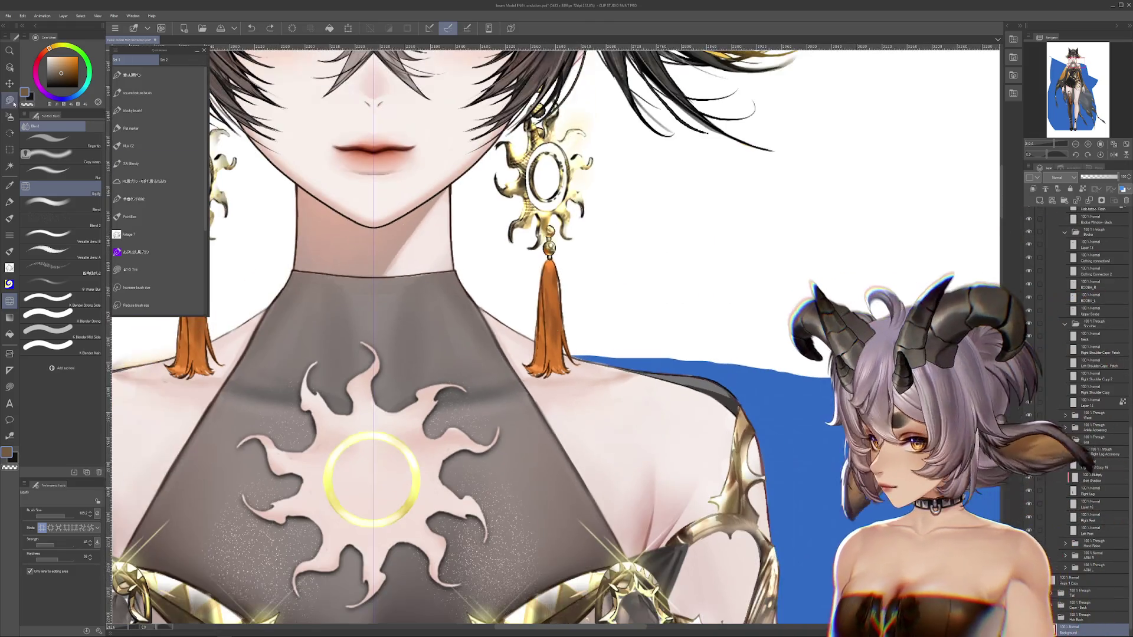
{"action": "key", "text": "m"}
{"action": "scroll", "coordinate": [464, 231], "scroll_direction": "down", "scroll_amount": 2}
{"action": "scroll", "coordinate": [463, 231], "scroll_direction": "down", "scroll_amount": 2}
{"action": "scroll", "coordinate": [576, 241], "scroll_direction": "down", "scroll_amount": 1}
{"action": "scroll", "coordinate": [576, 241], "scroll_direction": "down", "scroll_amount": 2}
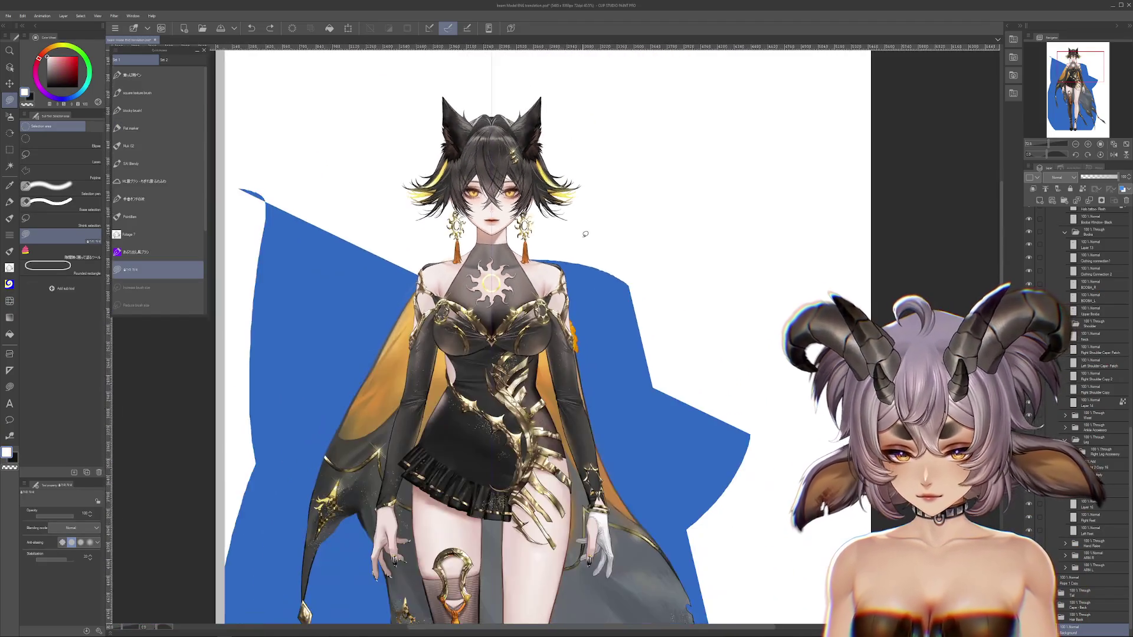
{"action": "scroll", "coordinate": [577, 241], "scroll_direction": "down", "scroll_amount": 2}
{"action": "left_click_drag", "start_coordinate": [438, 475], "coordinate": [413, 519]}
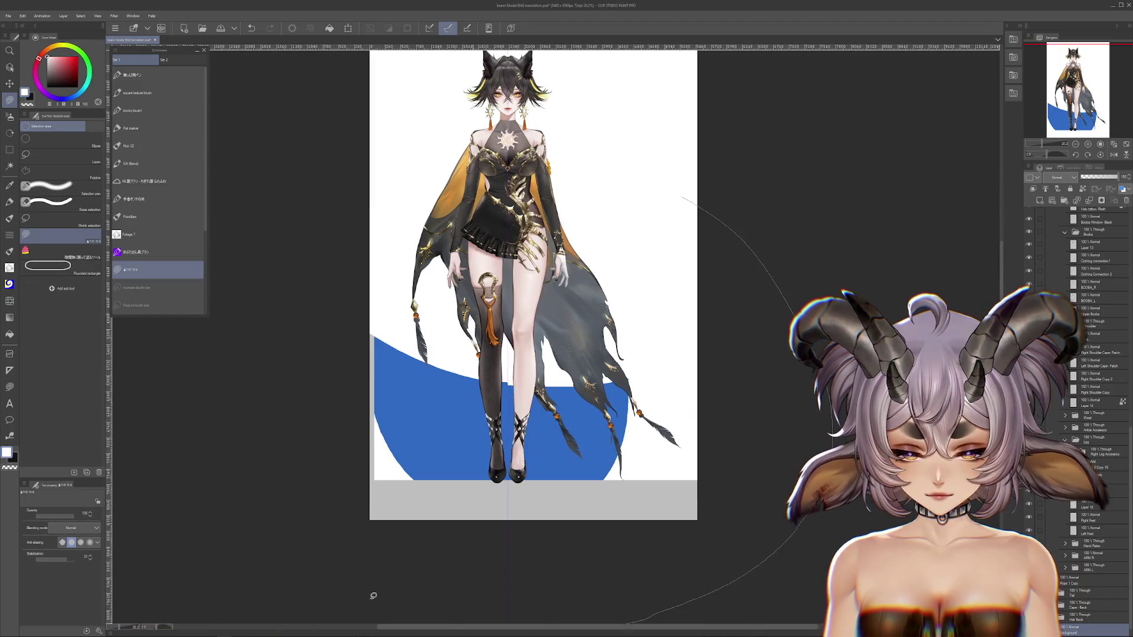
{"action": "scroll", "coordinate": [516, 387], "scroll_direction": "up", "scroll_amount": 2}
{"action": "scroll", "coordinate": [517, 388], "scroll_direction": "up", "scroll_amount": 1}
{"action": "scroll", "coordinate": [525, 396], "scroll_direction": "up", "scroll_amount": 1}
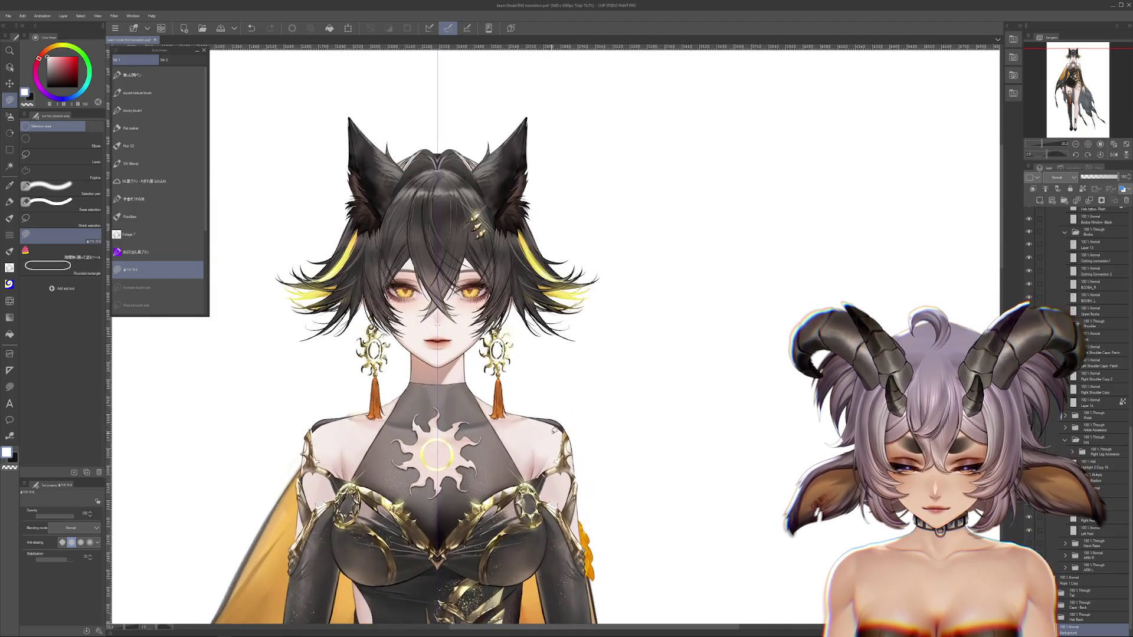
{"action": "scroll", "coordinate": [537, 404], "scroll_direction": "up", "scroll_amount": 1}
{"action": "scroll", "coordinate": [554, 417], "scroll_direction": "up", "scroll_amount": 1}
{"action": "scroll", "coordinate": [553, 417], "scroll_direction": "up", "scroll_amount": 2}
{"action": "scroll", "coordinate": [590, 377], "scroll_direction": "up", "scroll_amount": 2}
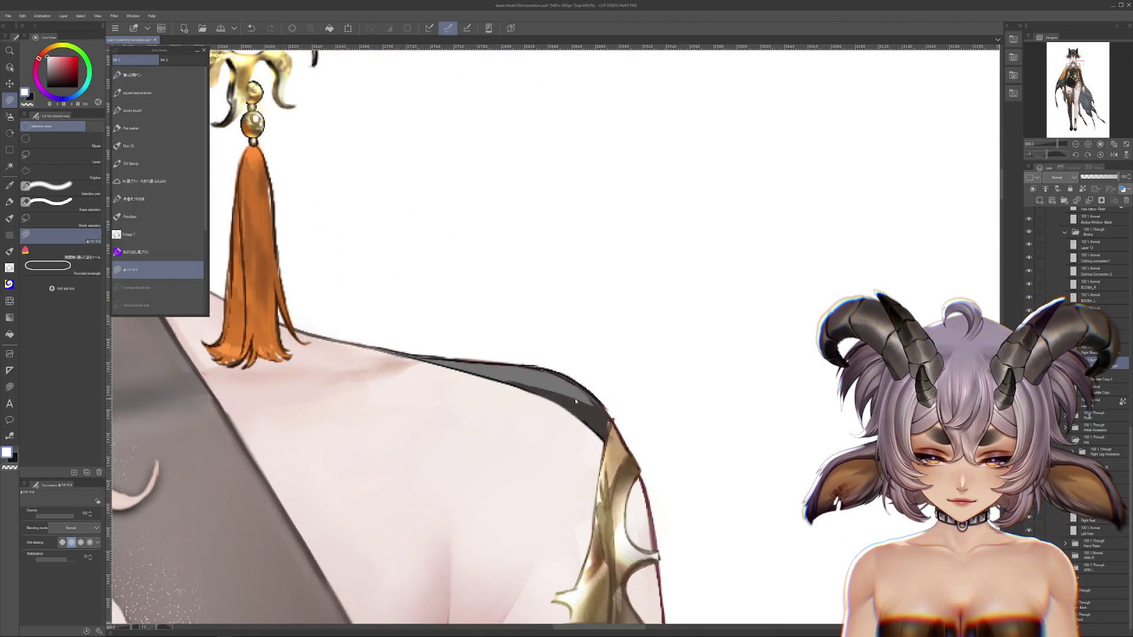
Revert two shoulder shadow strip moves, then add a new blank raster layer.
{"action": "left_click_drag", "start_coordinate": [606, 369], "coordinate": [627, 337]}
{"action": "key", "text": "ctrl+z"}
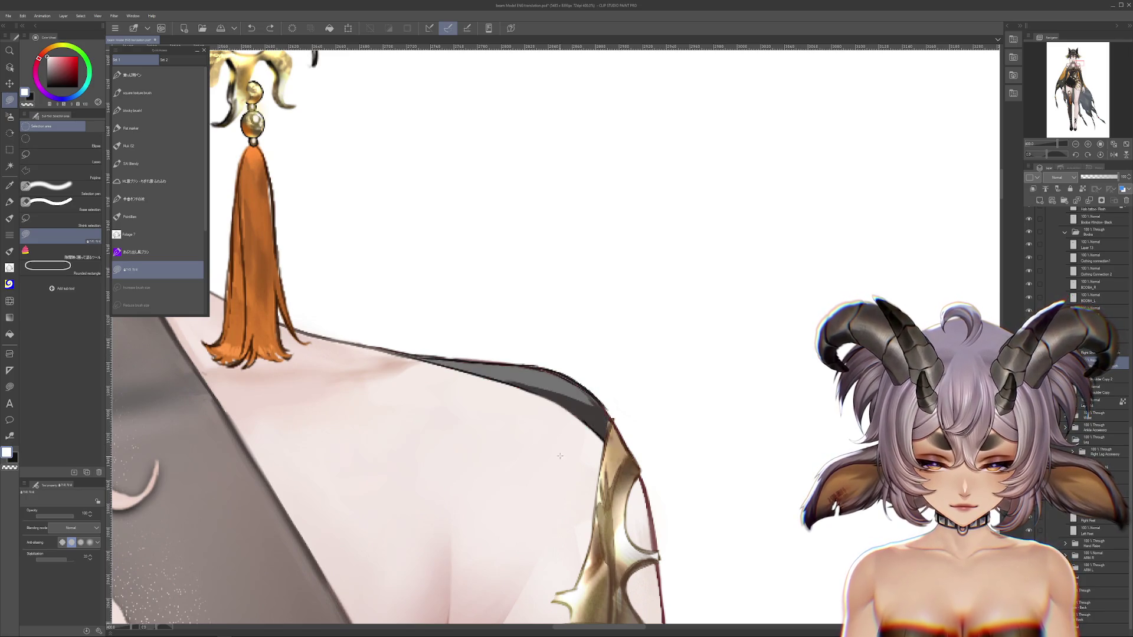
{"action": "left_click_drag", "start_coordinate": [579, 412], "coordinate": [635, 323]}
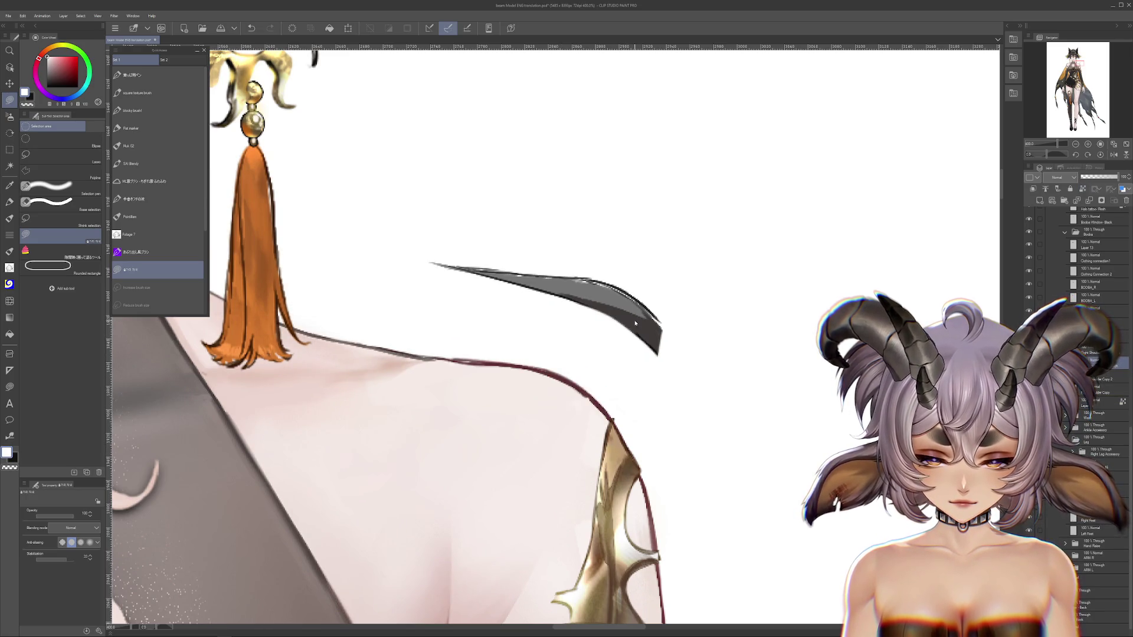
{"action": "key", "text": "ctrl+z"}
{"action": "left_click_drag", "start_coordinate": [568, 378], "coordinate": [651, 337]}
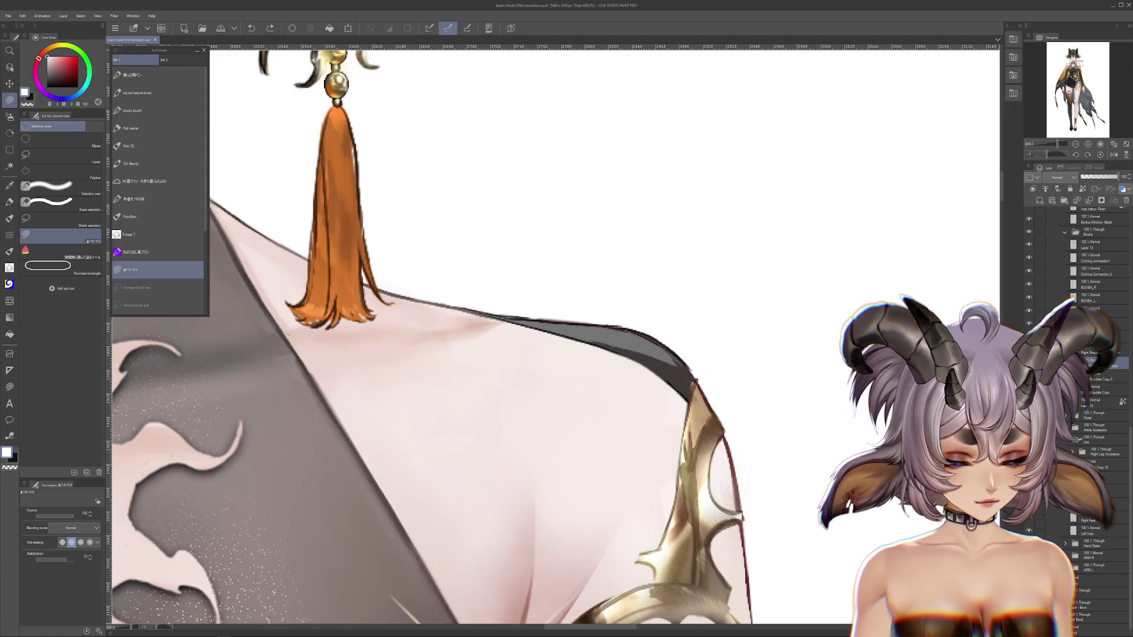
{"action": "left_click", "coordinate": [1041, 201]}
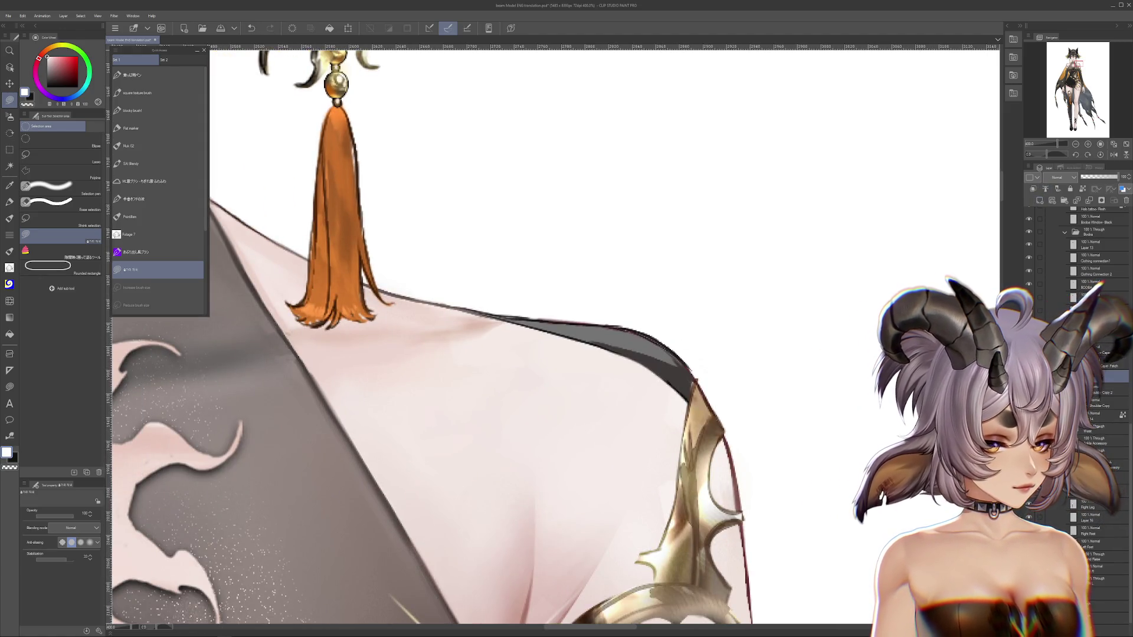
Rotate the view so the tassel lies horizontal, returning to the selection tools.
{"action": "key", "text": "r"}
{"action": "mouse_move", "coordinate": [531, 101]}
{"action": "left_mouse_down"}
{"action": "mouse_move", "coordinate": [539, 189]}
{"action": "mouse_move", "coordinate": [655, 338]}
{"action": "left_mouse_up"}
{"action": "left_click", "coordinate": [130, 270]}
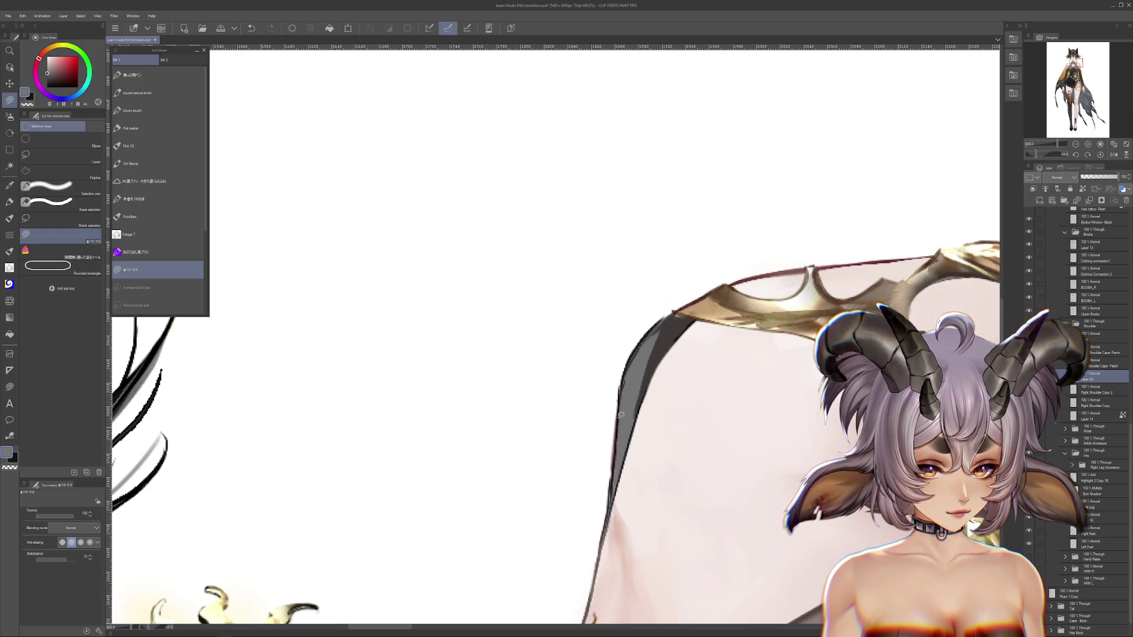
{"action": "left_click_drag", "start_coordinate": [650, 389], "coordinate": [641, 337]}
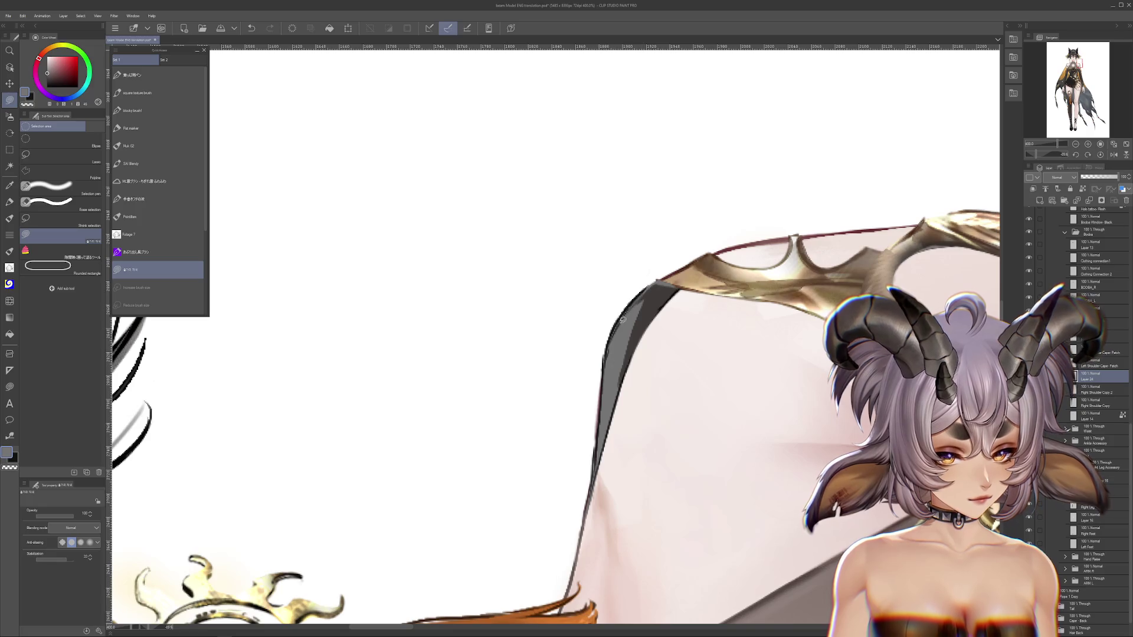
{"action": "key", "text": "ctrl+z"}
{"action": "key", "text": "ctrl+y"}
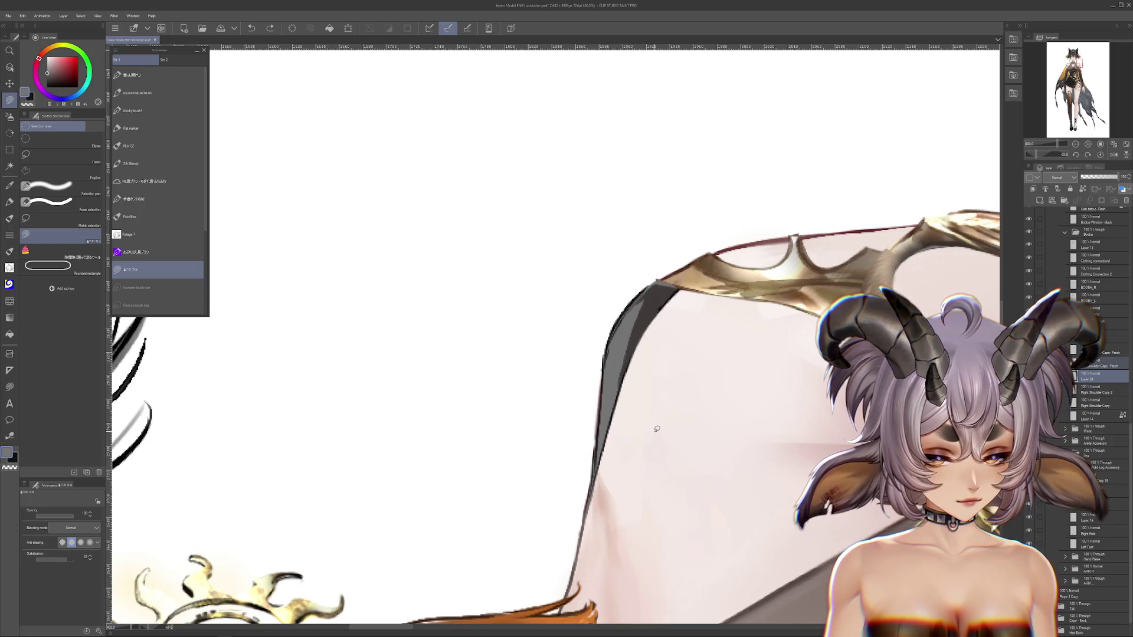
{"action": "key", "text": "ctrl+z"}
{"action": "key", "text": "ctrl+y"}
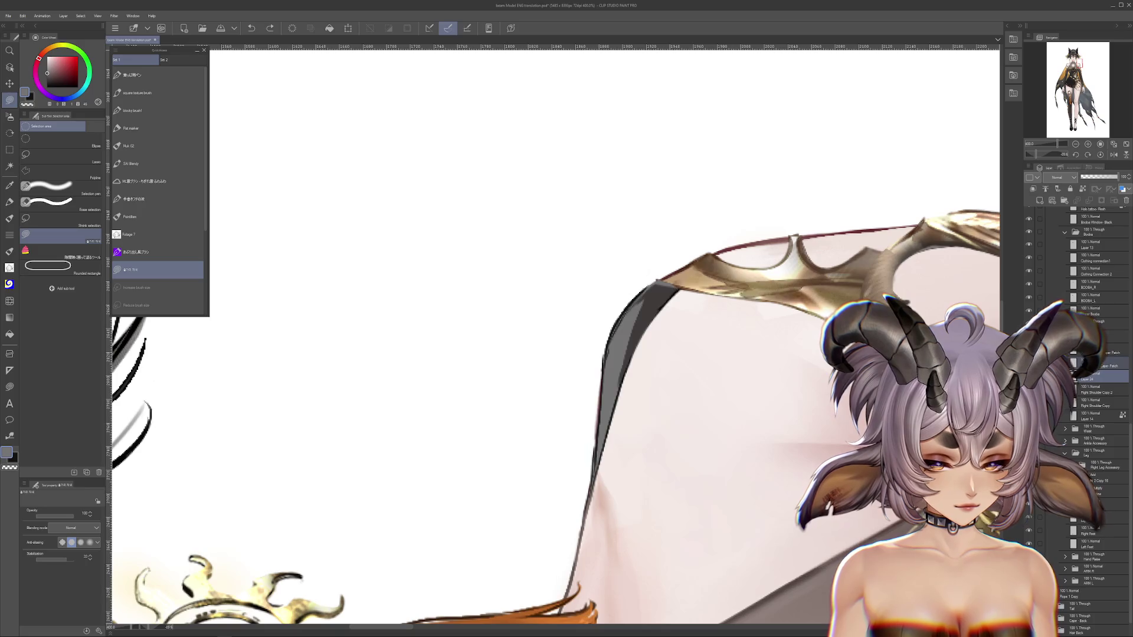
{"action": "key", "text": "ctrl+z"}
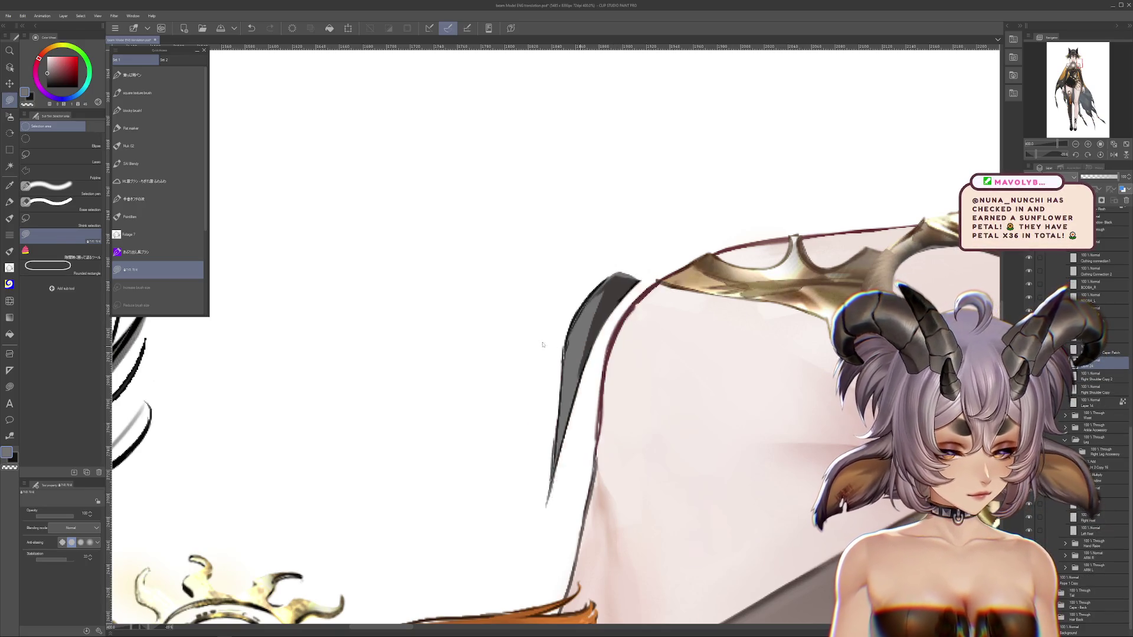
{"action": "key", "text": "ctrl+z"}
{"action": "key", "text": "ctrl+z"}
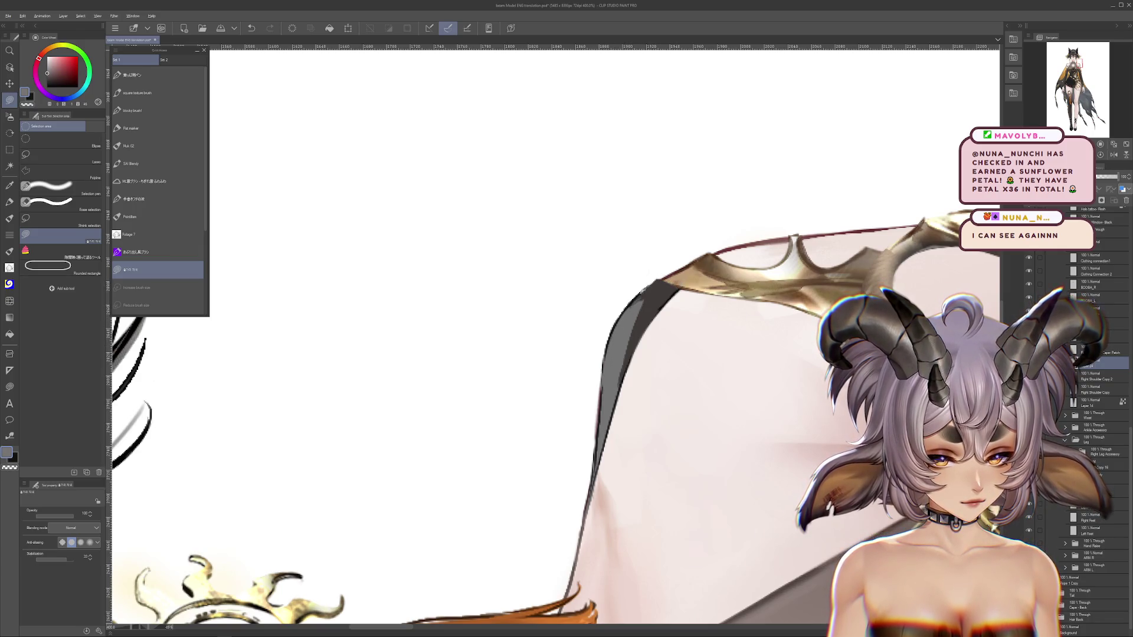
{"action": "left_click_drag", "start_coordinate": [641, 299], "coordinate": [686, 298]}
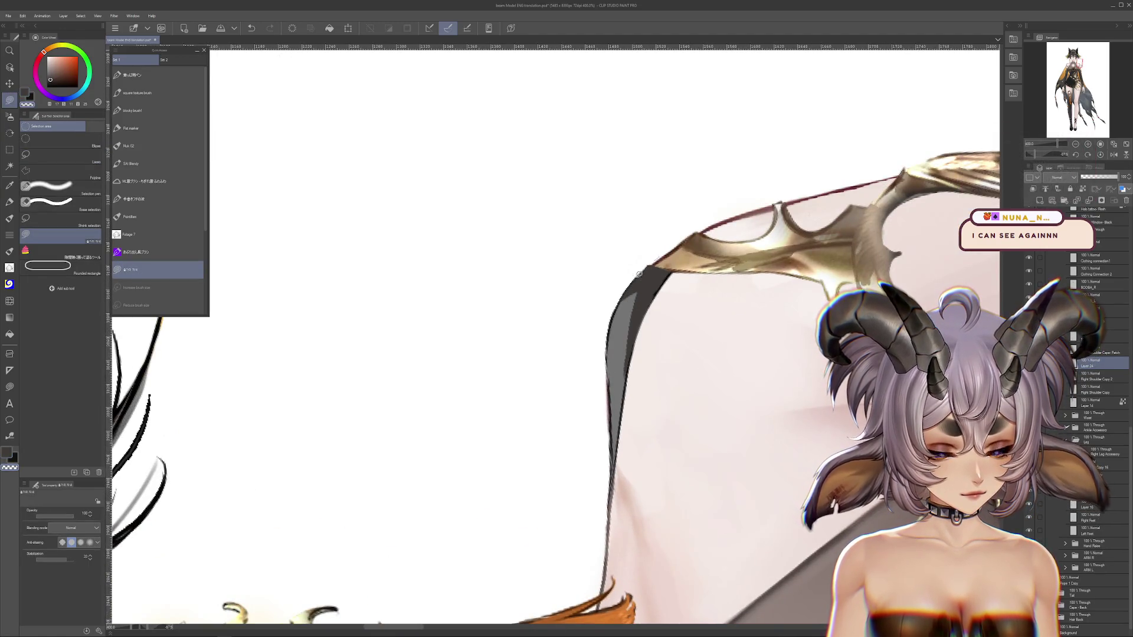
{"action": "mouse_move", "coordinate": [653, 286]}
{"action": "left_mouse_down"}
{"action": "mouse_move", "coordinate": [598, 428]}
{"action": "mouse_move", "coordinate": [671, 570]}
{"action": "mouse_move", "coordinate": [718, 404]}
{"action": "left_mouse_up"}
{"action": "key", "text": "r"}
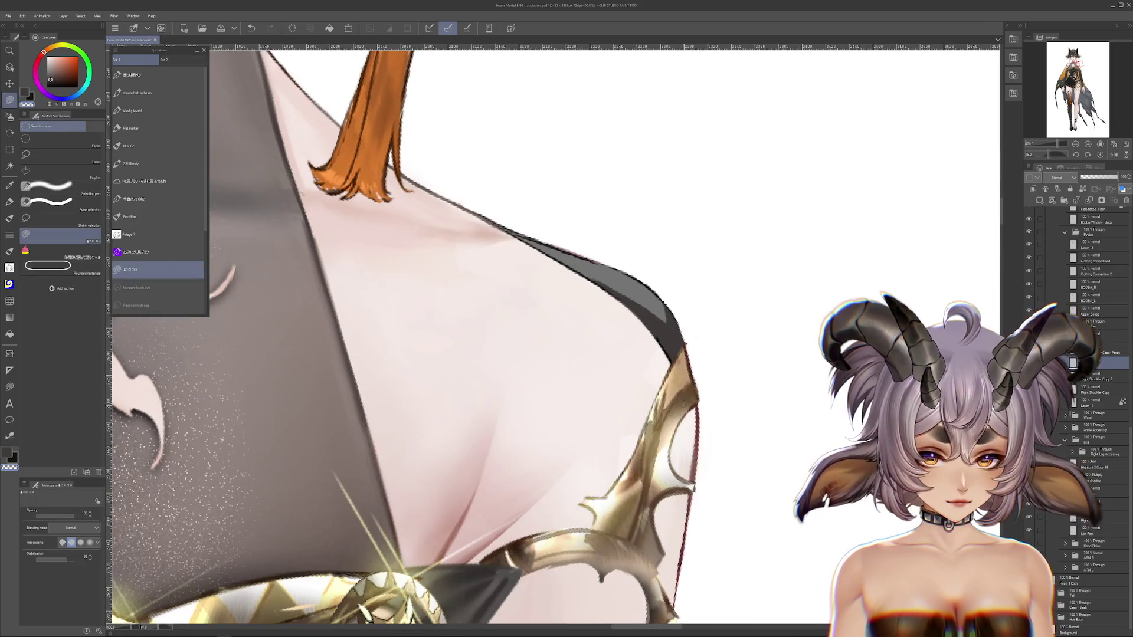
Revert the gold accessory to its previous position.
{"action": "key", "text": "ctrl+z"}
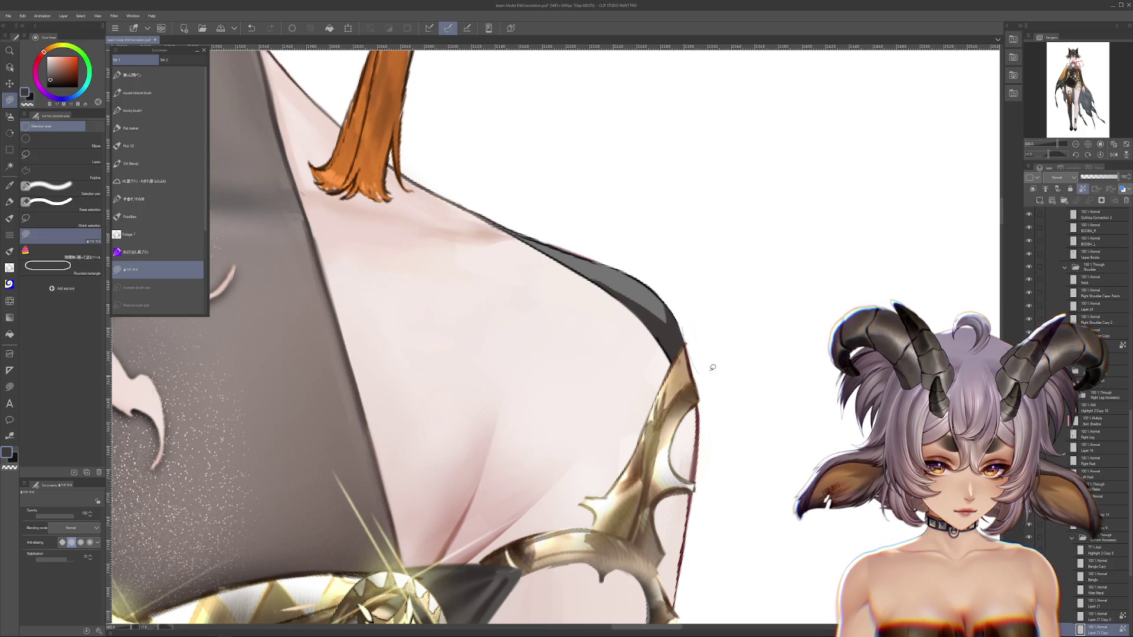
{"action": "scroll", "coordinate": [555, 337], "scroll_direction": "down", "scroll_amount": 3}
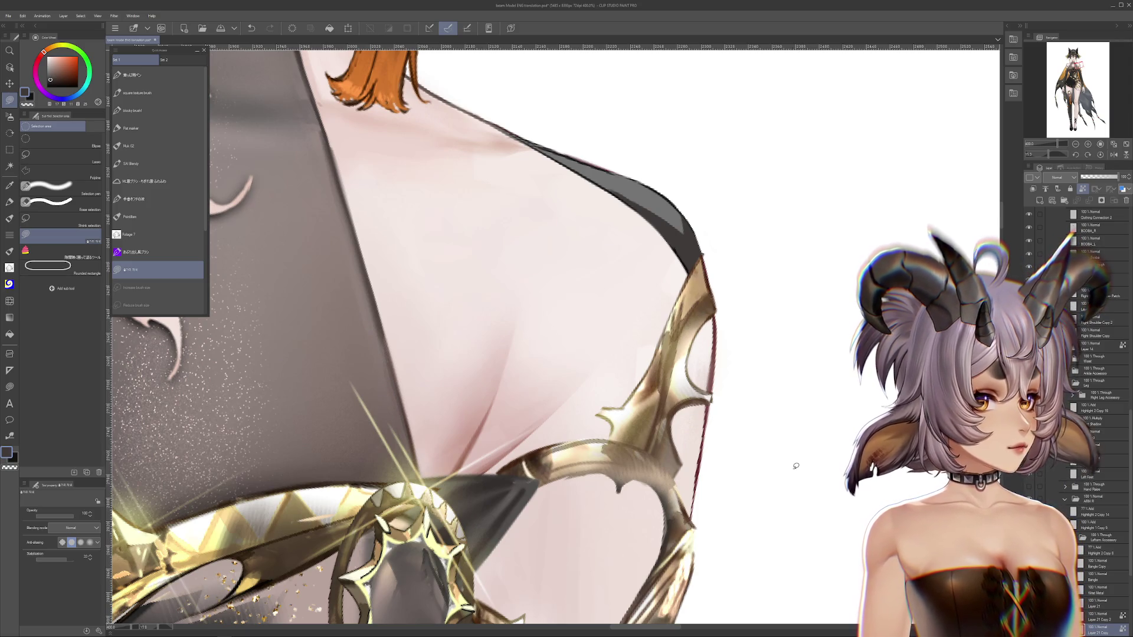
{"action": "scroll", "coordinate": [427, 338], "scroll_direction": "down", "scroll_amount": 2}
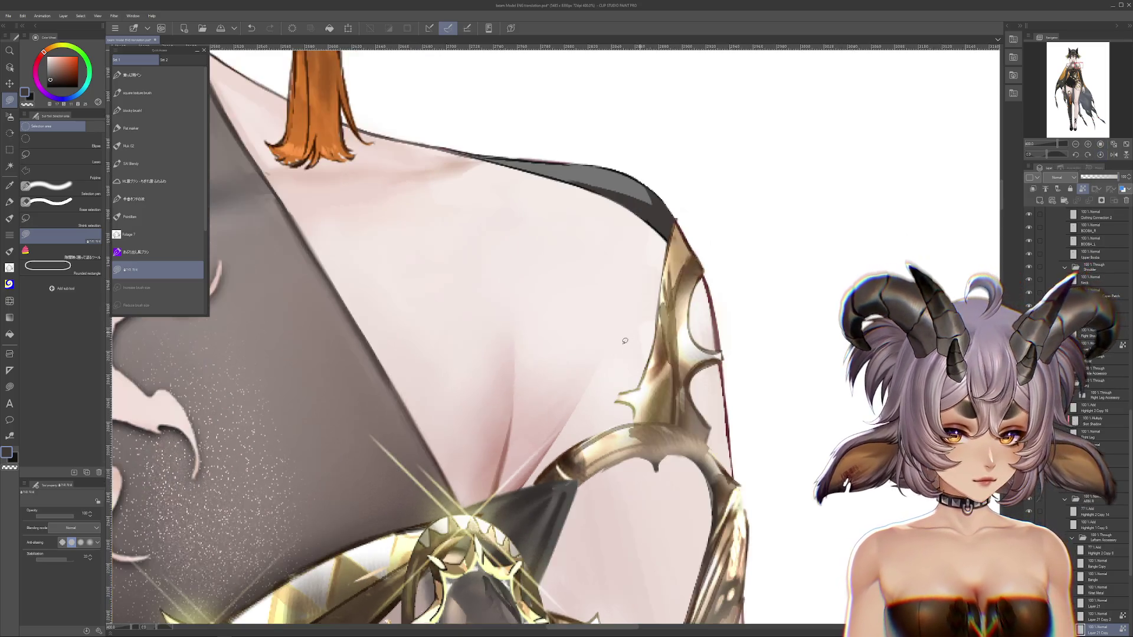
{"action": "scroll", "coordinate": [426, 339], "scroll_direction": "down", "scroll_amount": 3}
{"action": "scroll", "coordinate": [427, 338], "scroll_direction": "down", "scroll_amount": 2}
{"action": "scroll", "coordinate": [649, 330], "scroll_direction": "up", "scroll_amount": 3}
{"action": "scroll", "coordinate": [673, 328], "scroll_direction": "up", "scroll_amount": 3}
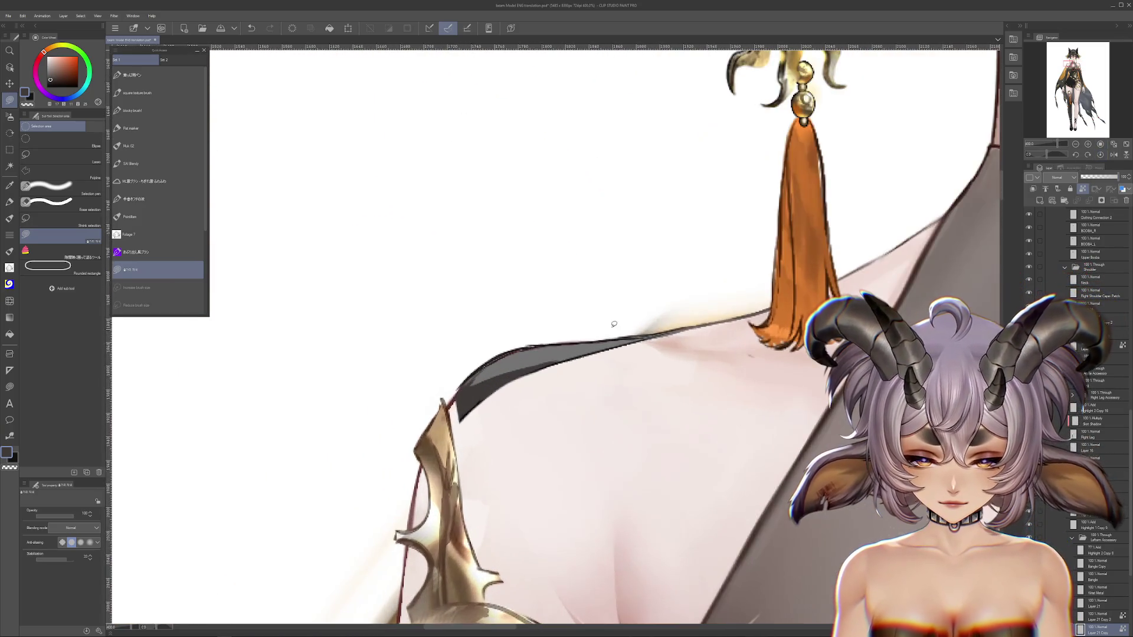
Select the Right Shoulder Cape Patch layer, test moving the patch, and undo it.
{"action": "left_click", "coordinate": [674, 327], "text": "ctrl+shift"}
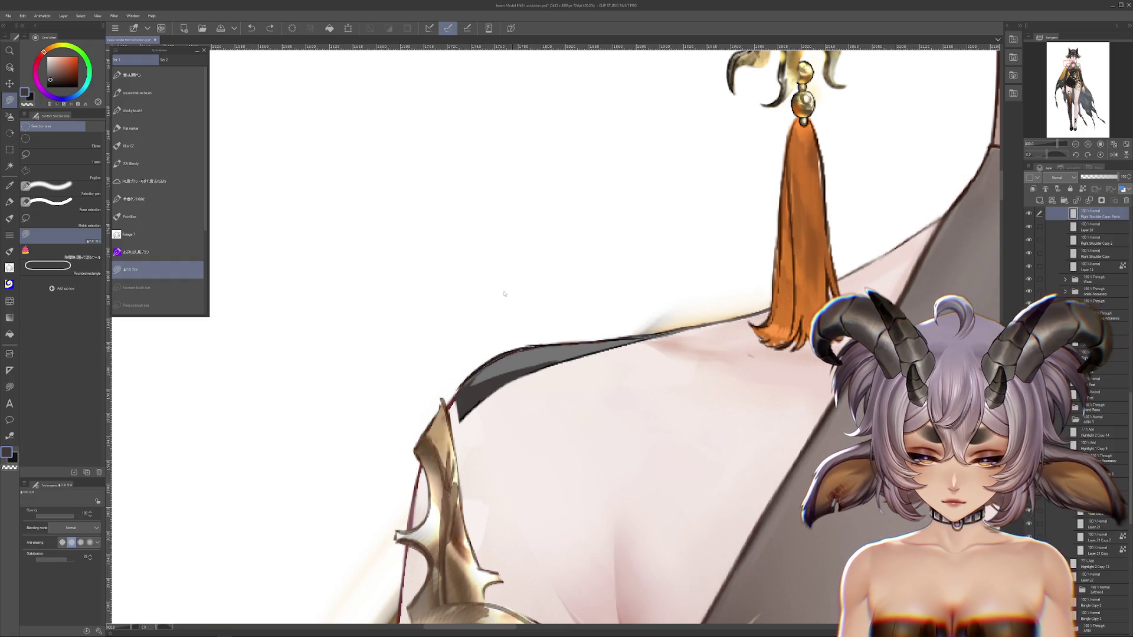
{"action": "left_click_drag", "start_coordinate": [506, 350], "coordinate": [503, 276]}
{"action": "key", "text": "ctrl+z"}
{"action": "scroll", "coordinate": [503, 275], "scroll_direction": "down", "scroll_amount": 2}
{"action": "scroll", "coordinate": [503, 276], "scroll_direction": "down", "scroll_amount": 2}
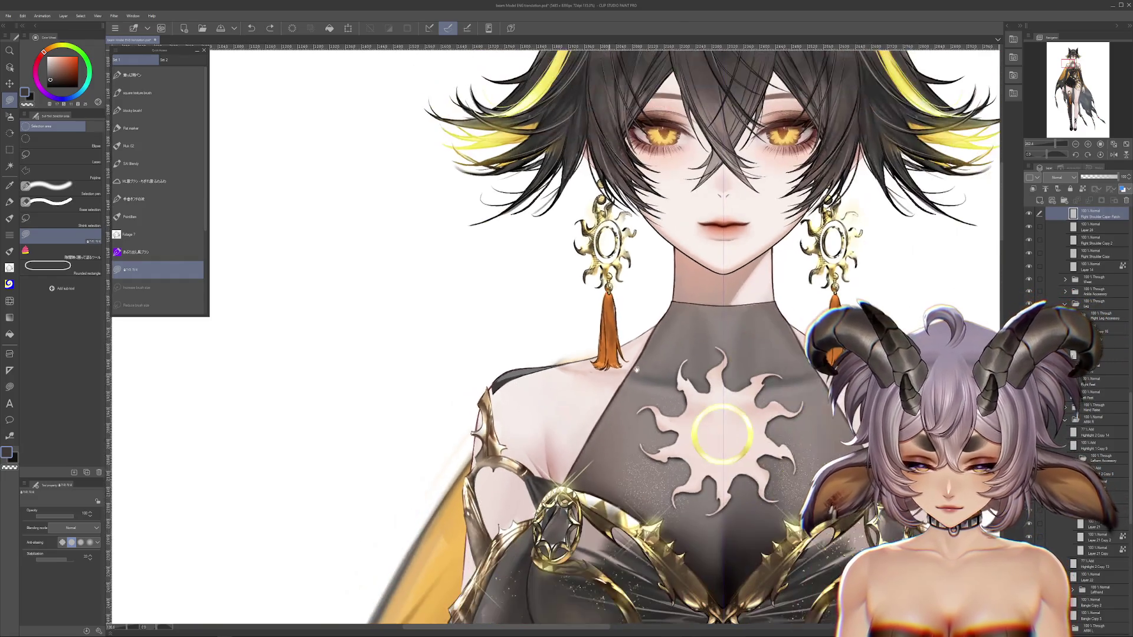
Delete the Right Shoulder Cape Patch layer, restoring it once before deleting again.
{"action": "scroll", "coordinate": [503, 275], "scroll_direction": "down", "scroll_amount": 1}
{"action": "left_click", "coordinate": [1127, 200]}
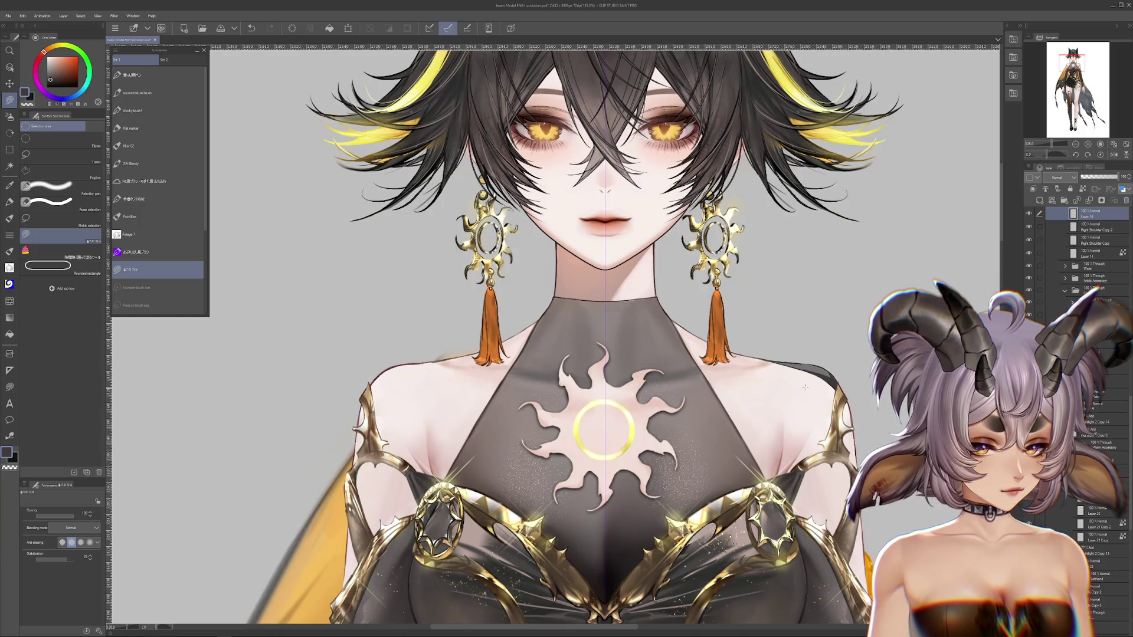
{"action": "key", "text": "ctrl+z"}
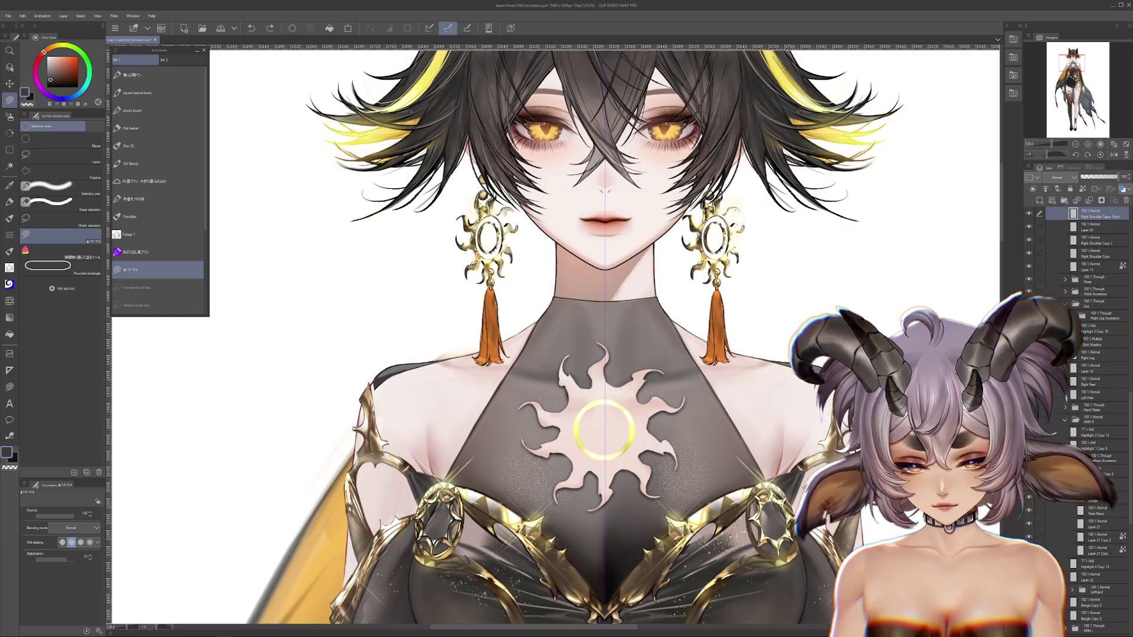
{"action": "left_click", "coordinate": [1126, 200]}
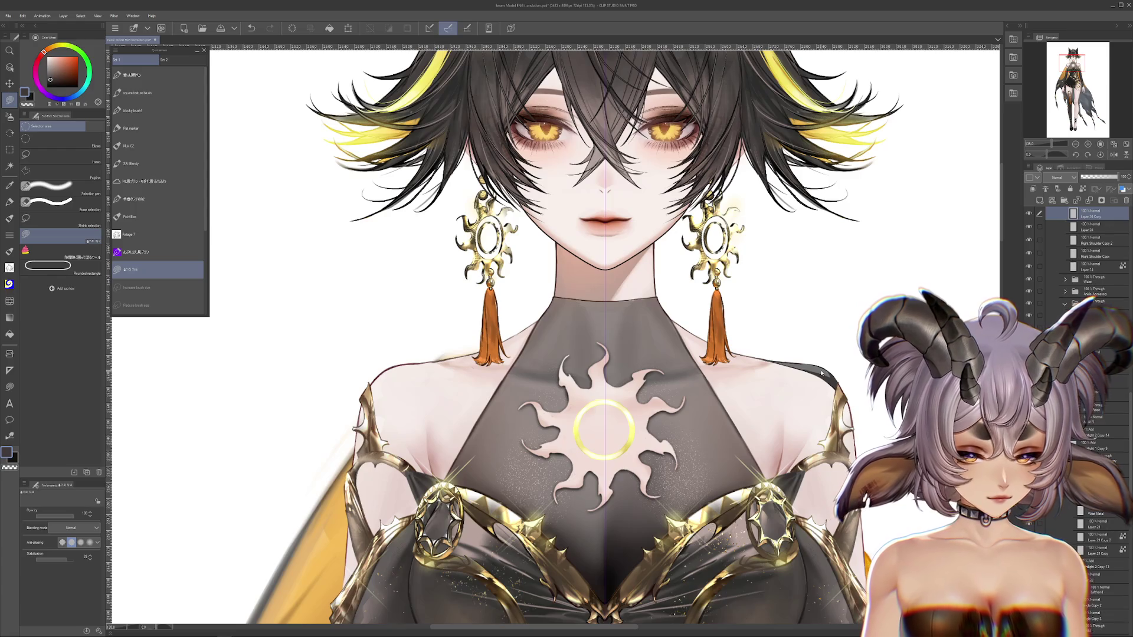
Transform the dark cape patch onto the opposite shoulder, nudge it, and confirm.
{"action": "key", "text": "ctrl+t"}
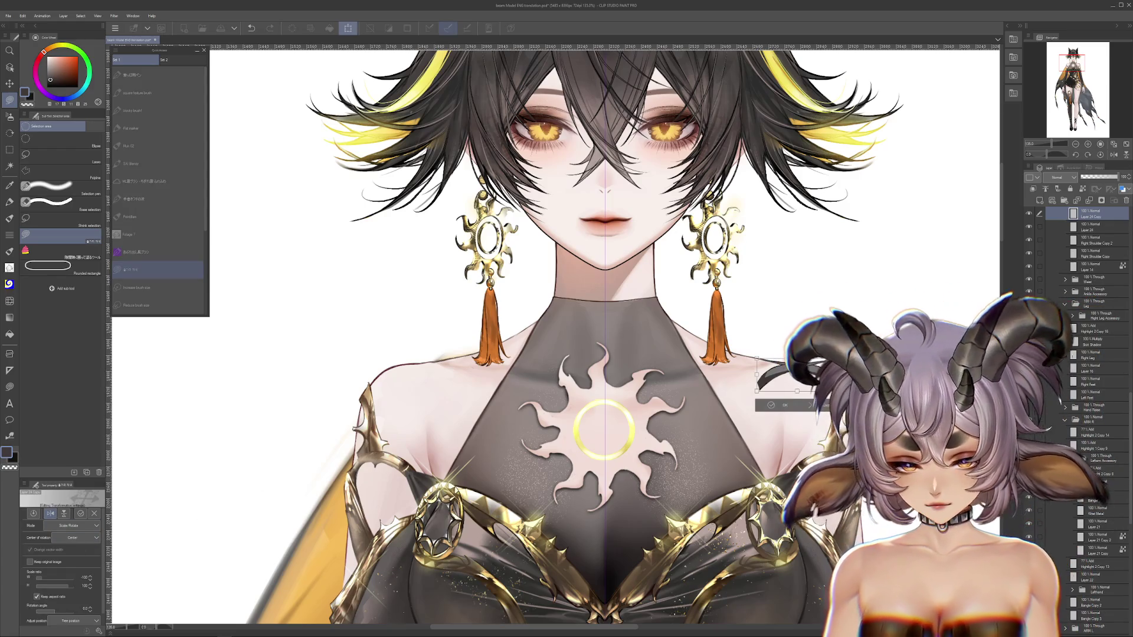
{"action": "left_click_drag", "start_coordinate": [785, 374], "coordinate": [389, 371]}
{"action": "scroll", "coordinate": [388, 369], "scroll_direction": "up", "scroll_amount": 5}
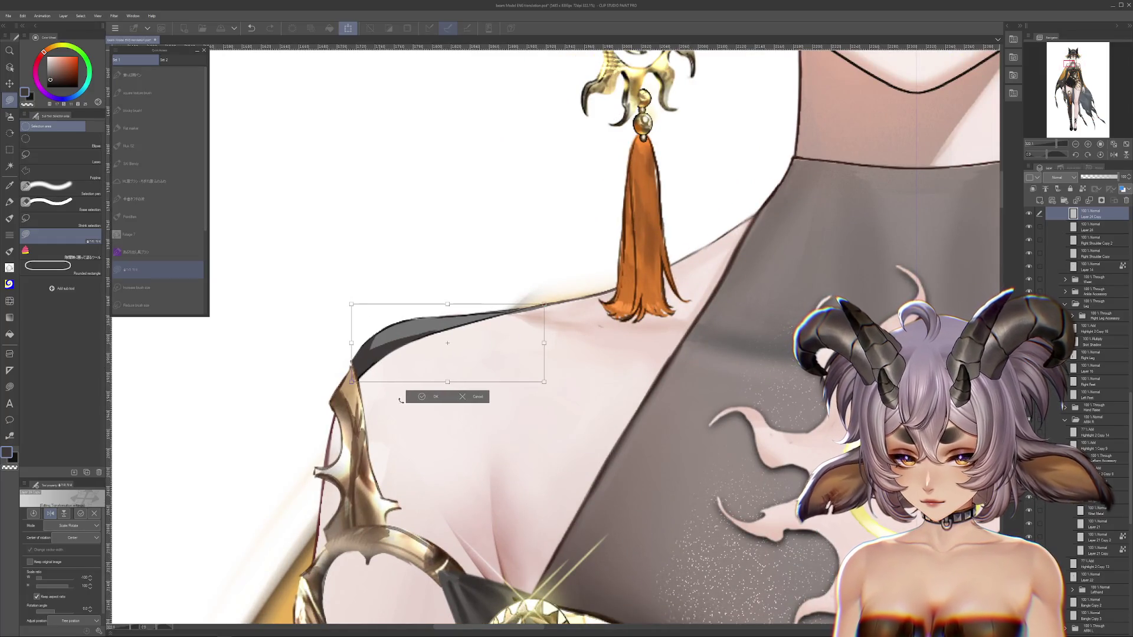
{"action": "left_click_drag", "start_coordinate": [409, 354], "coordinate": [410, 357]}
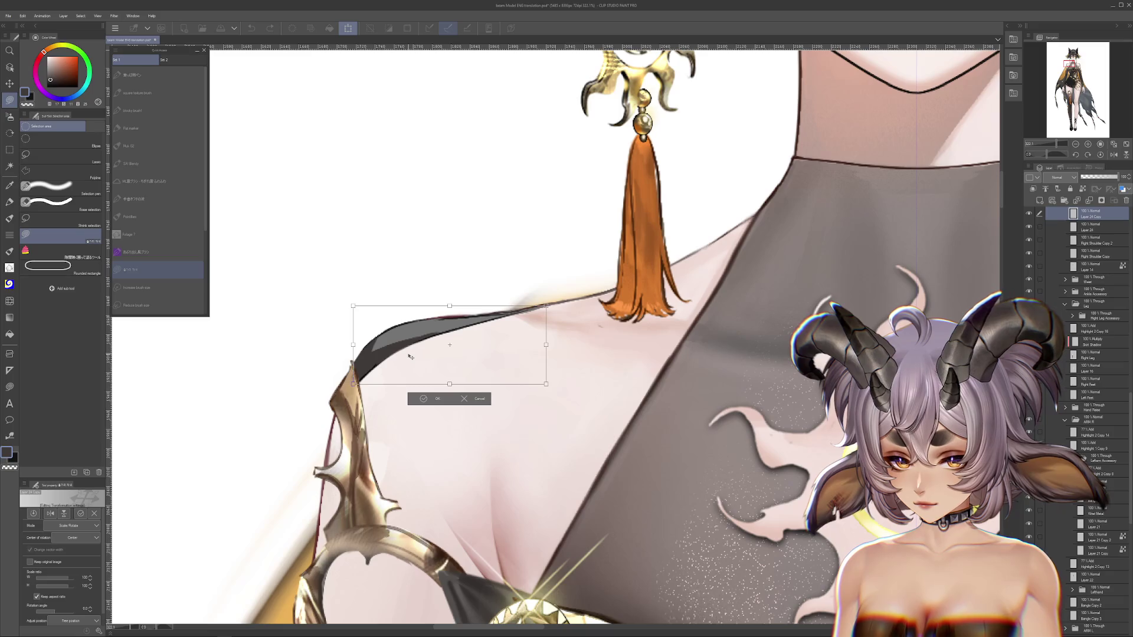
{"action": "key", "text": "Return"}
{"action": "scroll", "coordinate": [711, 430], "scroll_direction": "down", "scroll_amount": 6}
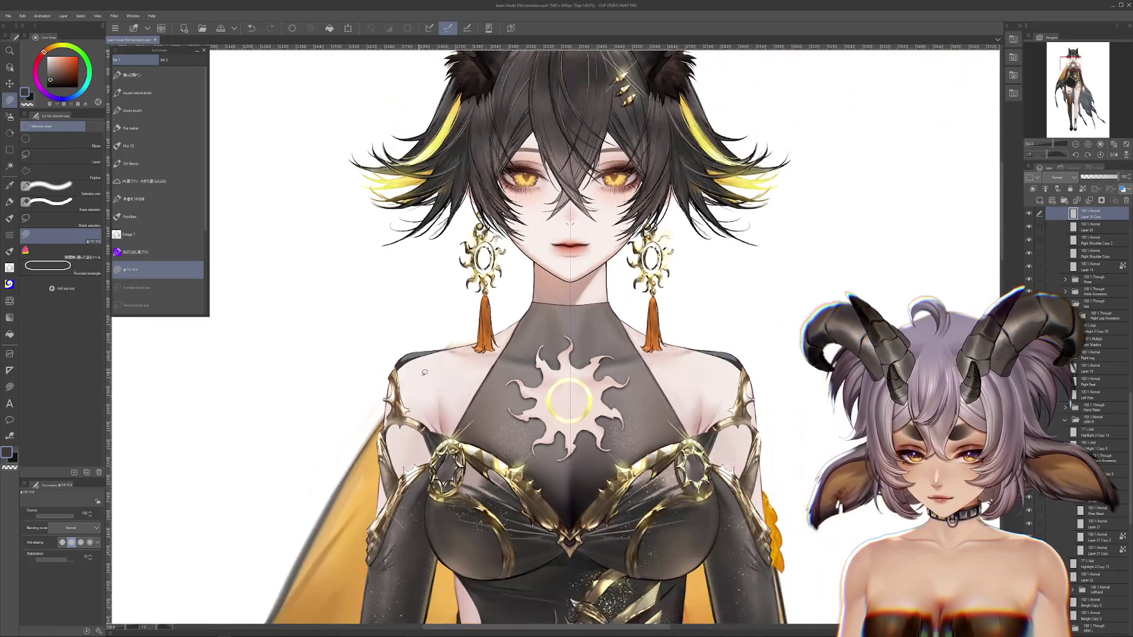
{"action": "scroll", "coordinate": [710, 430], "scroll_direction": "down", "scroll_amount": 2}
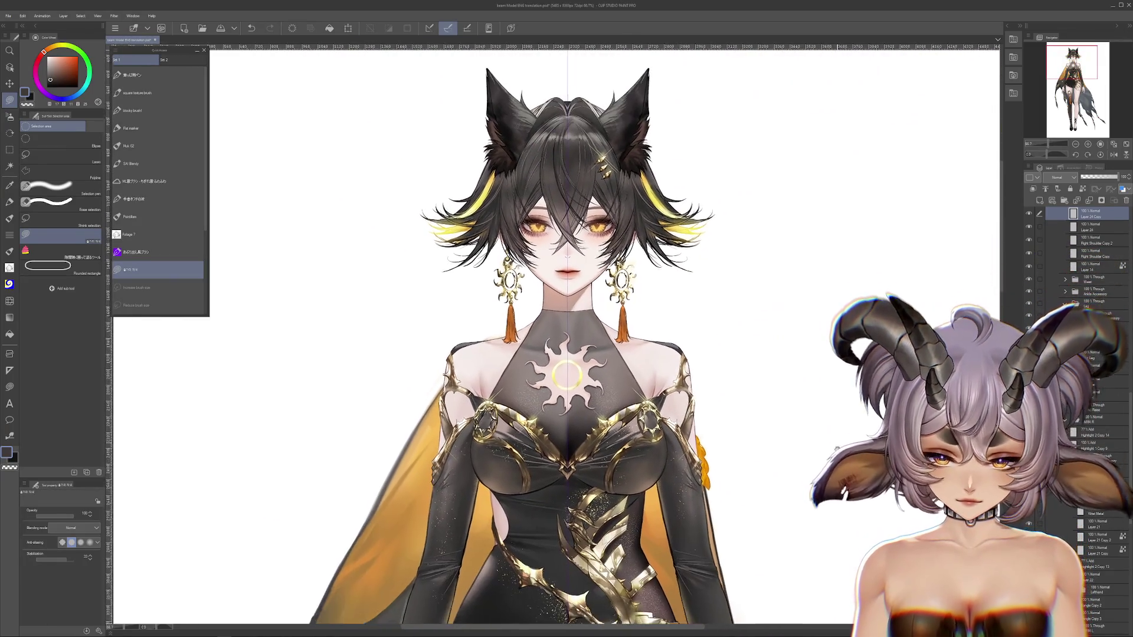
{"action": "scroll", "coordinate": [710, 430], "scroll_direction": "up", "scroll_amount": 2}
{"action": "scroll", "coordinate": [471, 305], "scroll_direction": "up", "scroll_amount": 3}
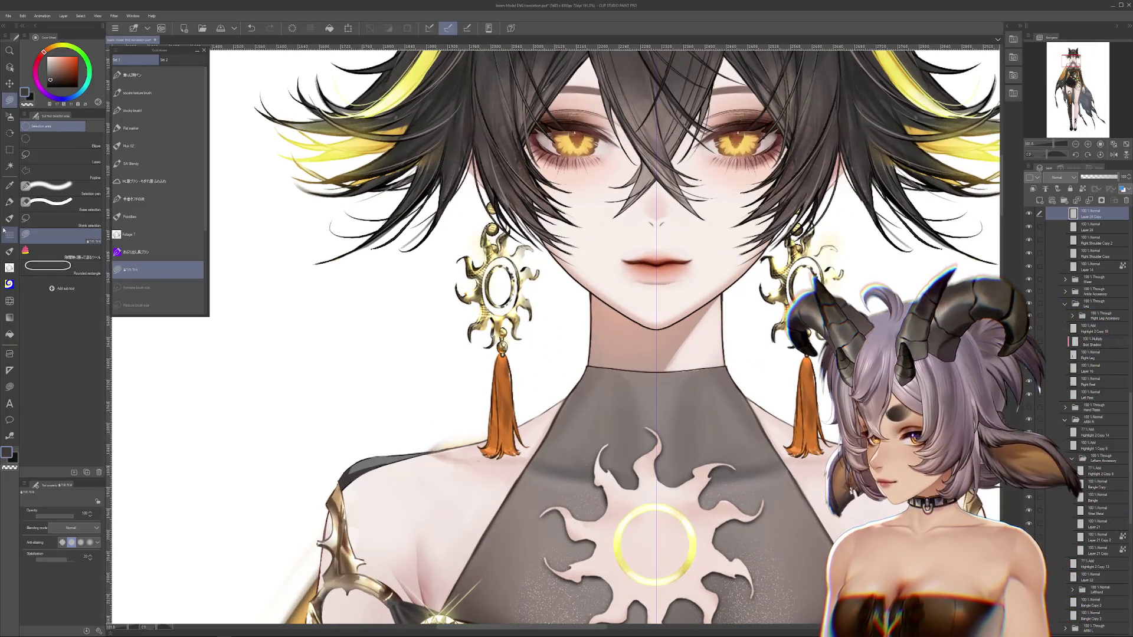
Switch to the brush and undo so the sun pendant hangs from its bead.
{"action": "key", "text": "b"}
{"action": "scroll", "coordinate": [366, 318], "scroll_direction": "up", "scroll_amount": 2}
{"action": "scroll", "coordinate": [366, 319], "scroll_direction": "up", "scroll_amount": 2}
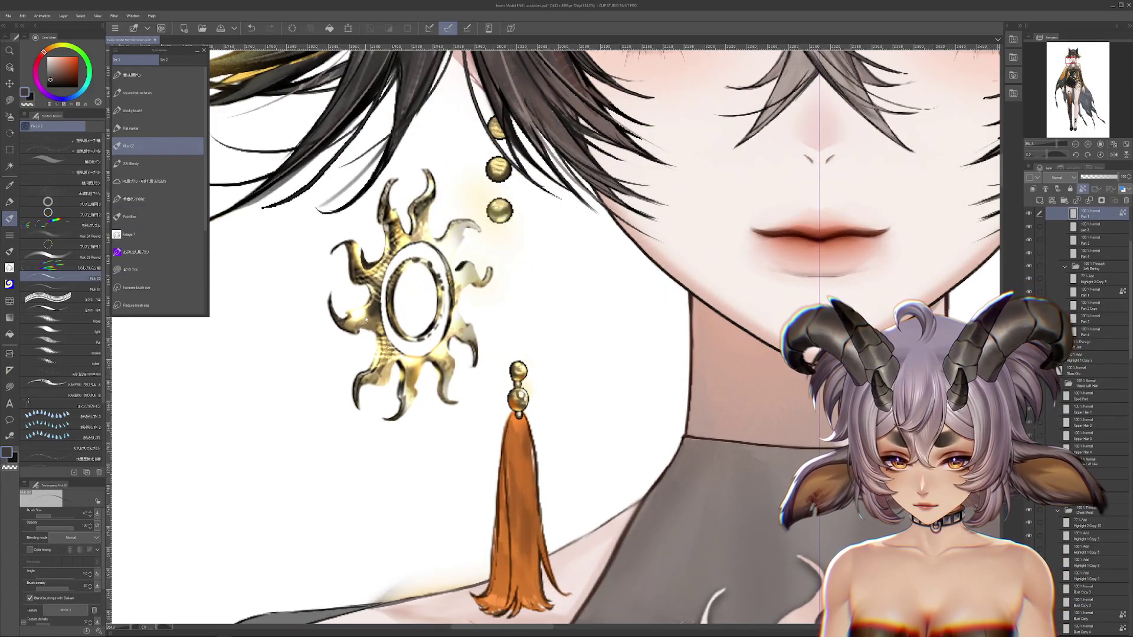
{"action": "key", "text": "ctrl+z"}
Select layer Part 3 and hide the Front Hair layer.
{"action": "left_click", "coordinate": [1091, 240]}
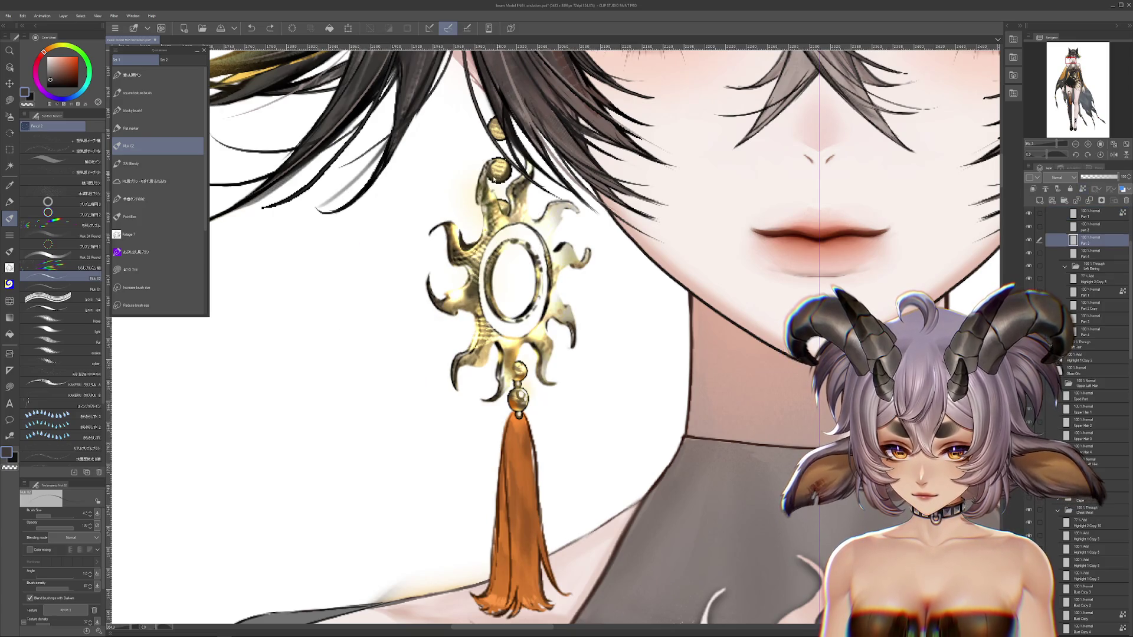
{"action": "scroll", "coordinate": [555, 336], "scroll_direction": "up", "scroll_amount": 3}
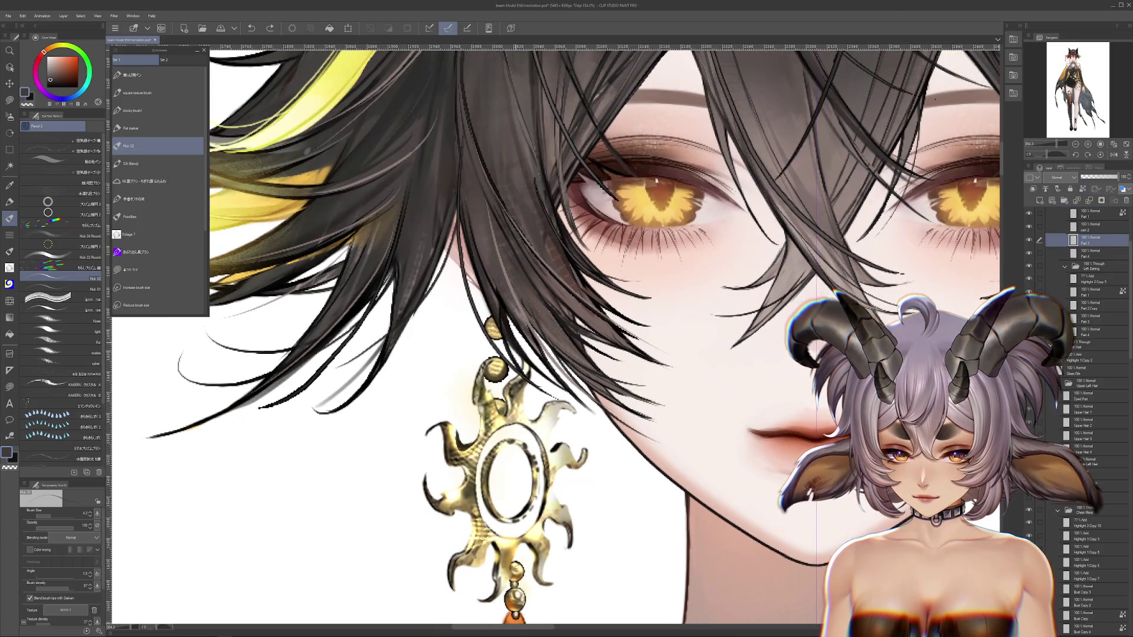
{"action": "scroll", "coordinate": [1085, 248], "scroll_direction": "up", "scroll_amount": 5}
{"action": "scroll", "coordinate": [1049, 250], "scroll_direction": "up", "scroll_amount": 2}
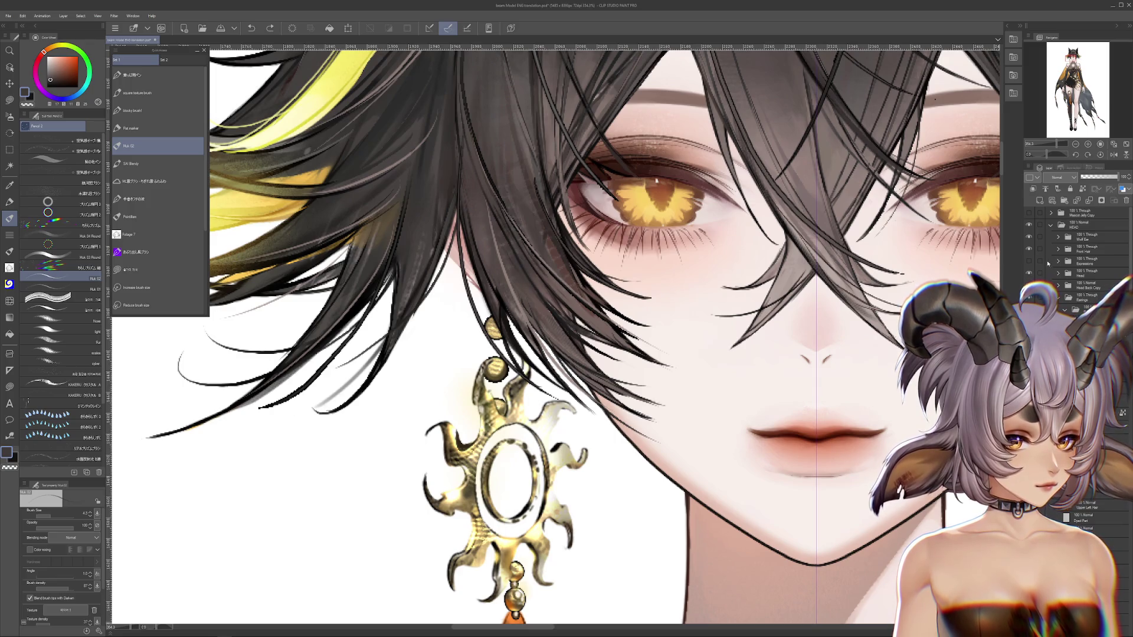
{"action": "left_click", "coordinate": [1028, 249]}
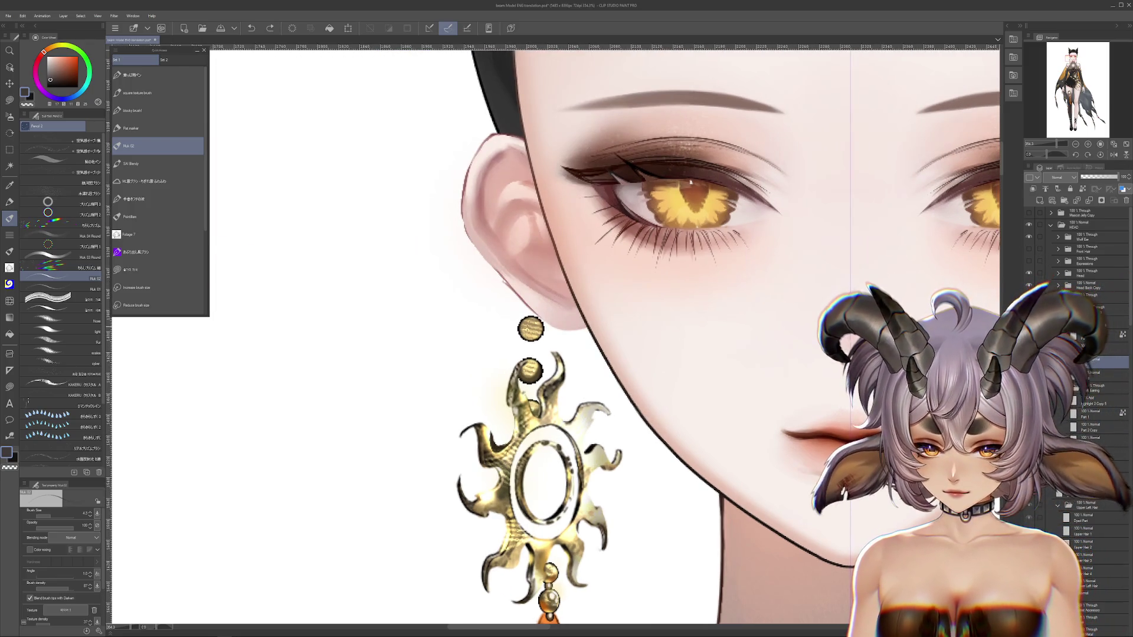
{"action": "scroll", "coordinate": [696, 319], "scroll_direction": "down", "scroll_amount": 2}
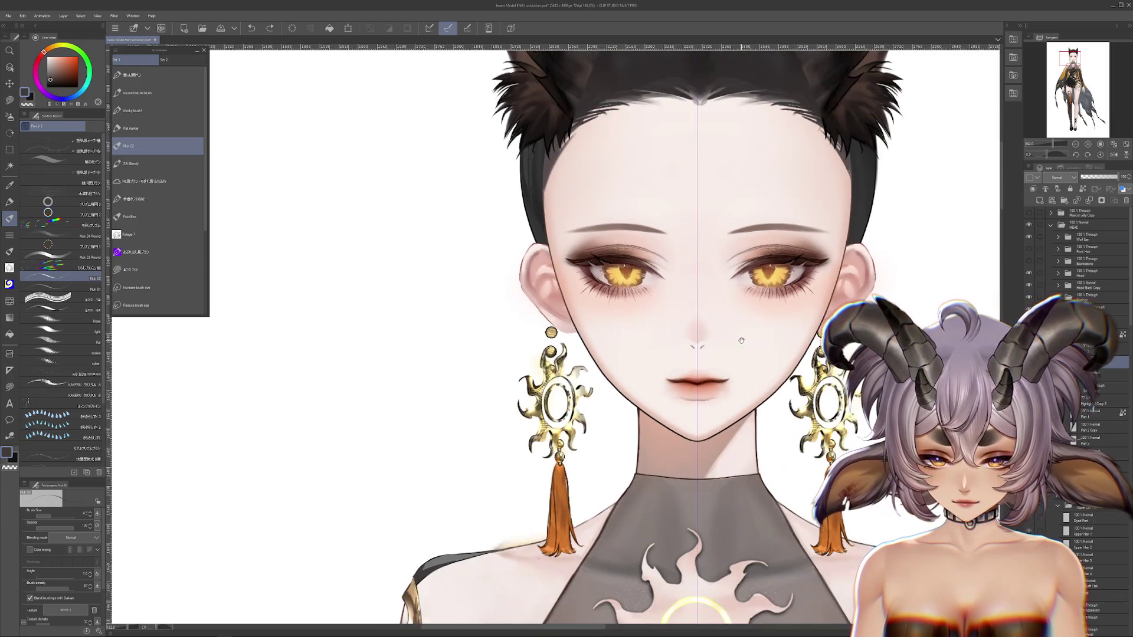
Check the right earring by toggling its visibility, then select an eyeliner layer.
{"action": "left_click_drag", "start_coordinate": [696, 319], "coordinate": [607, 338]}
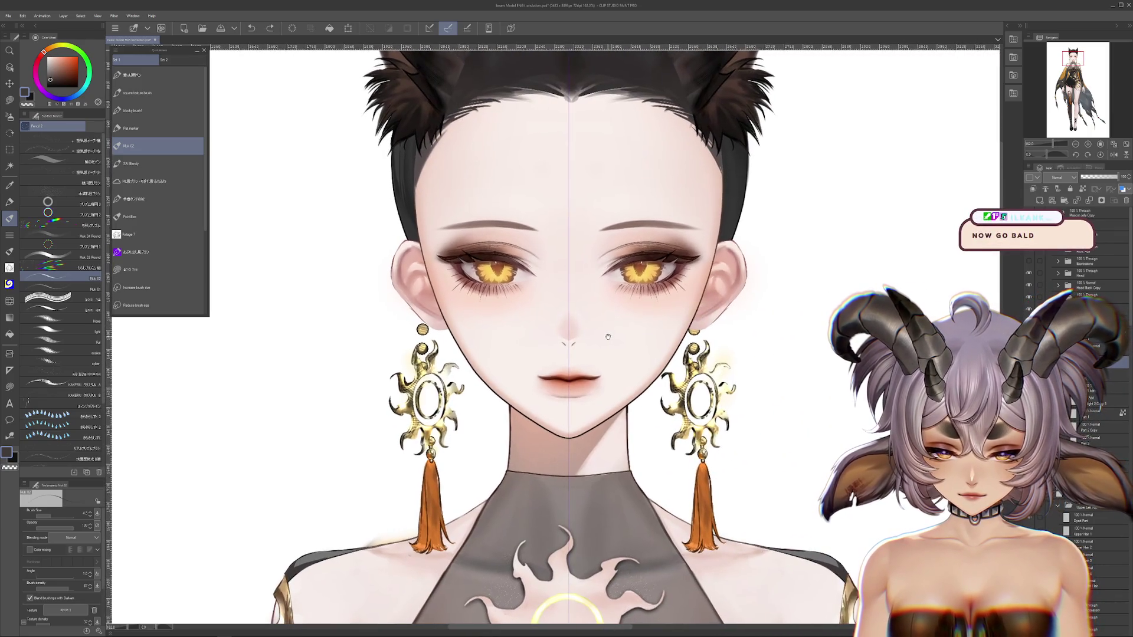
{"action": "scroll", "coordinate": [609, 336], "scroll_direction": "up", "scroll_amount": 2}
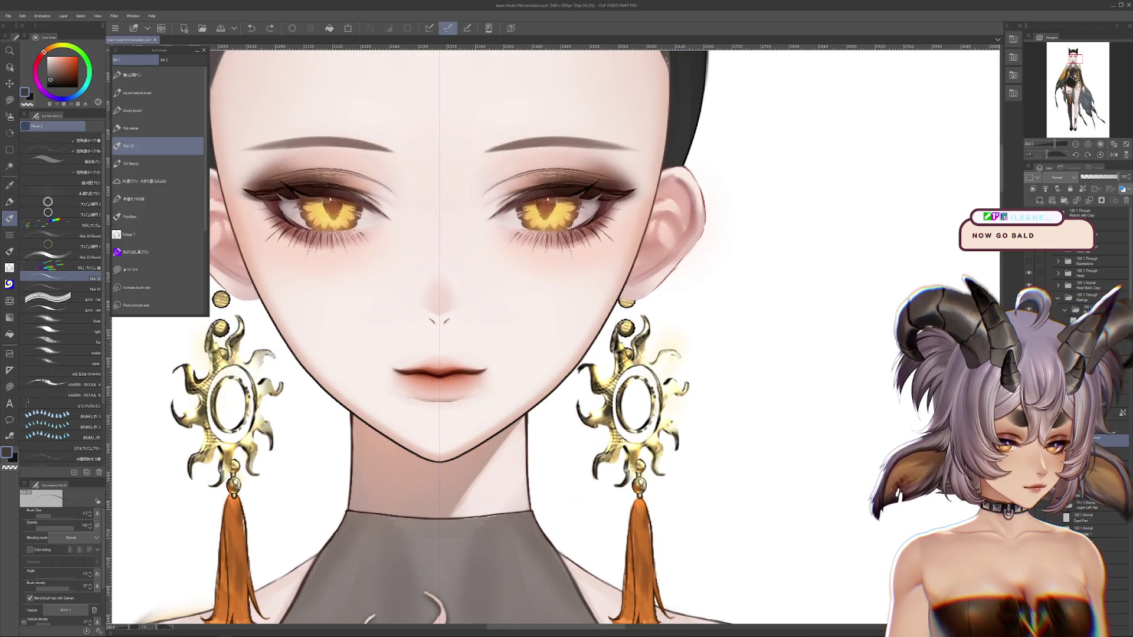
{"action": "left_click", "coordinate": [1029, 298]}
{"action": "left_click", "coordinate": [1029, 298]}
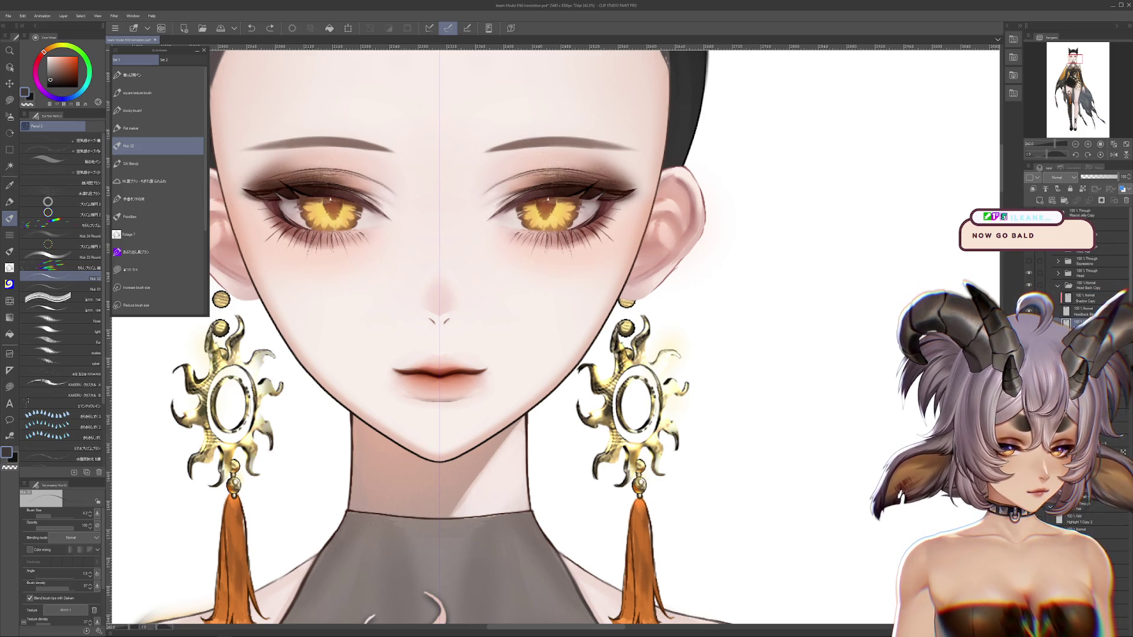
{"action": "left_click", "coordinate": [676, 274], "text": "ctrl+shift"}
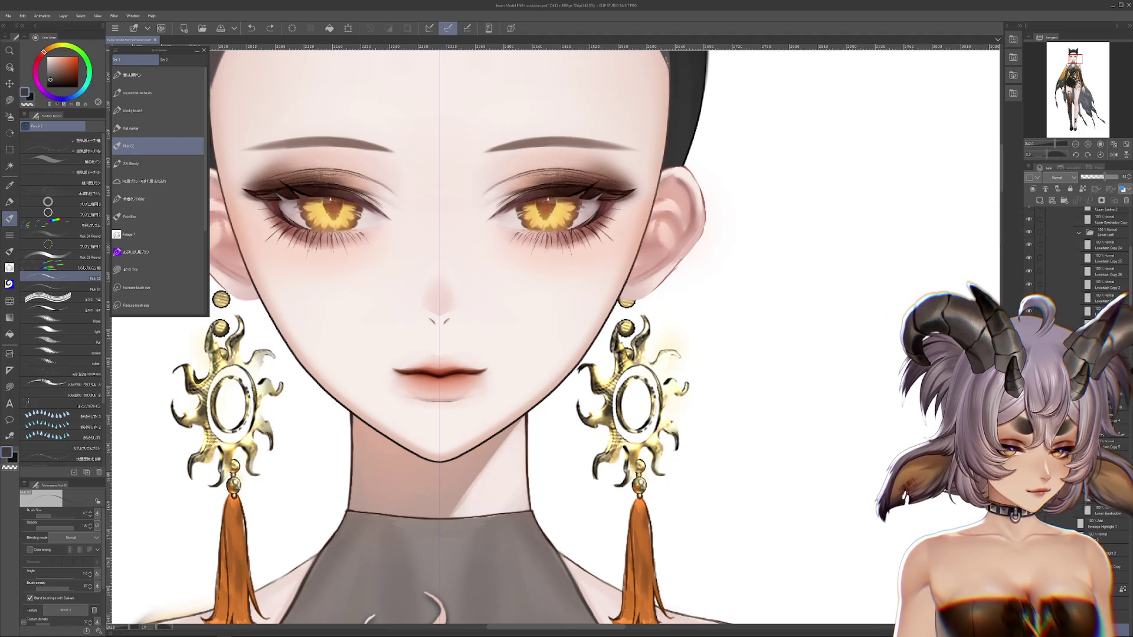
{"action": "scroll", "coordinate": [1081, 459], "scroll_direction": "down", "scroll_amount": 3}
{"action": "scroll", "coordinate": [1082, 459], "scroll_direction": "down", "scroll_amount": 3}
{"action": "scroll", "coordinate": [1098, 520], "scroll_direction": "down", "scroll_amount": 3}
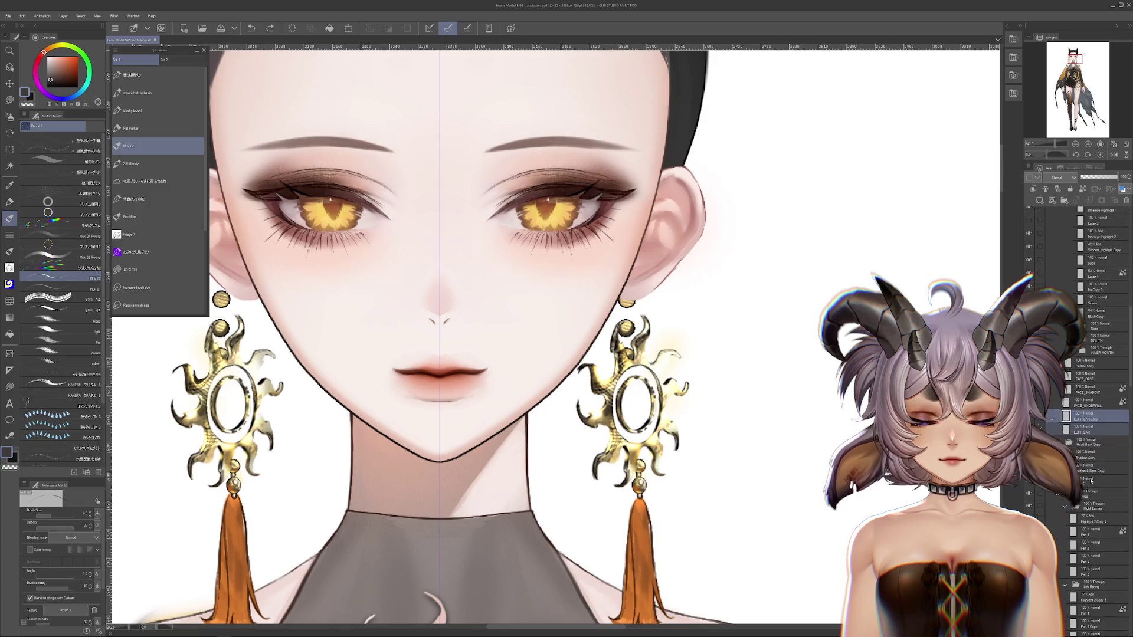
{"action": "scroll", "coordinate": [1098, 520], "scroll_direction": "down", "scroll_amount": 2}
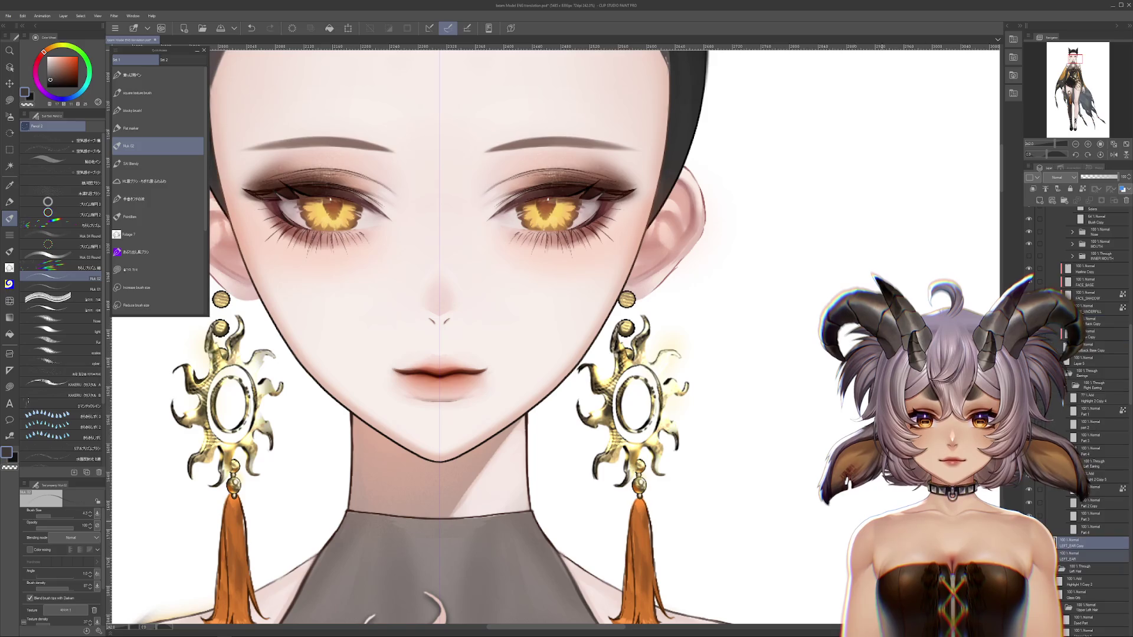
{"action": "scroll", "coordinate": [552, 330], "scroll_direction": "up", "scroll_amount": 1}
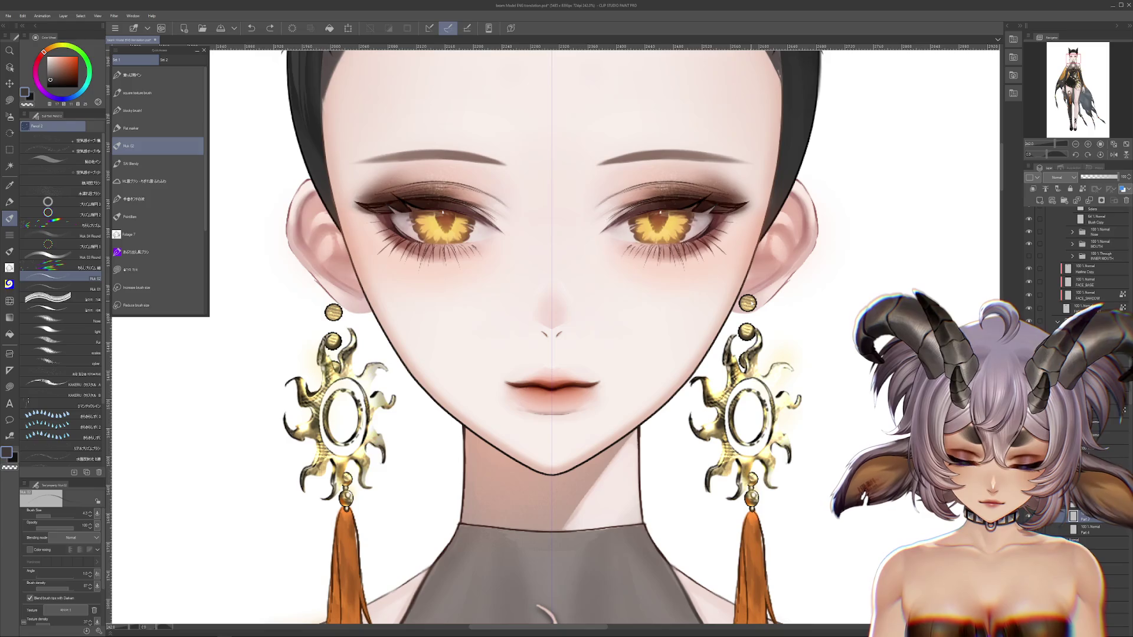
Try repositioning the right earring body, undoing the moves to keep its original place.
{"action": "key", "text": "ctrl+z"}
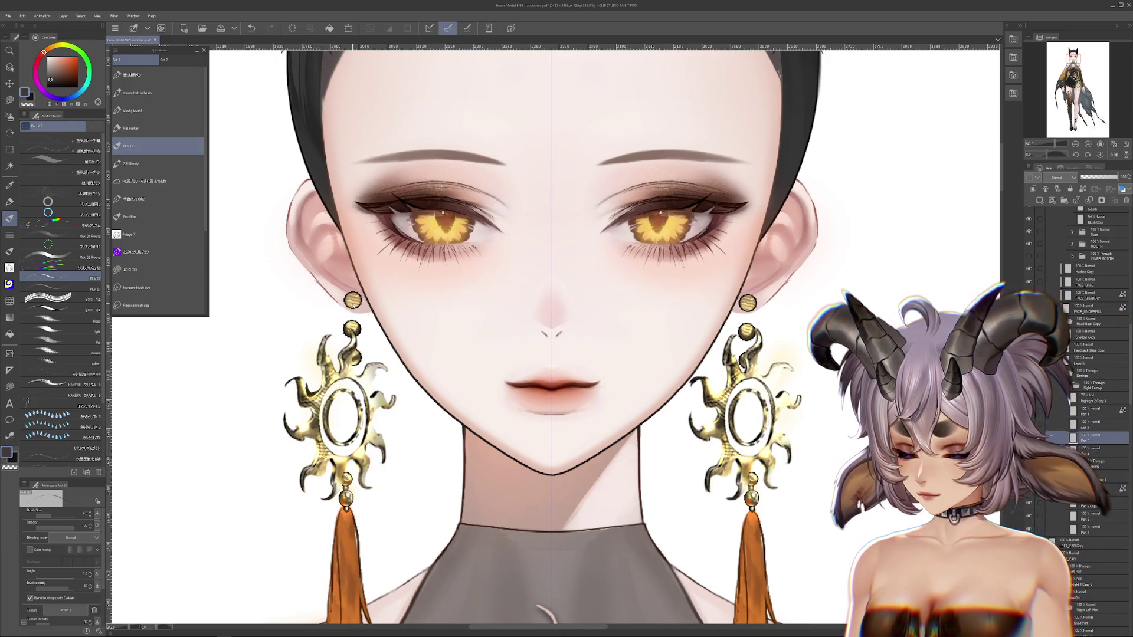
{"action": "scroll", "coordinate": [826, 331], "scroll_direction": "up", "scroll_amount": 1}
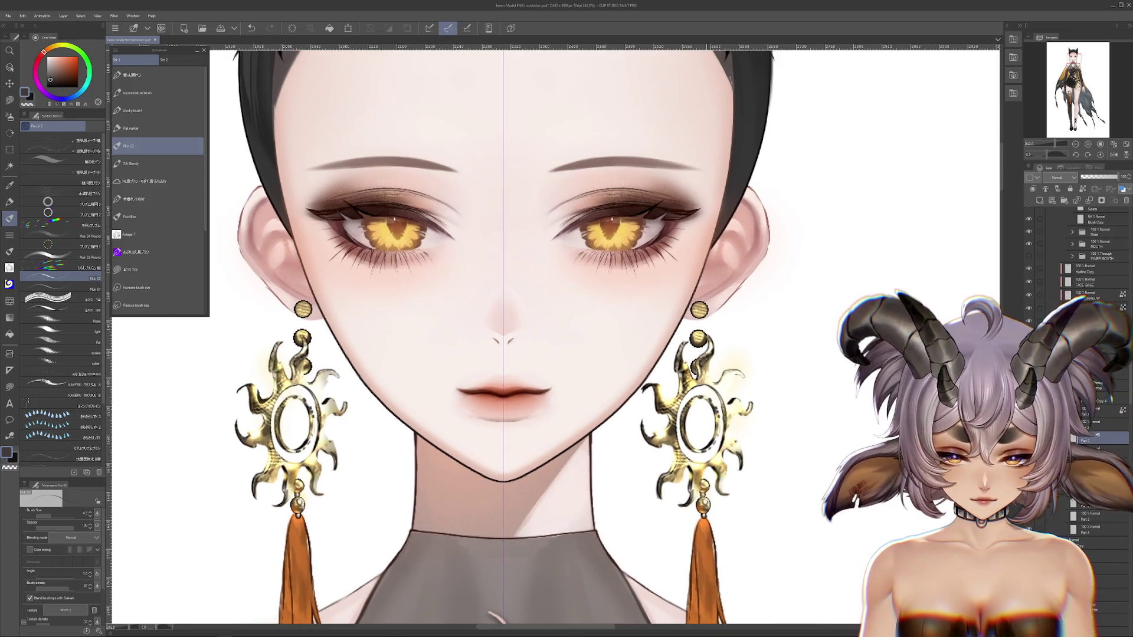
{"action": "scroll", "coordinate": [826, 330], "scroll_direction": "up", "scroll_amount": 1}
{"action": "left_click_drag", "start_coordinate": [739, 374], "coordinate": [785, 373]}
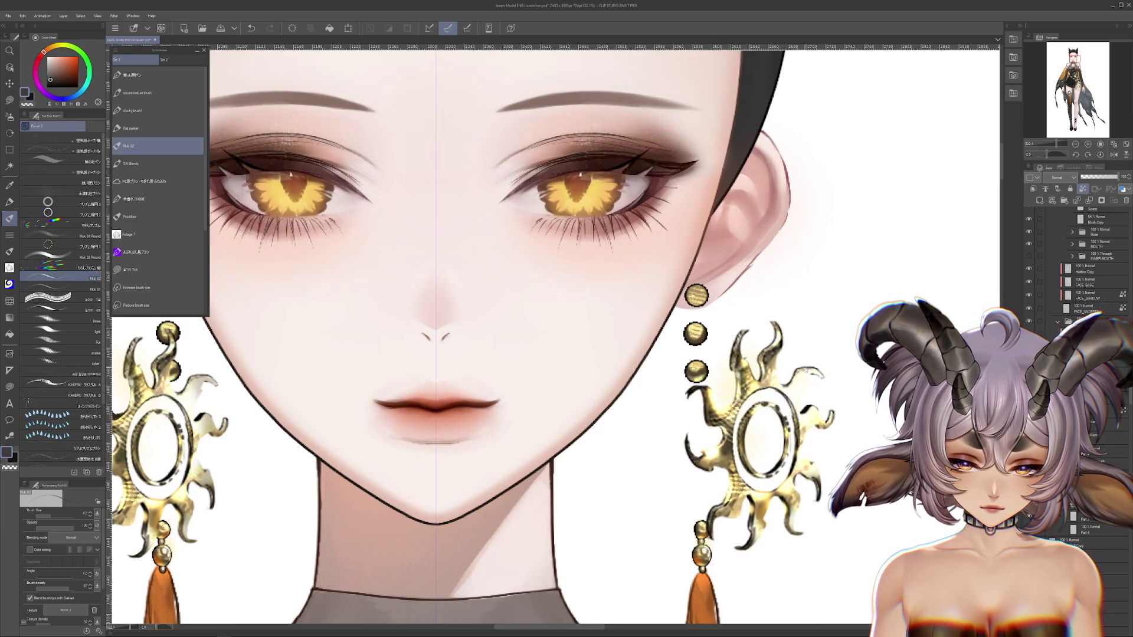
{"action": "key", "text": "ctrl+z"}
{"action": "left_click_drag", "start_coordinate": [804, 387], "coordinate": [746, 301]}
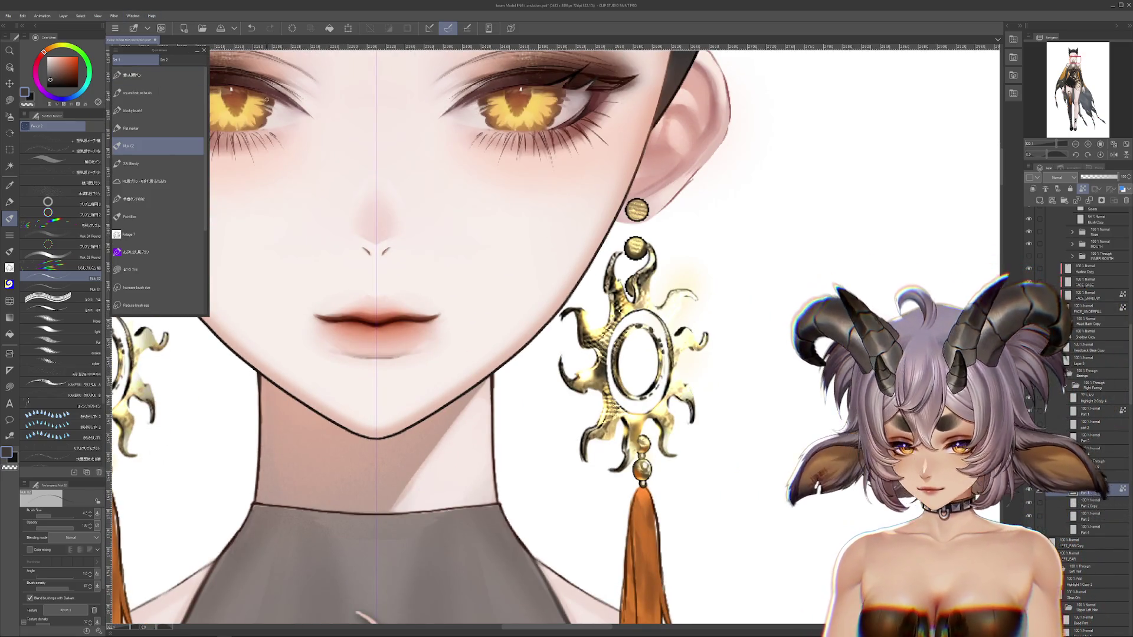
{"action": "scroll", "coordinate": [612, 262], "scroll_direction": "up", "scroll_amount": 1}
{"action": "left_click_drag", "start_coordinate": [613, 262], "coordinate": [639, 299]}
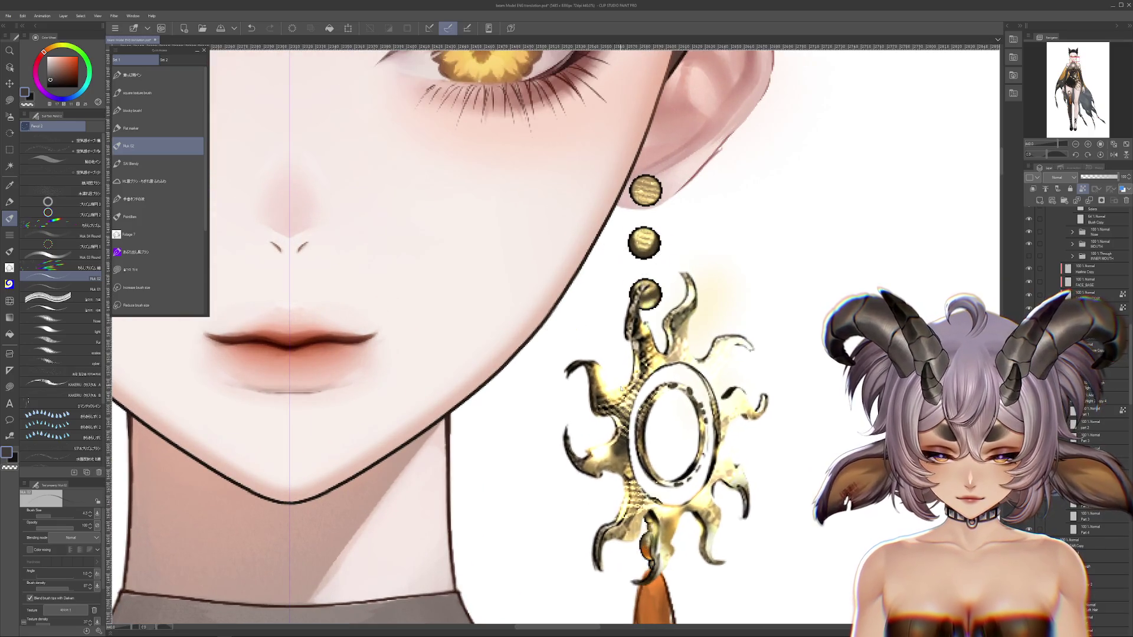
{"action": "key", "text": "ctrl+z"}
{"action": "key", "text": "ctrl+y"}
{"action": "key", "text": "ctrl+z"}
{"action": "scroll", "coordinate": [632, 385], "scroll_direction": "down", "scroll_amount": 2}
Lasso-fill a bright blue area around the right earring on the chosen layer.
{"action": "left_click", "coordinate": [1099, 529]}
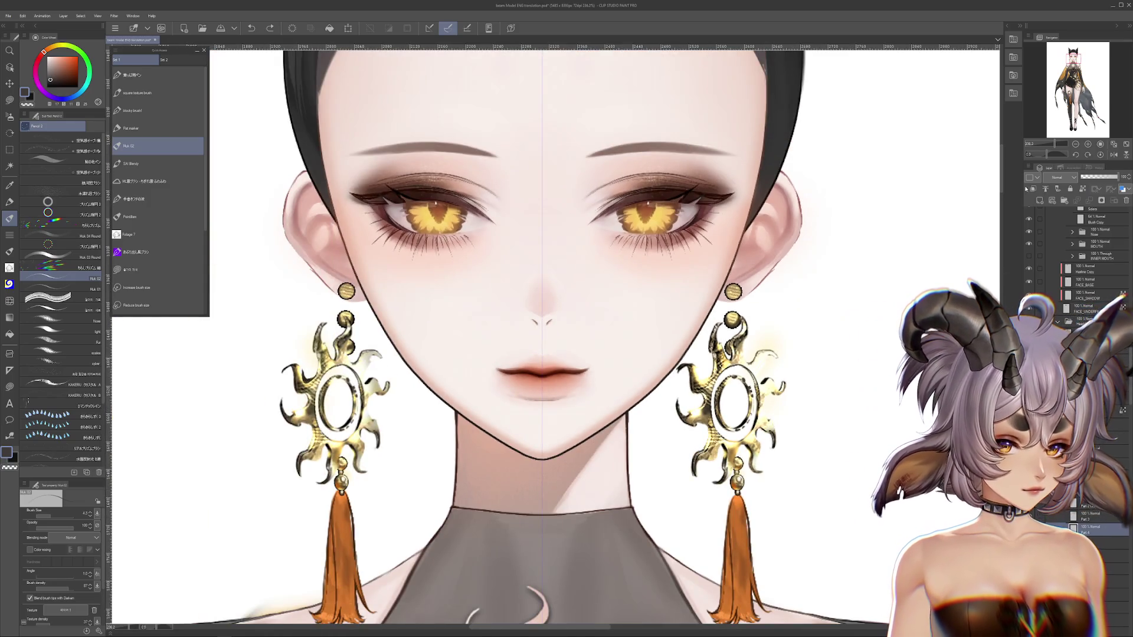
{"action": "mouse_move", "coordinate": [590, 354]}
{"action": "left_mouse_down"}
{"action": "mouse_move", "coordinate": [522, 331]}
{"action": "mouse_move", "coordinate": [482, 293]}
{"action": "left_mouse_up"}
{"action": "left_click_drag", "start_coordinate": [40, 86], "coordinate": [64, 98]}
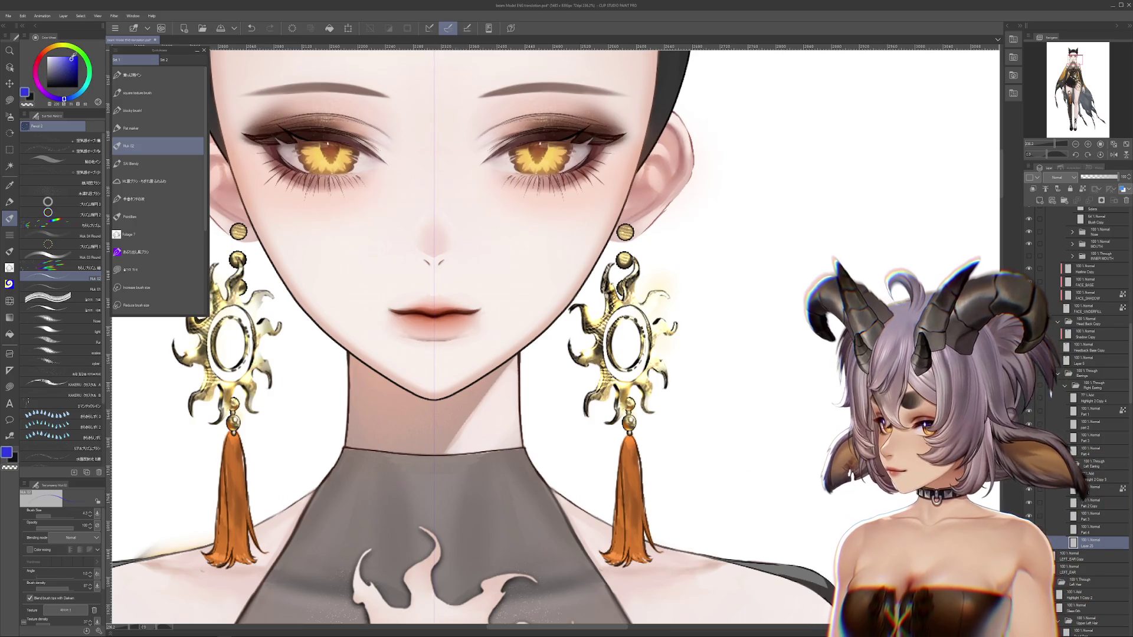
{"action": "key", "text": "m"}
{"action": "scroll", "coordinate": [717, 262], "scroll_direction": "down", "scroll_amount": 1}
{"action": "left_click_drag", "start_coordinate": [718, 263], "coordinate": [643, 284]}
{"action": "scroll", "coordinate": [635, 286], "scroll_direction": "up", "scroll_amount": 3}
{"action": "scroll", "coordinate": [634, 285], "scroll_direction": "up", "scroll_amount": 1}
{"action": "left_click_drag", "start_coordinate": [734, 252], "coordinate": [733, 316]}
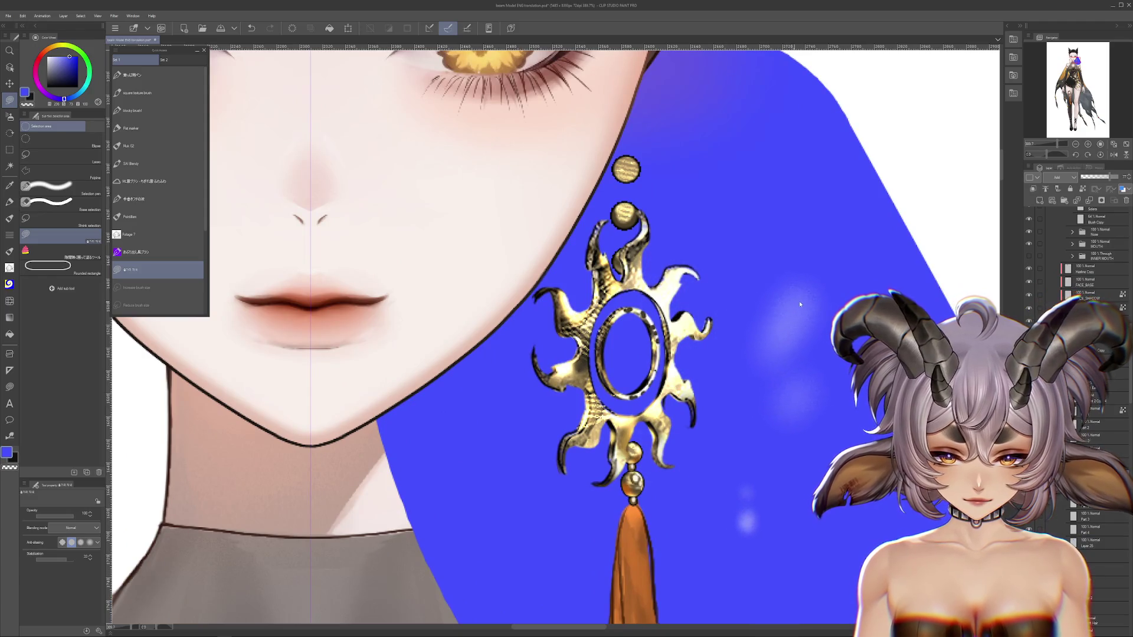
{"action": "key", "text": "ctrl+z"}
{"action": "key", "text": "ctrl+z"}
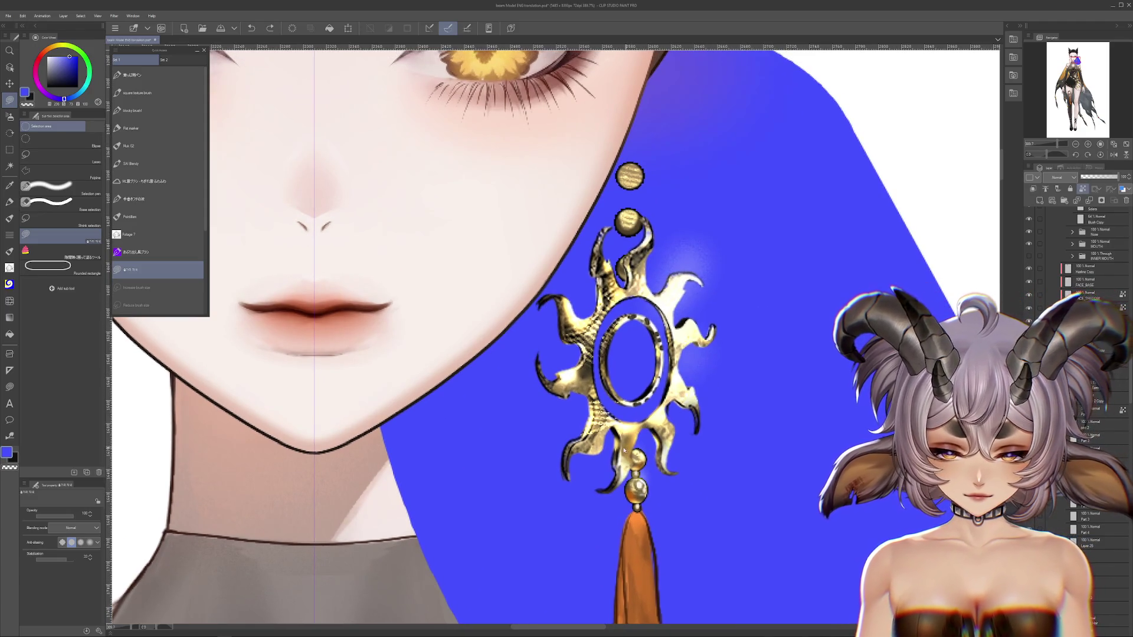
{"action": "scroll", "coordinate": [643, 460], "scroll_direction": "up", "scroll_amount": 3}
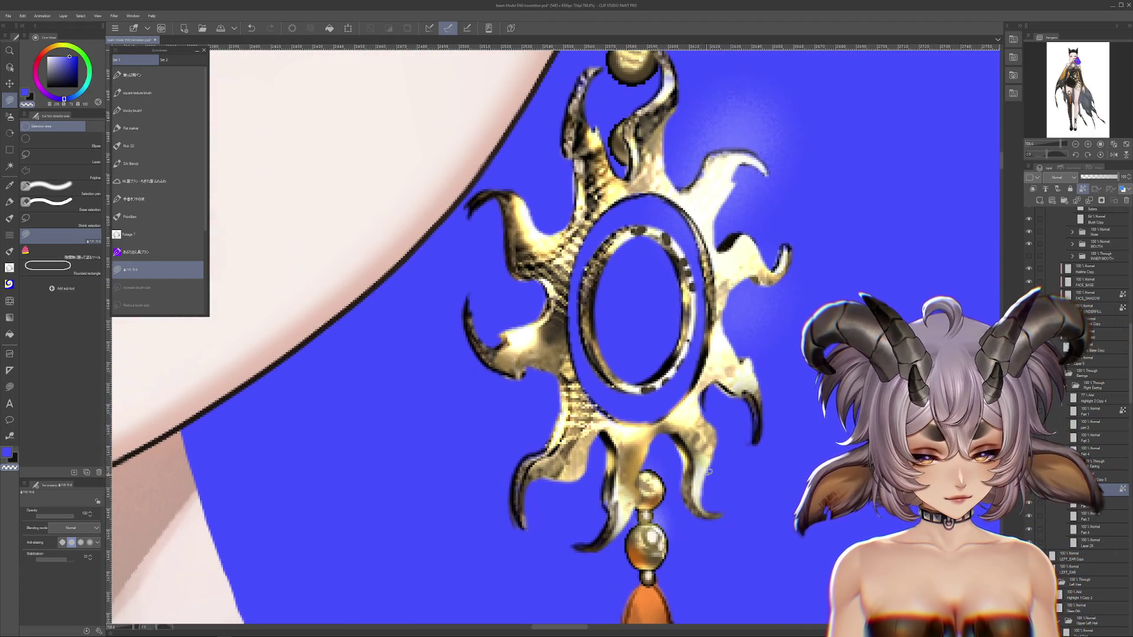
{"action": "scroll", "coordinate": [607, 457], "scroll_direction": "down", "scroll_amount": 2}
{"action": "scroll", "coordinate": [608, 458], "scroll_direction": "up", "scroll_amount": 3}
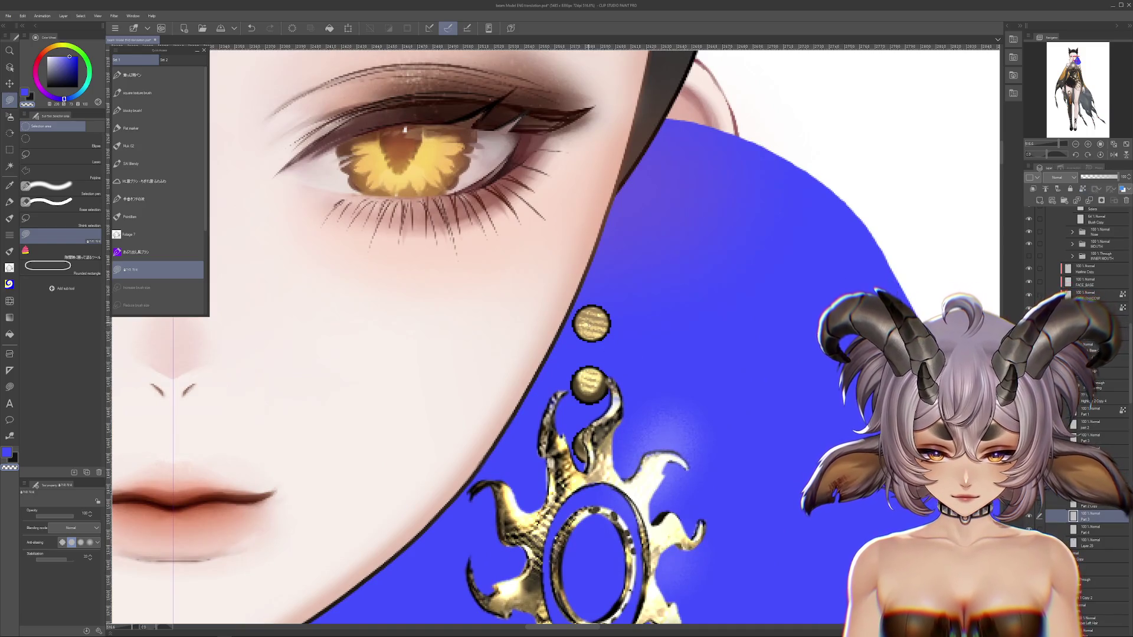
{"action": "scroll", "coordinate": [555, 336], "scroll_direction": "down", "scroll_amount": 2}
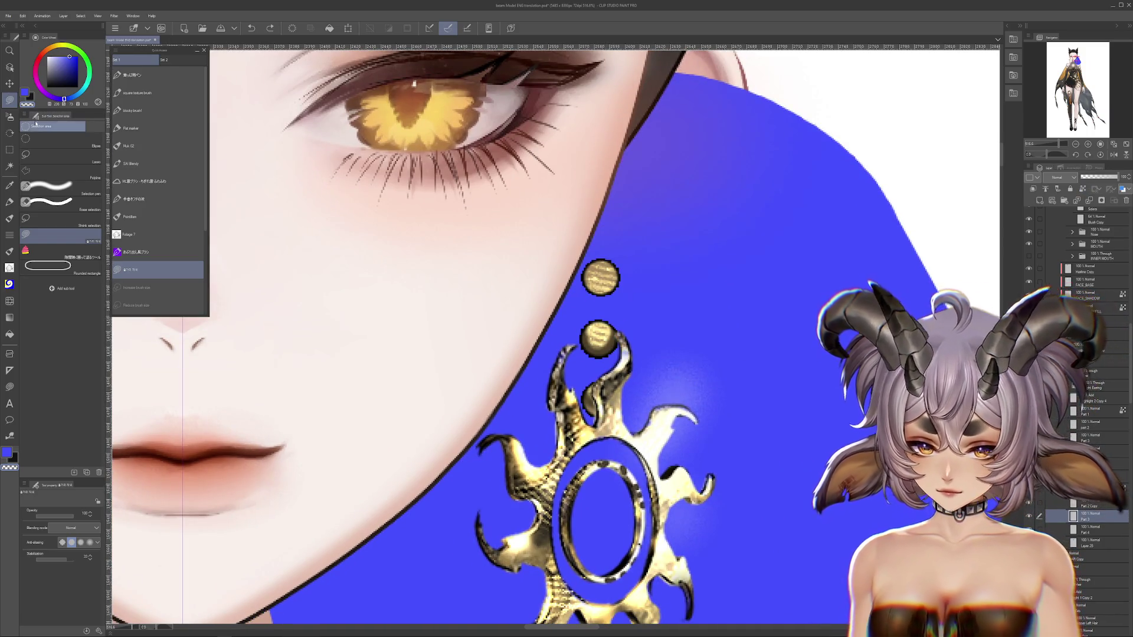
{"action": "key", "text": "m"}
{"action": "left_click_drag", "start_coordinate": [439, 161], "coordinate": [677, 310]}
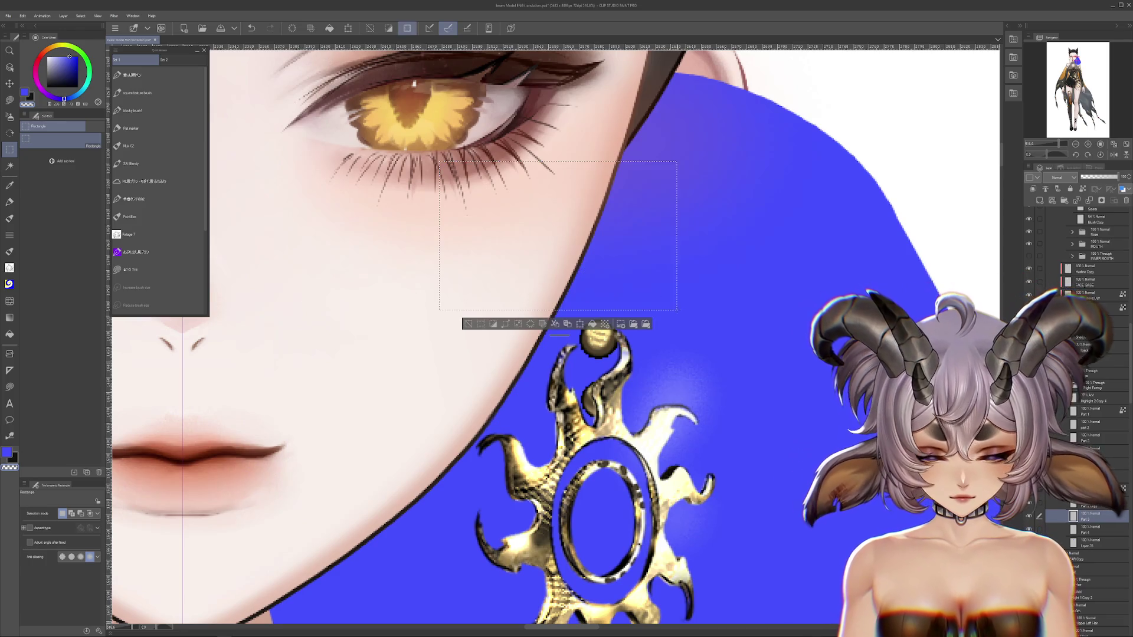
{"action": "key", "text": "ctrl+d"}
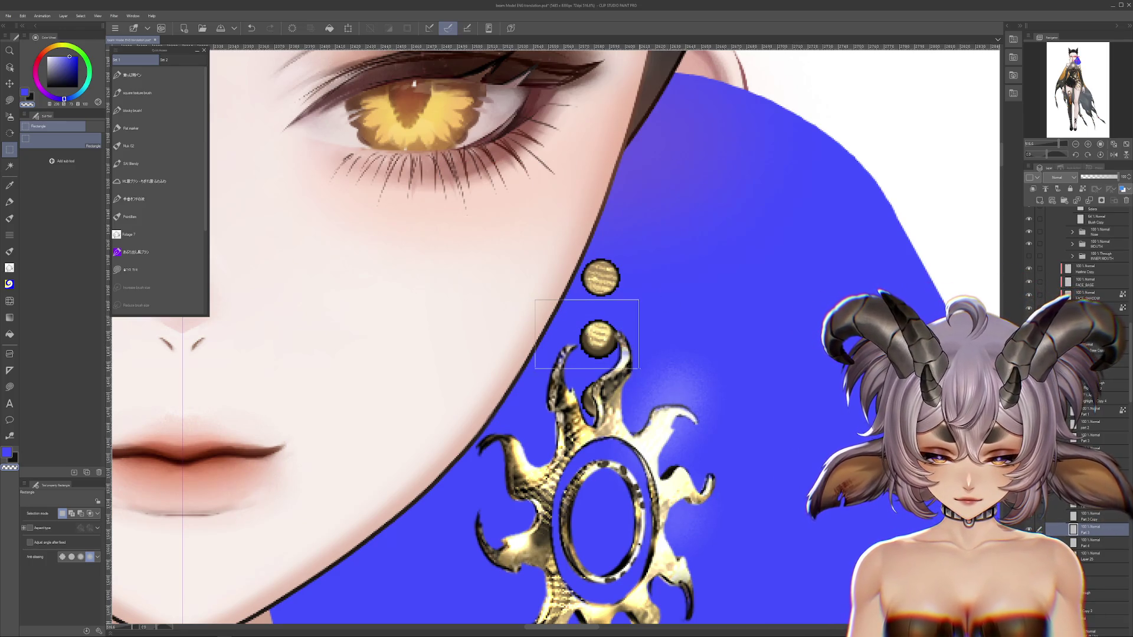
{"action": "key", "text": "ctrl+c"}
{"action": "key", "text": "ctrl+v"}
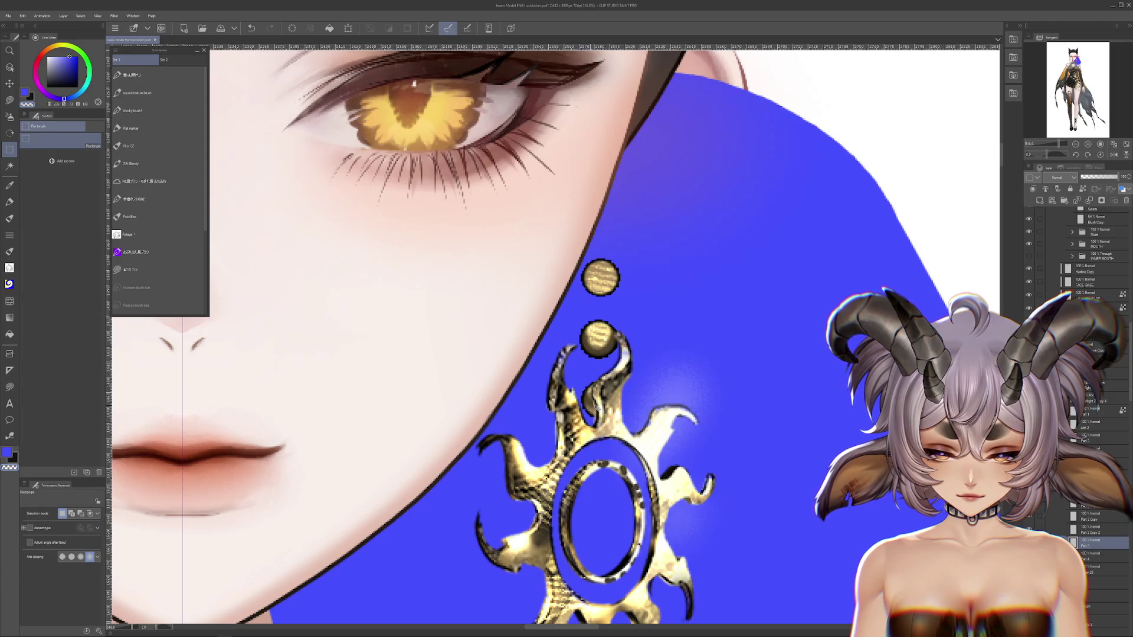
{"action": "key", "text": "ctrl+t"}
{"action": "key", "text": "Escape"}
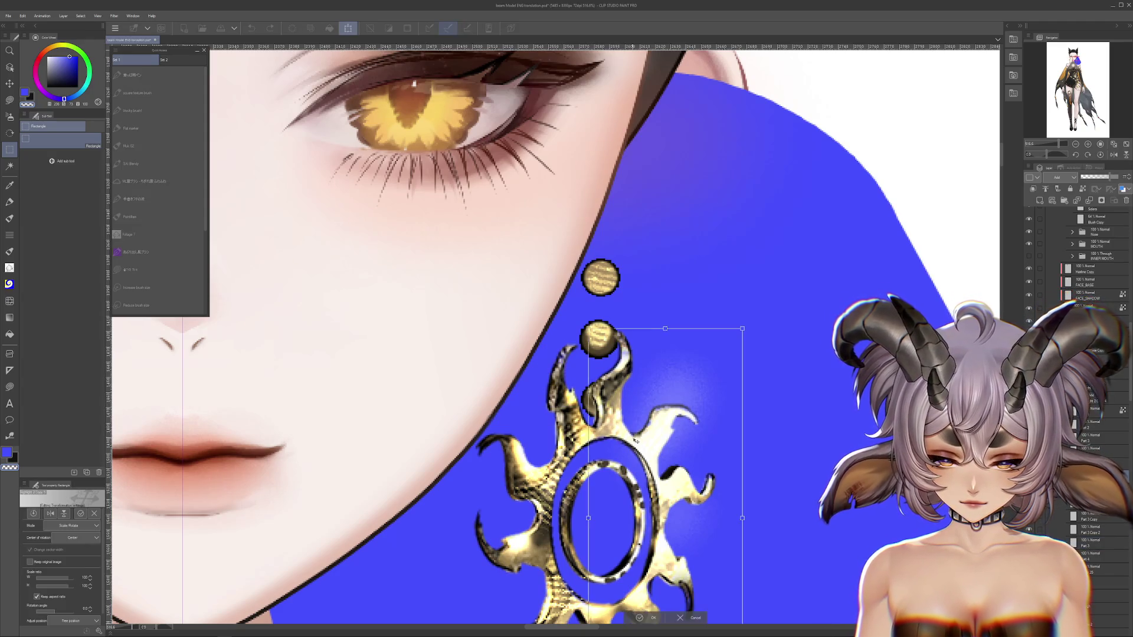
{"action": "left_click_drag", "start_coordinate": [634, 440], "coordinate": [656, 327]}
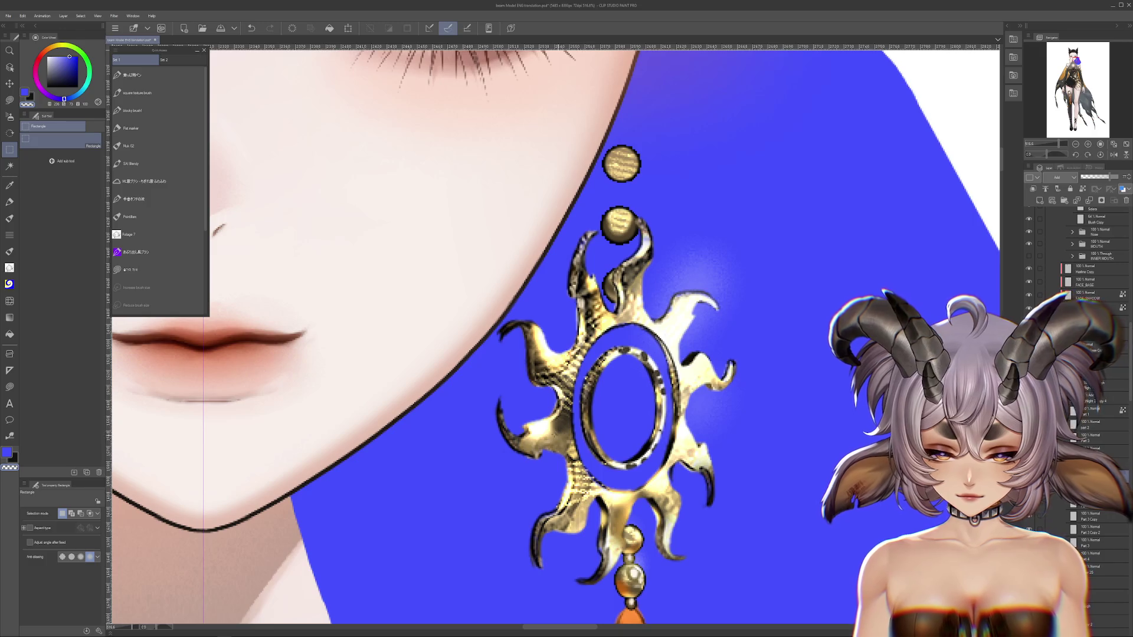
{"action": "scroll", "coordinate": [608, 124], "scroll_direction": "down", "scroll_amount": 2}
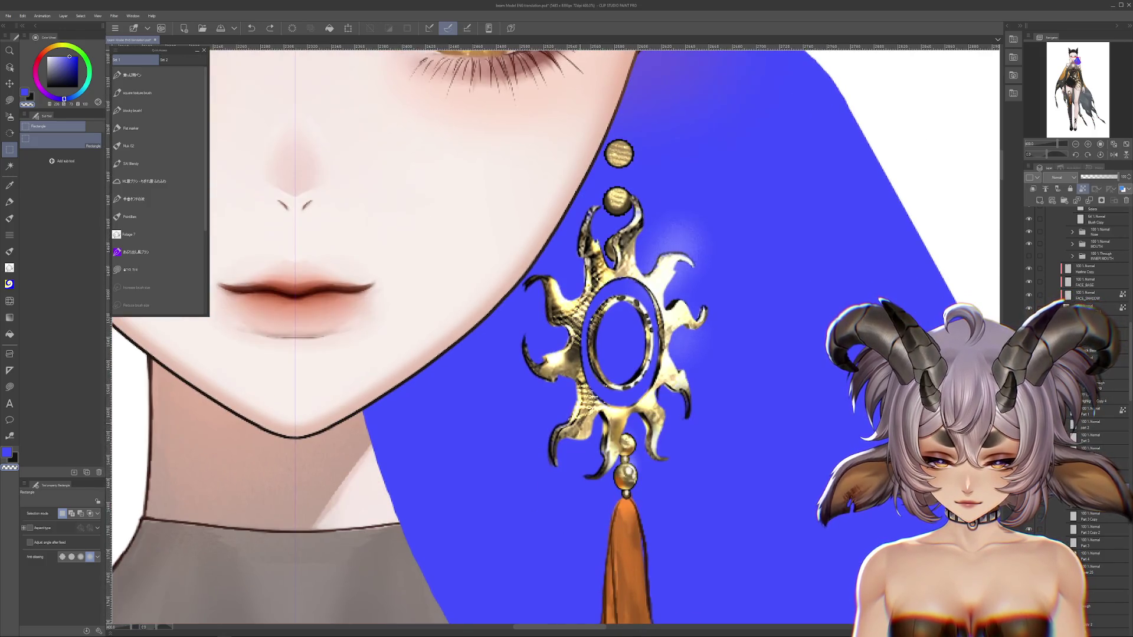
{"action": "scroll", "coordinate": [634, 295], "scroll_direction": "up", "scroll_amount": 1}
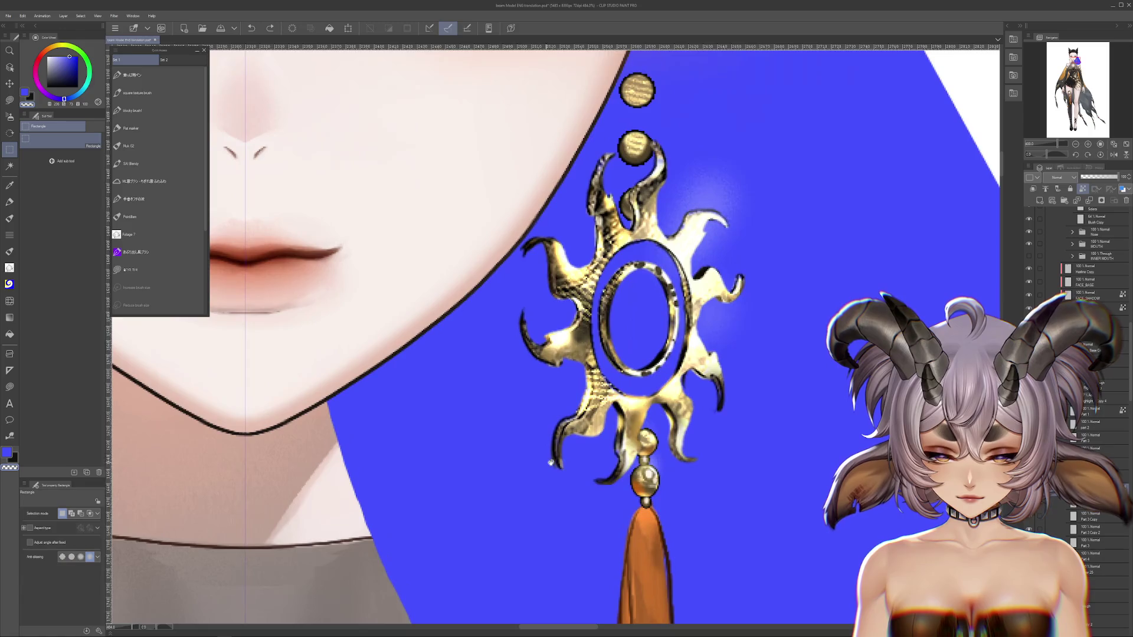
{"action": "left_click", "coordinate": [9, 101]}
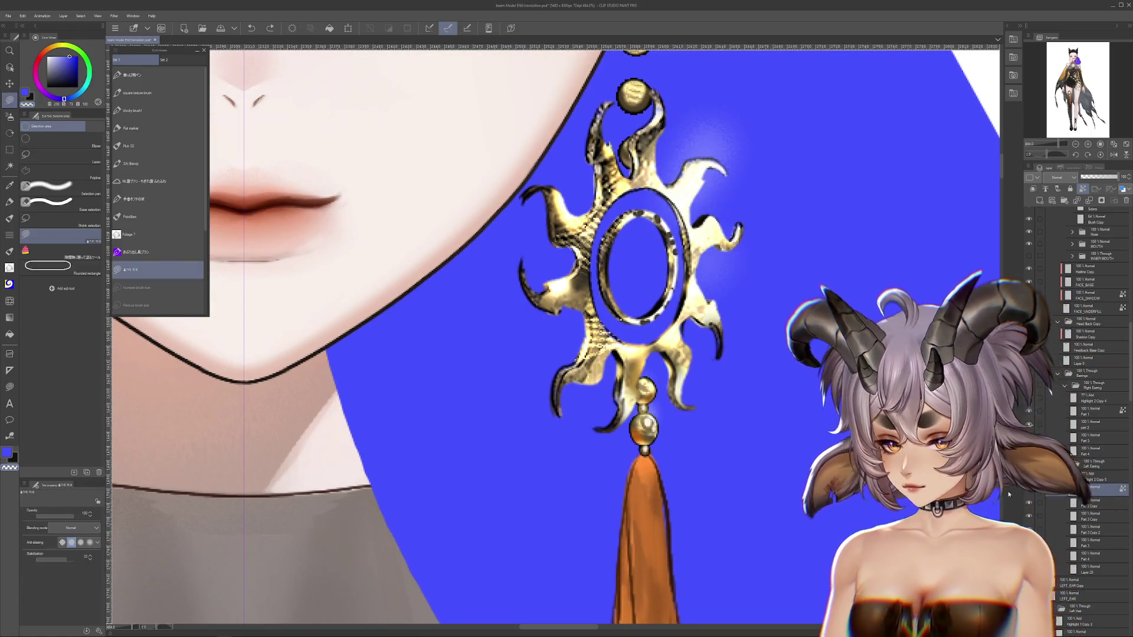
Paint a lavender circle behind the earring, discarding a trial dark blue fill.
{"action": "scroll", "coordinate": [812, 408], "scroll_direction": "down", "scroll_amount": 2}
{"action": "left_click", "coordinate": [63, 46]}
{"action": "left_click", "coordinate": [60, 58]}
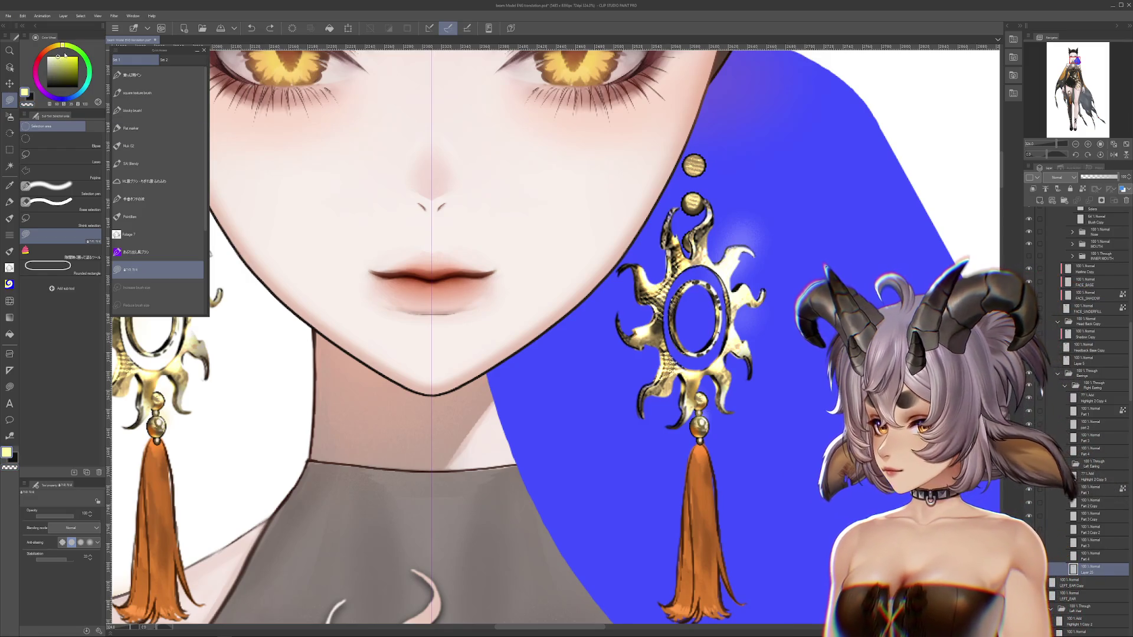
{"action": "left_click", "coordinate": [65, 98]}
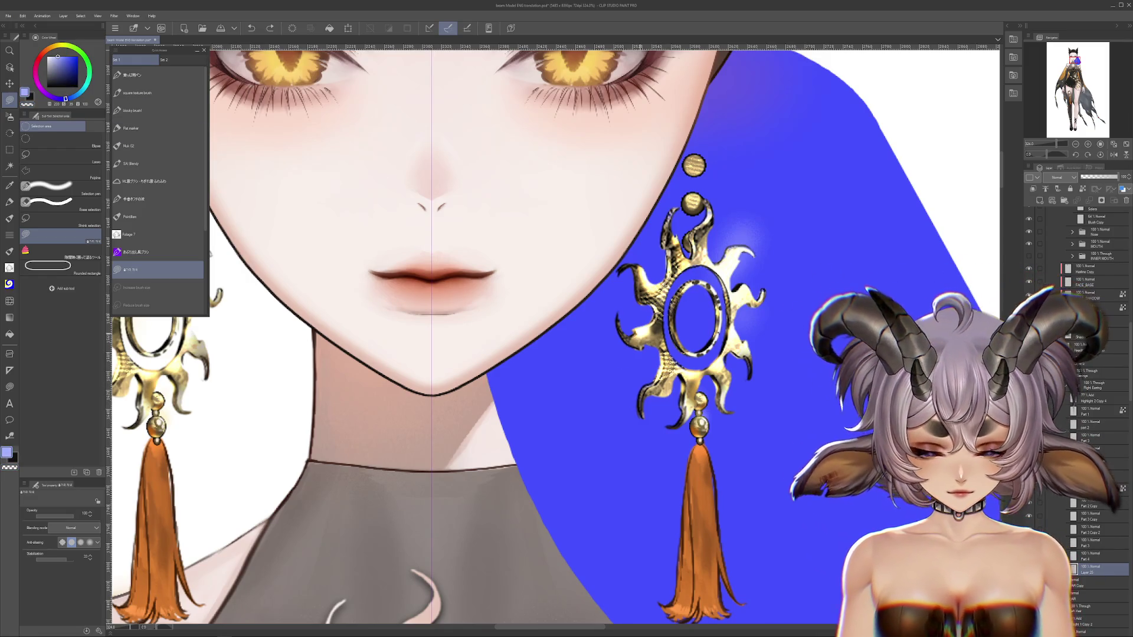
{"action": "left_click", "coordinate": [705, 358]}
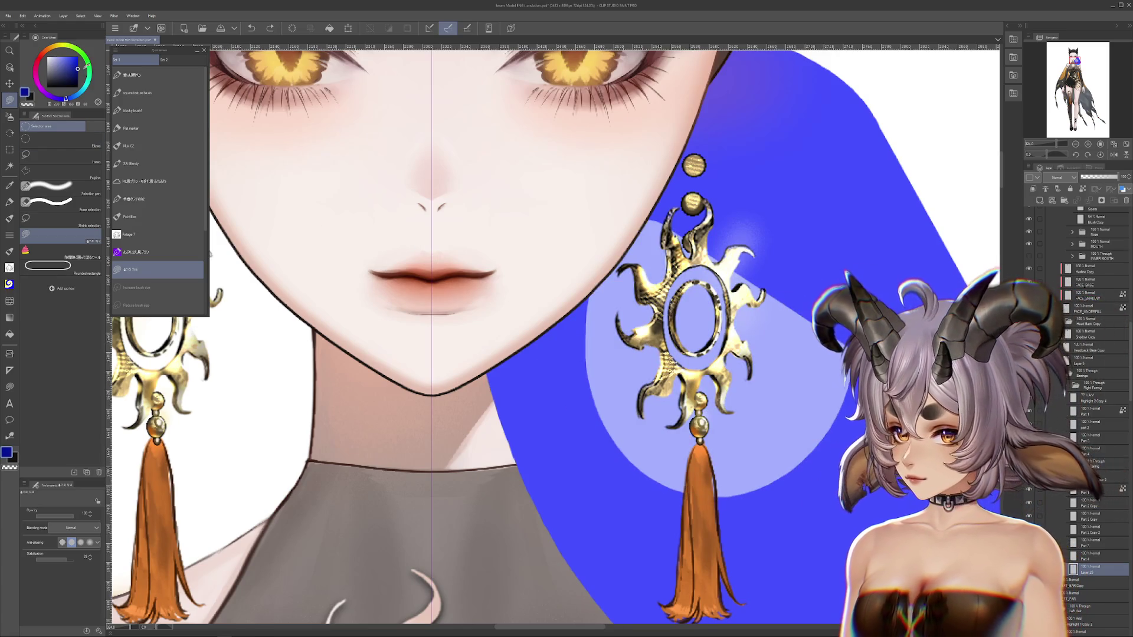
{"action": "left_click", "coordinate": [77, 68]}
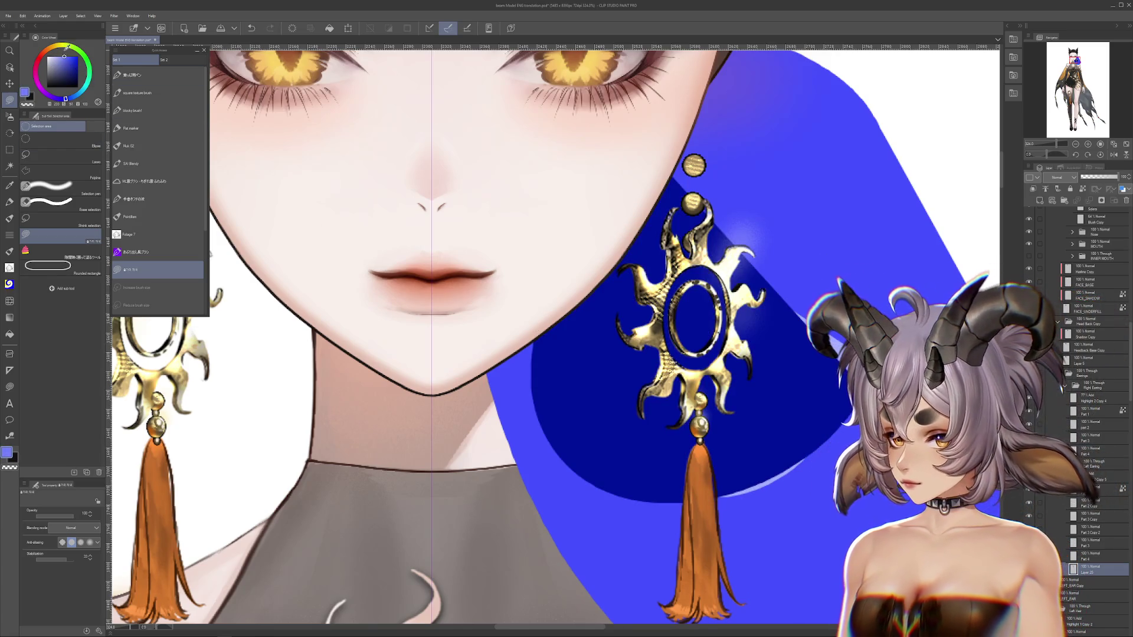
{"action": "key", "text": "ctrl+z"}
Try moving the earring's sun piece, revert it, and pick the dark gold colour.
{"action": "scroll", "coordinate": [736, 559], "scroll_direction": "up", "scroll_amount": 2}
{"action": "left_click_drag", "start_coordinate": [782, 212], "coordinate": [558, 263]}
{"action": "key", "text": "ctrl+z"}
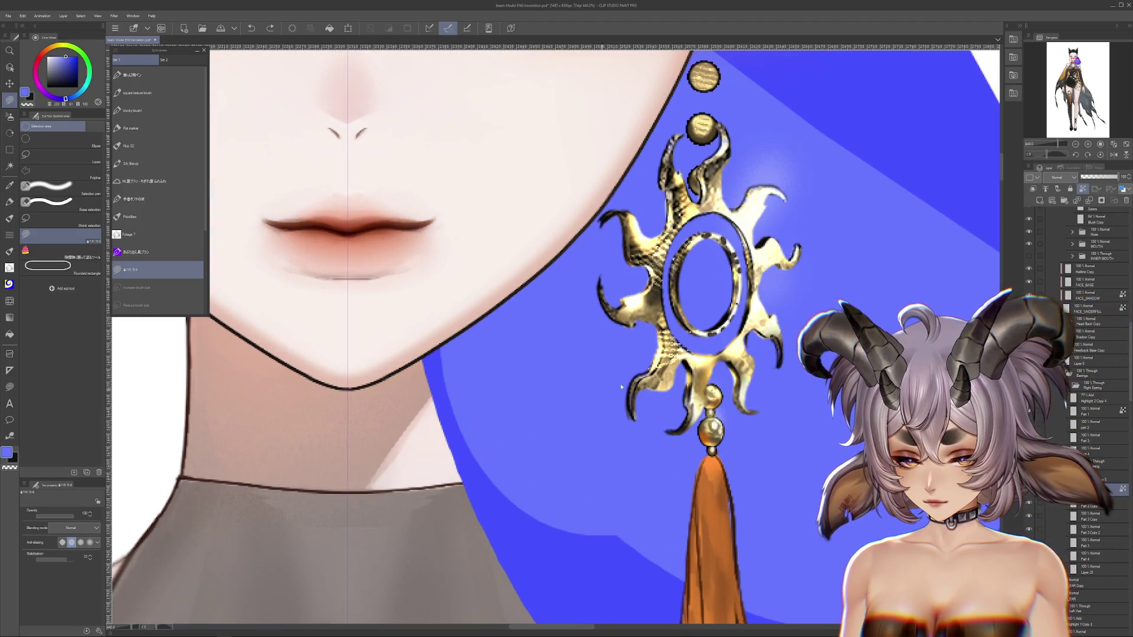
{"action": "left_click_drag", "start_coordinate": [680, 366], "coordinate": [619, 410]}
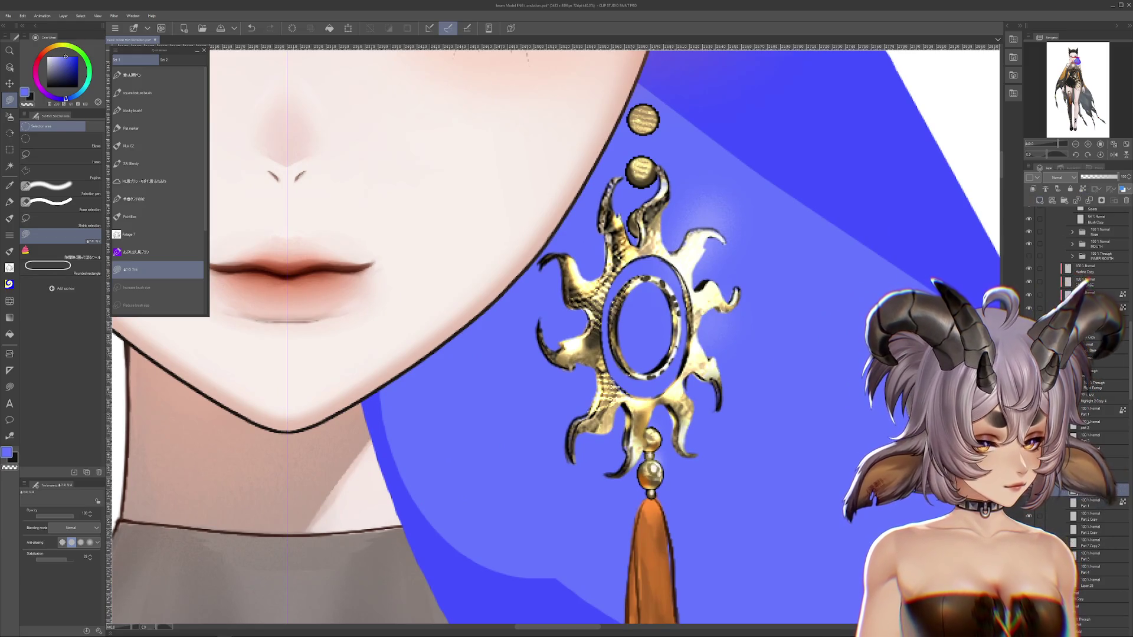
{"action": "left_click", "coordinate": [588, 411], "text": "alt"}
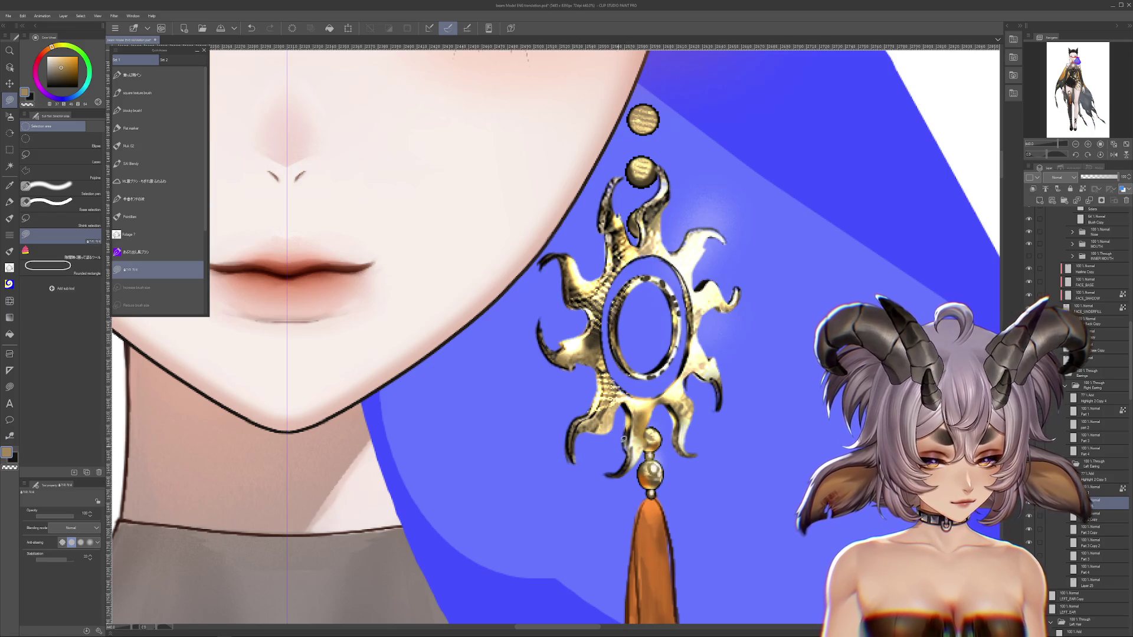
Check the sun earring layer by toggling it, then remove the unneeded layer with Ctrl+E.
{"action": "scroll", "coordinate": [688, 448], "scroll_direction": "up", "scroll_amount": 1}
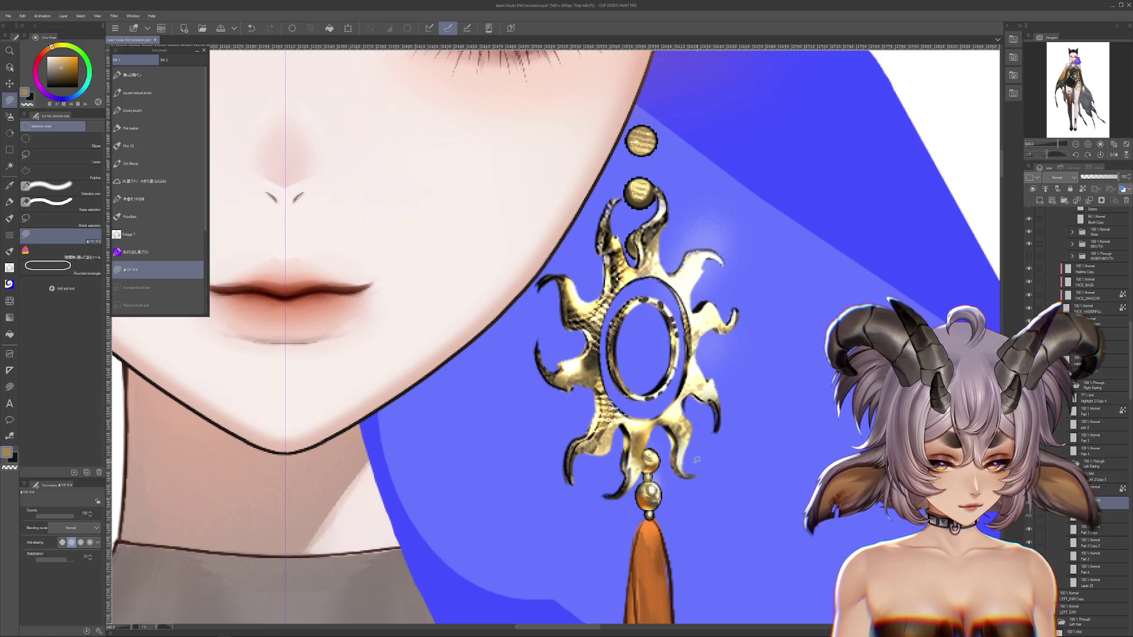
{"action": "scroll", "coordinate": [700, 426], "scroll_direction": "up", "scroll_amount": 2}
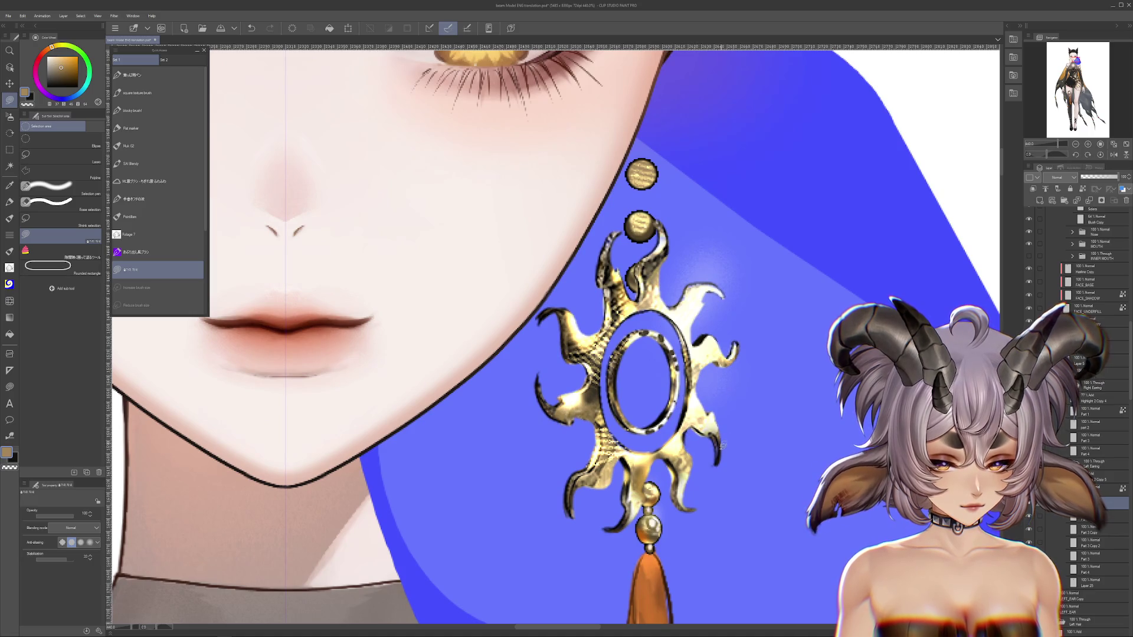
{"action": "scroll", "coordinate": [722, 410], "scroll_direction": "up", "scroll_amount": 2}
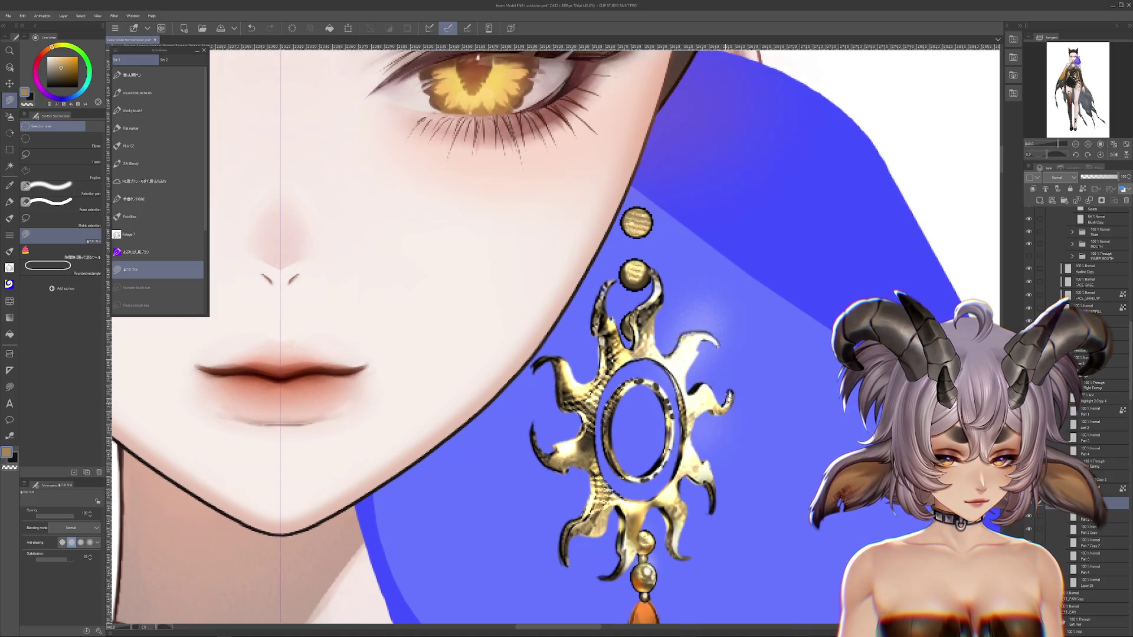
{"action": "scroll", "coordinate": [730, 406], "scroll_direction": "up", "scroll_amount": 1}
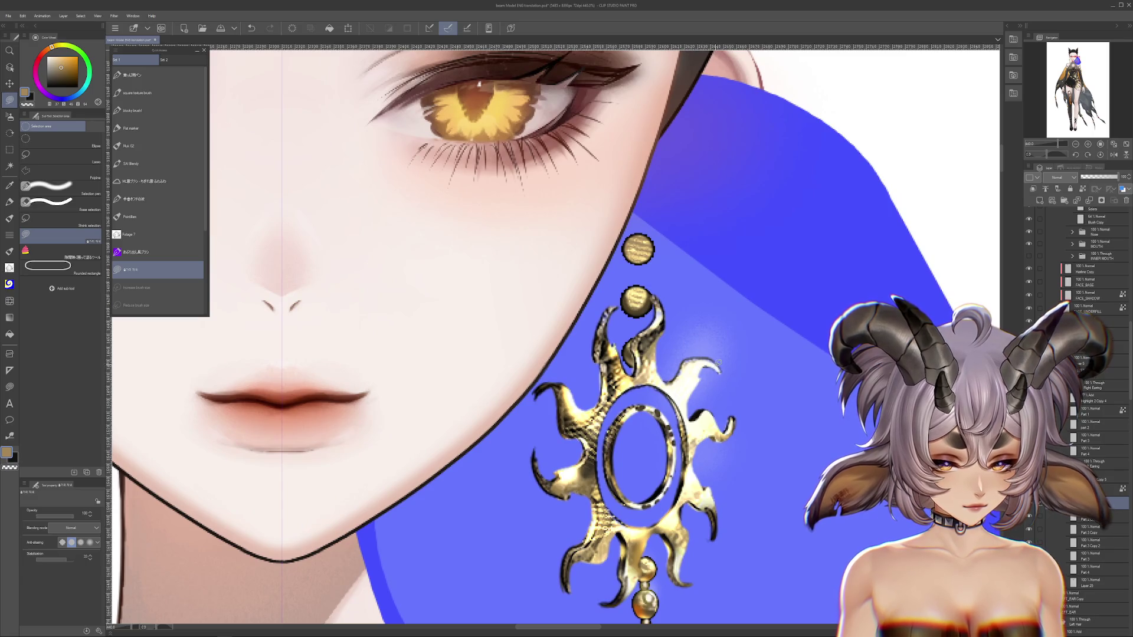
{"action": "left_click_drag", "start_coordinate": [702, 371], "coordinate": [700, 432]}
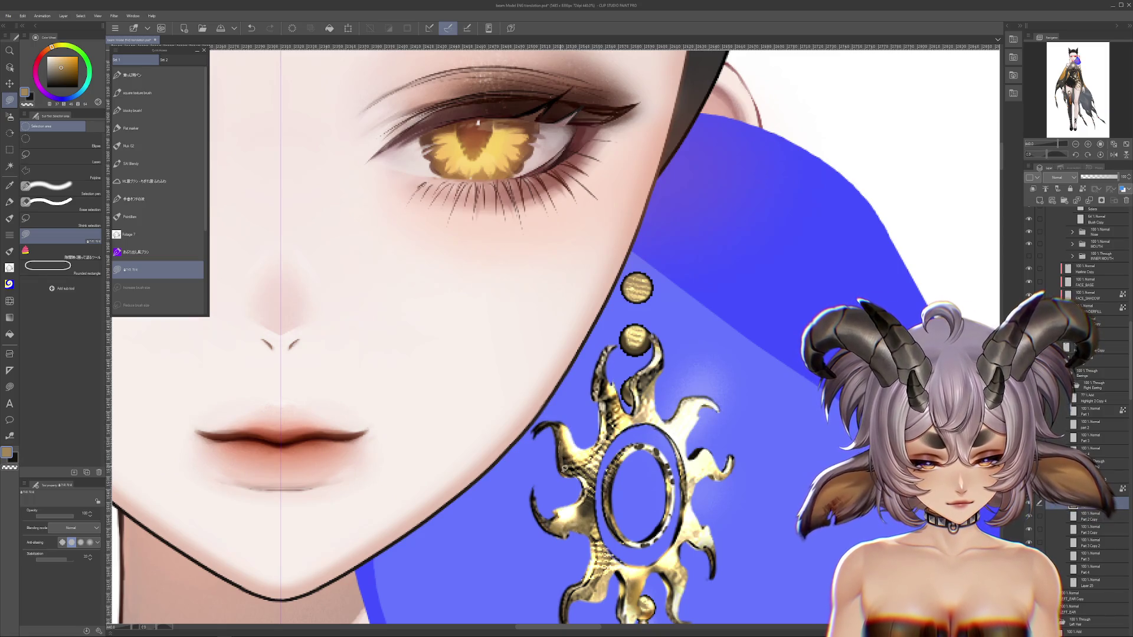
{"action": "scroll", "coordinate": [553, 334], "scroll_direction": "down", "scroll_amount": 2}
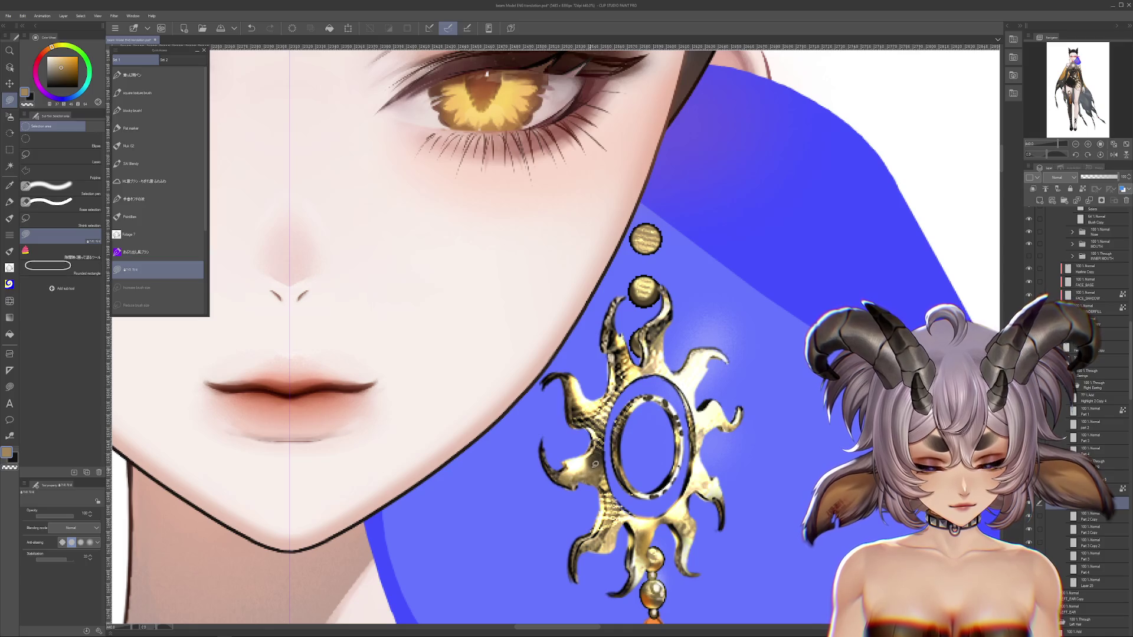
{"action": "scroll", "coordinate": [720, 494], "scroll_direction": "down", "scroll_amount": 1}
{"action": "scroll", "coordinate": [719, 494], "scroll_direction": "down", "scroll_amount": 2}
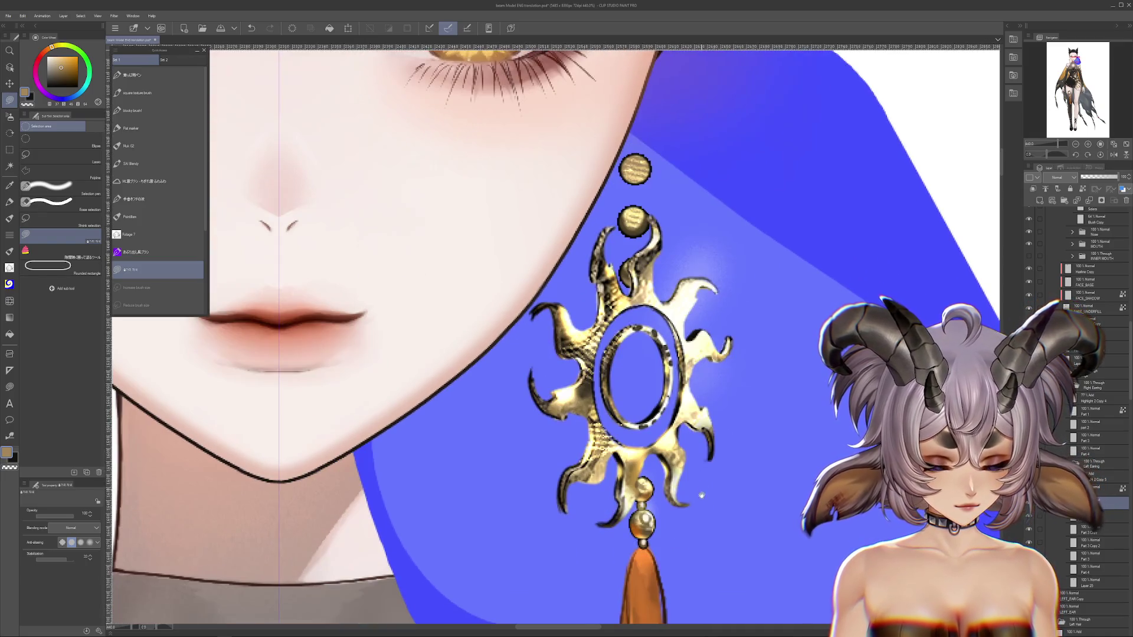
{"action": "scroll", "coordinate": [719, 495], "scroll_direction": "down", "scroll_amount": 1}
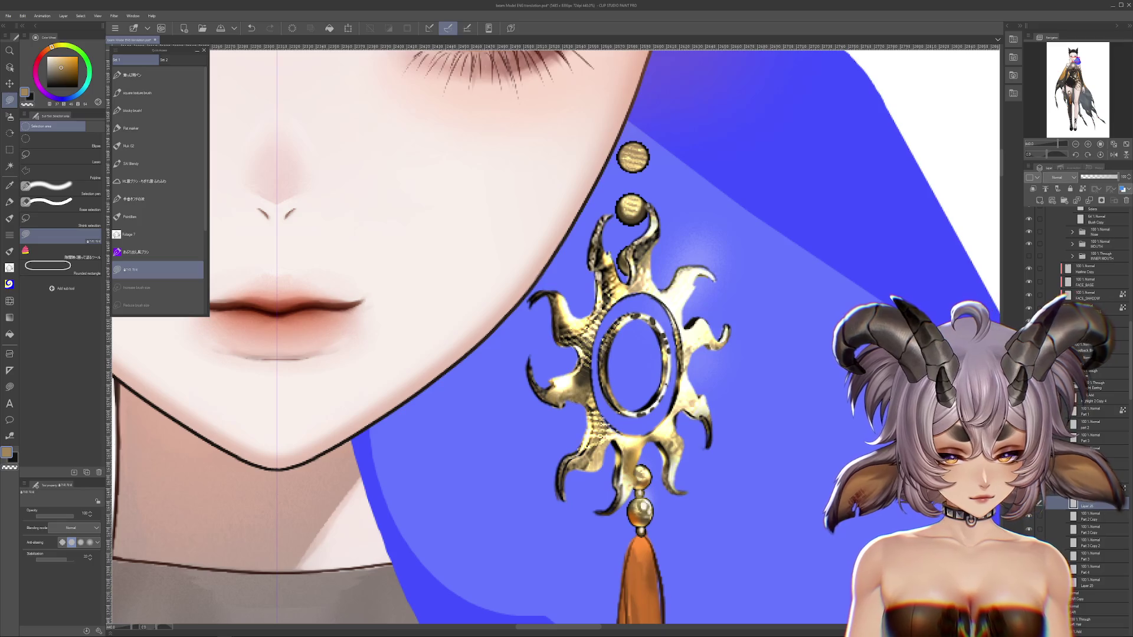
{"action": "left_click", "coordinate": [1029, 334]}
{"action": "left_click", "coordinate": [1028, 333]}
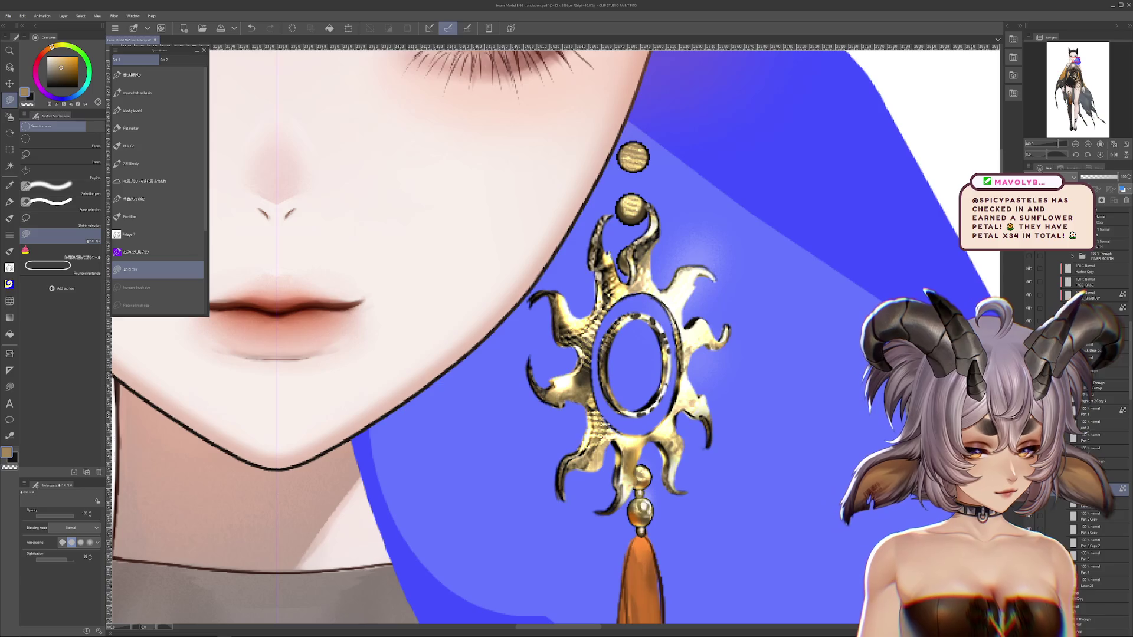
{"action": "key", "text": "ctrl+e"}
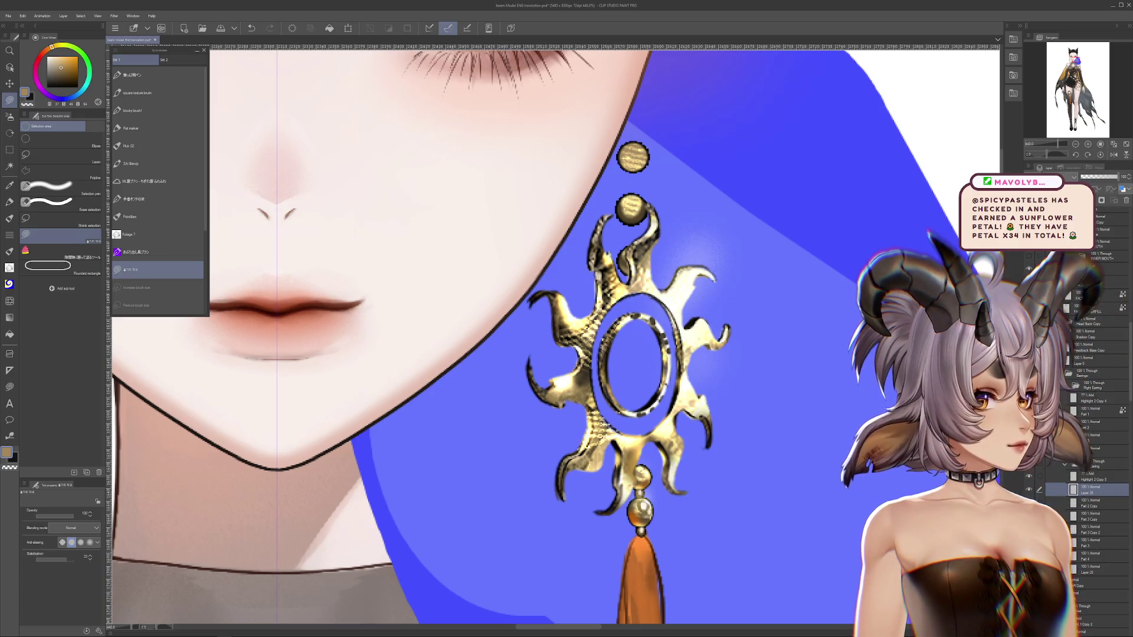
Zoom and pan around the face to review the sun earring.
{"action": "scroll", "coordinate": [555, 337], "scroll_direction": "up", "scroll_amount": 3}
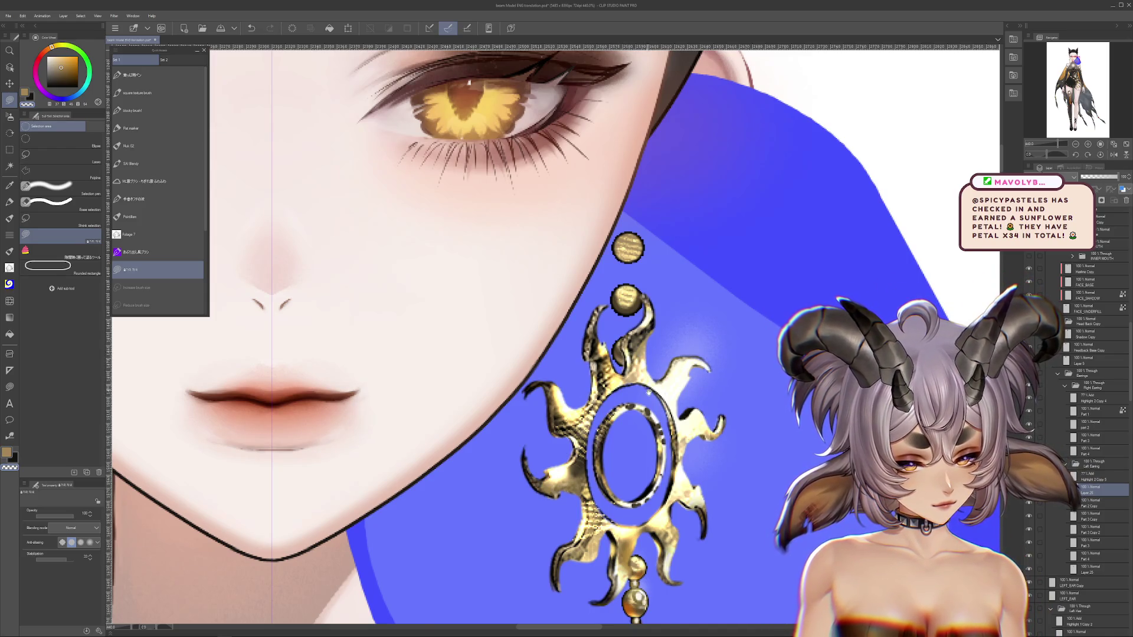
{"action": "scroll", "coordinate": [637, 384], "scroll_direction": "up", "scroll_amount": 1}
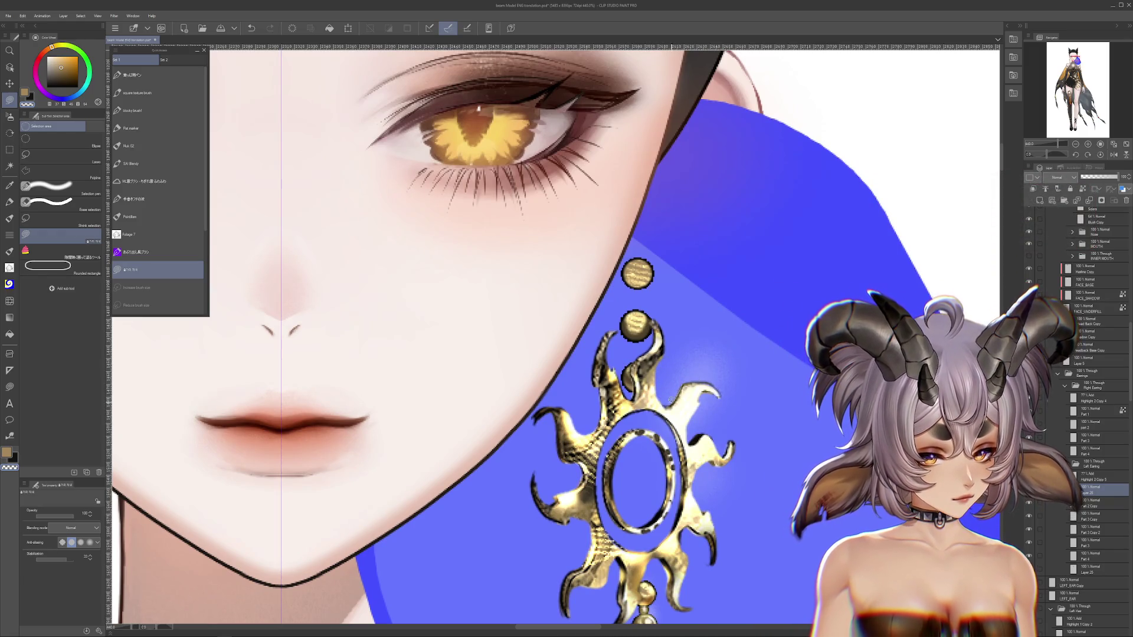
{"action": "scroll", "coordinate": [681, 416], "scroll_direction": "down", "scroll_amount": 1}
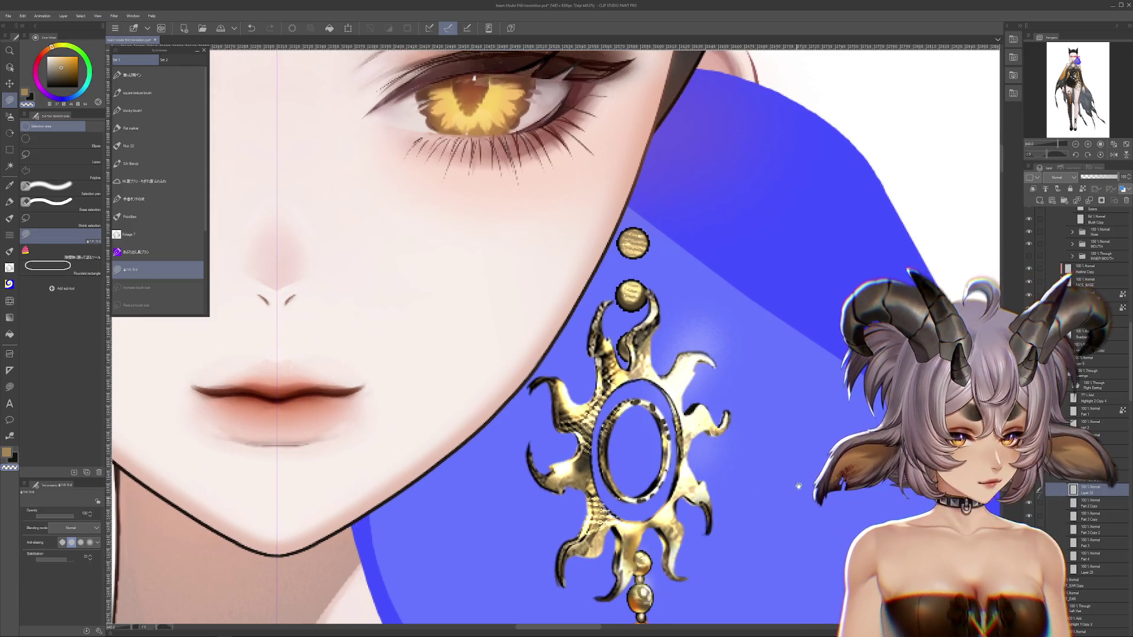
{"action": "scroll", "coordinate": [803, 460], "scroll_direction": "down", "scroll_amount": 3}
{"action": "scroll", "coordinate": [804, 460], "scroll_direction": "up", "scroll_amount": 3}
{"action": "scroll", "coordinate": [600, 402], "scroll_direction": "up", "scroll_amount": 2}
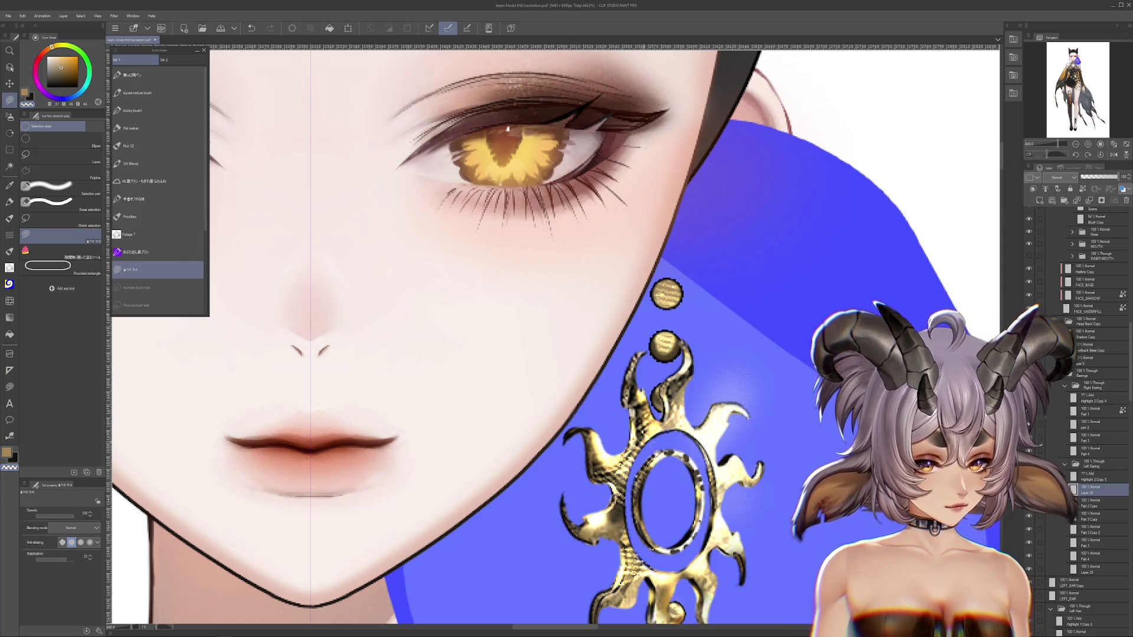
{"action": "scroll", "coordinate": [653, 443], "scroll_direction": "down", "scroll_amount": 2}
{"action": "scroll", "coordinate": [637, 503], "scroll_direction": "down", "scroll_amount": 1}
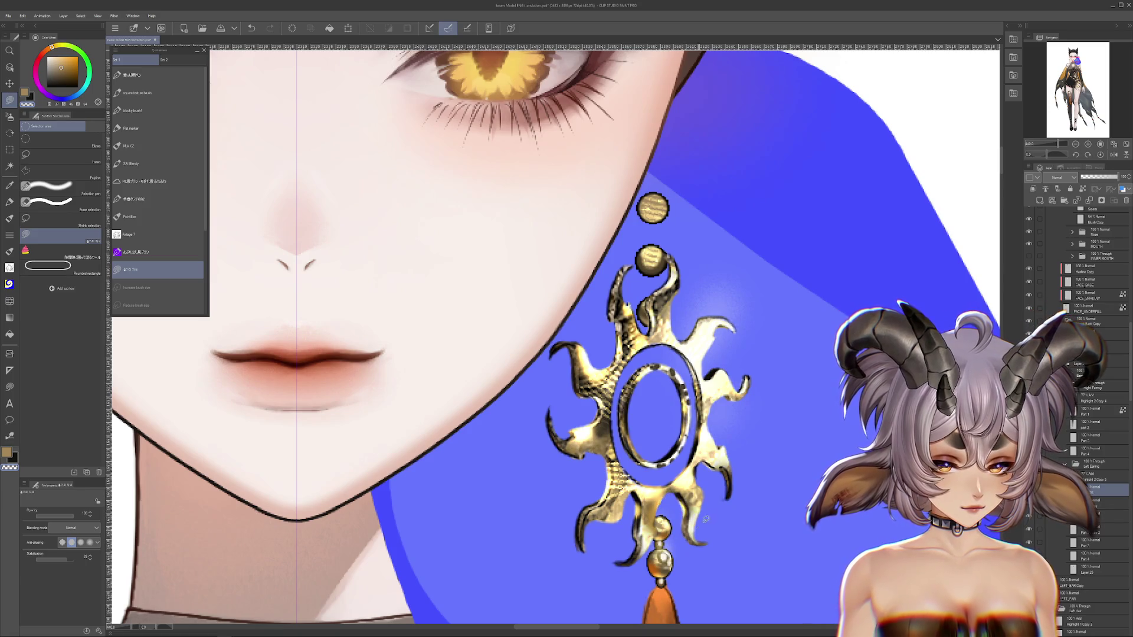
{"action": "scroll", "coordinate": [734, 459], "scroll_direction": "up", "scroll_amount": 1}
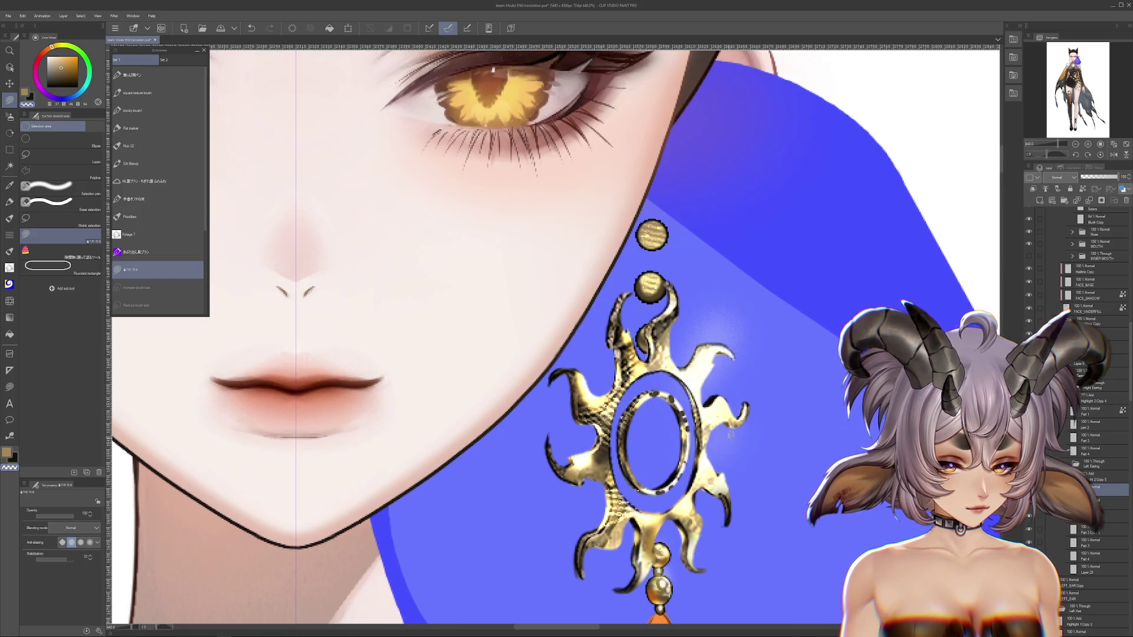
{"action": "scroll", "coordinate": [779, 413], "scroll_direction": "down", "scroll_amount": 3}
{"action": "scroll", "coordinate": [696, 455], "scroll_direction": "up", "scroll_amount": 2}
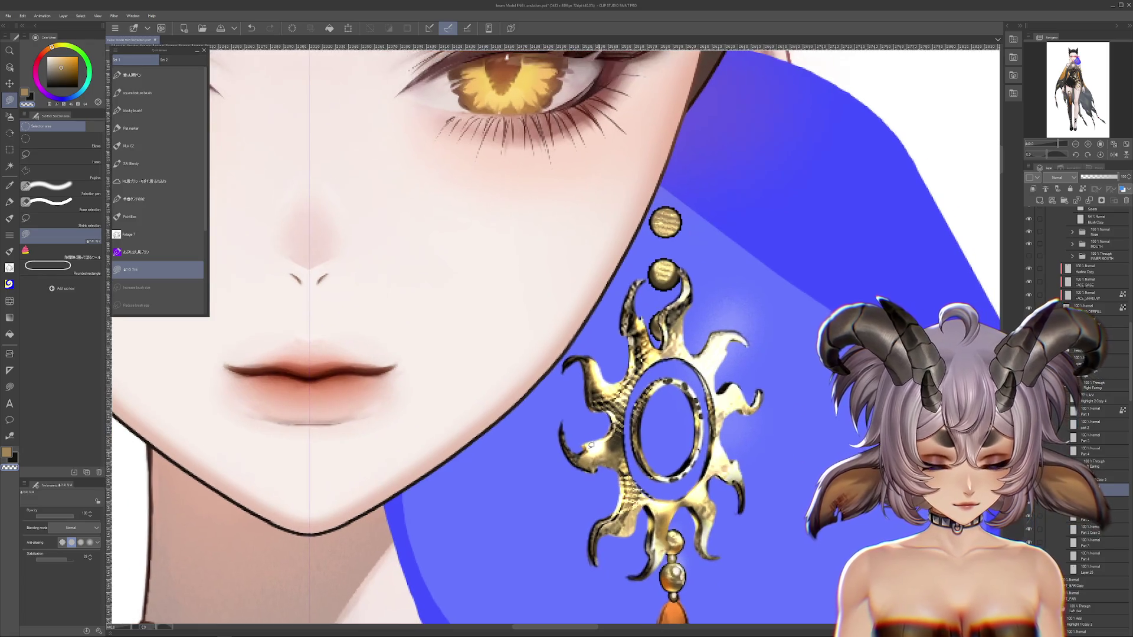
{"action": "scroll", "coordinate": [778, 483], "scroll_direction": "up", "scroll_amount": 1}
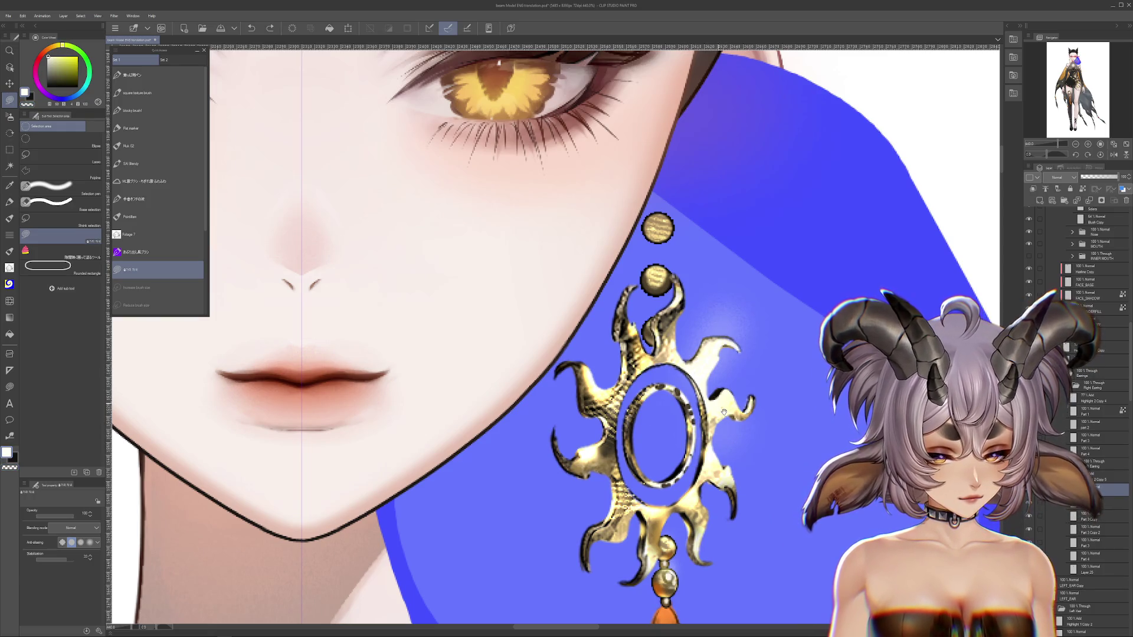
{"action": "left_click_drag", "start_coordinate": [720, 408], "coordinate": [719, 475]}
{"action": "scroll", "coordinate": [734, 504], "scroll_direction": "down", "scroll_amount": 1}
{"action": "scroll", "coordinate": [734, 503], "scroll_direction": "down", "scroll_amount": 2}
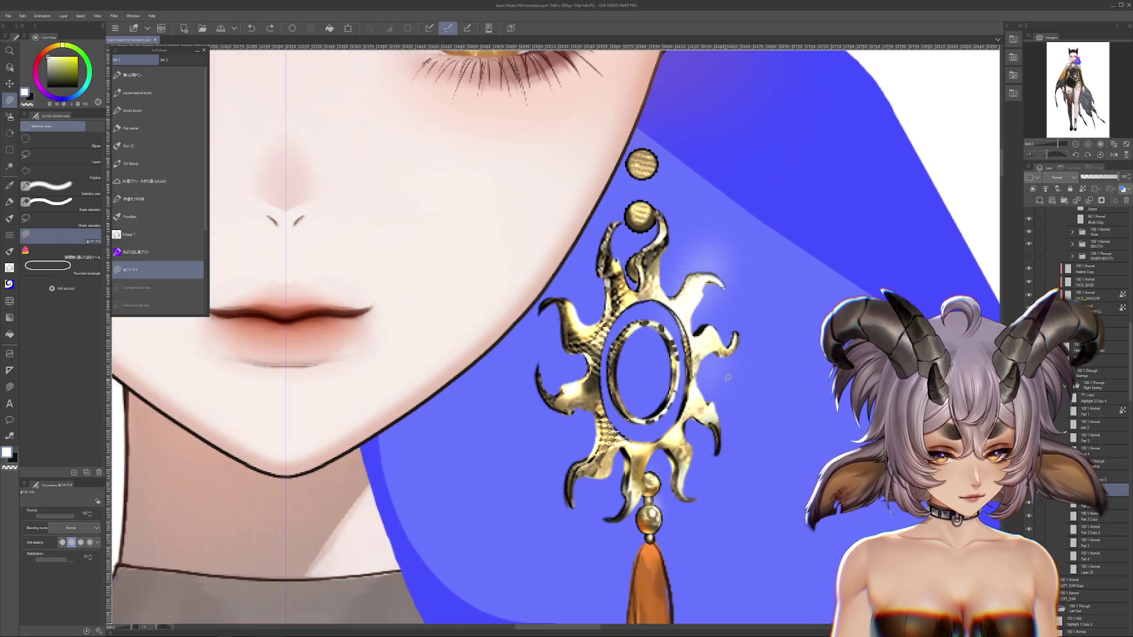
{"action": "scroll", "coordinate": [688, 369], "scroll_direction": "up", "scroll_amount": 1}
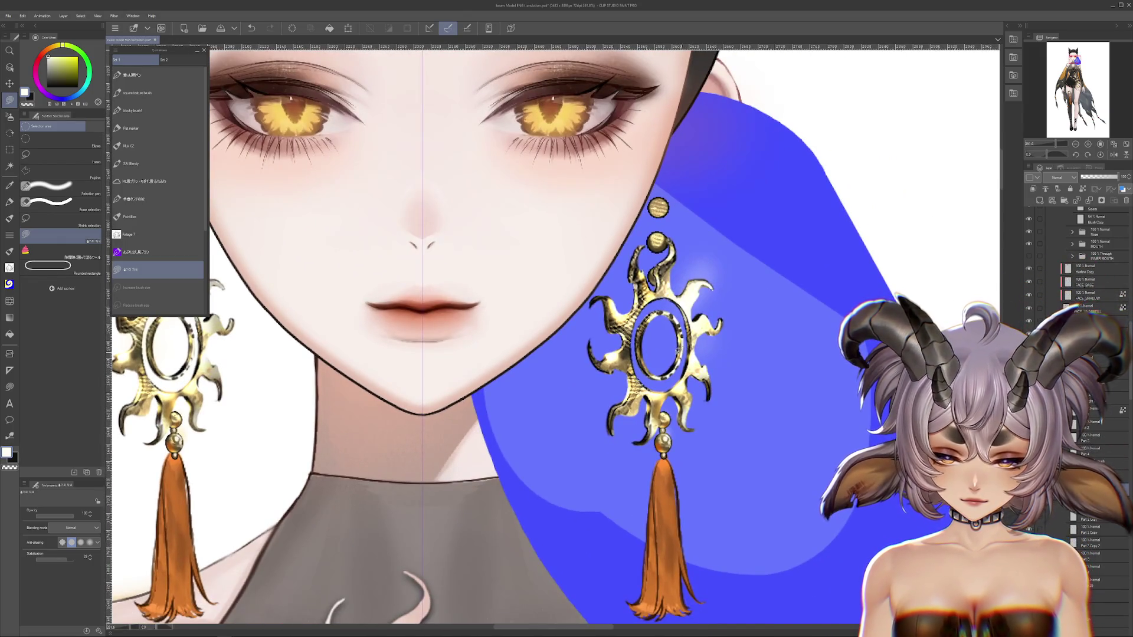
{"action": "scroll", "coordinate": [687, 368], "scroll_direction": "up", "scroll_amount": 1}
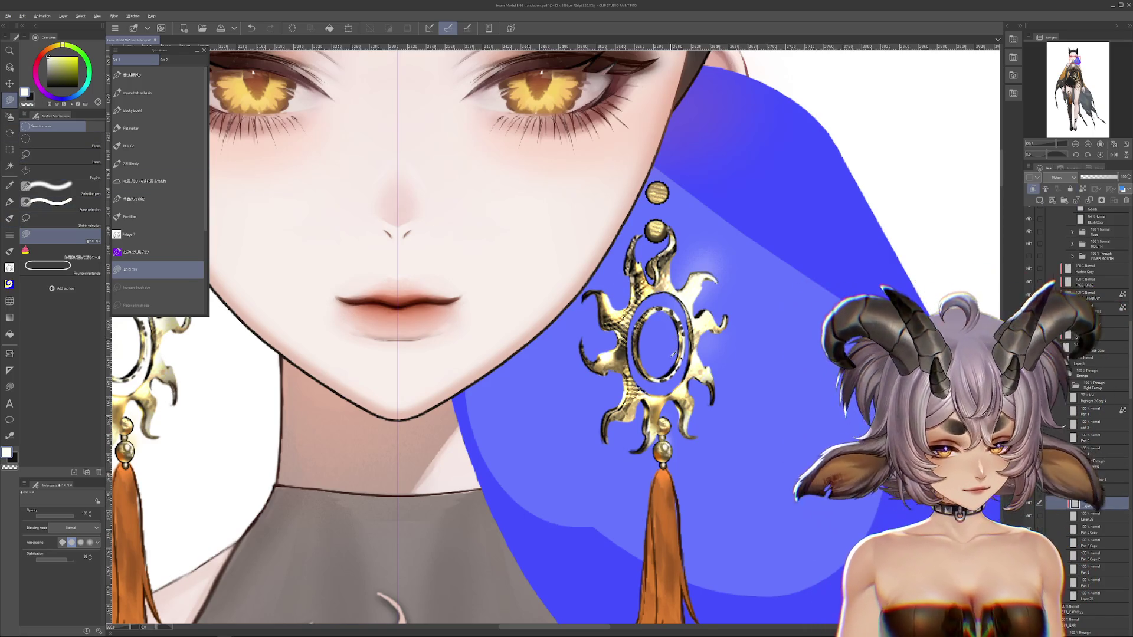
Try filling the earring selection with brown and then a darker brown shade.
{"action": "left_click", "coordinate": [62, 70]}
{"action": "key", "text": "alt+Delete"}
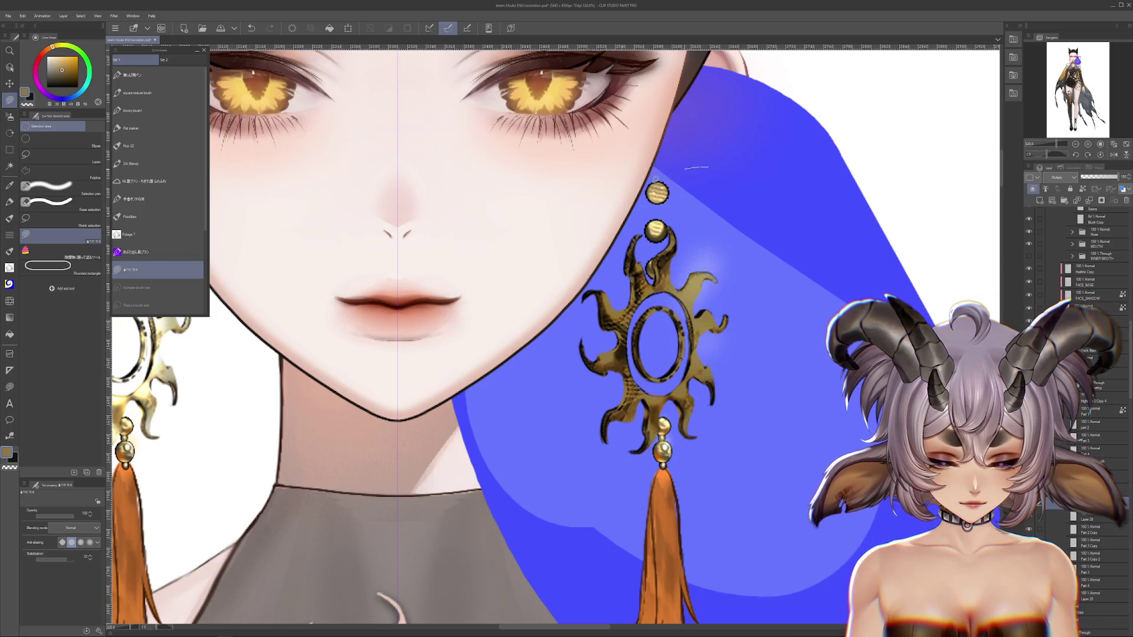
{"action": "left_click_drag", "start_coordinate": [552, 545], "coordinate": [546, 224]}
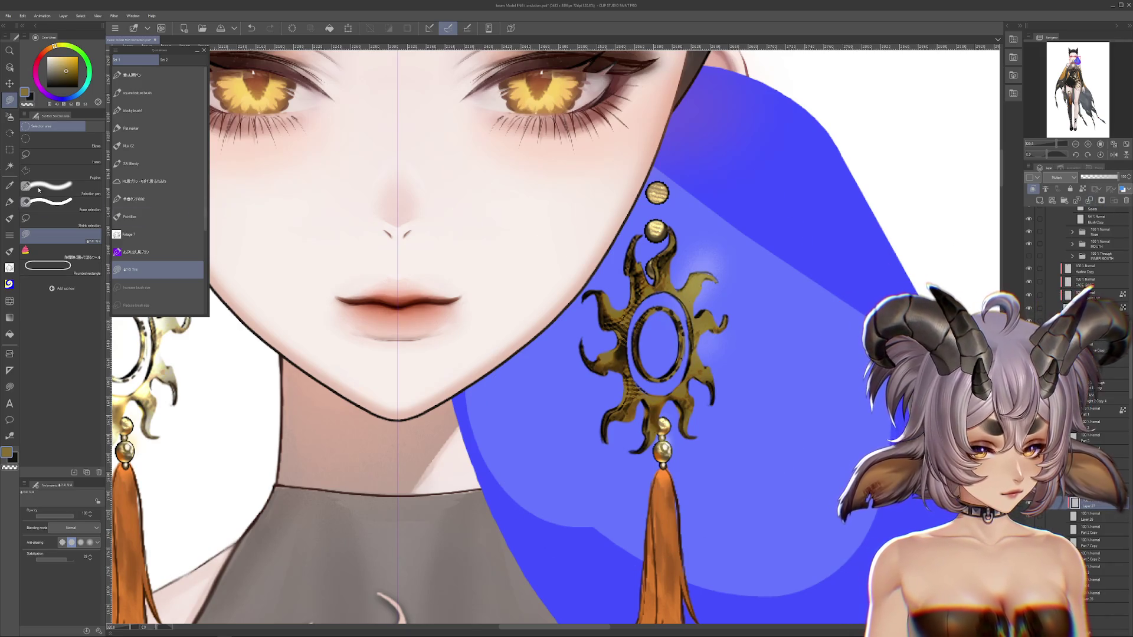
{"action": "left_click", "coordinate": [56, 76]}
{"action": "key", "text": "alt+Delete"}
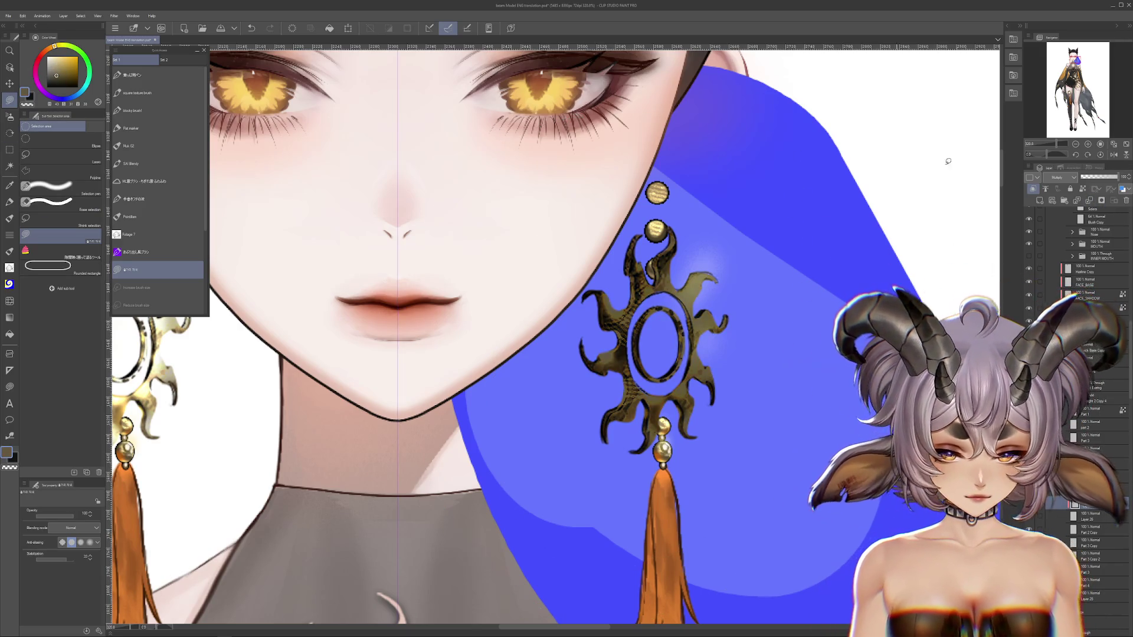
Undo the darkening fill, keeping bright gold, and transform the earring slightly lower.
{"action": "key", "text": "ctrl+t"}
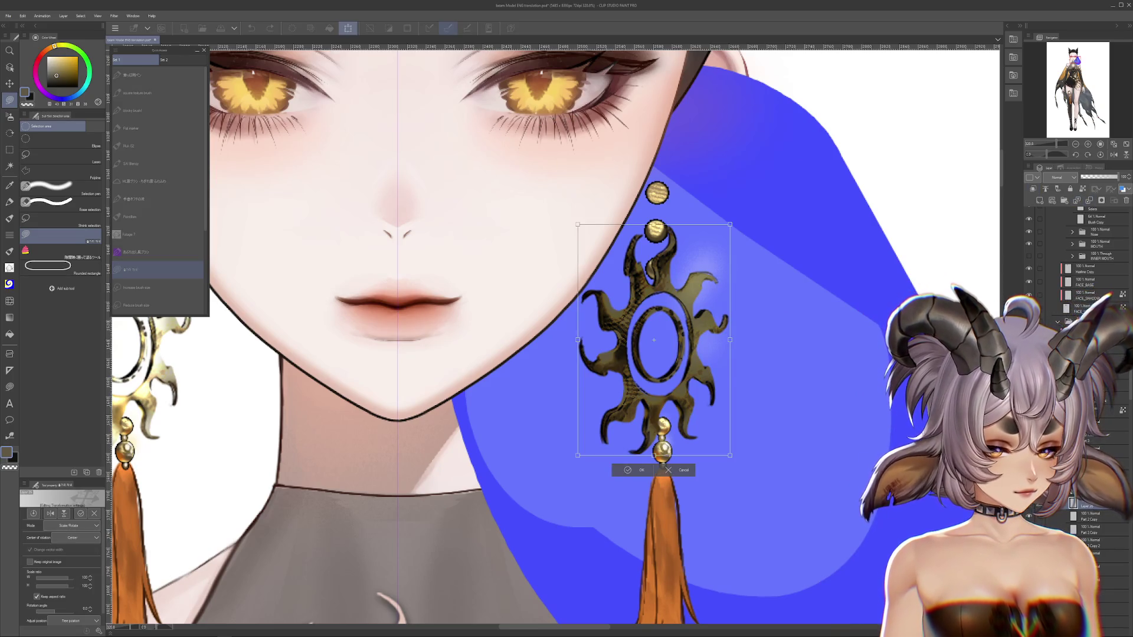
{"action": "key", "text": "ctrl+z"}
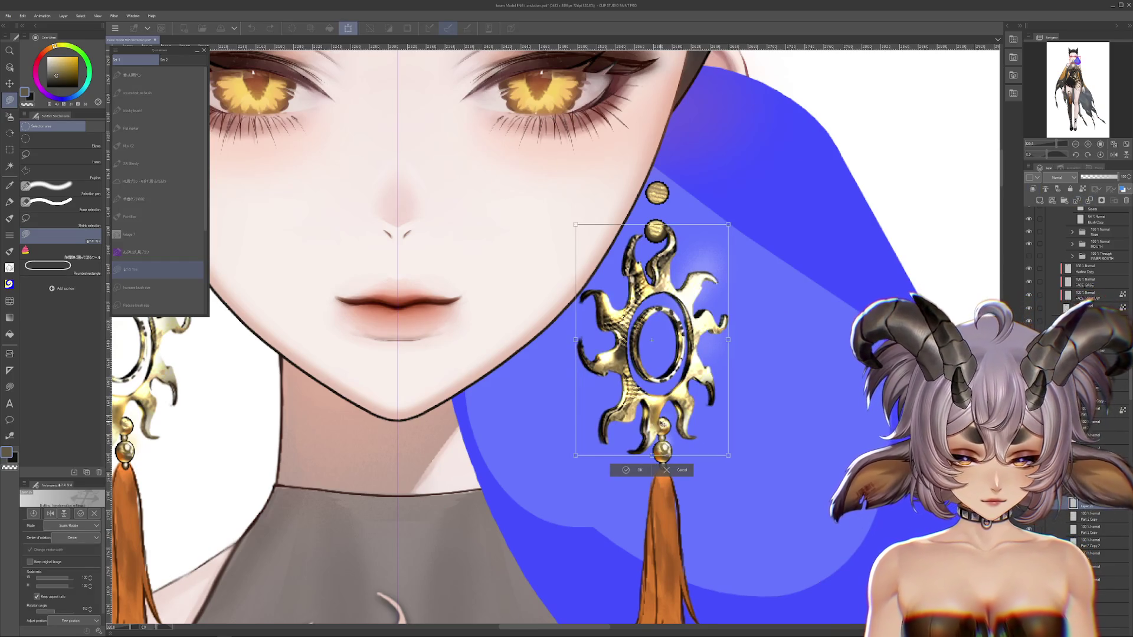
{"action": "left_click_drag", "start_coordinate": [664, 423], "coordinate": [662, 424]}
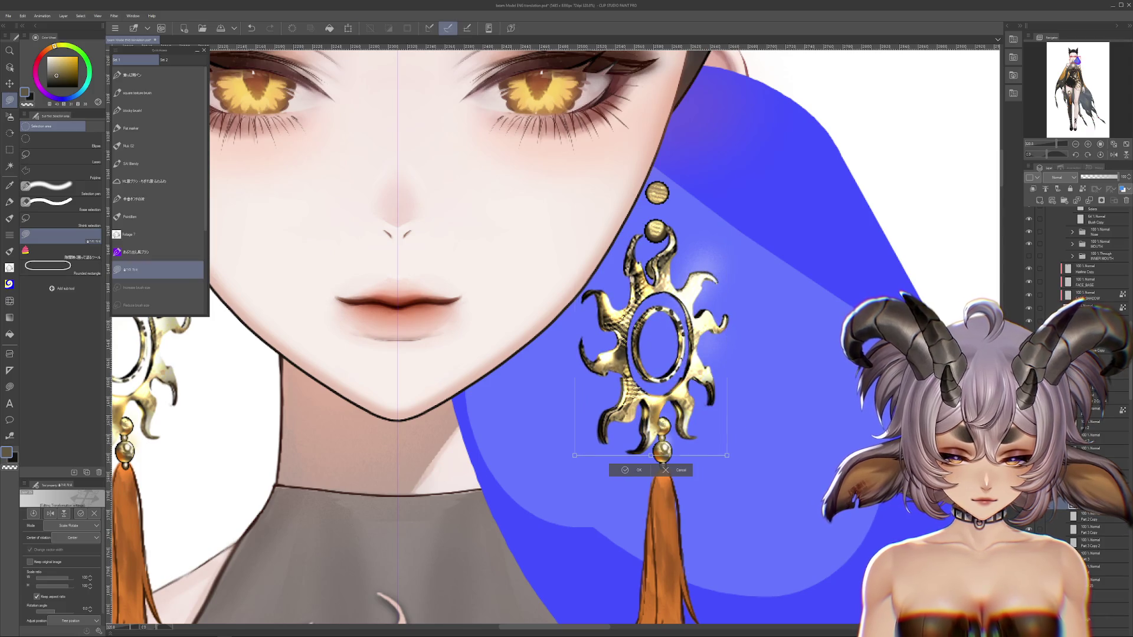
{"action": "key", "text": "Return"}
{"action": "scroll", "coordinate": [738, 404], "scroll_direction": "up", "scroll_amount": 3}
{"action": "scroll", "coordinate": [738, 404], "scroll_direction": "up", "scroll_amount": 2}
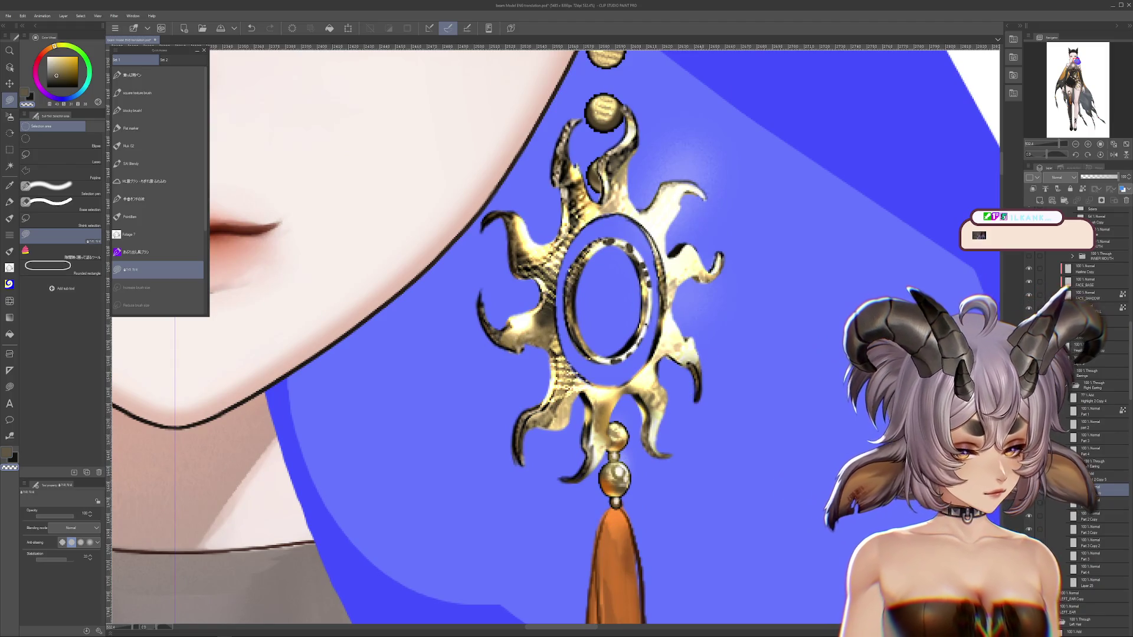
Hide the gold shading layer, apply Filter > Sharpen to the earring, then zoom out.
{"action": "left_click", "coordinate": [1074, 505]}
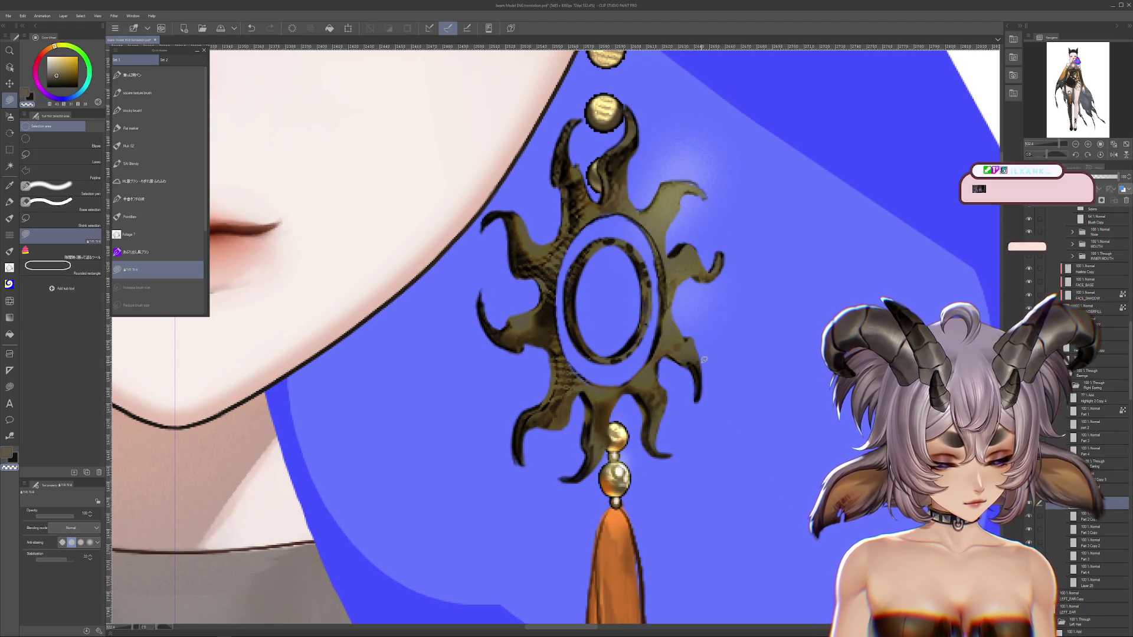
{"action": "left_click", "coordinate": [114, 15]}
{"action": "mouse_move", "coordinate": [133, 74]}
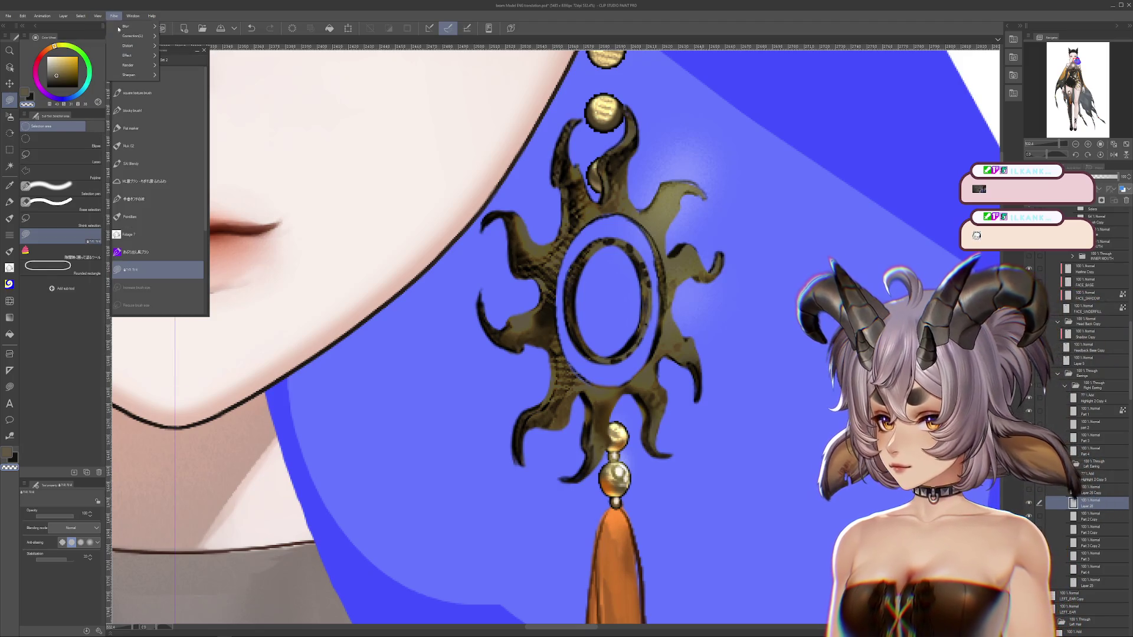
{"action": "left_click", "coordinate": [180, 76]}
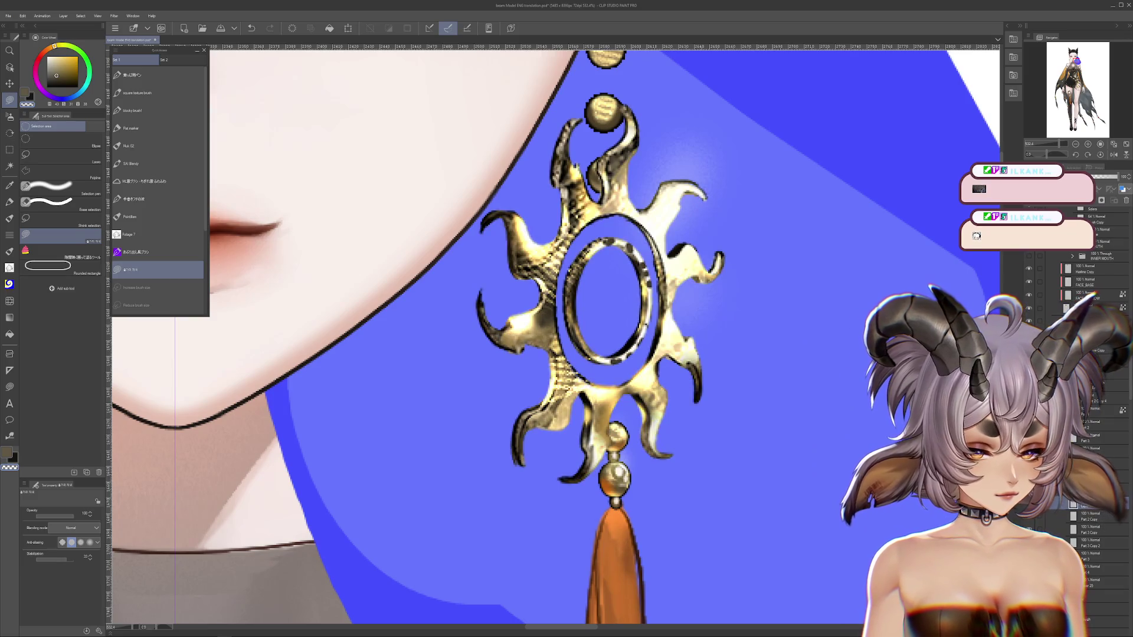
{"action": "key", "text": "ctrl+z"}
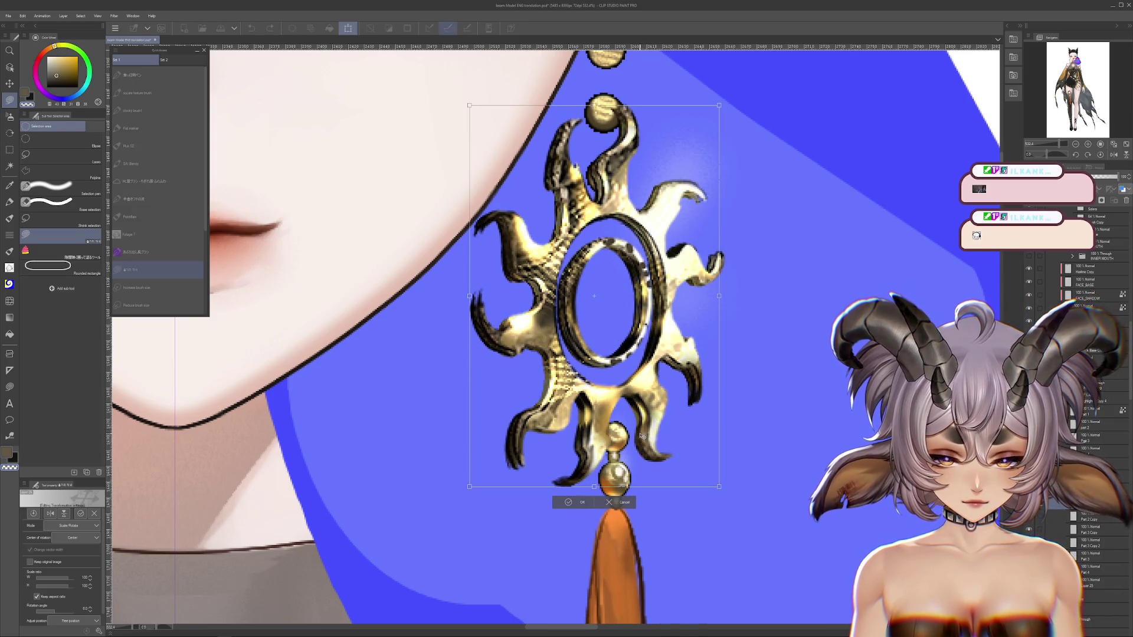
{"action": "key", "text": "ctrl+y"}
{"action": "scroll", "coordinate": [643, 391], "scroll_direction": "down", "scroll_amount": 1}
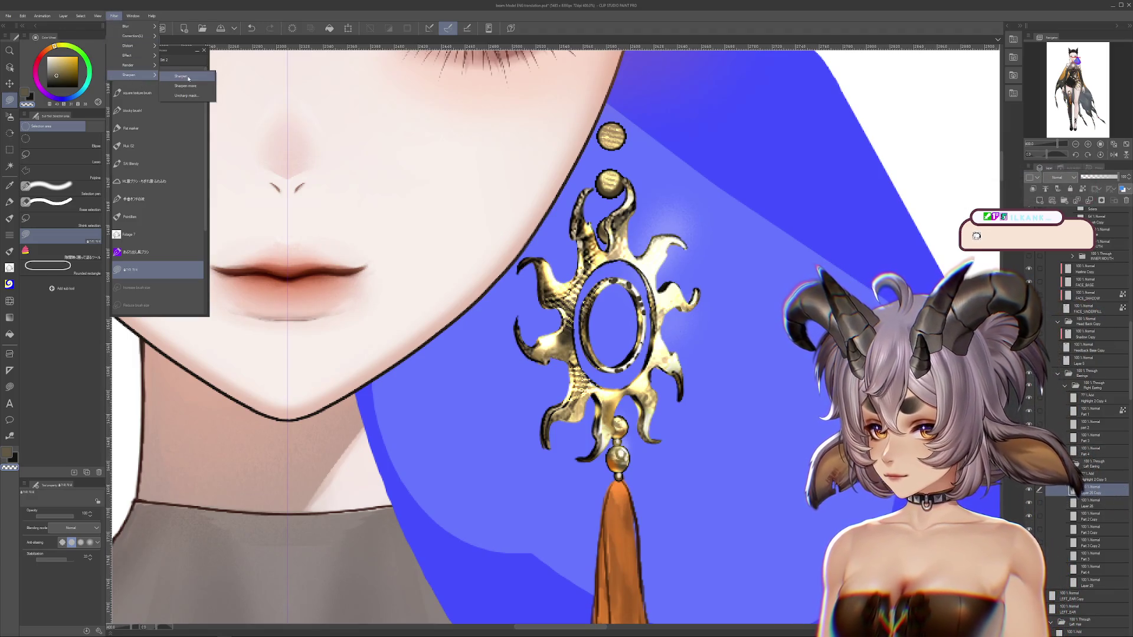
{"action": "scroll", "coordinate": [642, 316], "scroll_direction": "down", "scroll_amount": 3}
{"action": "scroll", "coordinate": [643, 315], "scroll_direction": "down", "scroll_amount": 2}
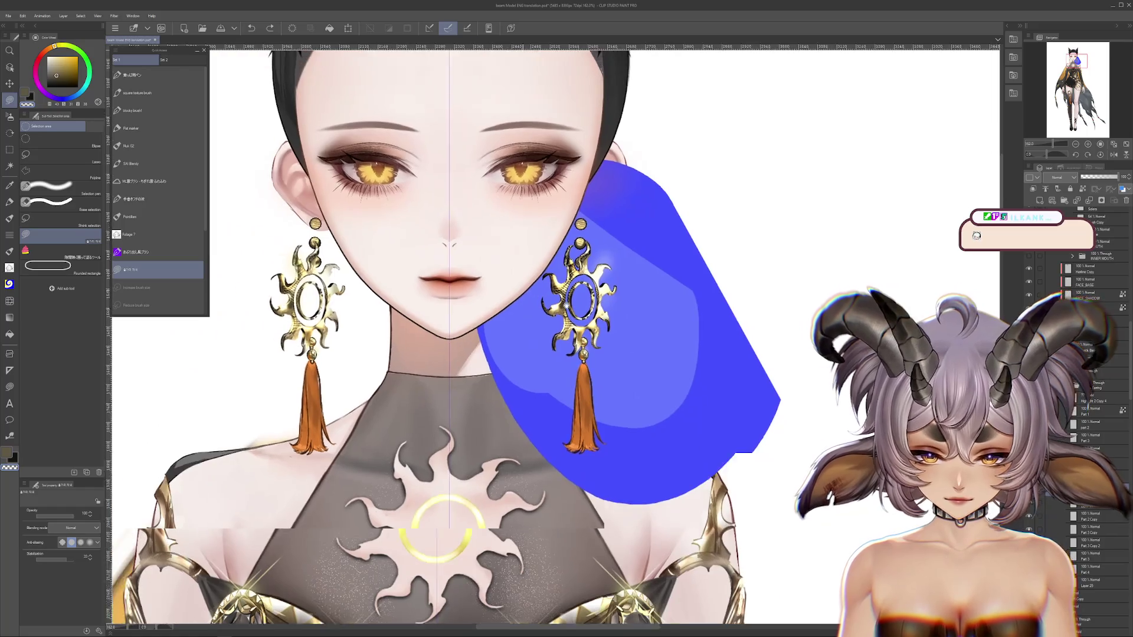
{"action": "left_click_drag", "start_coordinate": [643, 315], "coordinate": [599, 338]}
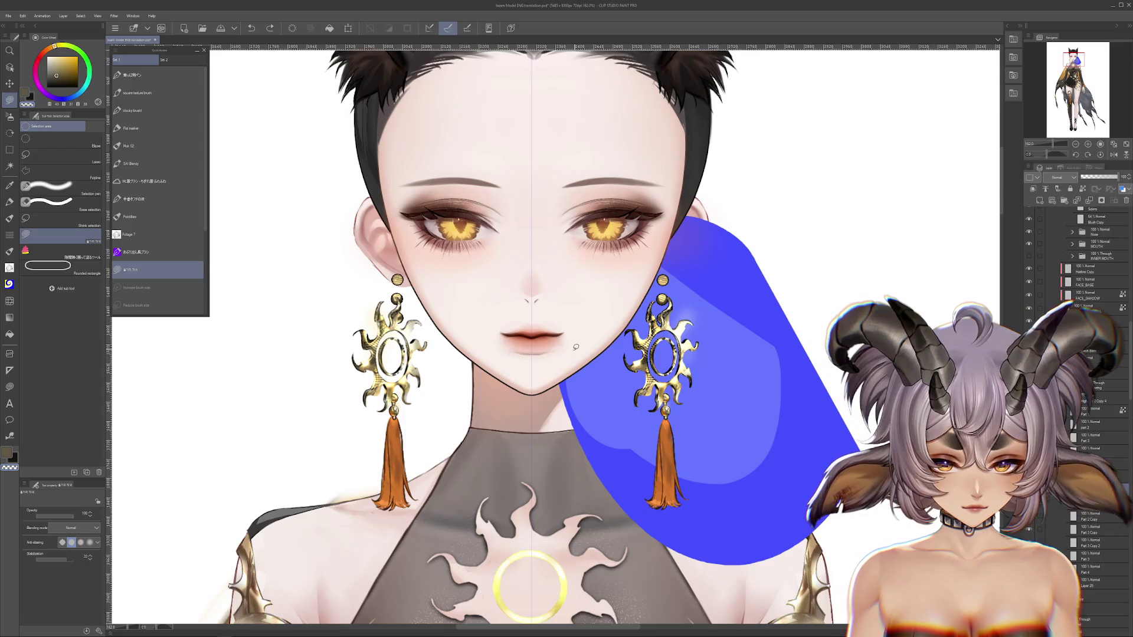
{"action": "left_click_drag", "start_coordinate": [475, 364], "coordinate": [492, 286]}
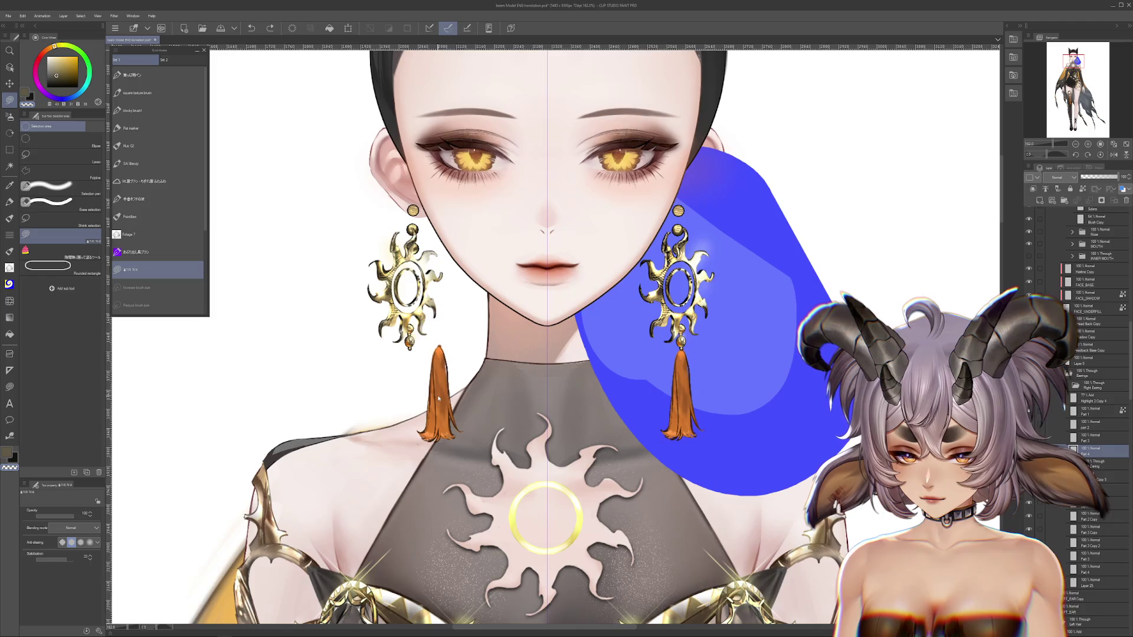
{"action": "left_click", "coordinate": [1113, 384]}
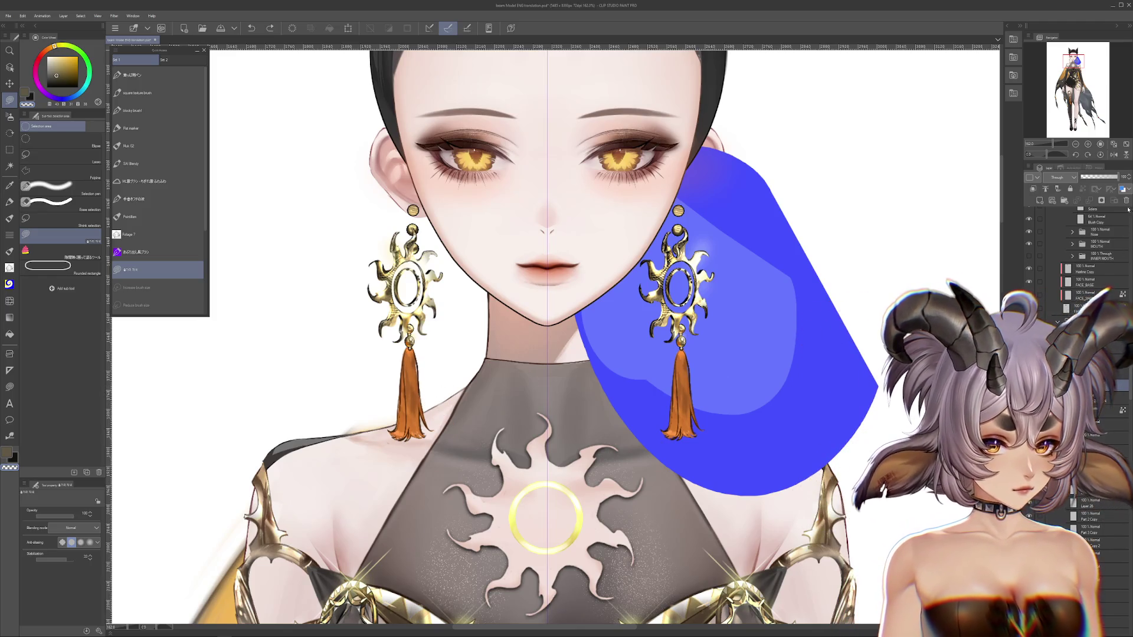
{"action": "scroll", "coordinate": [680, 432], "scroll_direction": "up", "scroll_amount": 1}
{"action": "scroll", "coordinate": [681, 431], "scroll_direction": "up", "scroll_amount": 2}
{"action": "scroll", "coordinate": [680, 432], "scroll_direction": "up", "scroll_amount": 1}
{"action": "key", "text": "ctrl+z"}
{"action": "key", "text": "ctrl+z"}
{"action": "key", "text": "ctrl+y"}
{"action": "key", "text": "ctrl+y"}
{"action": "scroll", "coordinate": [690, 429], "scroll_direction": "up", "scroll_amount": 2}
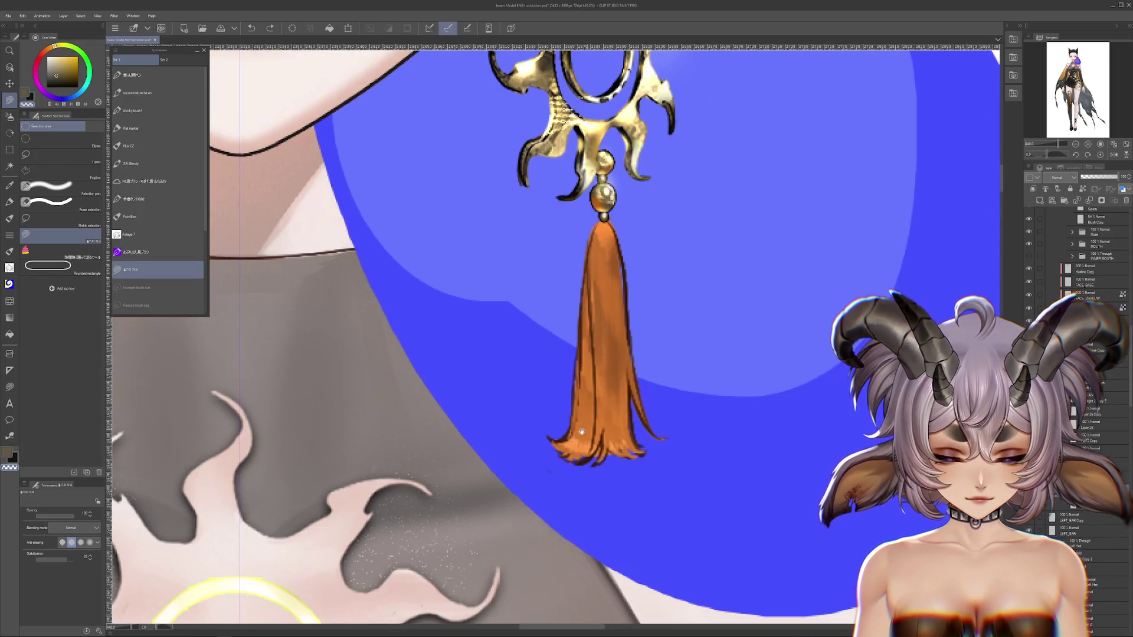
Remove the stray brown shape, eyedrop the tassel orange, and streak its left side lighter.
{"action": "left_click_drag", "start_coordinate": [620, 433], "coordinate": [602, 377]}
{"action": "left_click_drag", "start_coordinate": [618, 438], "coordinate": [616, 449]}
{"action": "key", "text": "ctrl+z"}
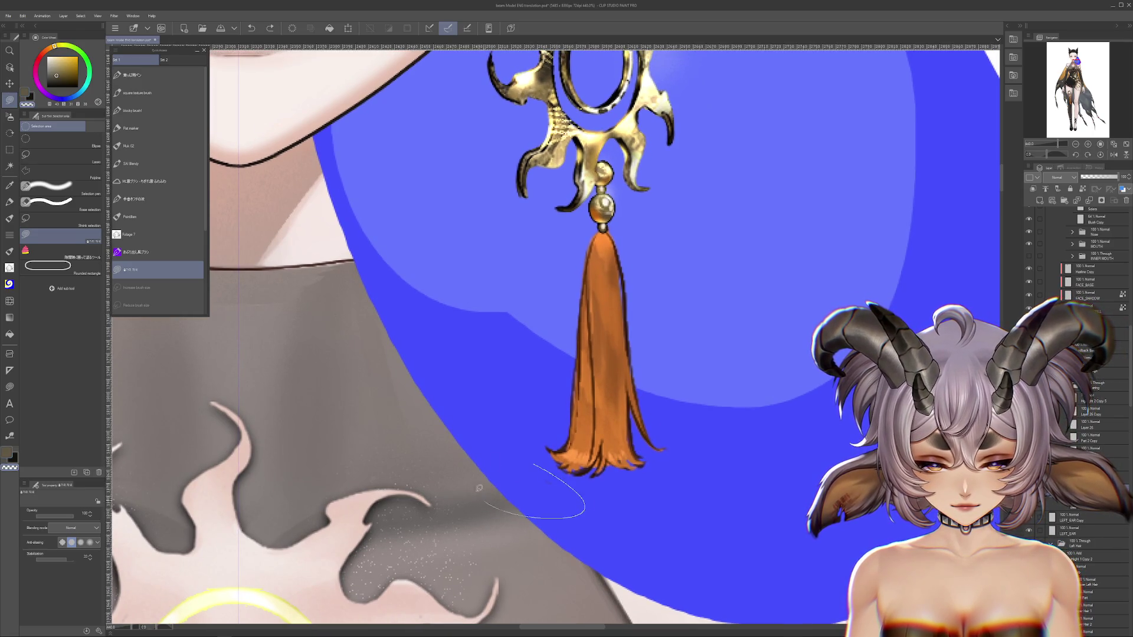
{"action": "scroll", "coordinate": [610, 418], "scroll_direction": "up", "scroll_amount": 2}
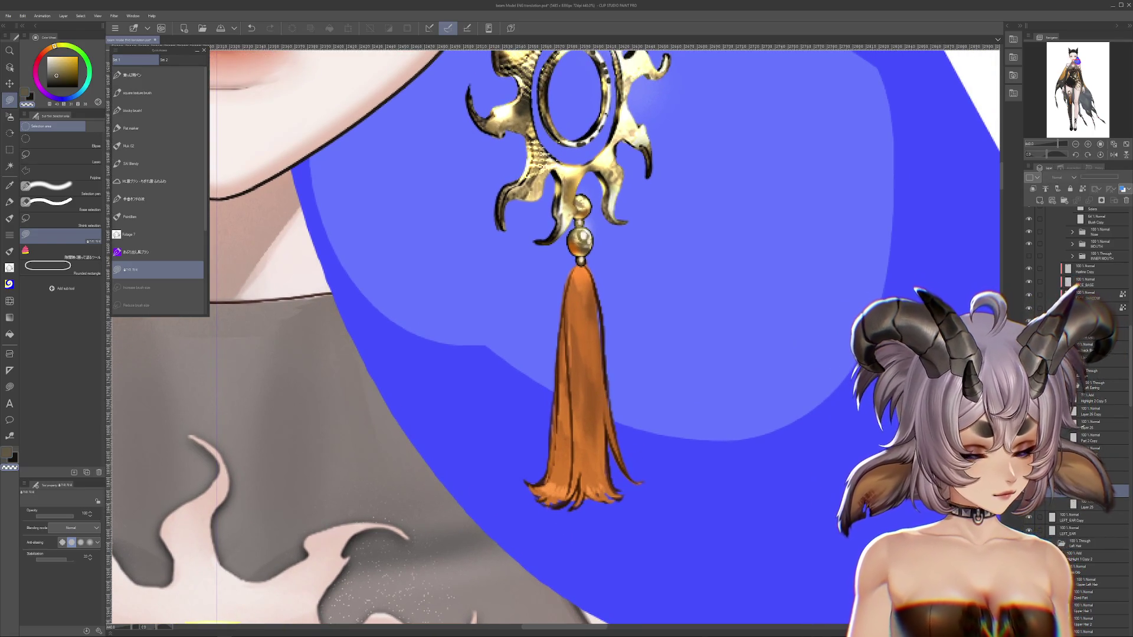
{"action": "left_click", "coordinate": [1034, 498]}
{"action": "key", "text": "ctrl+z"}
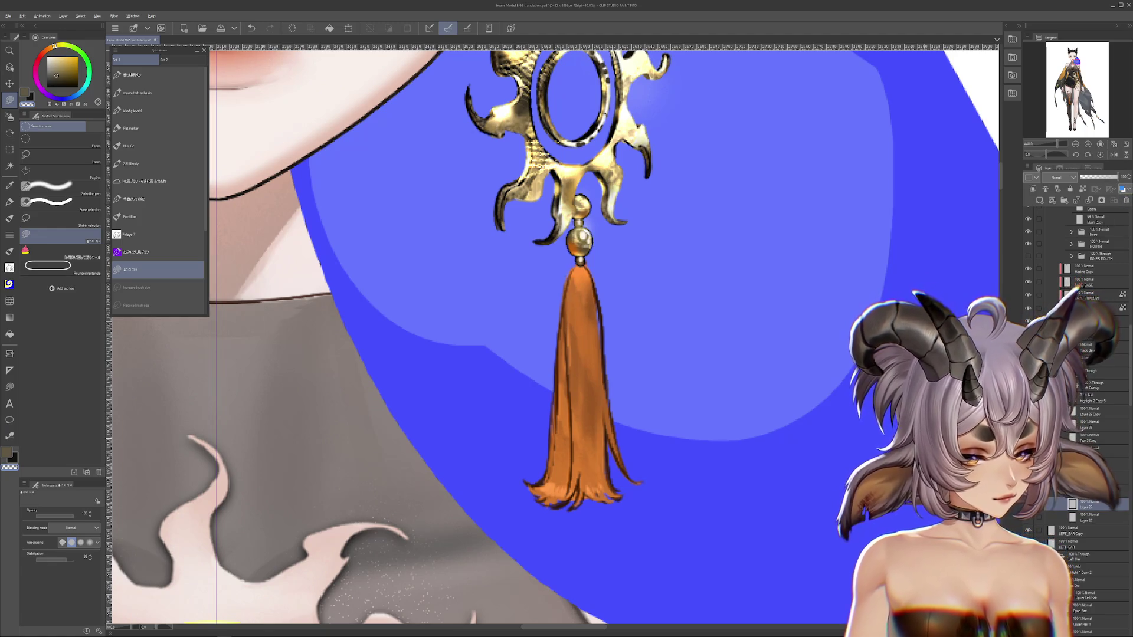
{"action": "left_click", "coordinate": [591, 327], "text": "alt"}
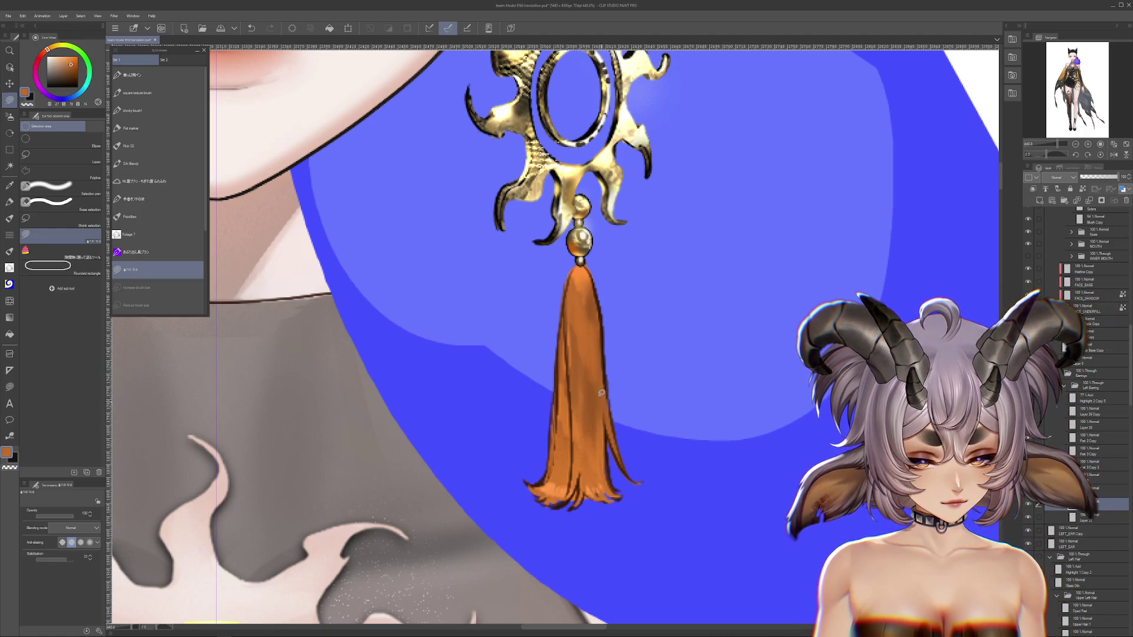
{"action": "left_click_drag", "start_coordinate": [569, 306], "coordinate": [552, 468]}
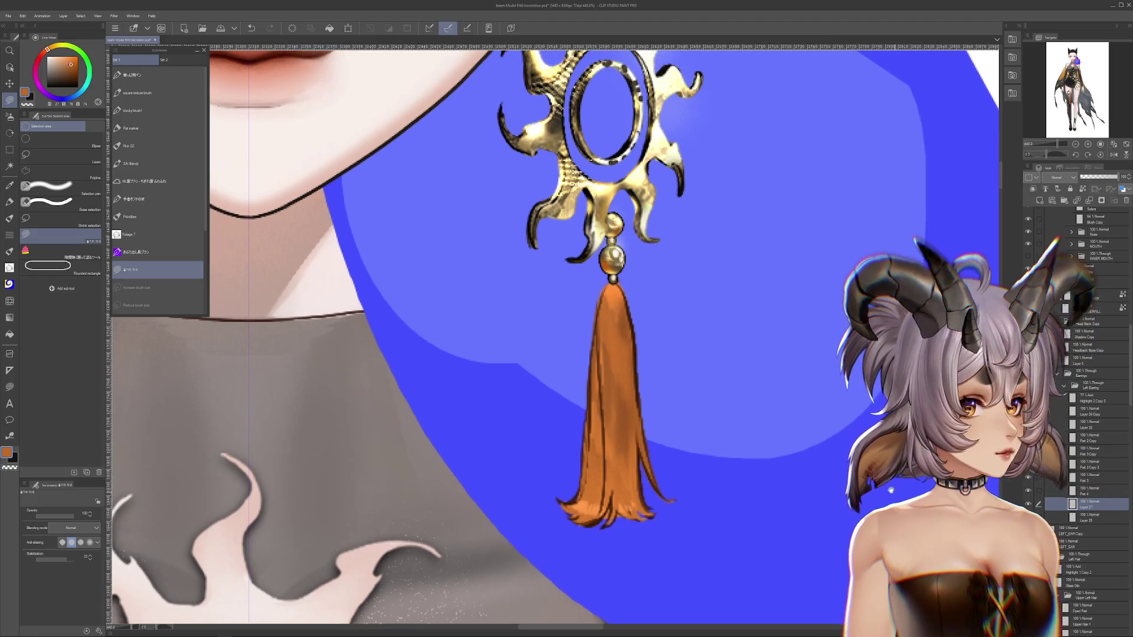
Try a thin strand at the tassel's right tip, undo it, and recentre on the earring.
{"action": "mouse_move", "coordinate": [602, 386]}
{"action": "left_mouse_down"}
{"action": "mouse_move", "coordinate": [635, 403]}
{"action": "mouse_move", "coordinate": [640, 313]}
{"action": "left_mouse_up"}
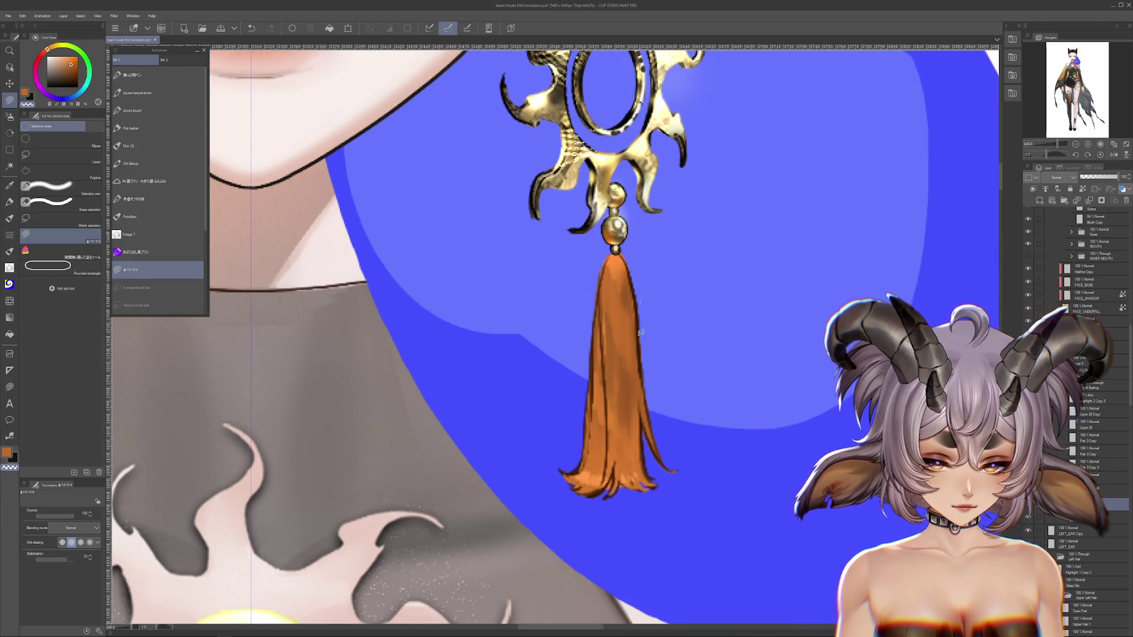
{"action": "mouse_move", "coordinate": [664, 376]}
{"action": "left_mouse_down"}
{"action": "mouse_move", "coordinate": [679, 421]}
{"action": "mouse_move", "coordinate": [676, 392]}
{"action": "left_mouse_up"}
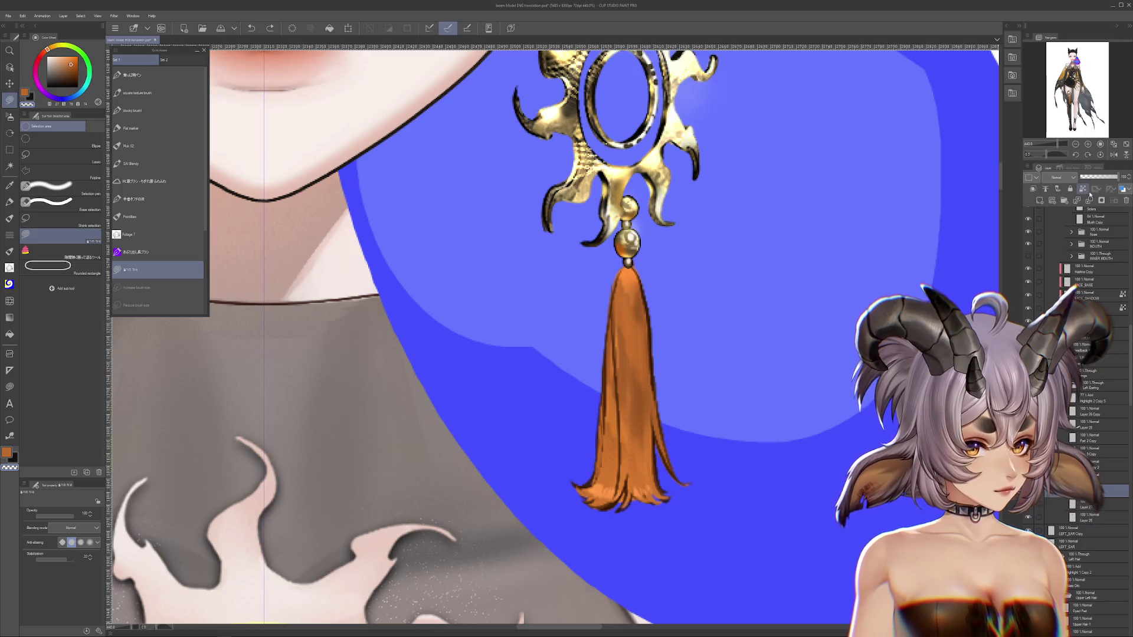
{"action": "left_click_drag", "start_coordinate": [664, 457], "coordinate": [668, 401]}
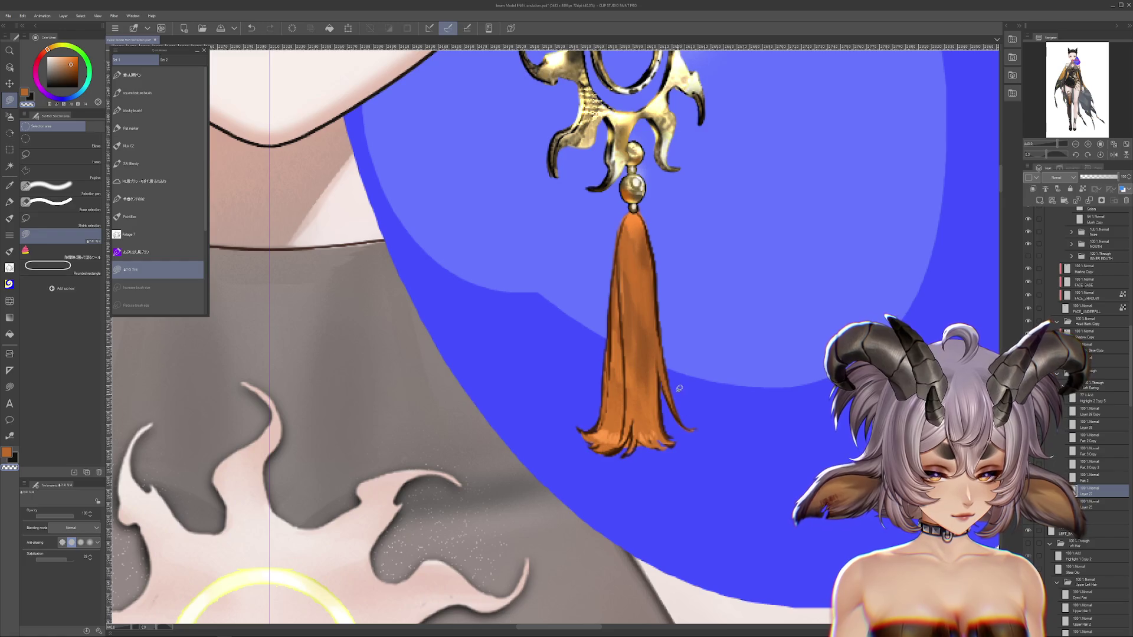
{"action": "left_click_drag", "start_coordinate": [678, 411], "coordinate": [699, 429]}
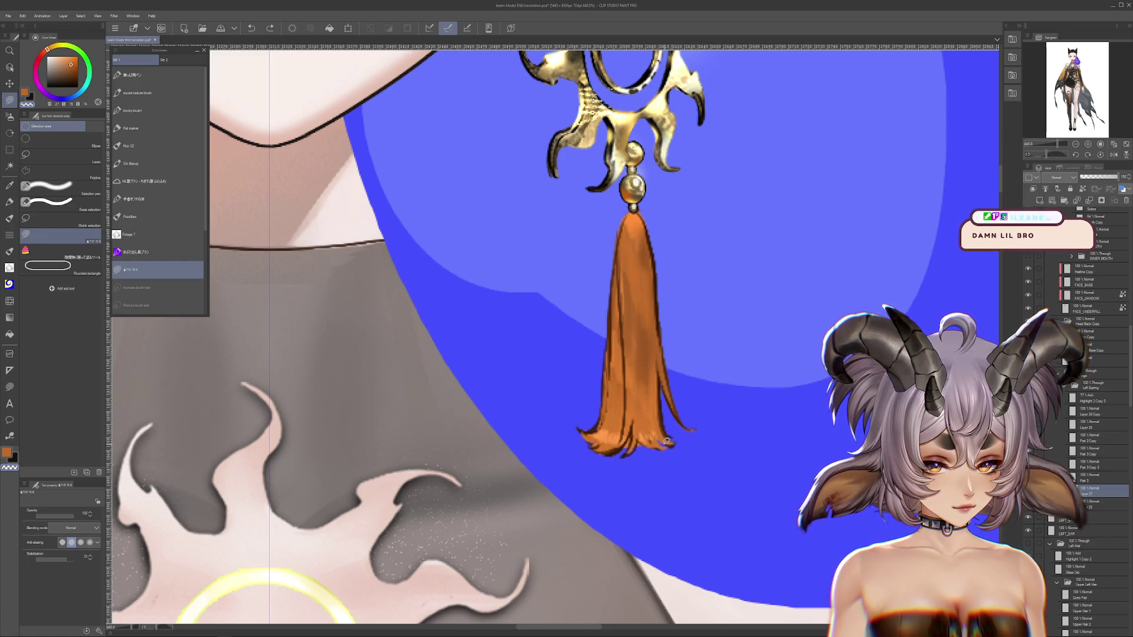
{"action": "key", "text": "ctrl+z"}
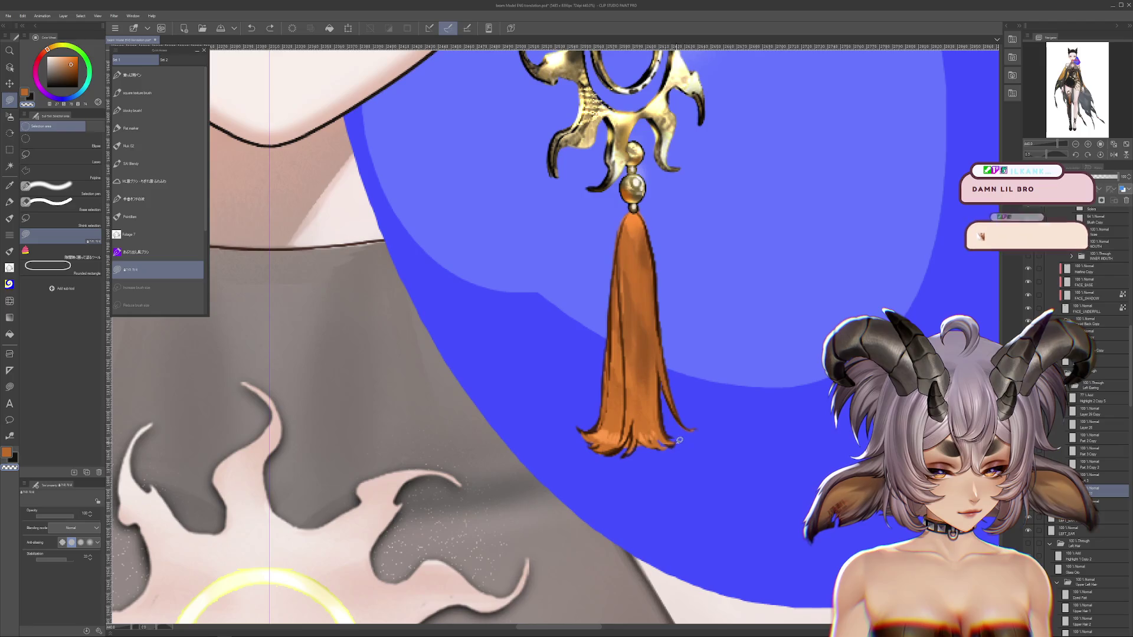
{"action": "left_click_drag", "start_coordinate": [737, 472], "coordinate": [776, 458]}
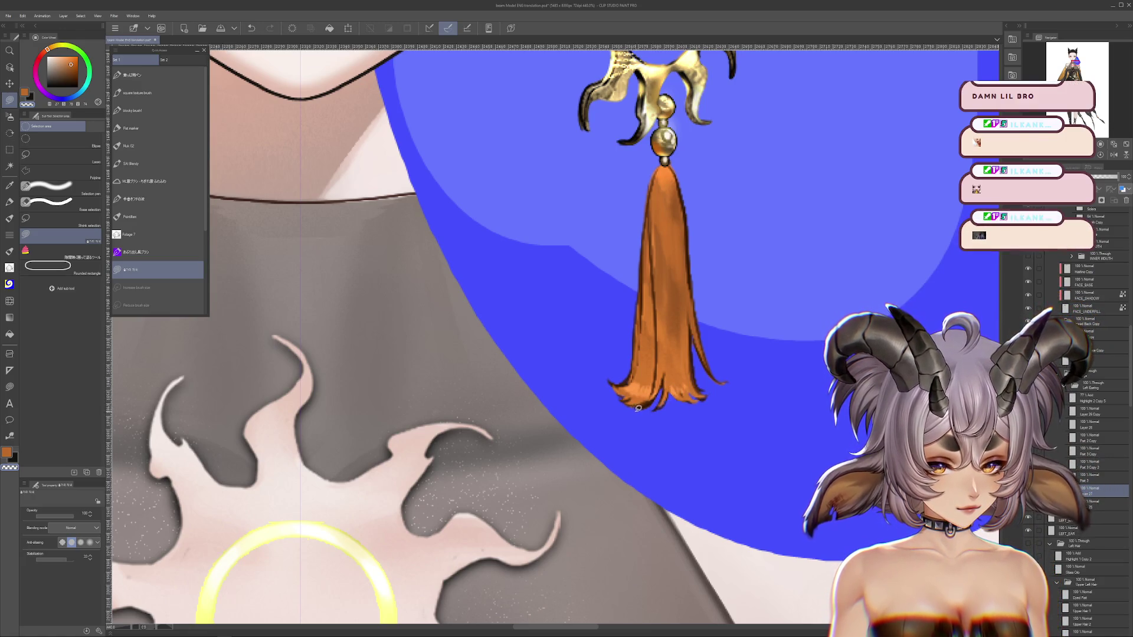
{"action": "scroll", "coordinate": [663, 430], "scroll_direction": "up", "scroll_amount": 2}
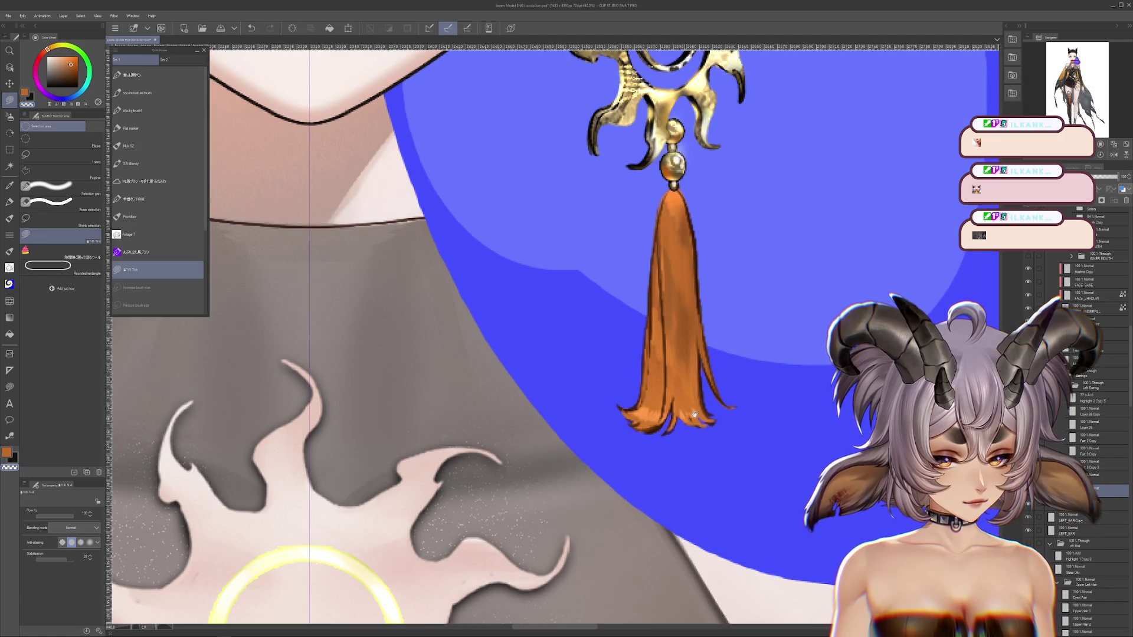
{"action": "left_click_drag", "start_coordinate": [689, 417], "coordinate": [701, 455]}
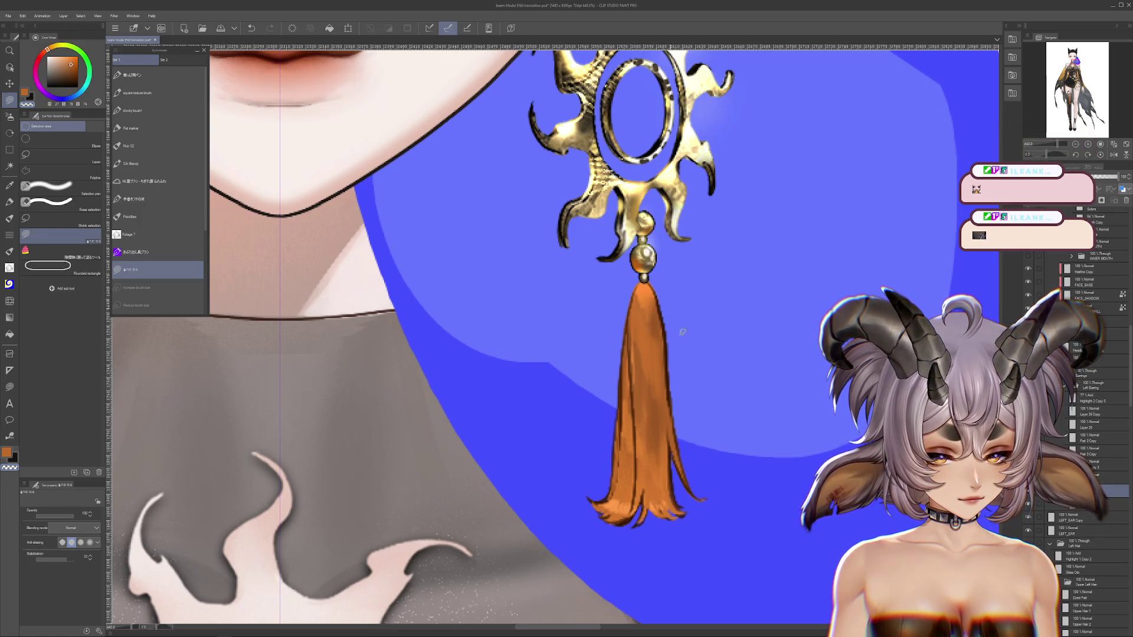
Draw a dark strand line down the tassel's right edge, removing a stray tip stroke.
{"action": "left_click_drag", "start_coordinate": [677, 319], "coordinate": [665, 248]}
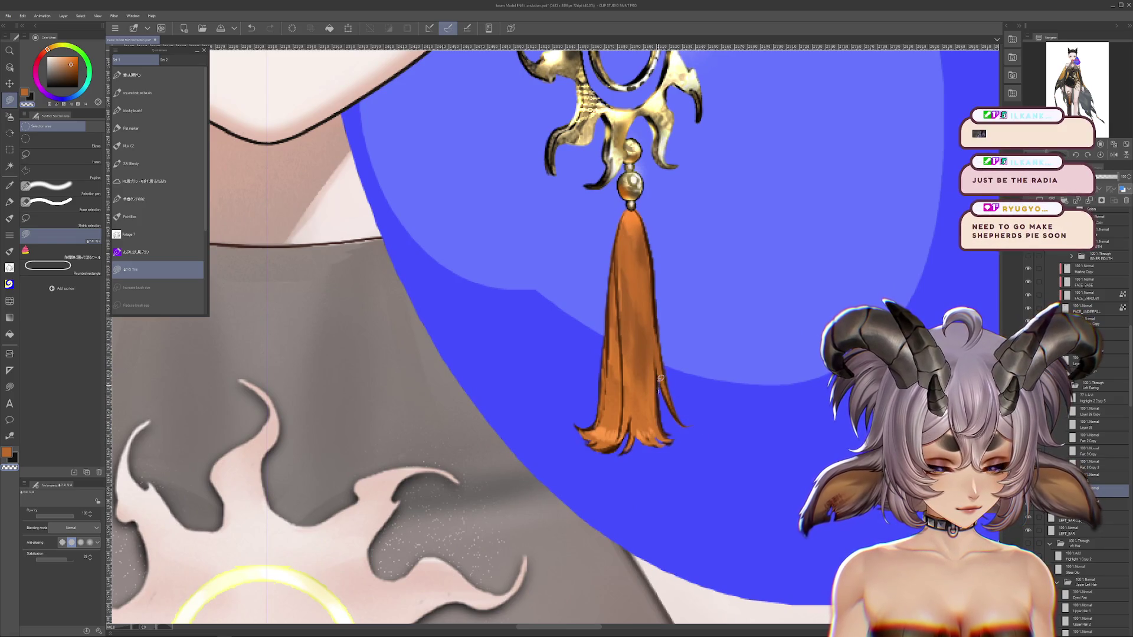
{"action": "left_click_drag", "start_coordinate": [656, 373], "coordinate": [678, 430]}
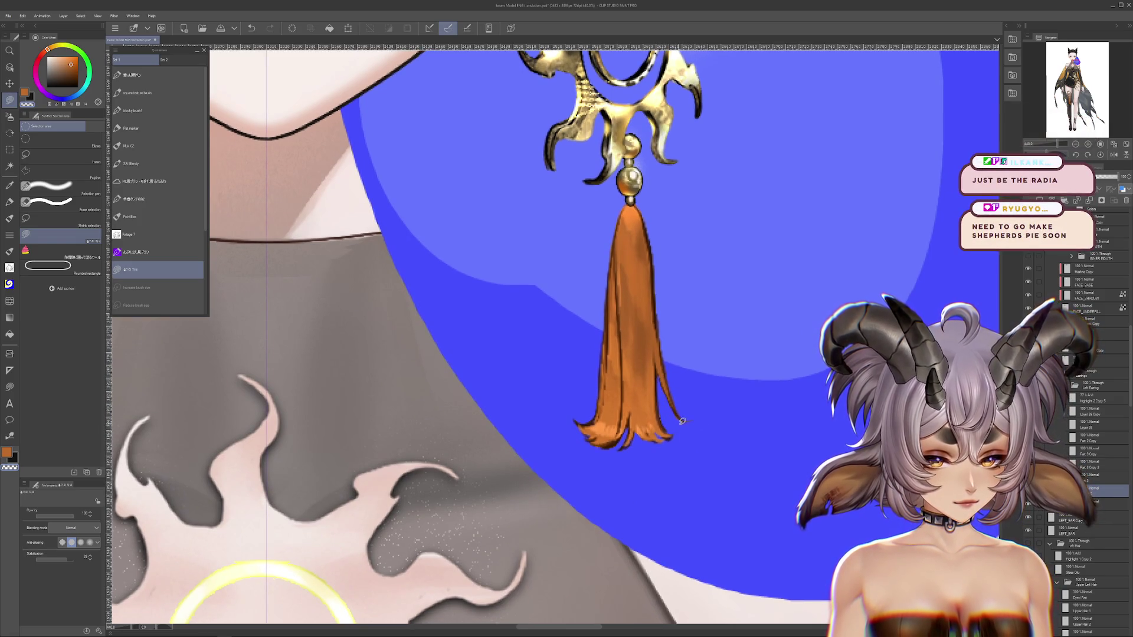
{"action": "scroll", "coordinate": [688, 458], "scroll_direction": "left", "scroll_amount": 2}
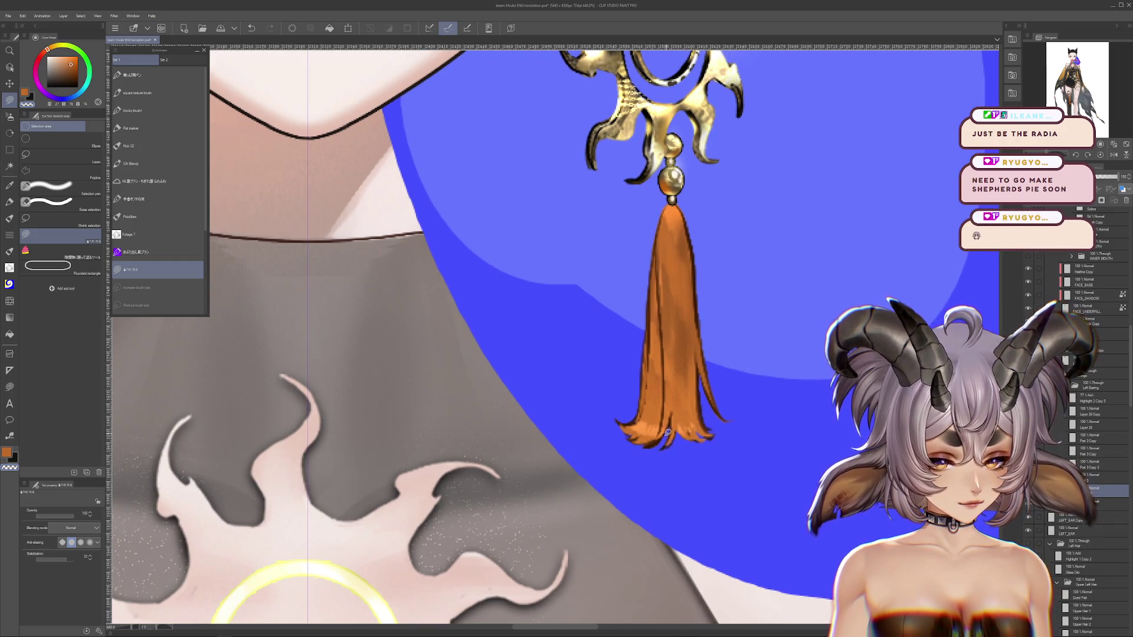
{"action": "key", "text": "ctrl+z"}
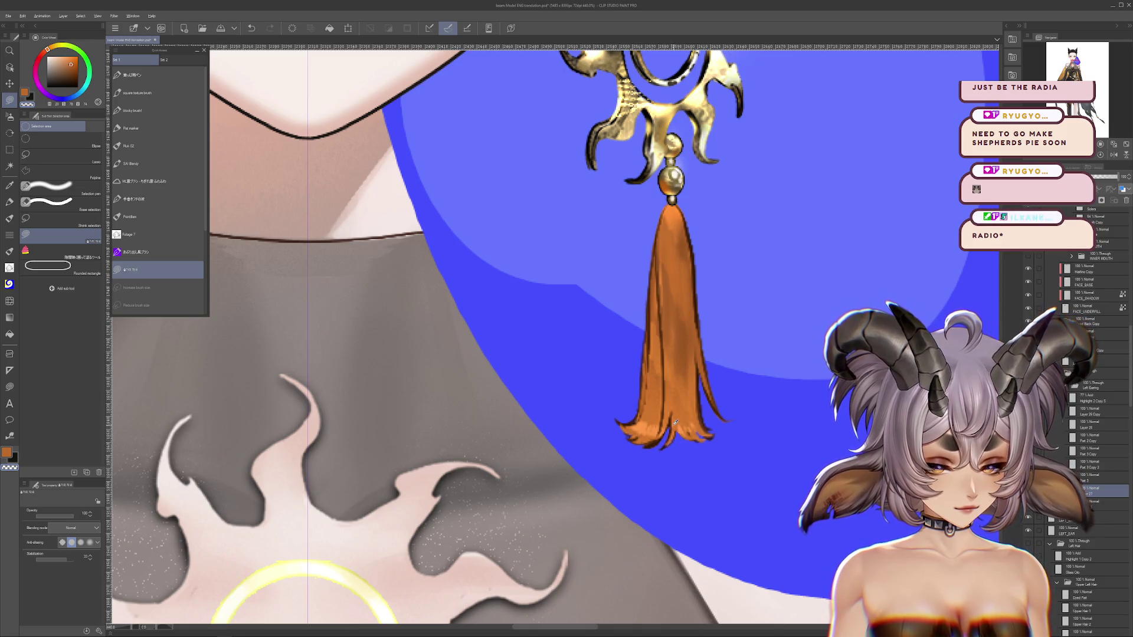
Eyedrop a brighter orange and try lighter tassel streaks, undoing the unwanted strokes.
{"action": "left_click_drag", "start_coordinate": [737, 471], "coordinate": [670, 496]}
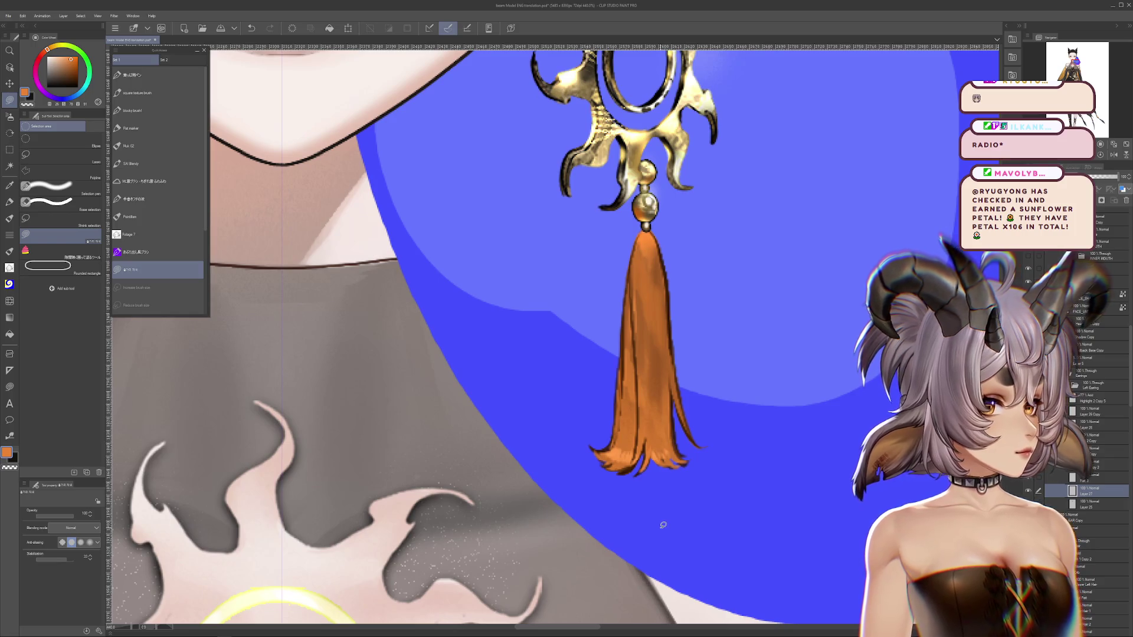
{"action": "left_click", "coordinate": [655, 451], "text": "alt"}
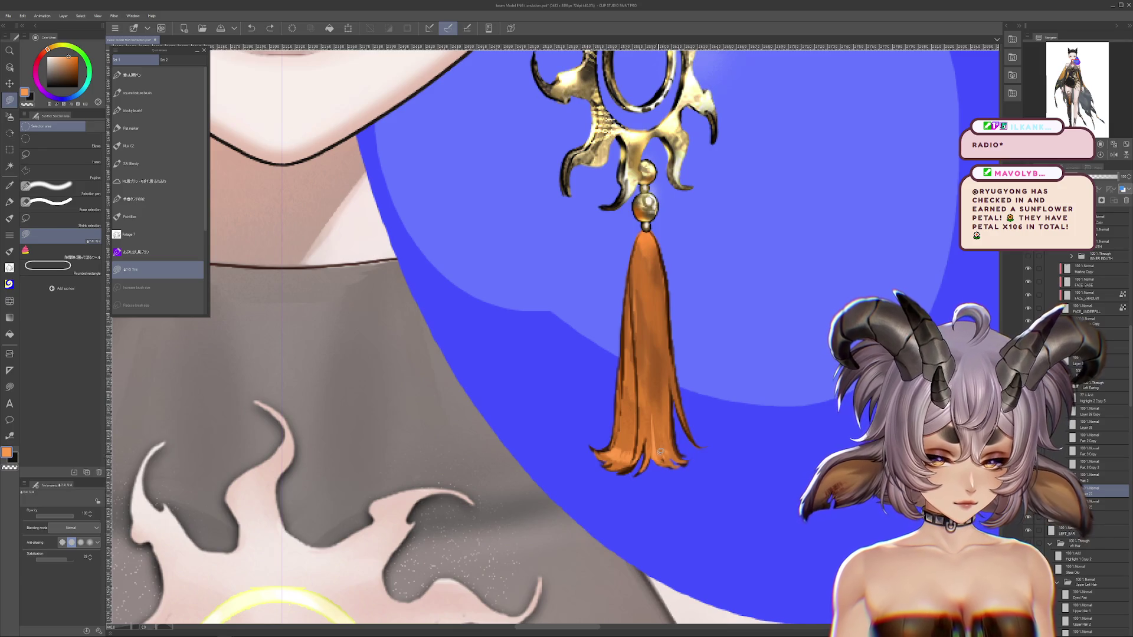
{"action": "mouse_move", "coordinate": [660, 421]}
{"action": "left_mouse_down"}
{"action": "mouse_move", "coordinate": [670, 460]}
{"action": "mouse_move", "coordinate": [635, 483]}
{"action": "left_mouse_up"}
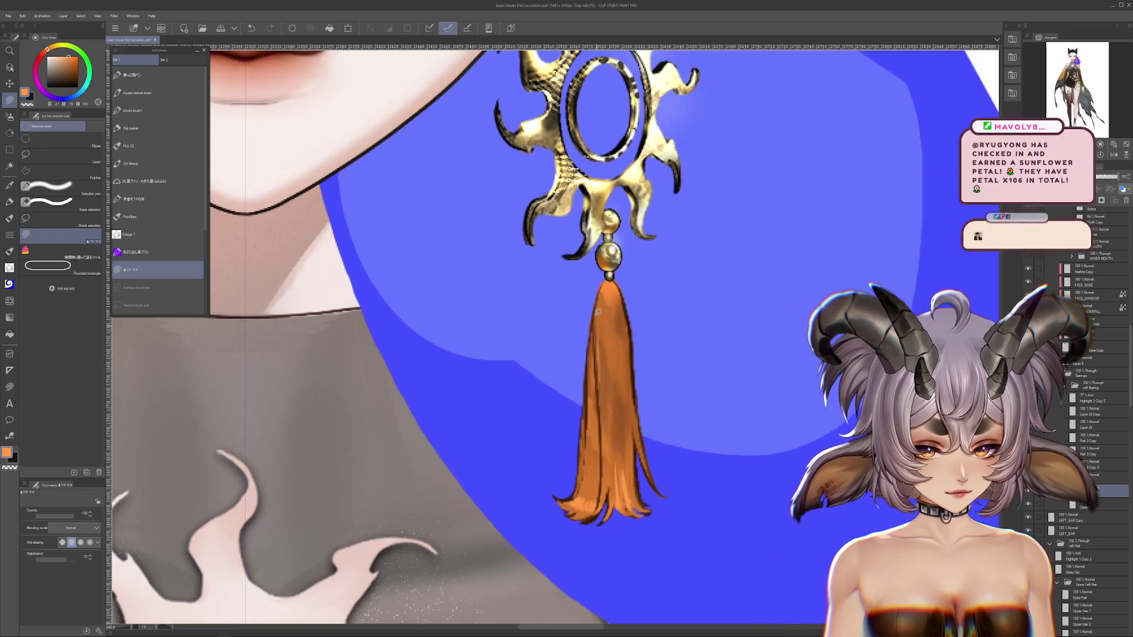
{"action": "key", "text": "ctrl+z"}
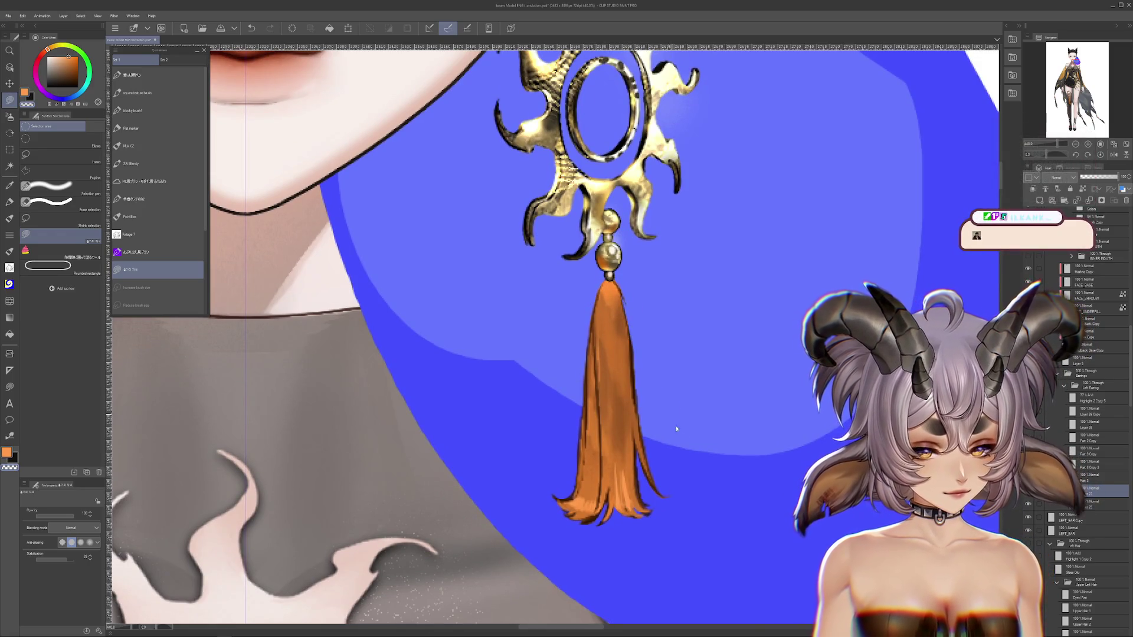
{"action": "left_click_drag", "start_coordinate": [730, 490], "coordinate": [719, 466]}
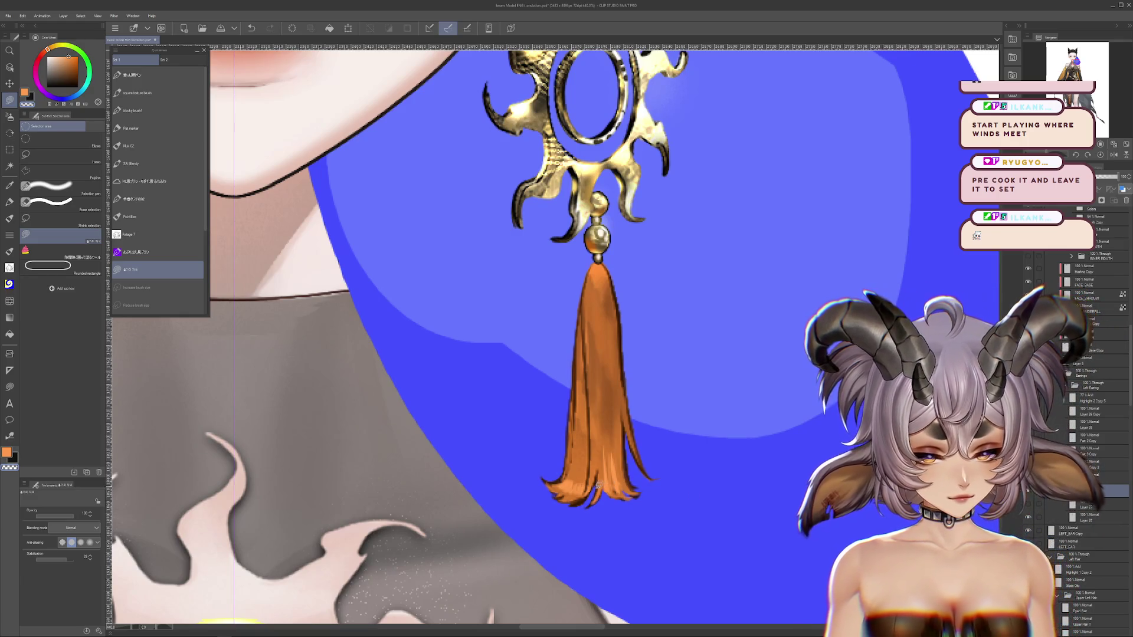
{"action": "key", "text": "ctrl+z"}
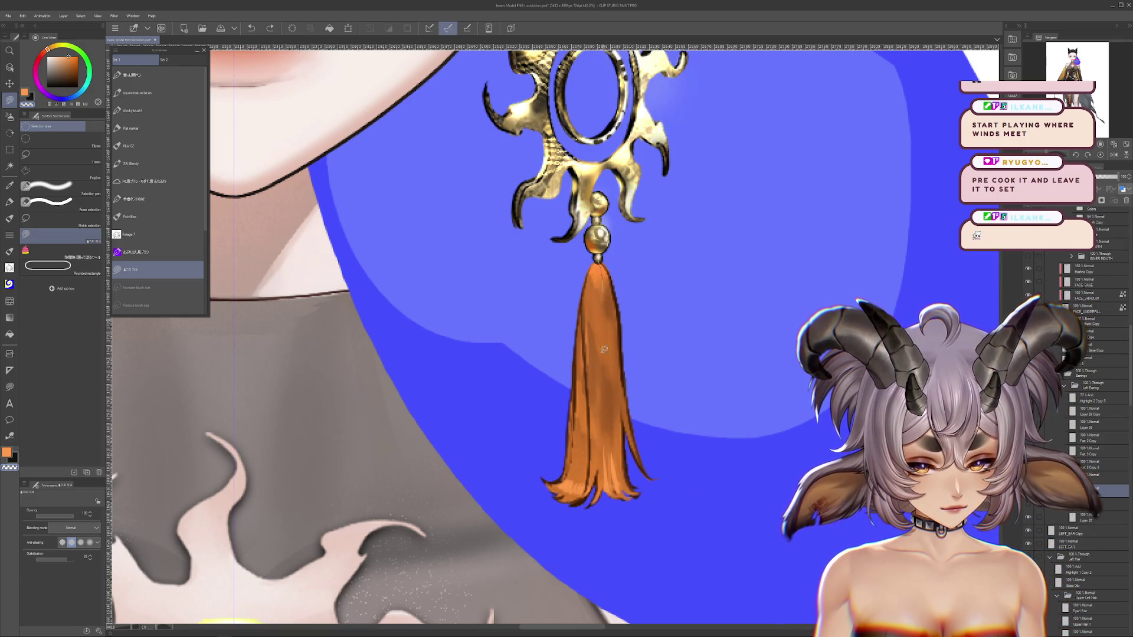
{"action": "left_click_drag", "start_coordinate": [604, 334], "coordinate": [599, 481]}
{"action": "key", "text": "ctrl+z"}
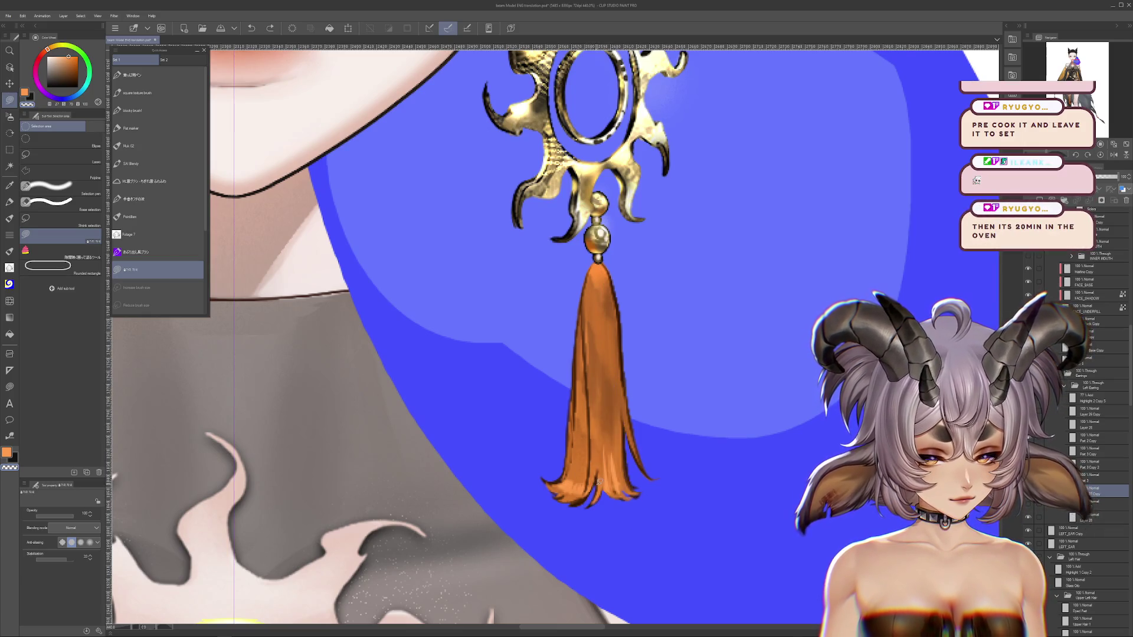
Trim slivers off the tassel's right edge.
{"action": "left_click_drag", "start_coordinate": [650, 559], "coordinate": [596, 499]}
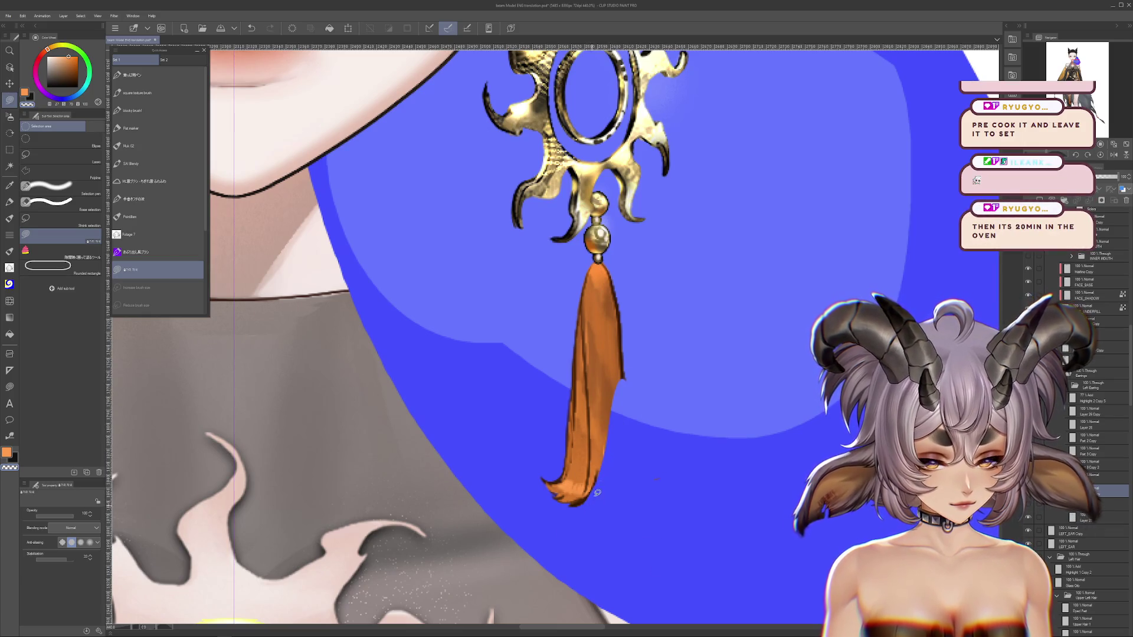
{"action": "left_click_drag", "start_coordinate": [648, 470], "coordinate": [606, 245]}
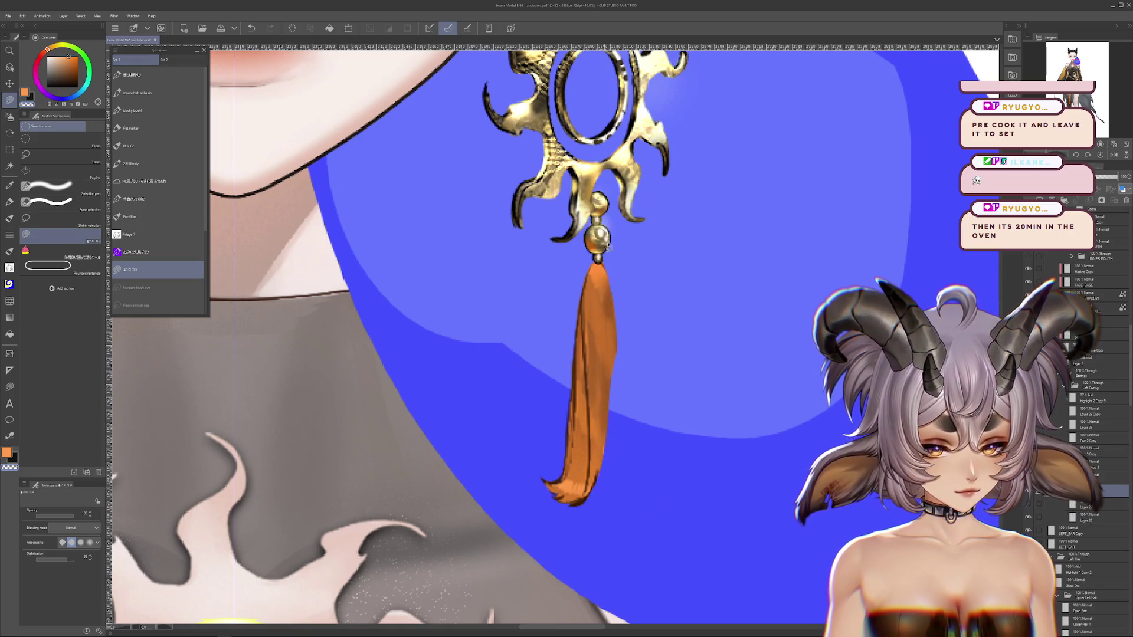
{"action": "left_click_drag", "start_coordinate": [629, 402], "coordinate": [609, 260]}
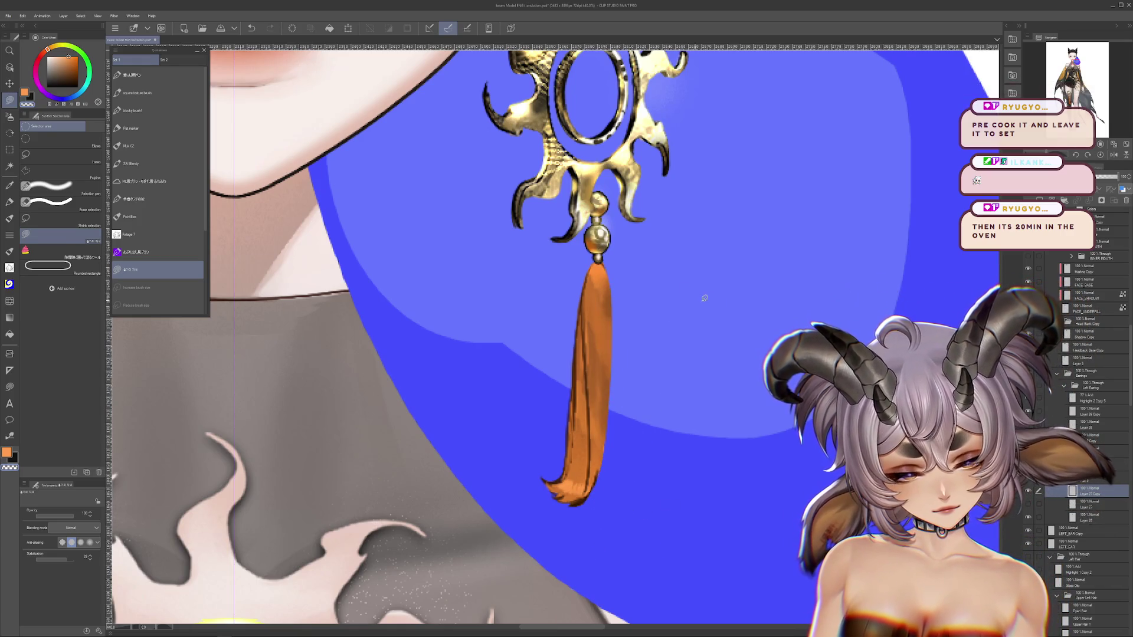
Centre the view on the tassel, select the layer above, and choose the Flat marker brush.
{"action": "mouse_move", "coordinate": [774, 420]}
{"action": "left_mouse_down"}
{"action": "mouse_move", "coordinate": [771, 455]}
{"action": "mouse_move", "coordinate": [750, 446]}
{"action": "mouse_move", "coordinate": [698, 524]}
{"action": "left_mouse_up"}
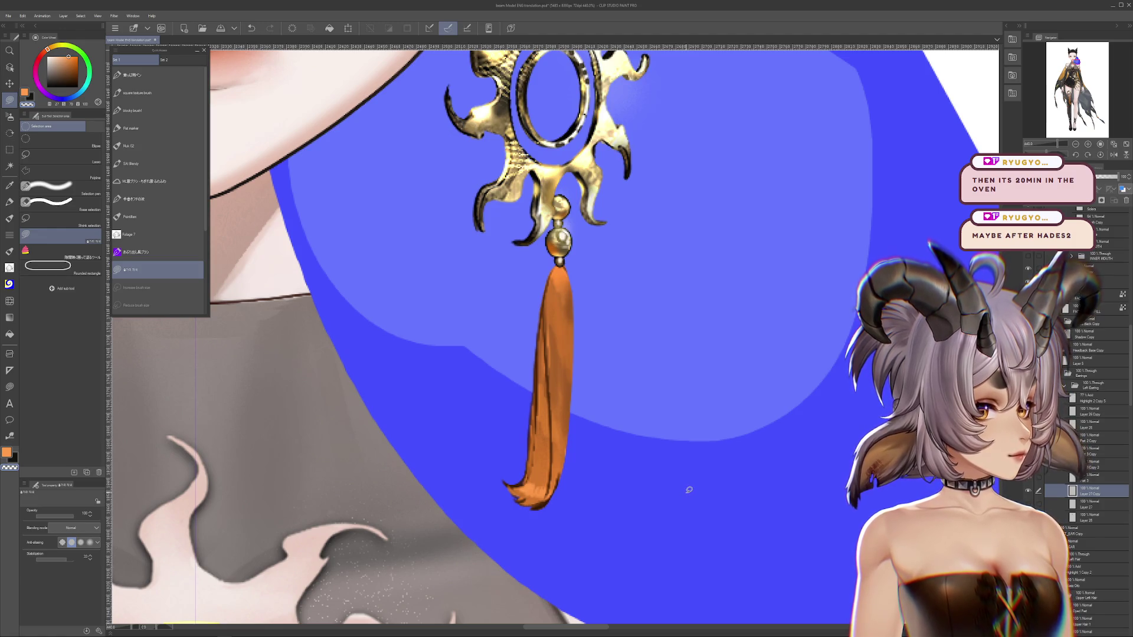
{"action": "left_click_drag", "start_coordinate": [690, 458], "coordinate": [758, 511]}
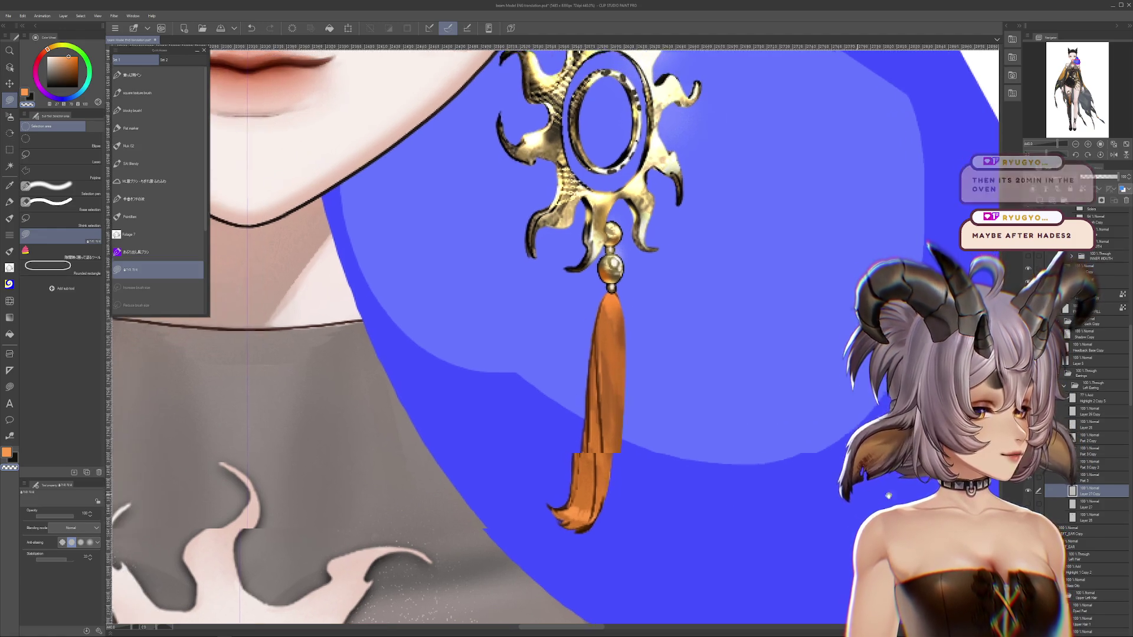
{"action": "left_click", "coordinate": [1091, 475]}
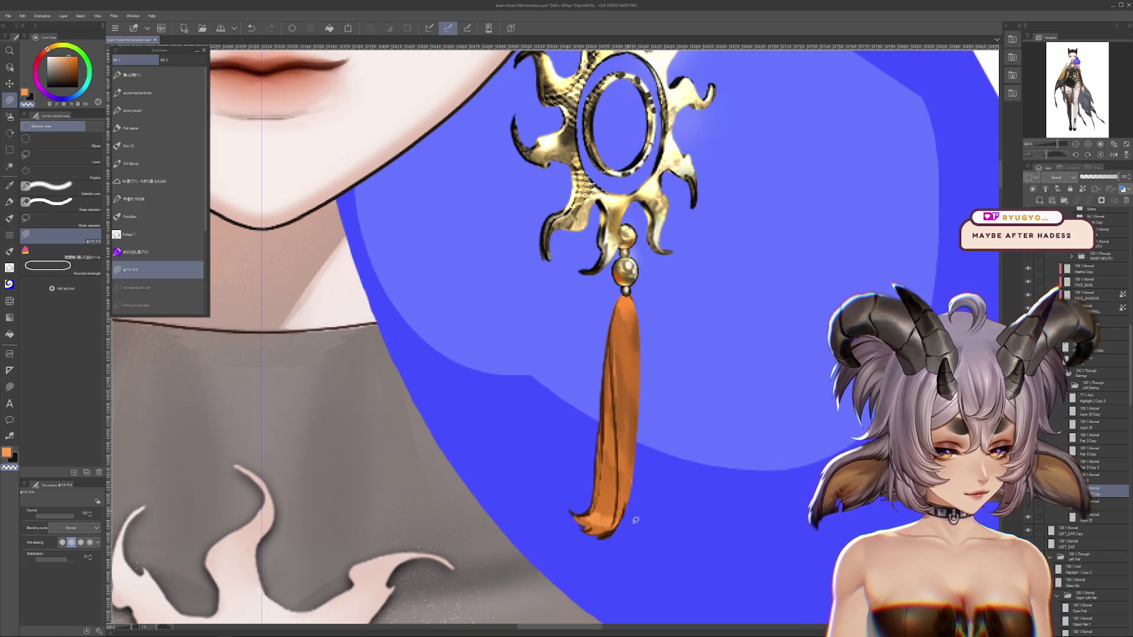
{"action": "left_click_drag", "start_coordinate": [651, 573], "coordinate": [630, 526]}
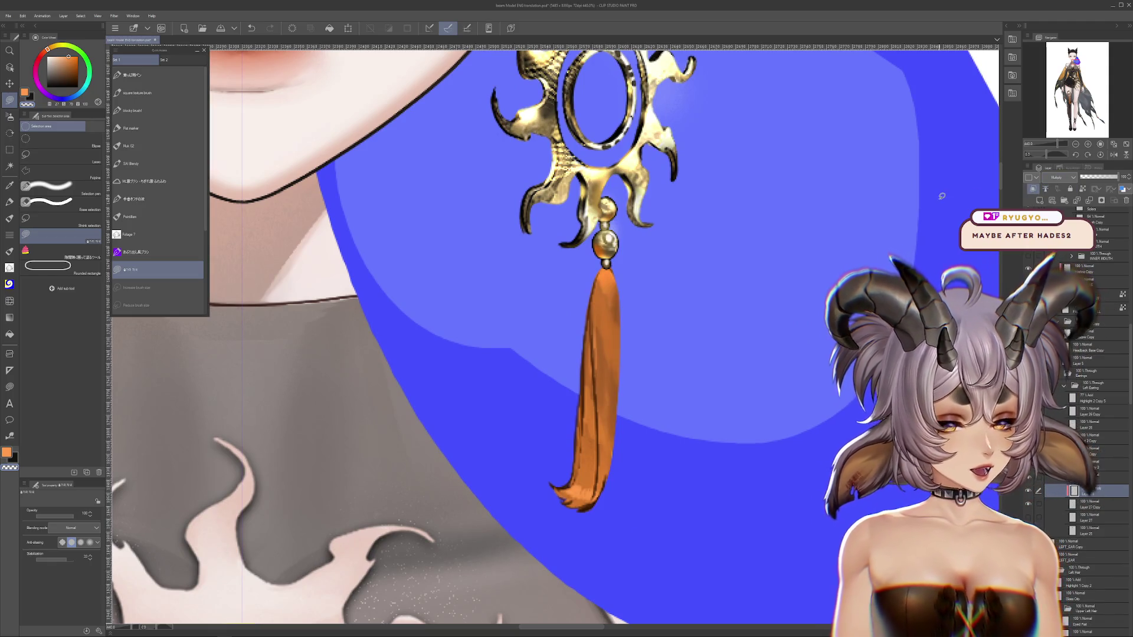
{"action": "left_click", "coordinate": [11, 202]}
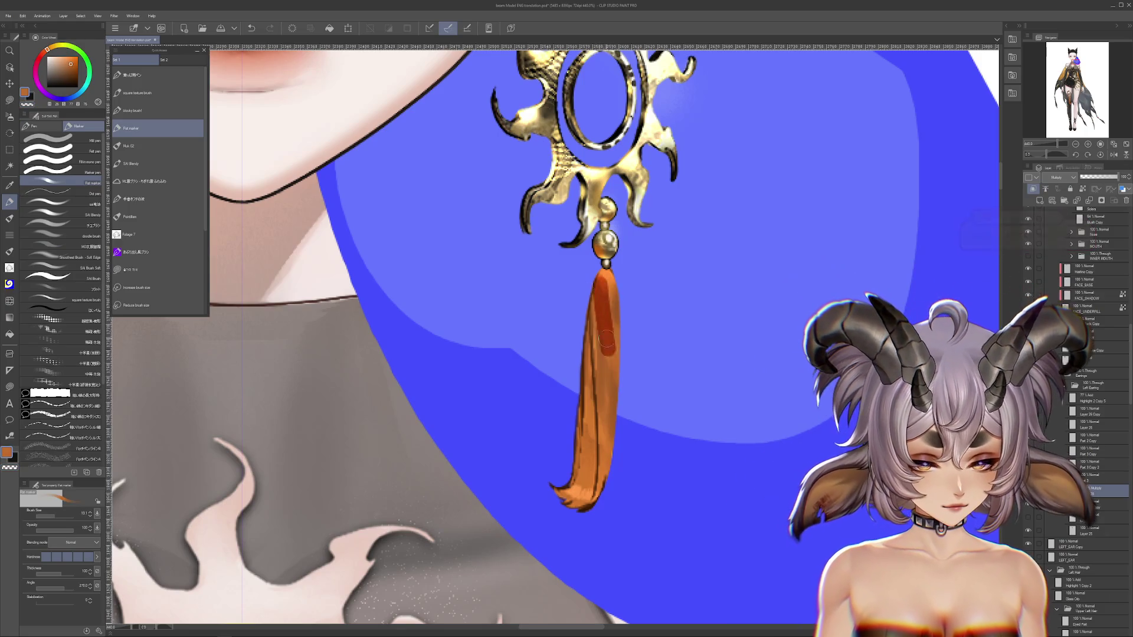
Redo the tassel shading with darker strokes down its side and lower end.
{"action": "key", "text": "ctrl+z"}
{"action": "left_click", "coordinate": [68, 59]}
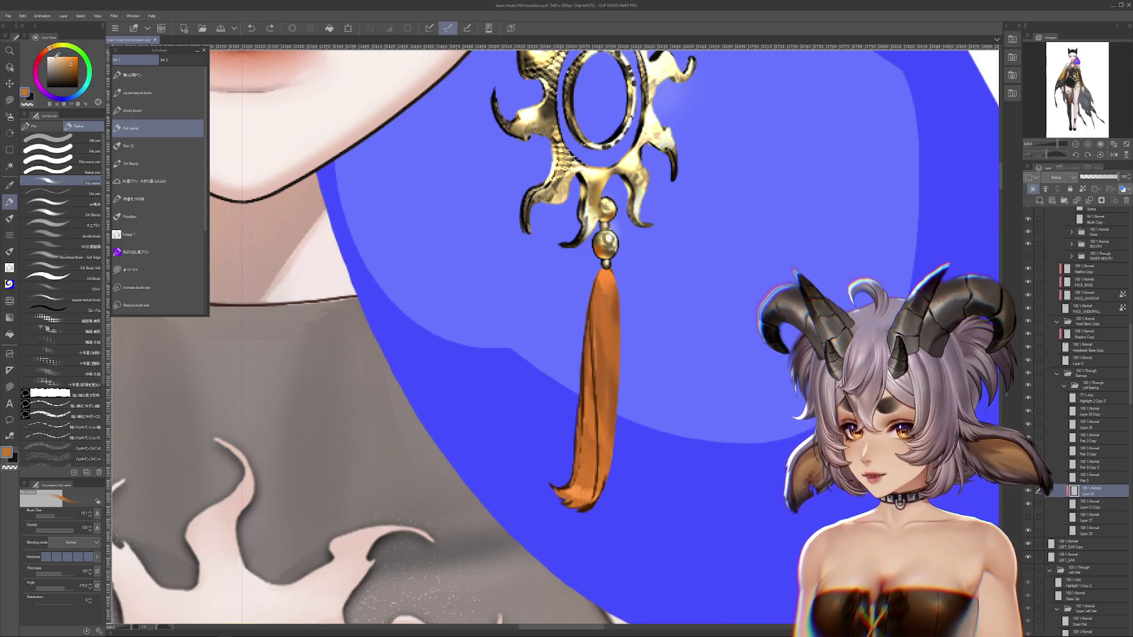
{"action": "left_click_drag", "start_coordinate": [608, 301], "coordinate": [604, 365]}
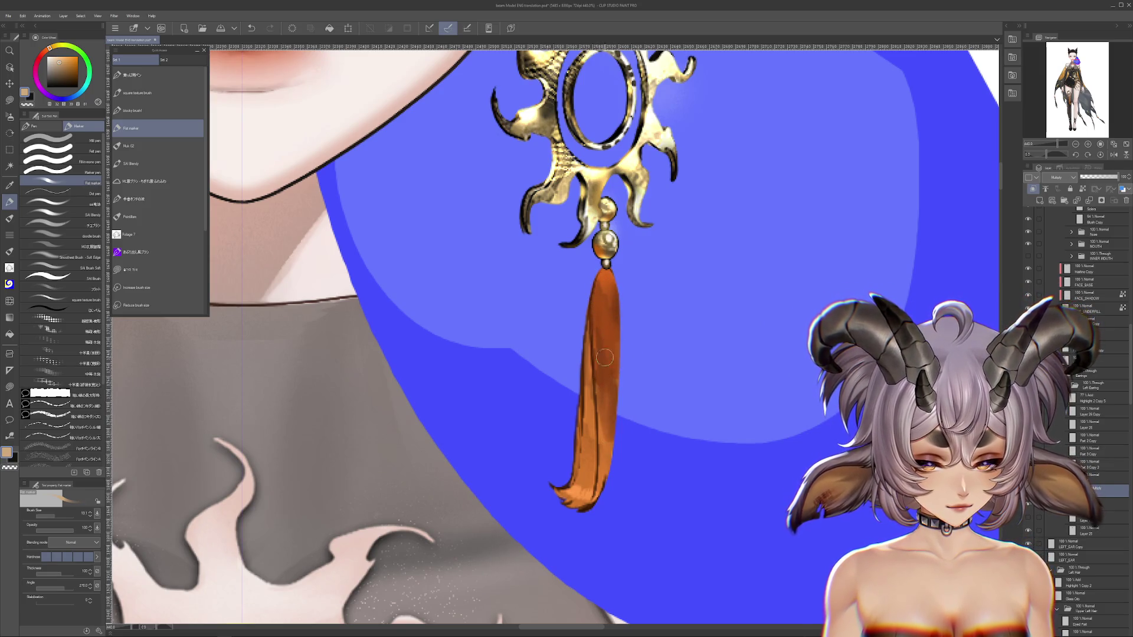
{"action": "left_click_drag", "start_coordinate": [593, 507], "coordinate": [606, 394]}
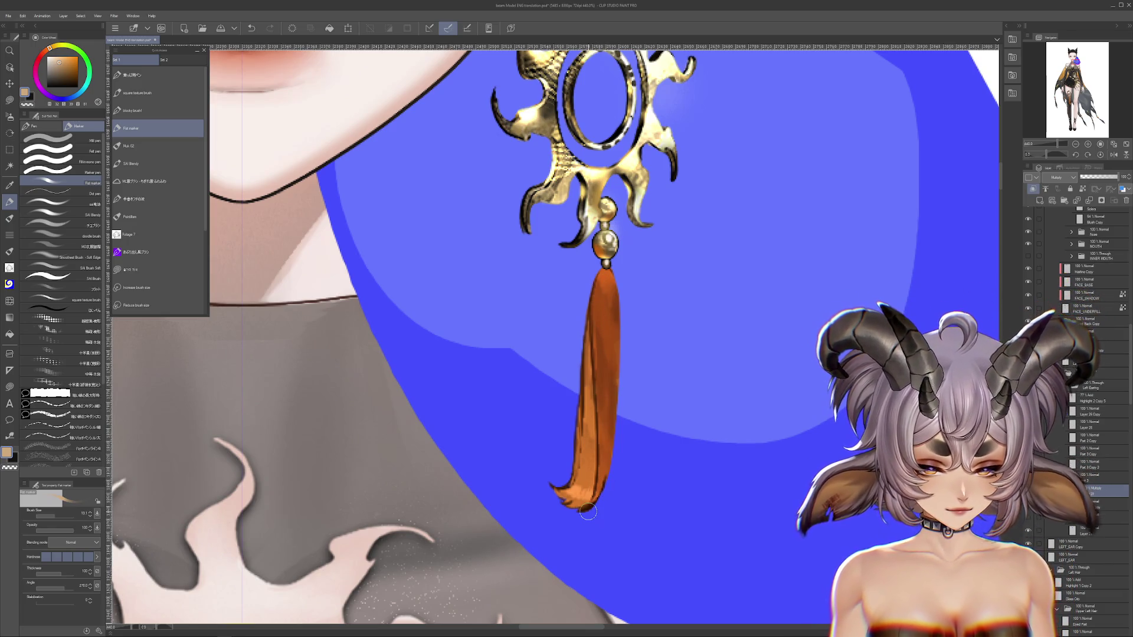
Move to the tassel's base colour layer and pick a dark brown, undoing a trial stroke.
{"action": "key", "text": "ctrl+e"}
{"action": "left_click", "coordinate": [602, 471], "text": "alt"}
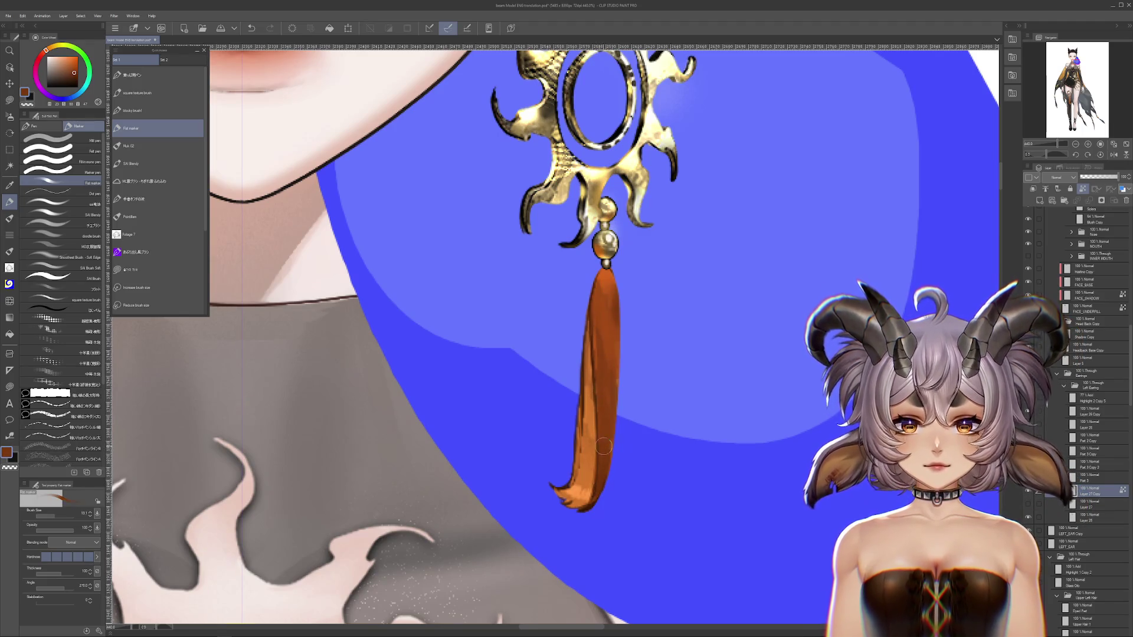
{"action": "left_click", "coordinate": [616, 375], "text": "alt"}
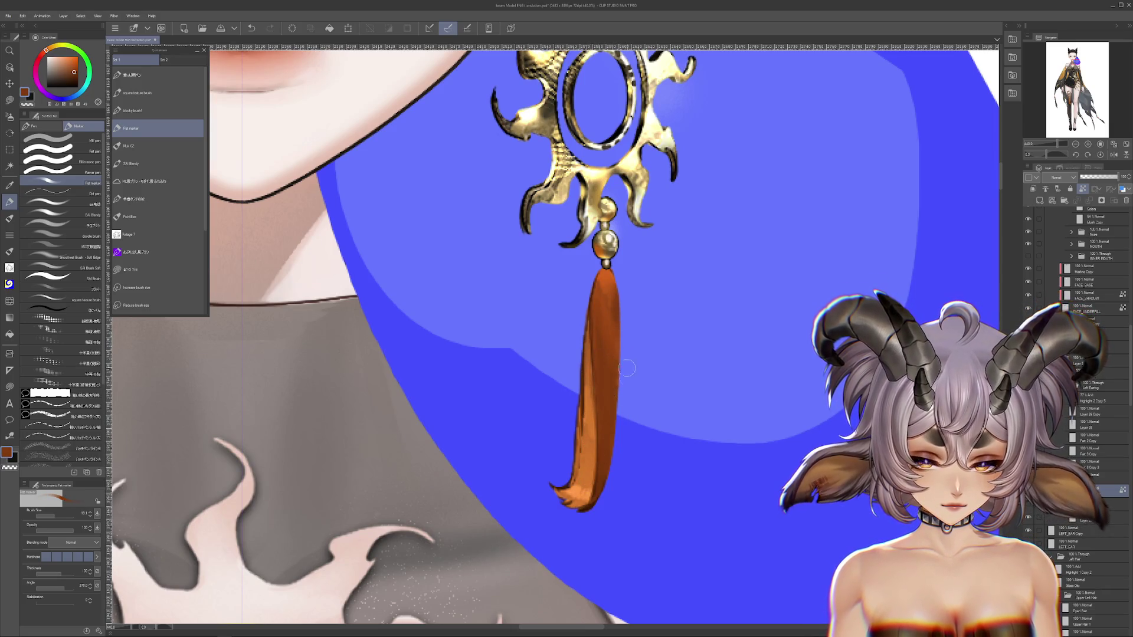
{"action": "left_click_drag", "start_coordinate": [702, 396], "coordinate": [709, 370]}
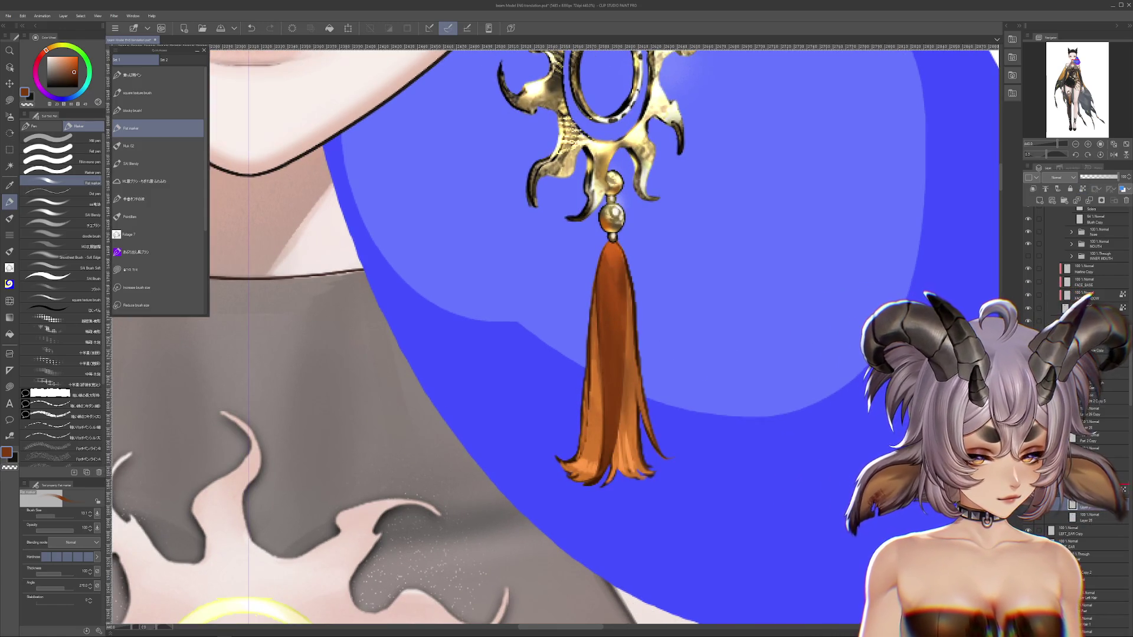
{"action": "key", "text": "ctrl+z"}
{"action": "key", "text": "ctrl+z"}
{"action": "key", "text": "ctrl+z"}
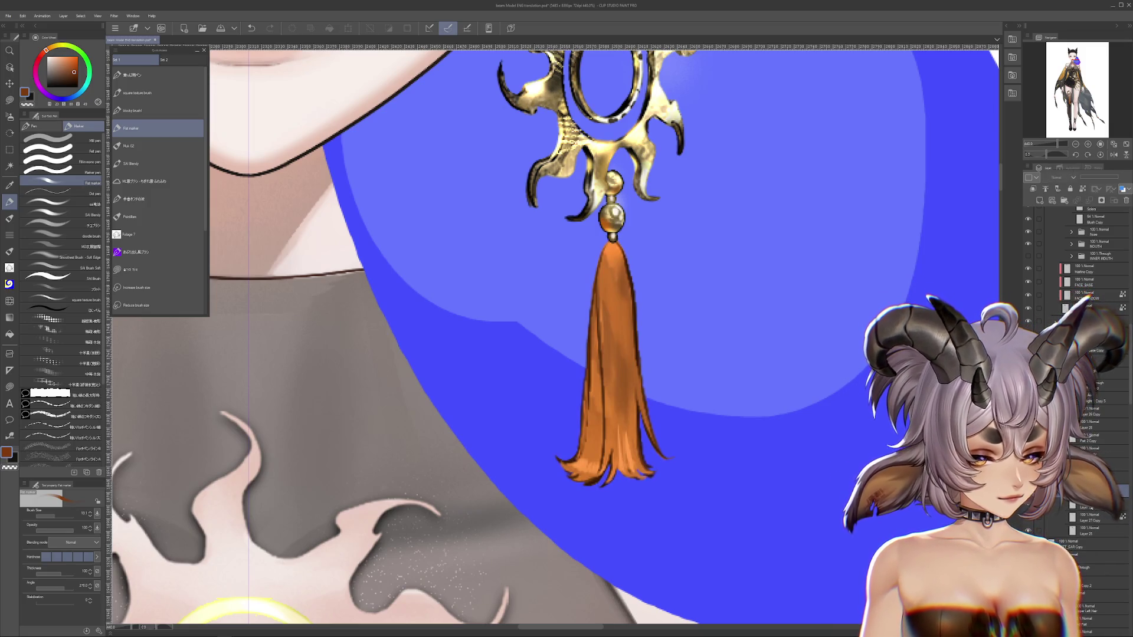
Lasso-erase a strip along the tassel's left edge.
{"action": "key", "text": "ctrl+z"}
{"action": "left_click", "coordinate": [129, 270]}
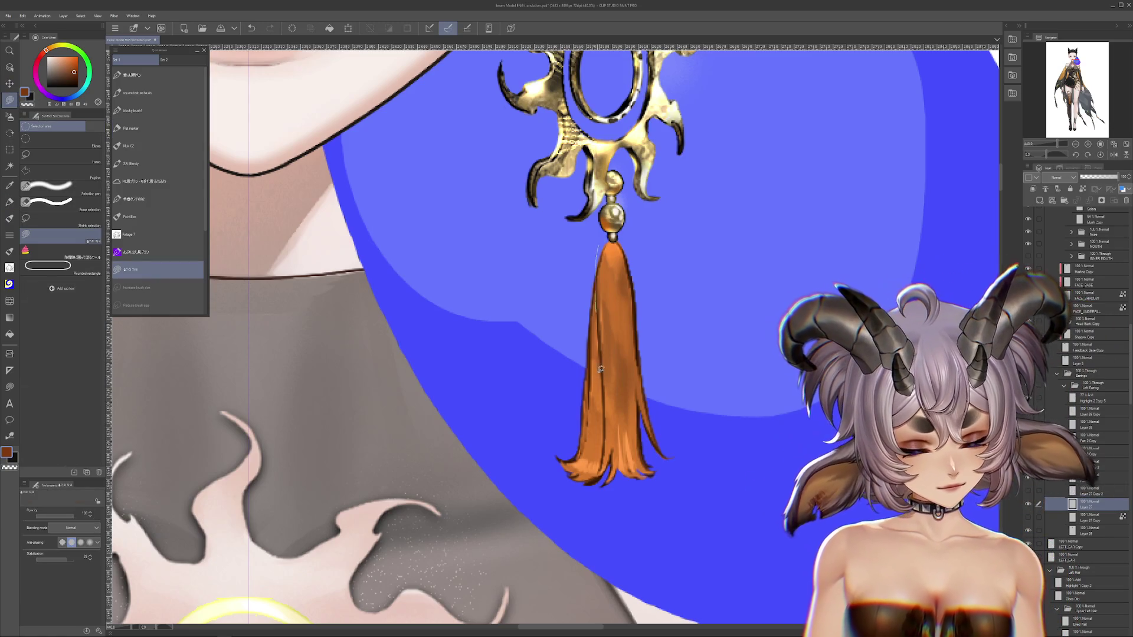
{"action": "left_click_drag", "start_coordinate": [593, 251], "coordinate": [597, 309]}
{"action": "key", "text": "Delete"}
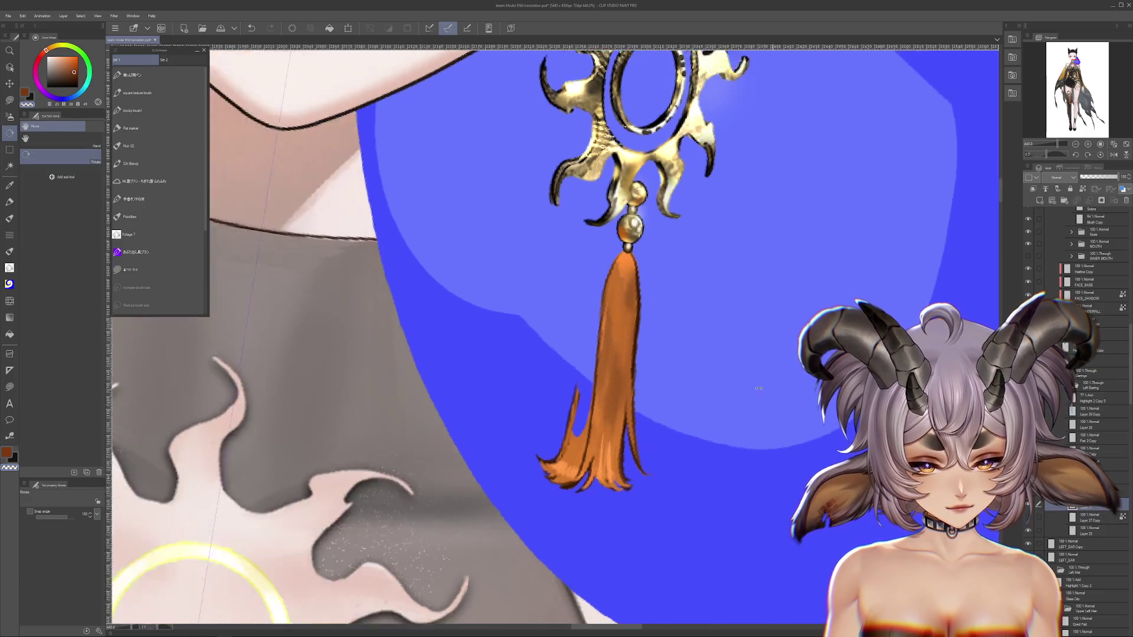
Lasso-trim the tassel's upper tip, undoing a stray cut along the way.
{"action": "left_click_drag", "start_coordinate": [588, 423], "coordinate": [516, 335]}
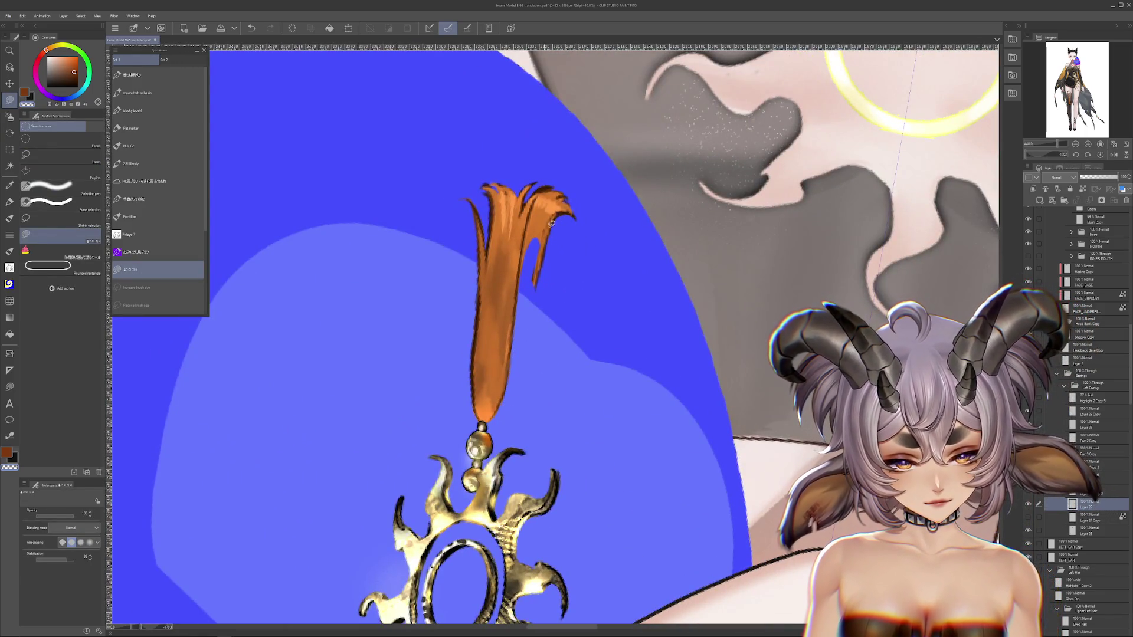
{"action": "left_click_drag", "start_coordinate": [556, 190], "coordinate": [537, 199]}
{"action": "left_click_drag", "start_coordinate": [525, 238], "coordinate": [531, 216]}
{"action": "key", "text": "Delete"}
{"action": "key", "text": "ctrl+z"}
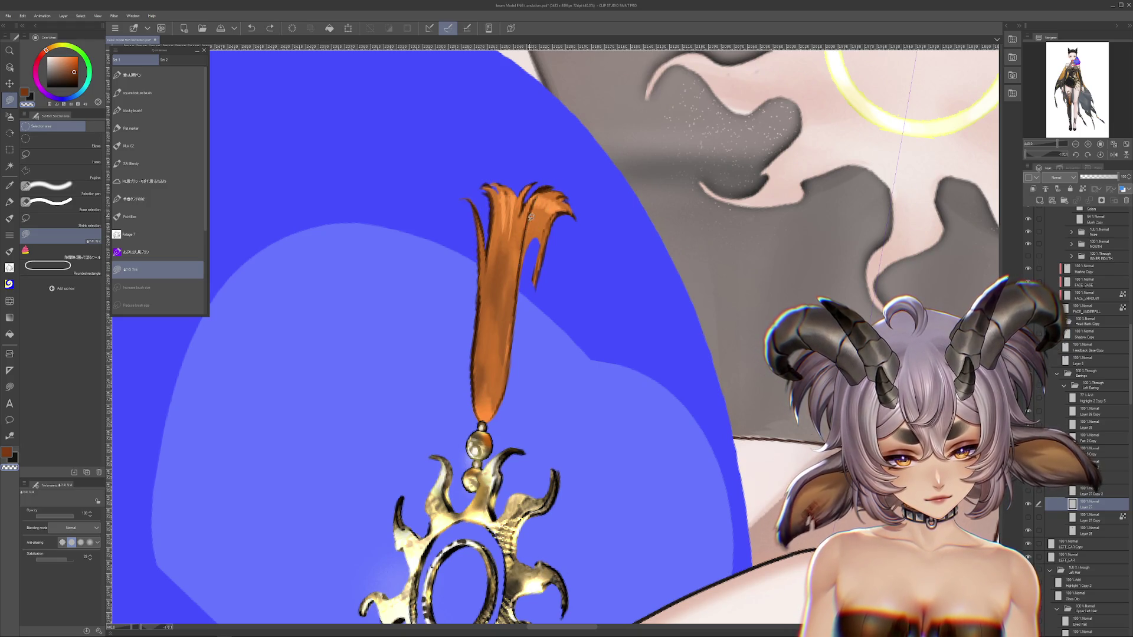
{"action": "mouse_move", "coordinate": [525, 248]}
{"action": "left_mouse_down"}
{"action": "mouse_move", "coordinate": [536, 199]}
{"action": "mouse_move", "coordinate": [542, 206]}
{"action": "left_mouse_up"}
{"action": "key", "text": "Delete"}
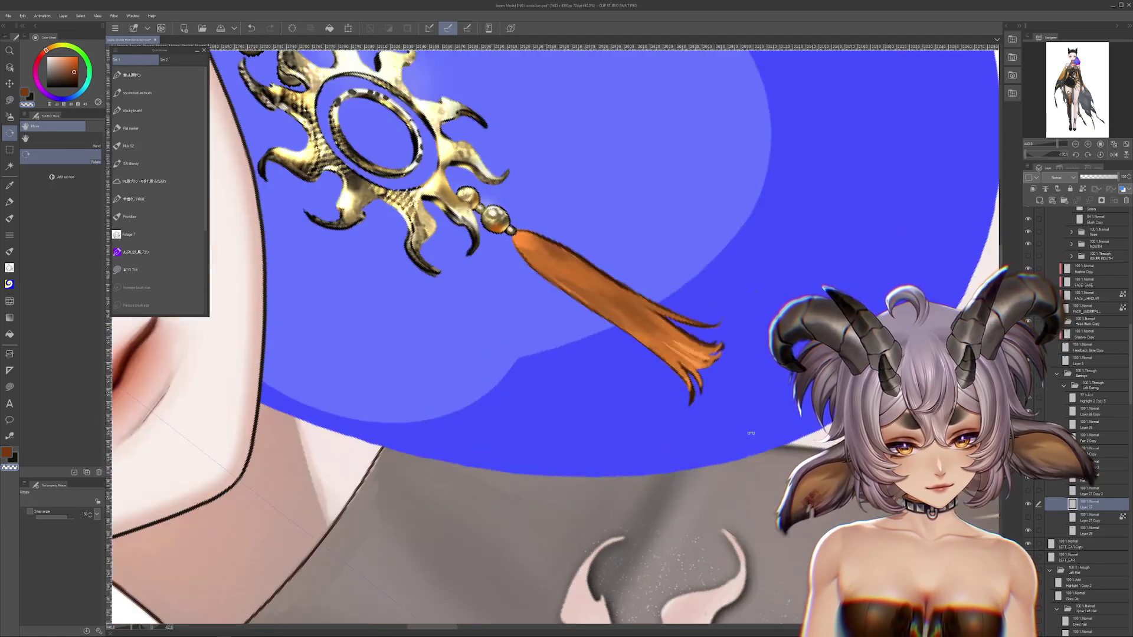
{"action": "left_click_drag", "start_coordinate": [542, 207], "coordinate": [626, 331]}
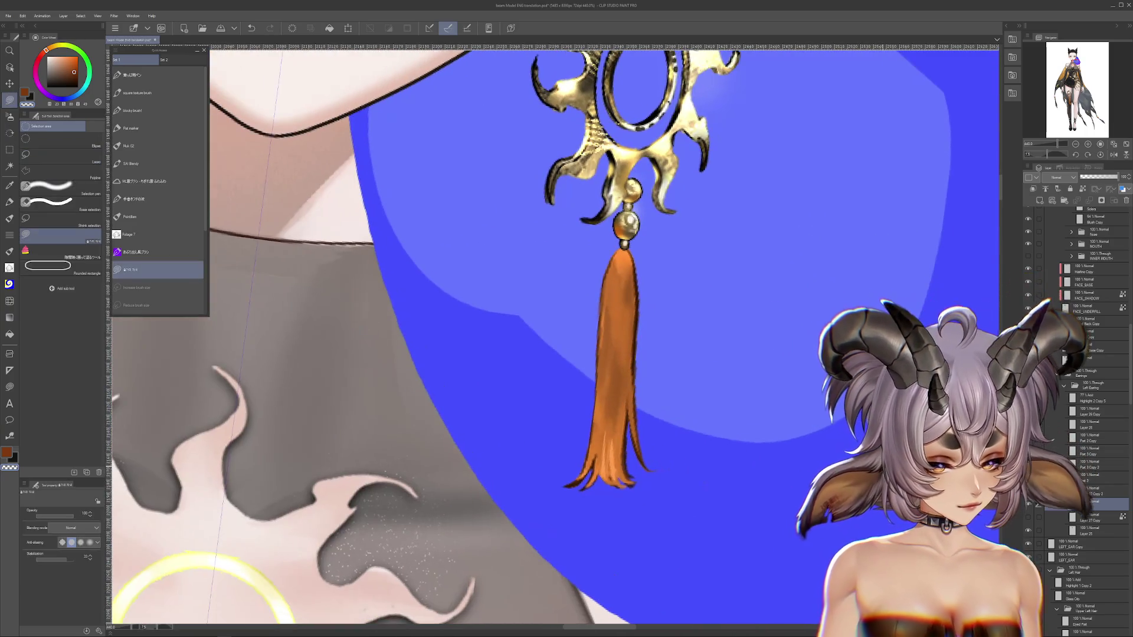
Compare the bent and frayed tassel versions and undo the frayed lower strands.
{"action": "left_click", "coordinate": [1029, 506]}
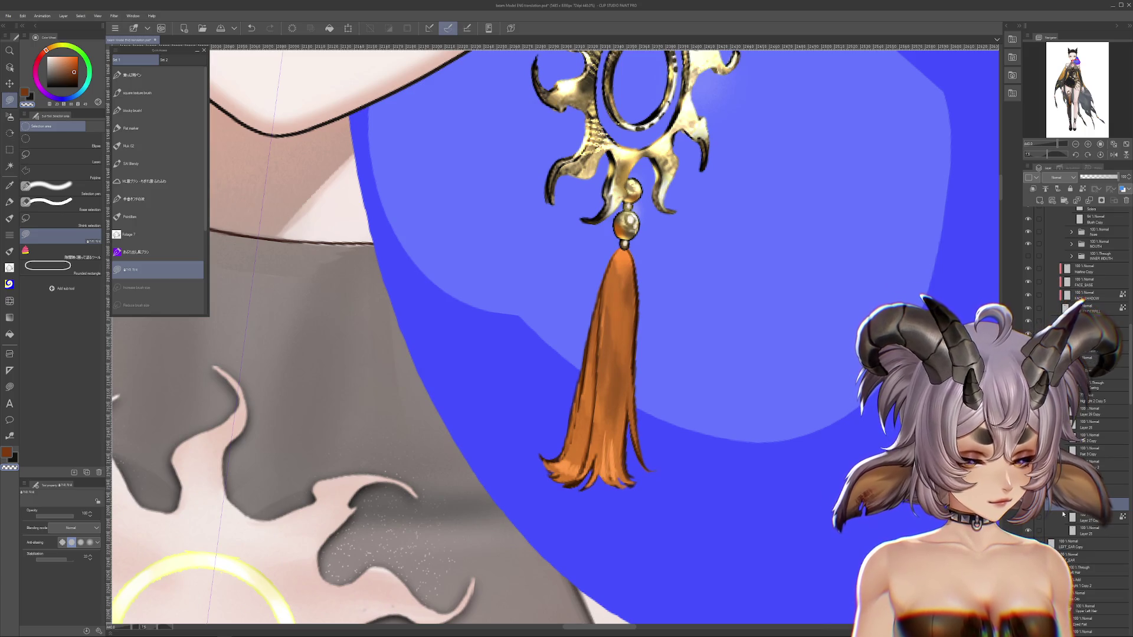
{"action": "left_click", "coordinate": [1028, 506]}
{"action": "left_click", "coordinate": [1029, 506]}
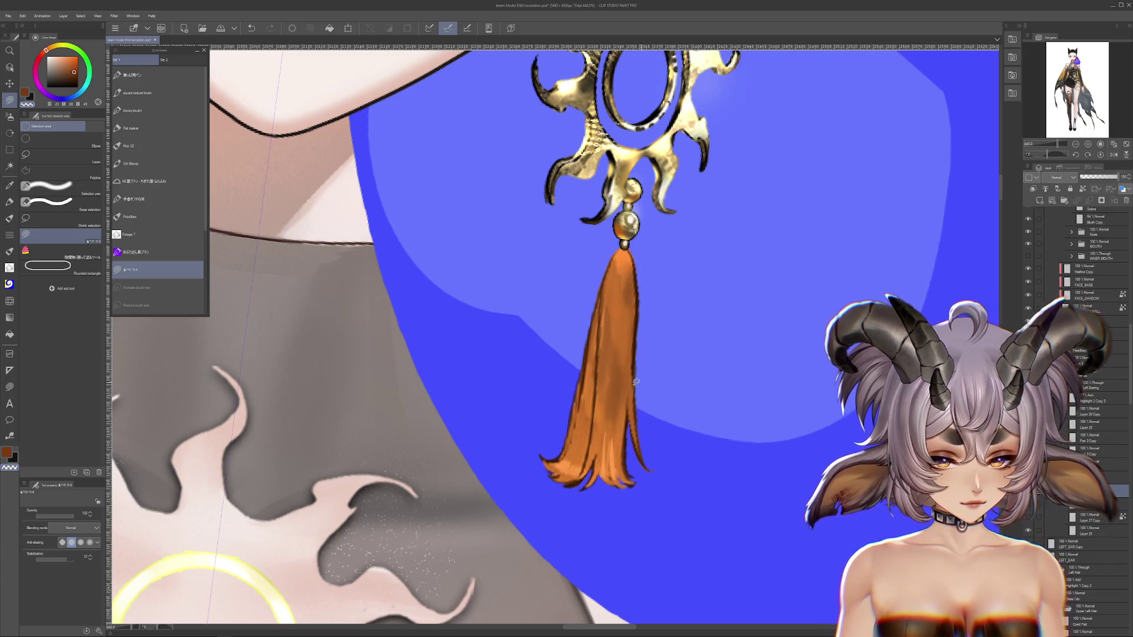
{"action": "key", "text": "ctrl+z"}
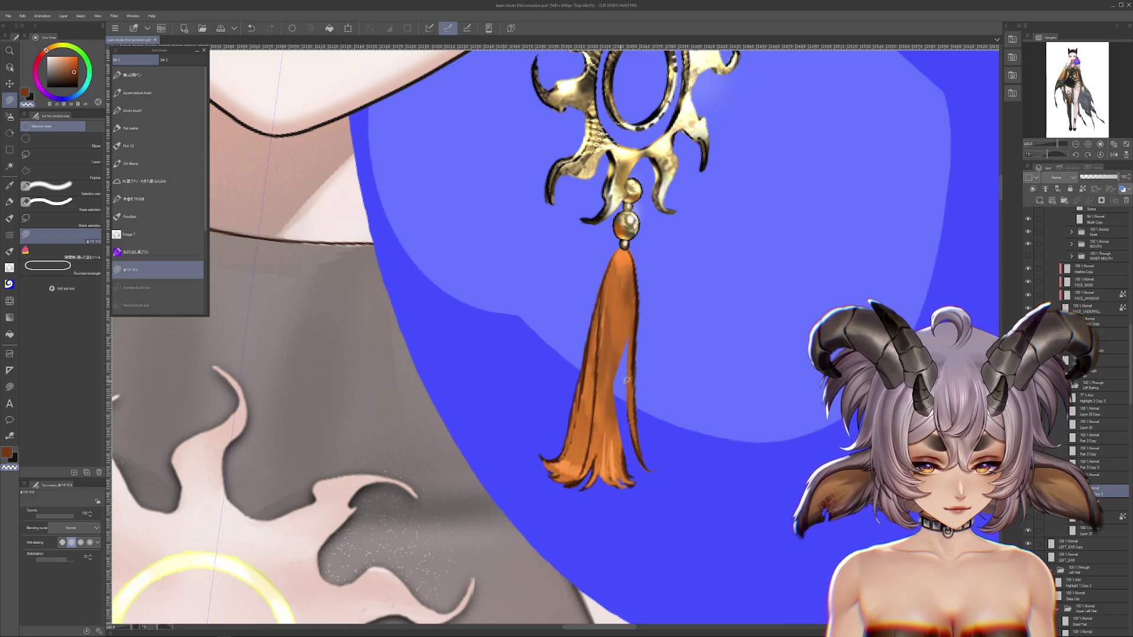
{"action": "key", "text": "ctrl+z"}
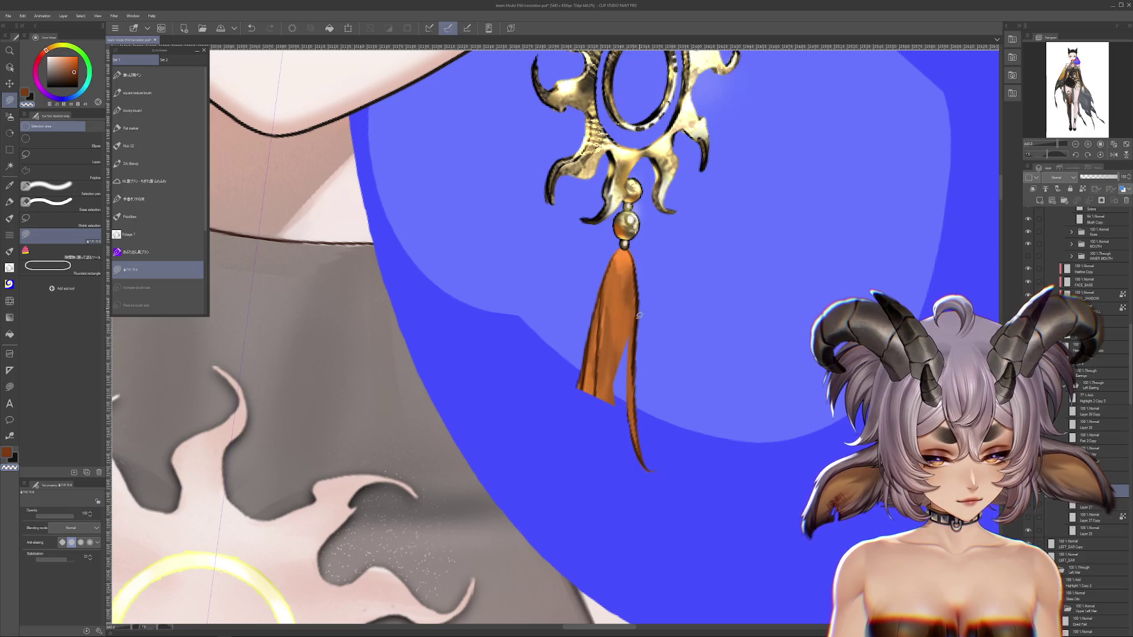
Try diagonal cuts on the tassel, then restore and keep the full frayed tassel.
{"action": "left_click_drag", "start_coordinate": [648, 281], "coordinate": [626, 269]}
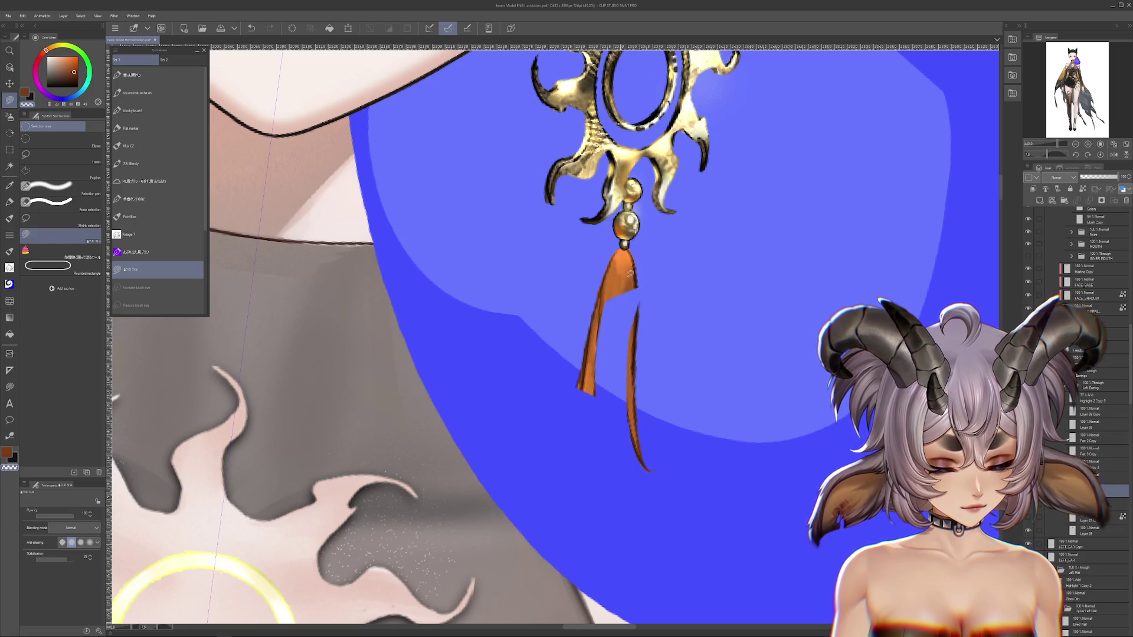
{"action": "left_click_drag", "start_coordinate": [544, 417], "coordinate": [636, 318]}
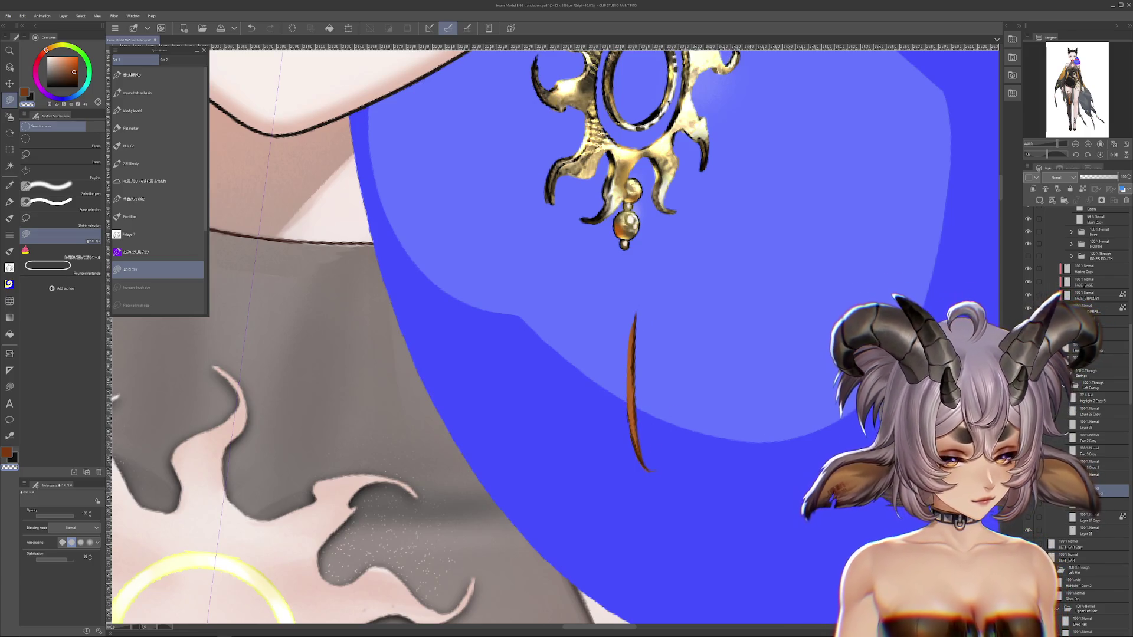
{"action": "key", "text": "ctrl+z"}
{"action": "key", "text": "ctrl+z"}
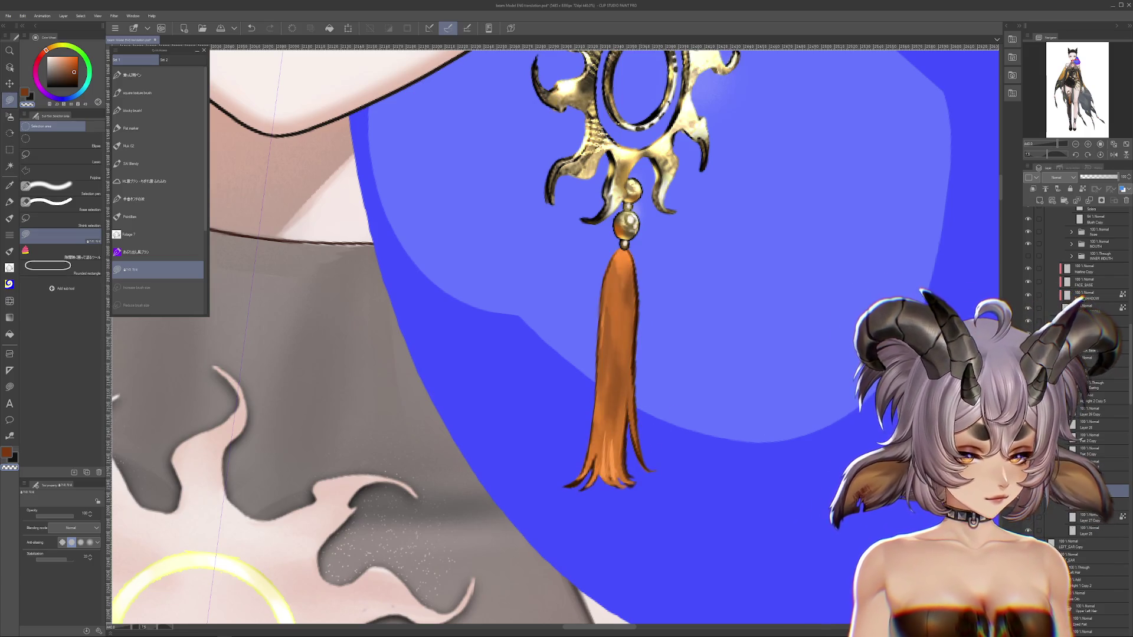
{"action": "key", "text": "ctrl+d"}
{"action": "key", "text": "ctrl+z"}
{"action": "key", "text": "ctrl+y"}
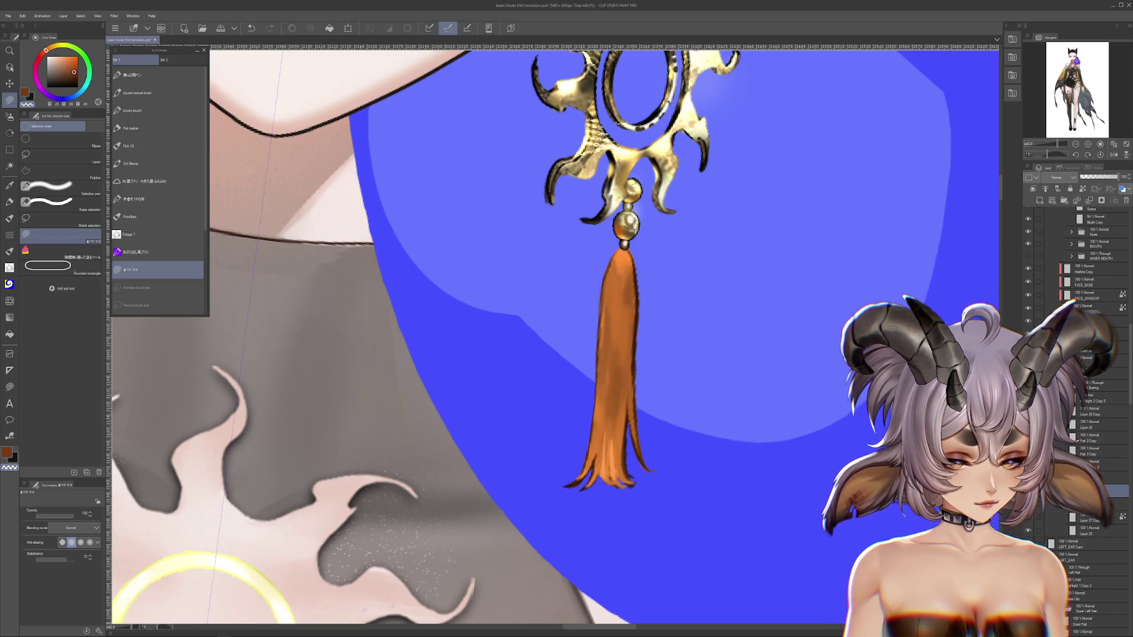
{"action": "key", "text": "ctrl+z"}
{"action": "key", "text": "ctrl+y"}
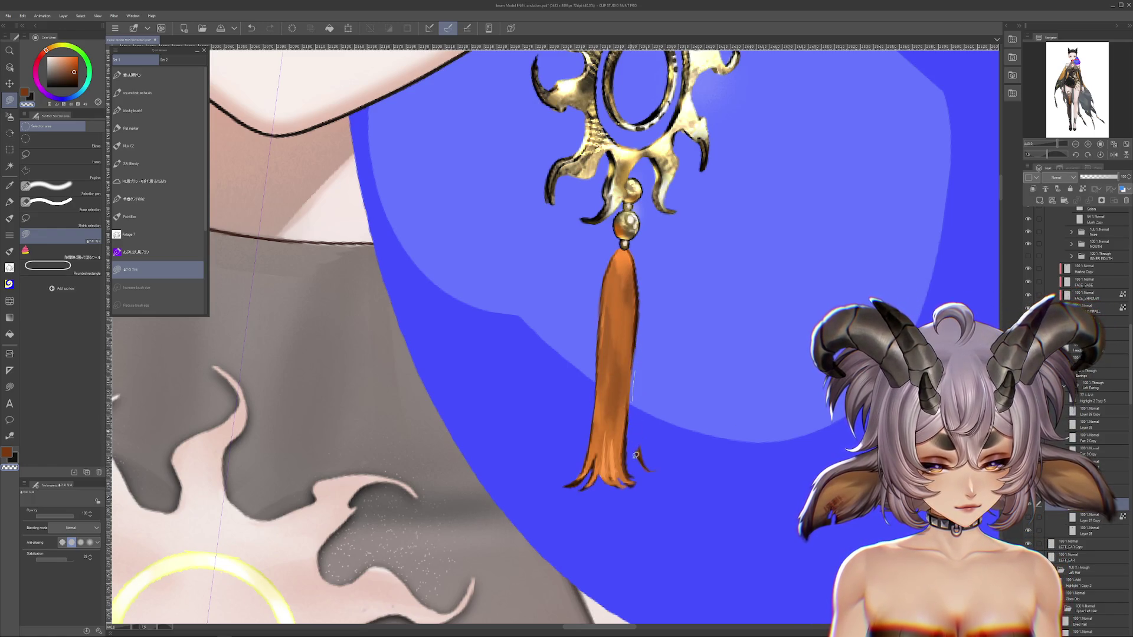
{"action": "left_click_drag", "start_coordinate": [651, 437], "coordinate": [524, 416]}
Try dark brown Flat marker outline strokes on the tassel at size 8.5, then undo them.
{"action": "left_click", "coordinate": [158, 128]}
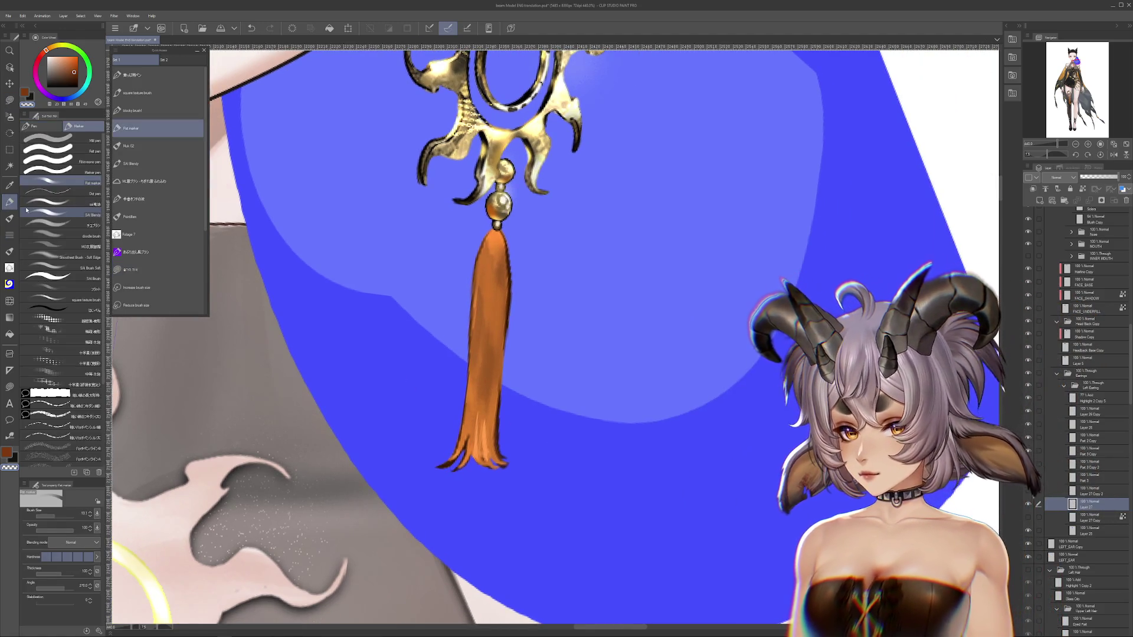
{"action": "left_click", "coordinate": [499, 330], "text": "alt"}
{"action": "left_click_drag", "start_coordinate": [504, 310], "coordinate": [502, 431]}
{"action": "key", "text": "ctrl+z"}
{"action": "key", "text": "bracketleft"}
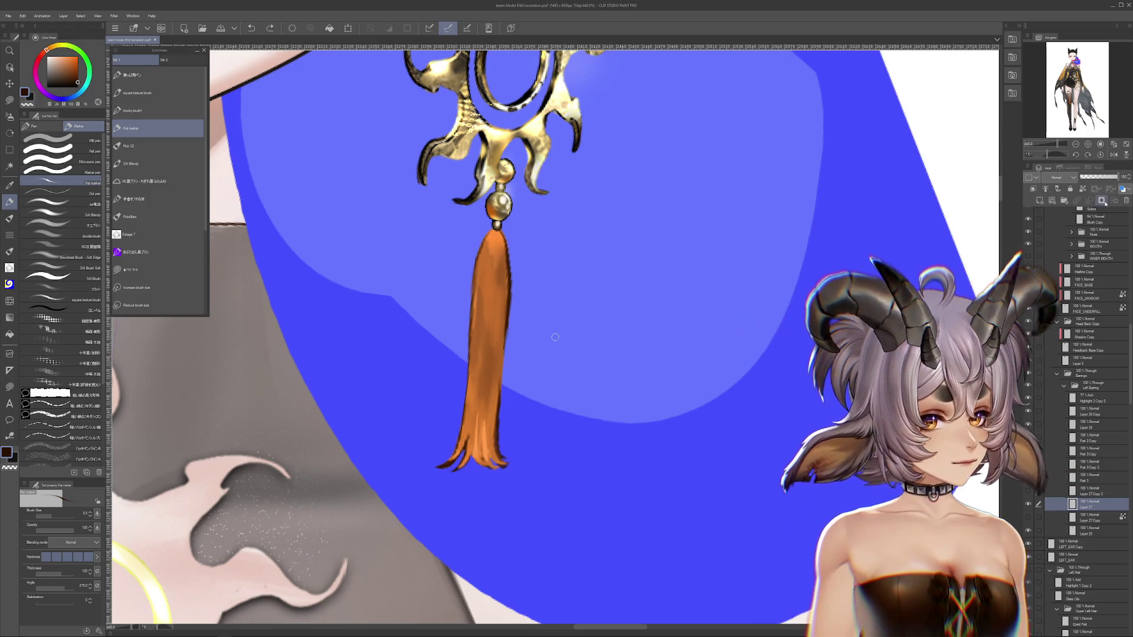
{"action": "left_click_drag", "start_coordinate": [502, 313], "coordinate": [566, 314]}
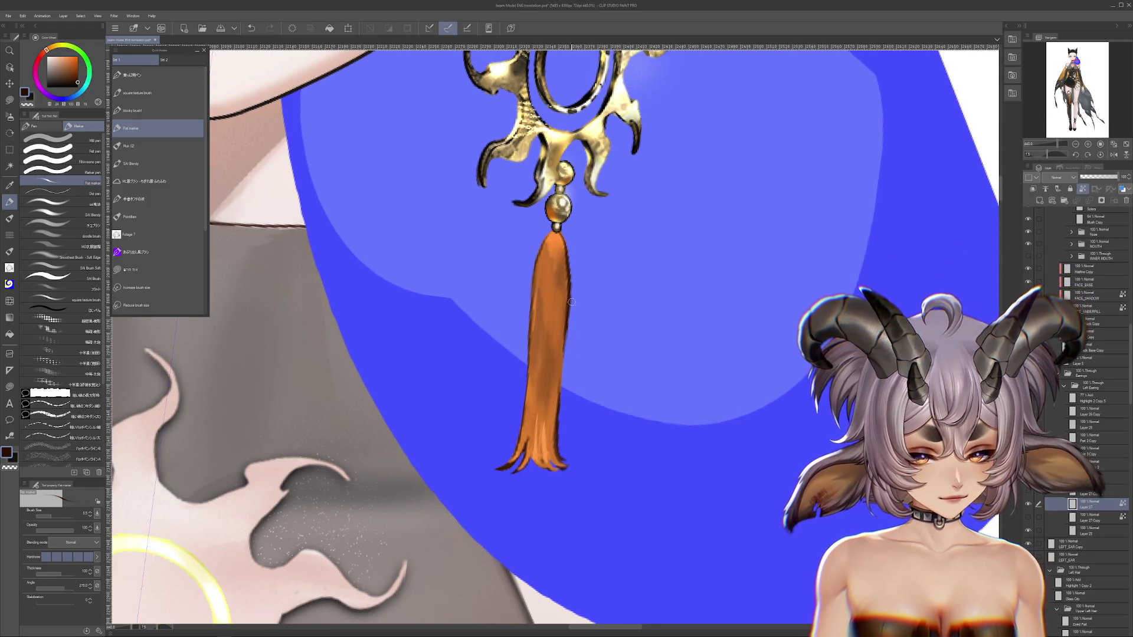
{"action": "left_click_drag", "start_coordinate": [612, 455], "coordinate": [677, 463]}
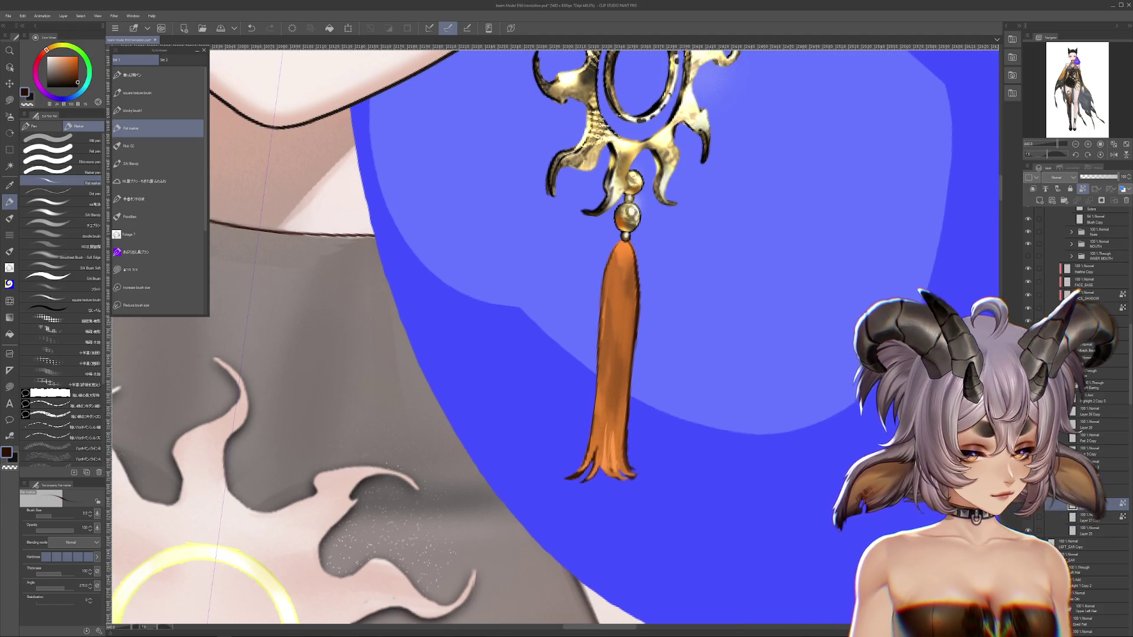
{"action": "key", "text": "ctrl+z"}
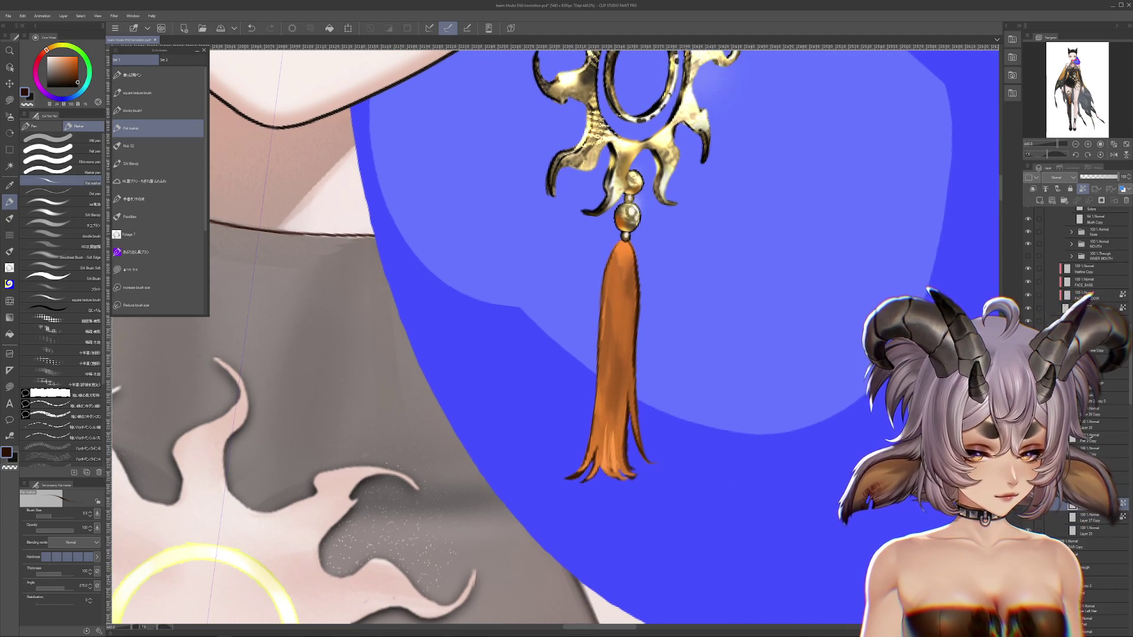
{"action": "left_click_drag", "start_coordinate": [614, 354], "coordinate": [626, 368]}
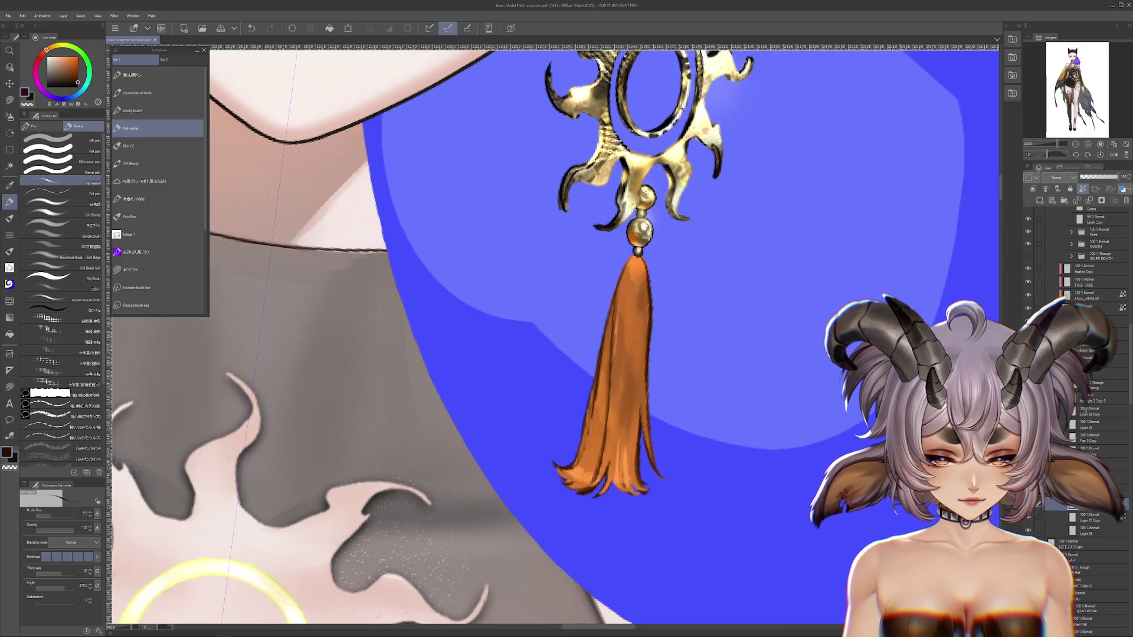
Scale/rotate the sun earring with Ctrl+T and commit the transform.
{"action": "key", "text": "ctrl+t"}
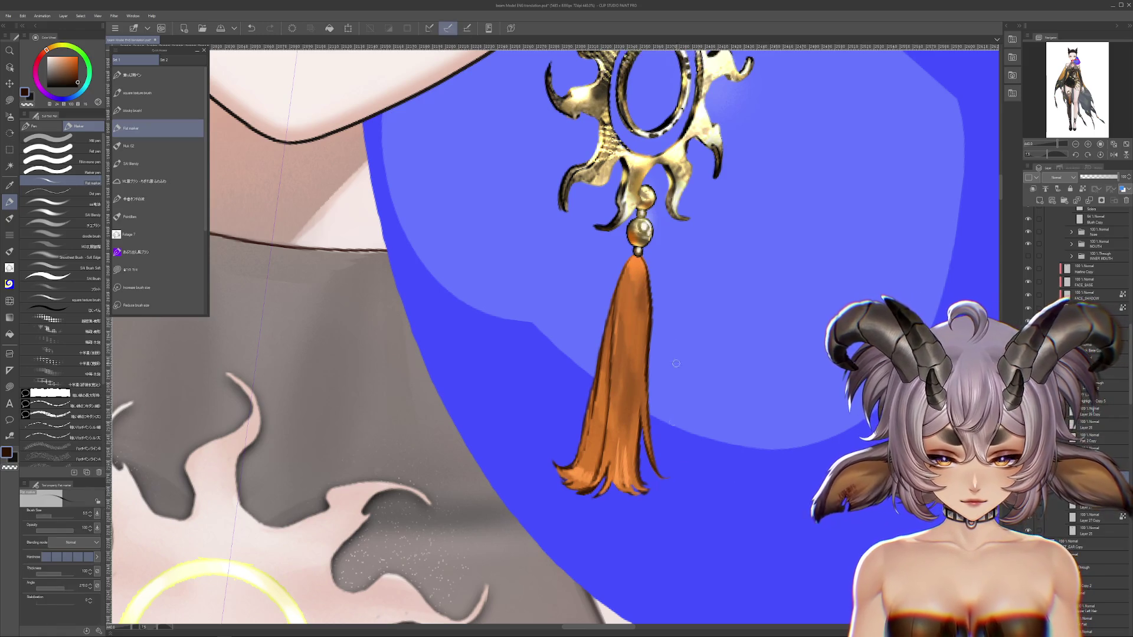
{"action": "scroll", "coordinate": [673, 441], "scroll_direction": "down", "scroll_amount": 3}
{"action": "scroll", "coordinate": [672, 441], "scroll_direction": "down", "scroll_amount": 2}
{"action": "key", "text": "Return"}
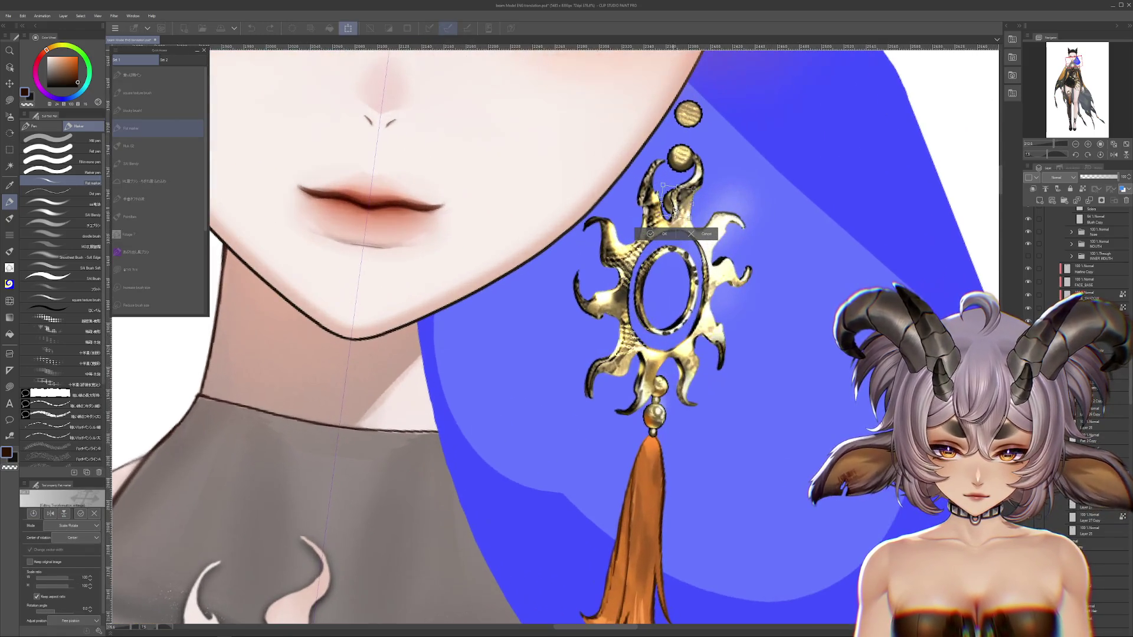
Place a tilted copy of the tassel beside it as a thin strand and inspect from rotated views.
{"action": "scroll", "coordinate": [754, 383], "scroll_direction": "up", "scroll_amount": 2}
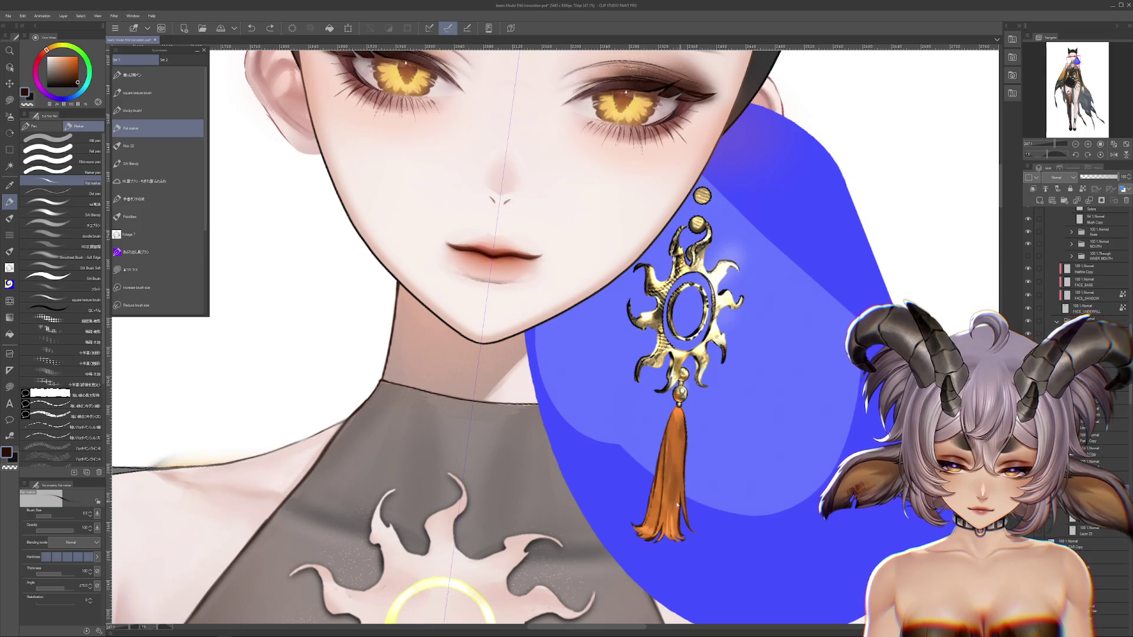
{"action": "mouse_move", "coordinate": [678, 504]}
{"action": "left_mouse_down"}
{"action": "mouse_move", "coordinate": [636, 517]}
{"action": "mouse_move", "coordinate": [643, 496]}
{"action": "left_mouse_up"}
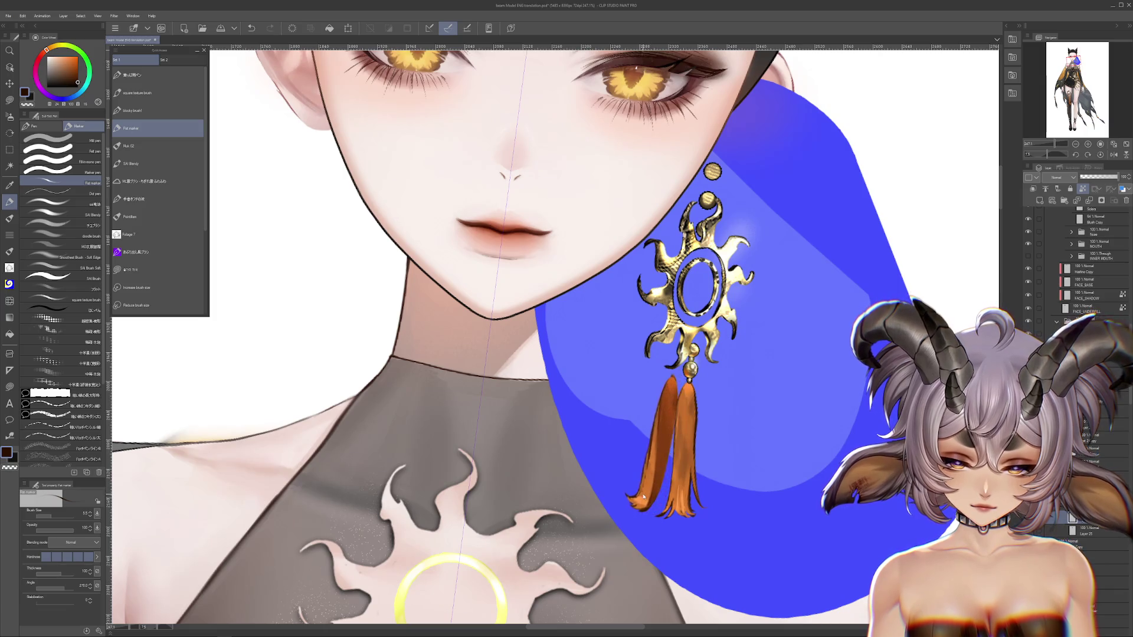
{"action": "scroll", "coordinate": [643, 497], "scroll_direction": "up", "scroll_amount": 2}
{"action": "scroll", "coordinate": [643, 497], "scroll_direction": "up", "scroll_amount": 2}
{"action": "scroll", "coordinate": [643, 497], "scroll_direction": "up", "scroll_amount": 1}
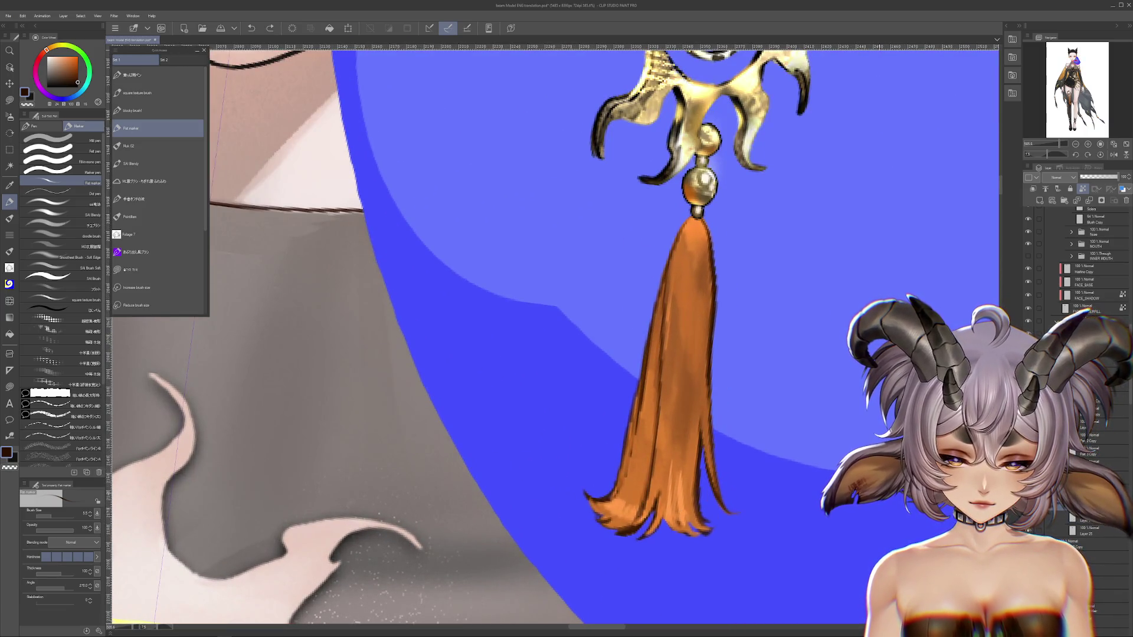
{"action": "scroll", "coordinate": [669, 496], "scroll_direction": "up", "scroll_amount": 2}
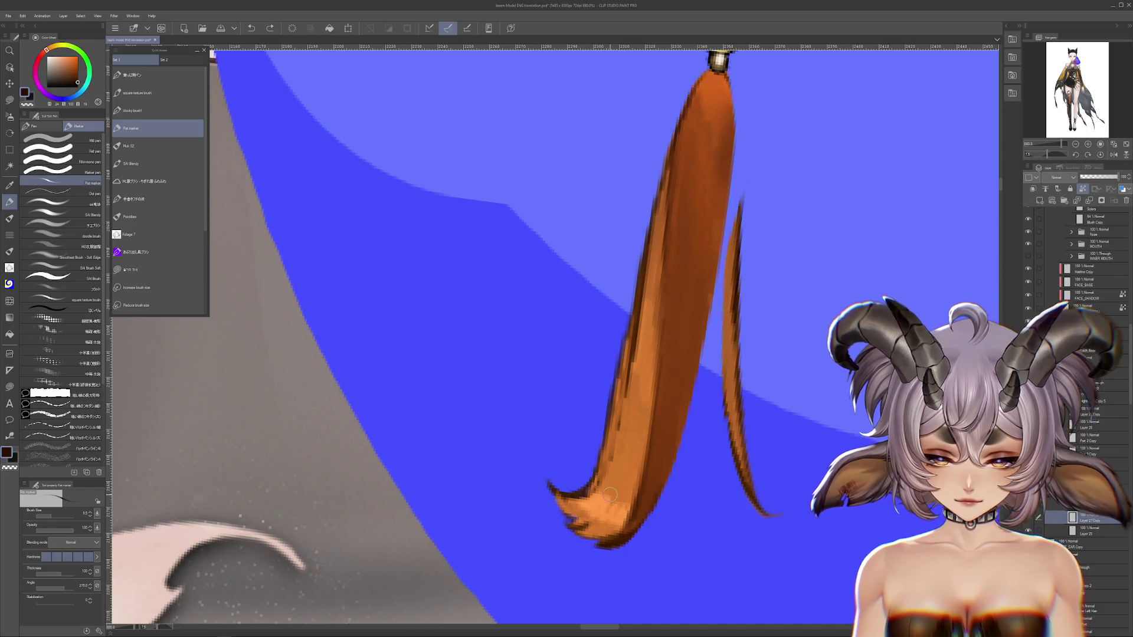
{"action": "key", "text": "m"}
{"action": "left_click_drag", "start_coordinate": [610, 494], "coordinate": [605, 437]}
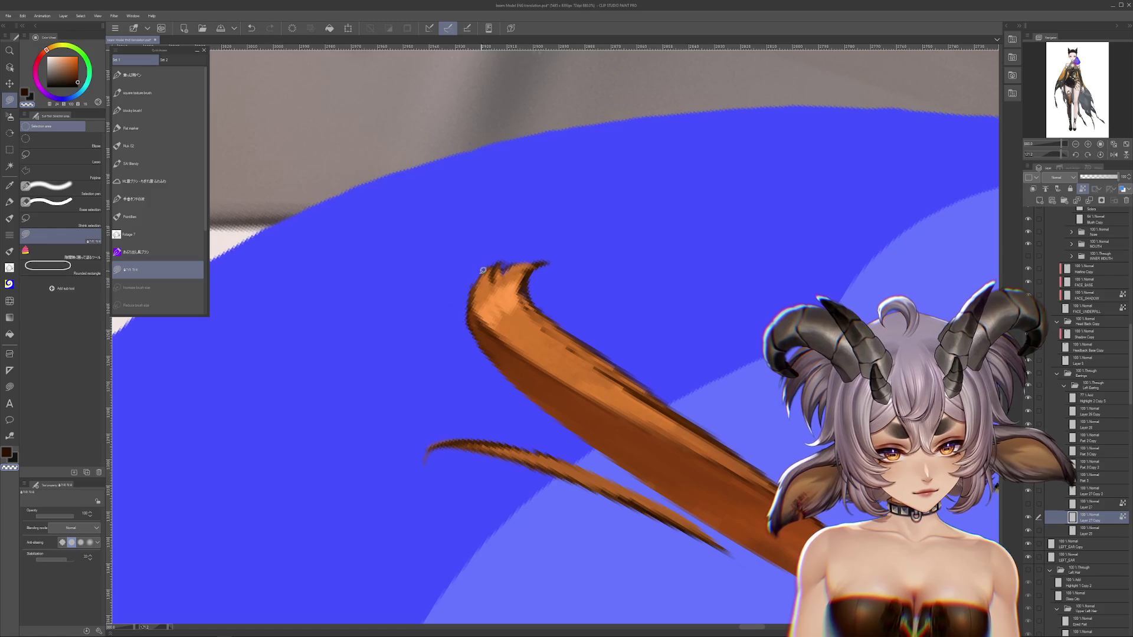
{"action": "mouse_move", "coordinate": [493, 182]}
{"action": "left_mouse_down"}
{"action": "mouse_move", "coordinate": [447, 270]}
{"action": "mouse_move", "coordinate": [457, 278]}
{"action": "left_mouse_up"}
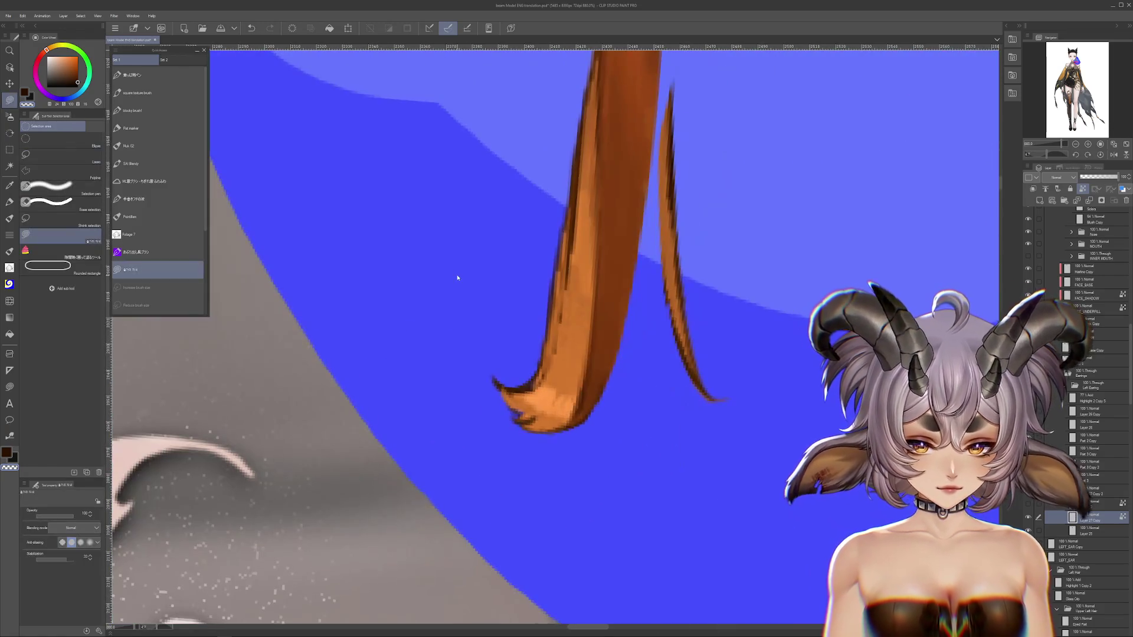
{"action": "scroll", "coordinate": [457, 277], "scroll_direction": "down", "scroll_amount": 3}
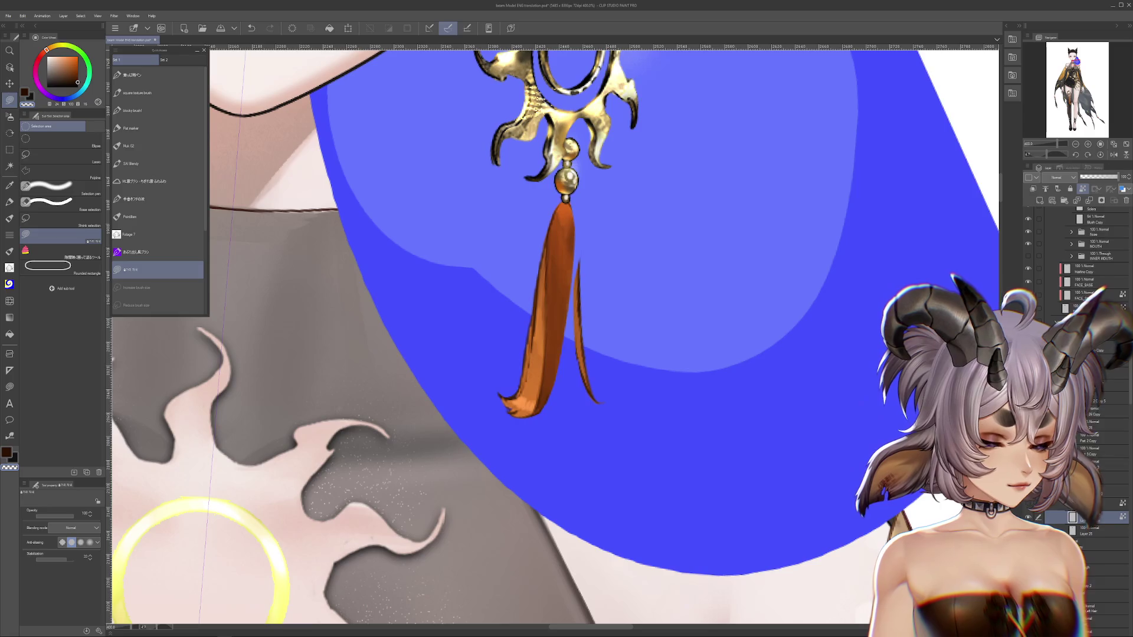
{"action": "scroll", "coordinate": [457, 277], "scroll_direction": "down", "scroll_amount": 2}
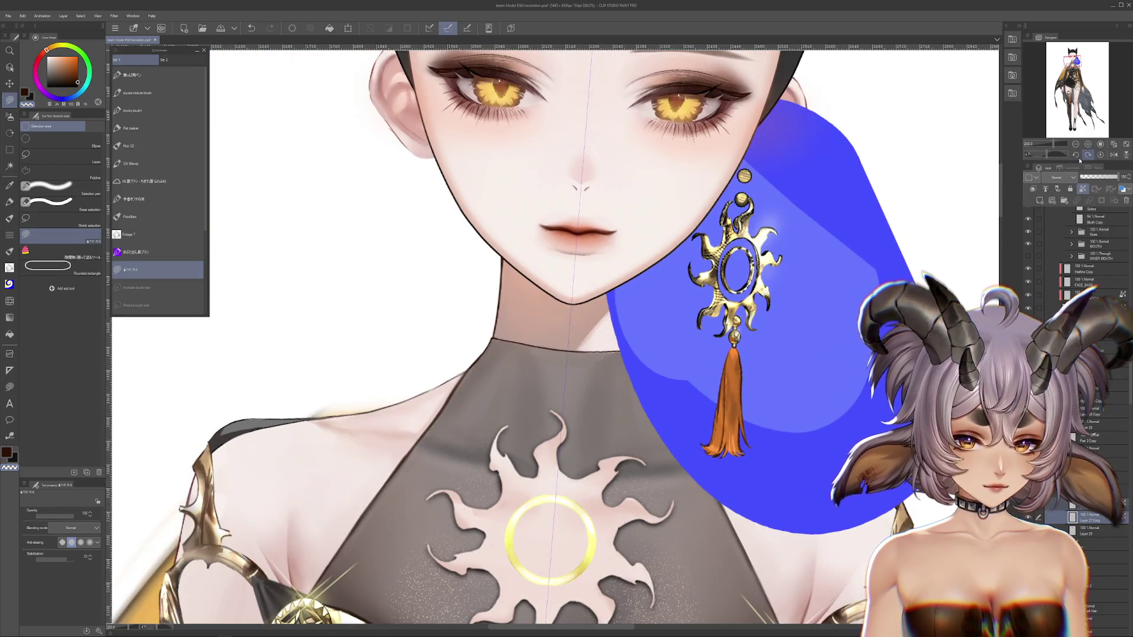
Reset the view rotation, undo the last blue-shape change, and hide the blue backdrop layer.
{"action": "left_click", "coordinate": [1101, 154]}
{"action": "scroll", "coordinate": [732, 361], "scroll_direction": "down", "scroll_amount": 2}
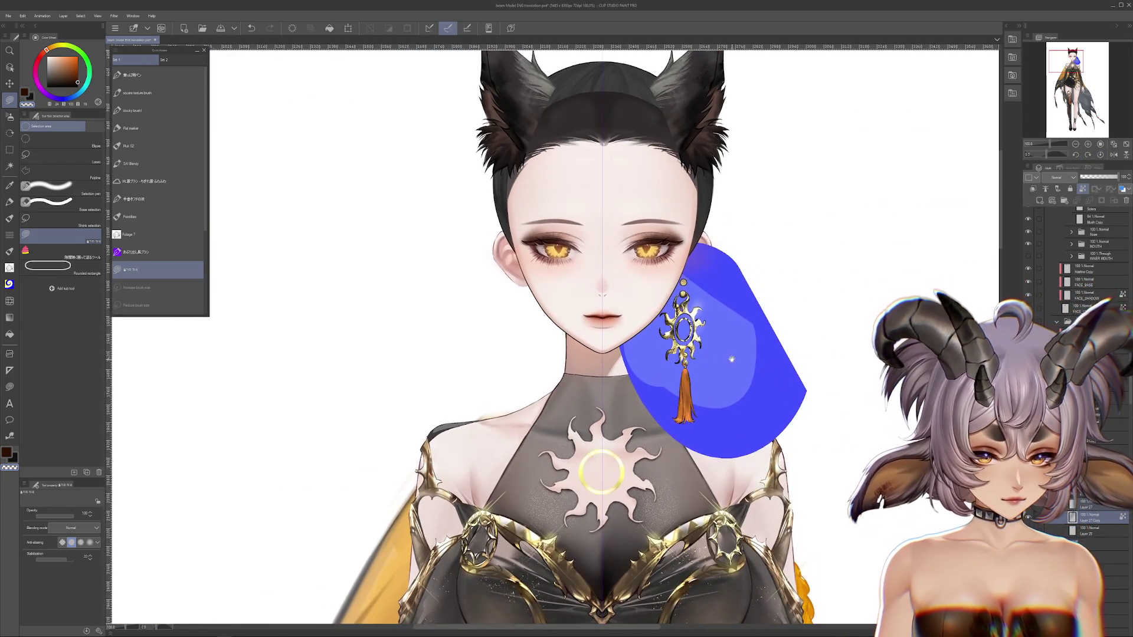
{"action": "key", "text": "ctrl+z"}
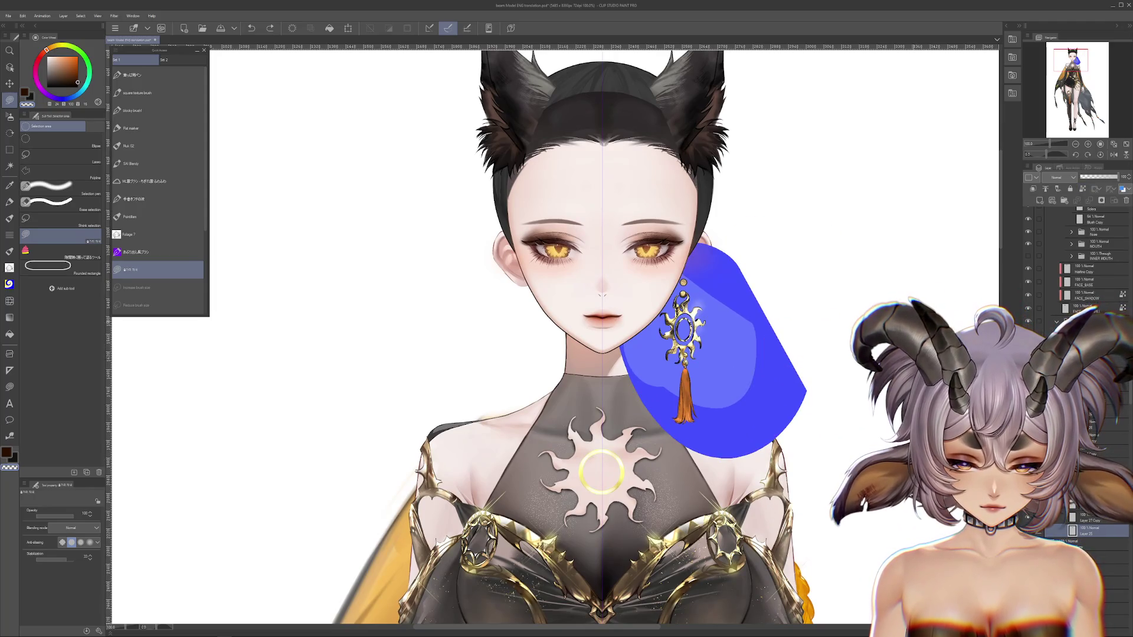
{"action": "left_click", "coordinate": [1125, 202]}
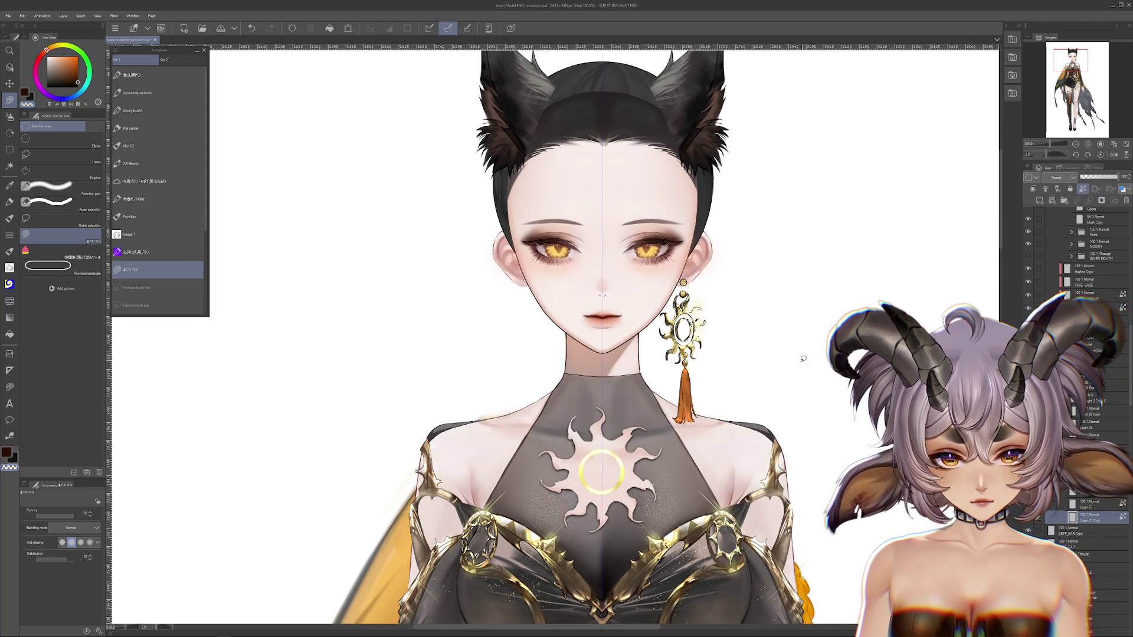
{"action": "scroll", "coordinate": [797, 358], "scroll_direction": "down", "scroll_amount": 1}
{"action": "scroll", "coordinate": [778, 350], "scroll_direction": "up", "scroll_amount": 2}
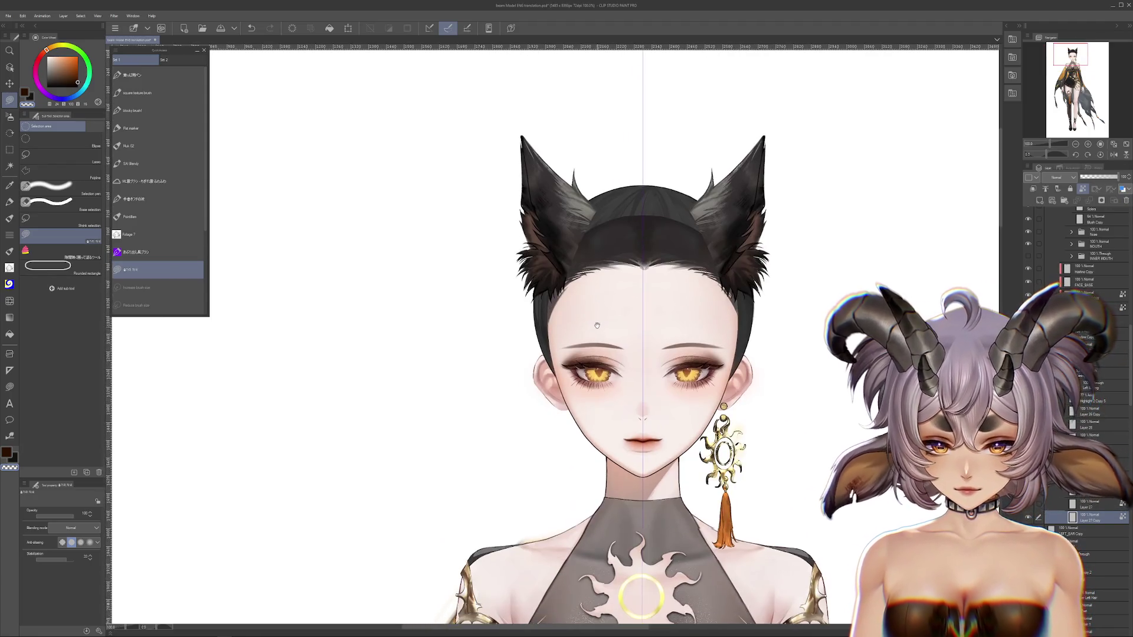
{"action": "left_click_drag", "start_coordinate": [739, 342], "coordinate": [696, 340]}
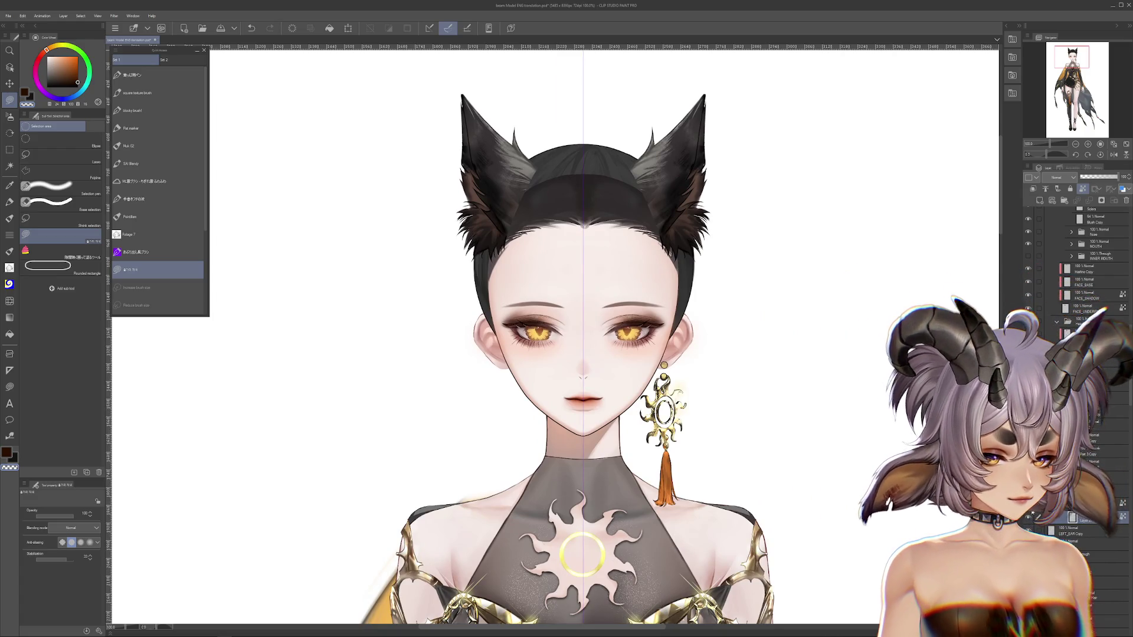
Turn on the INNER MOUTH layers and bring the side ponytail back over the earring.
{"action": "scroll", "coordinate": [648, 374], "scroll_direction": "up", "scroll_amount": 2}
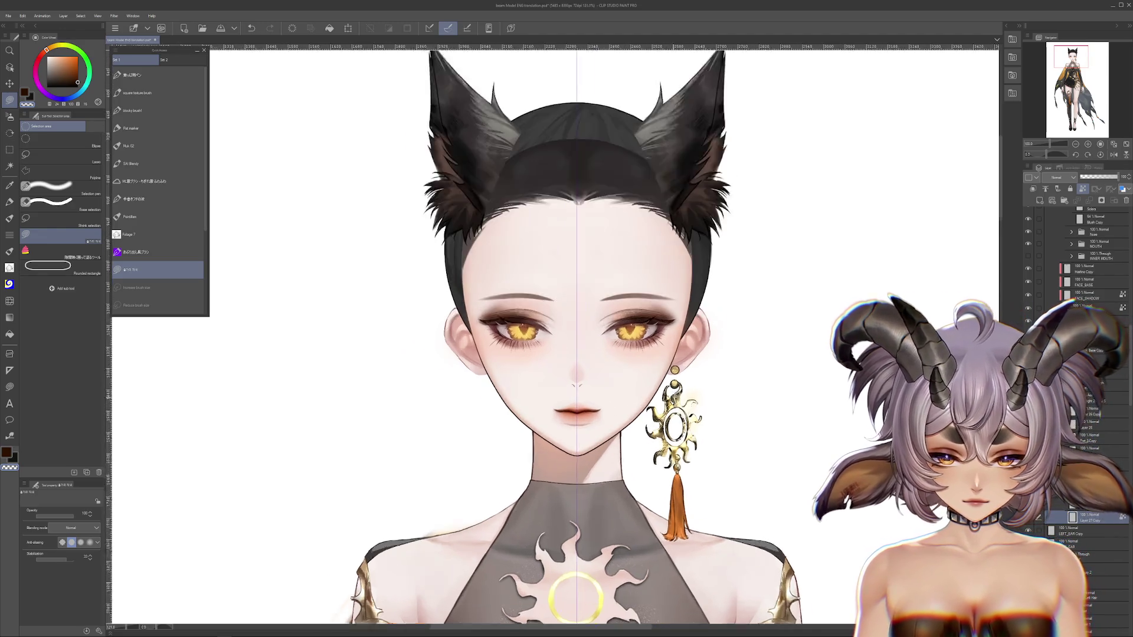
{"action": "scroll", "coordinate": [648, 374], "scroll_direction": "up", "scroll_amount": 3}
{"action": "scroll", "coordinate": [1091, 384], "scroll_direction": "up", "scroll_amount": 2}
{"action": "left_click", "coordinate": [1028, 298]}
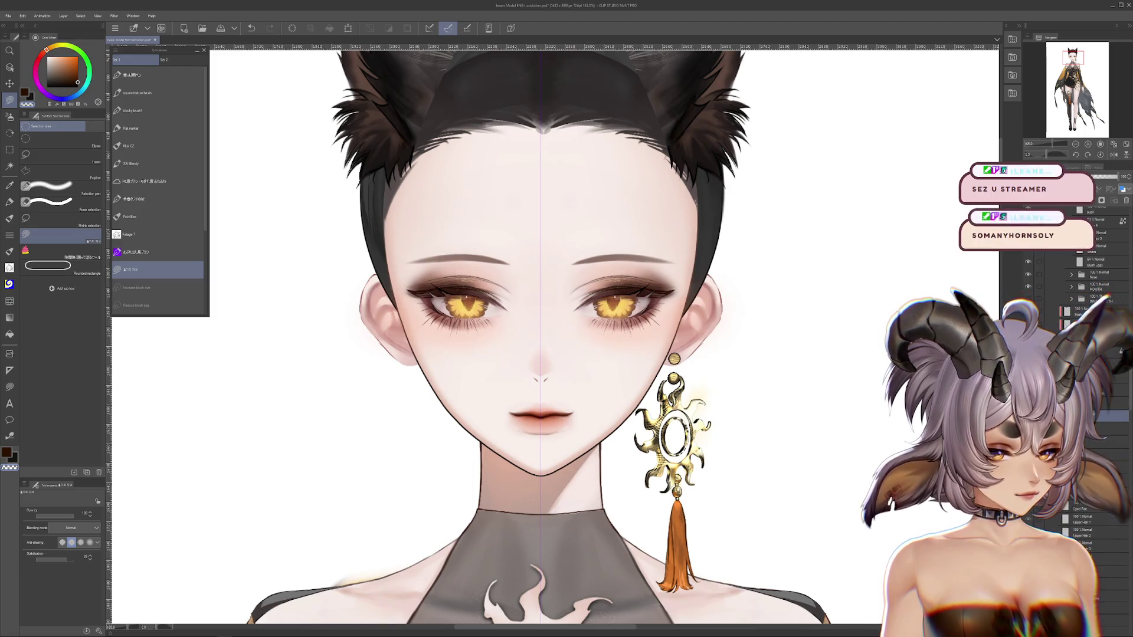
{"action": "scroll", "coordinate": [968, 464], "scroll_direction": "down", "scroll_amount": 2}
{"action": "scroll", "coordinate": [968, 465], "scroll_direction": "down", "scroll_amount": 1}
{"action": "mouse_move", "coordinate": [932, 473]}
{"action": "left_mouse_down"}
{"action": "mouse_move", "coordinate": [780, 268]}
{"action": "mouse_move", "coordinate": [764, 268]}
{"action": "mouse_move", "coordinate": [819, 315]}
{"action": "left_mouse_up"}
{"action": "key", "text": "ctrl+z"}
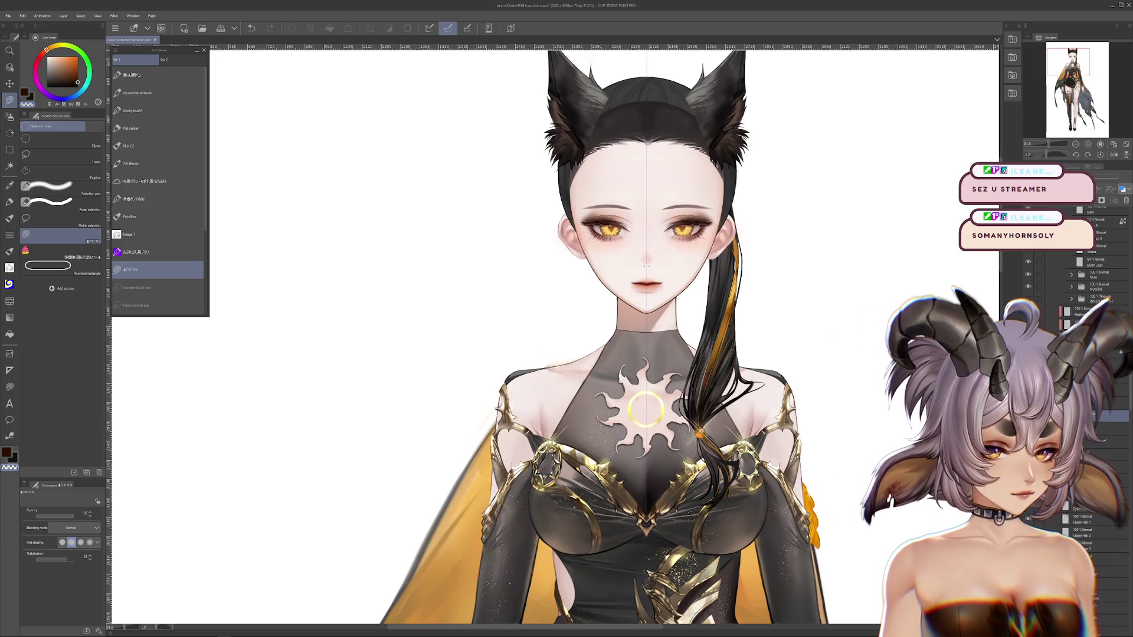
Compare hair edits with undo/redo and keep the ponytail hanging in front of the earring.
{"action": "key", "text": "ctrl+z"}
{"action": "key", "text": "ctrl+y"}
{"action": "key", "text": "ctrl+y"}
{"action": "key", "text": "ctrl+z"}
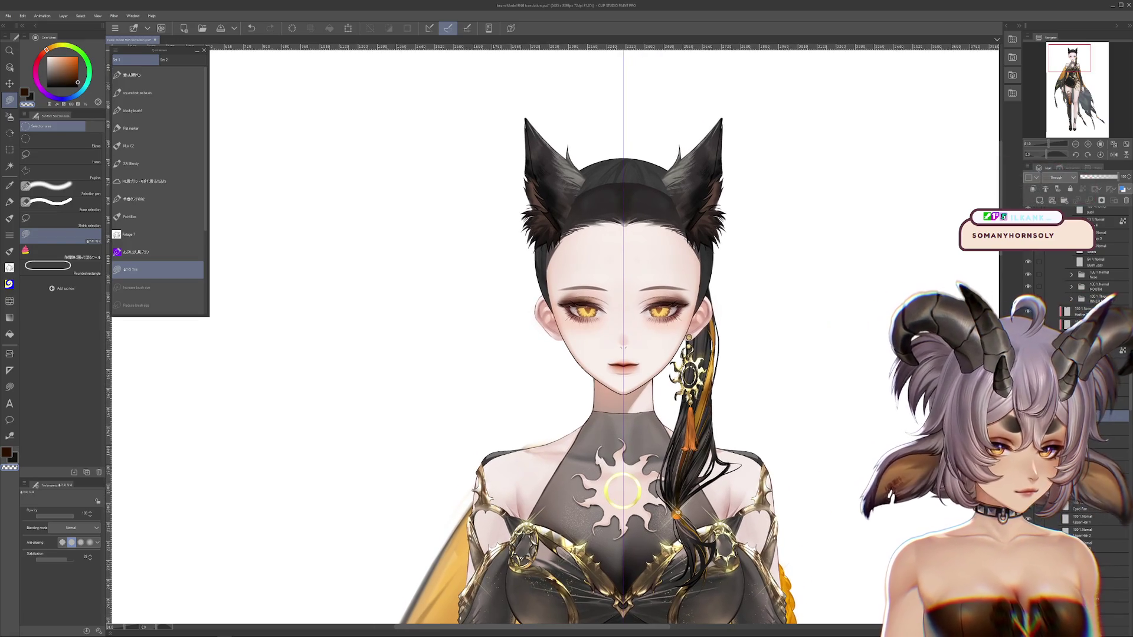
{"action": "scroll", "coordinate": [826, 365], "scroll_direction": "down", "scroll_amount": 2}
{"action": "scroll", "coordinate": [823, 319], "scroll_direction": "down", "scroll_amount": 1}
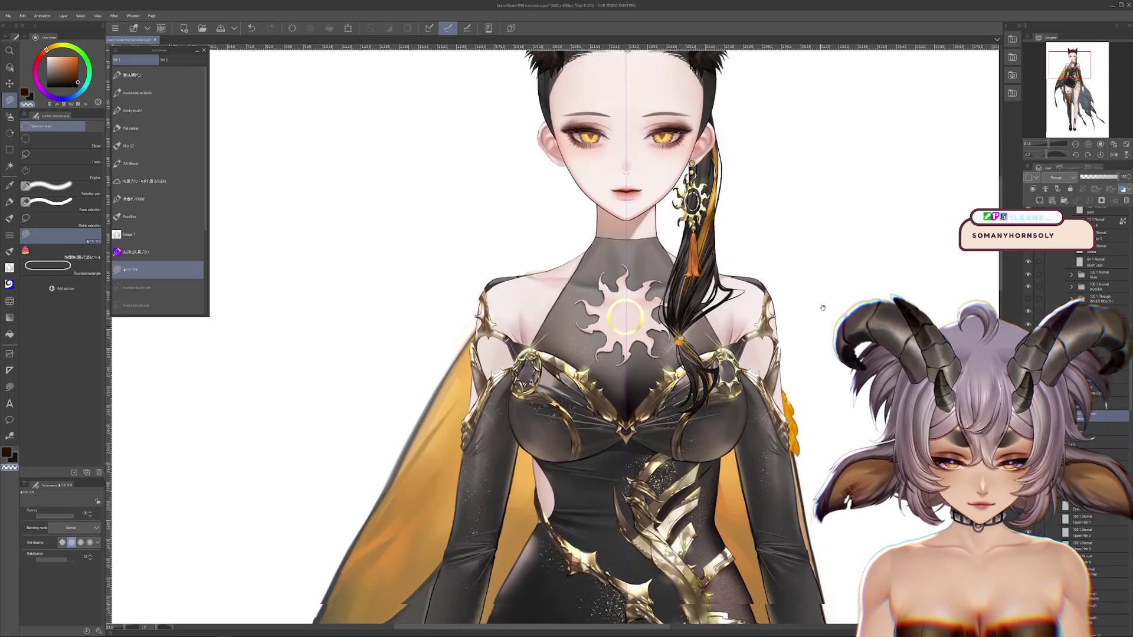
{"action": "scroll", "coordinate": [826, 301], "scroll_direction": "down", "scroll_amount": 1}
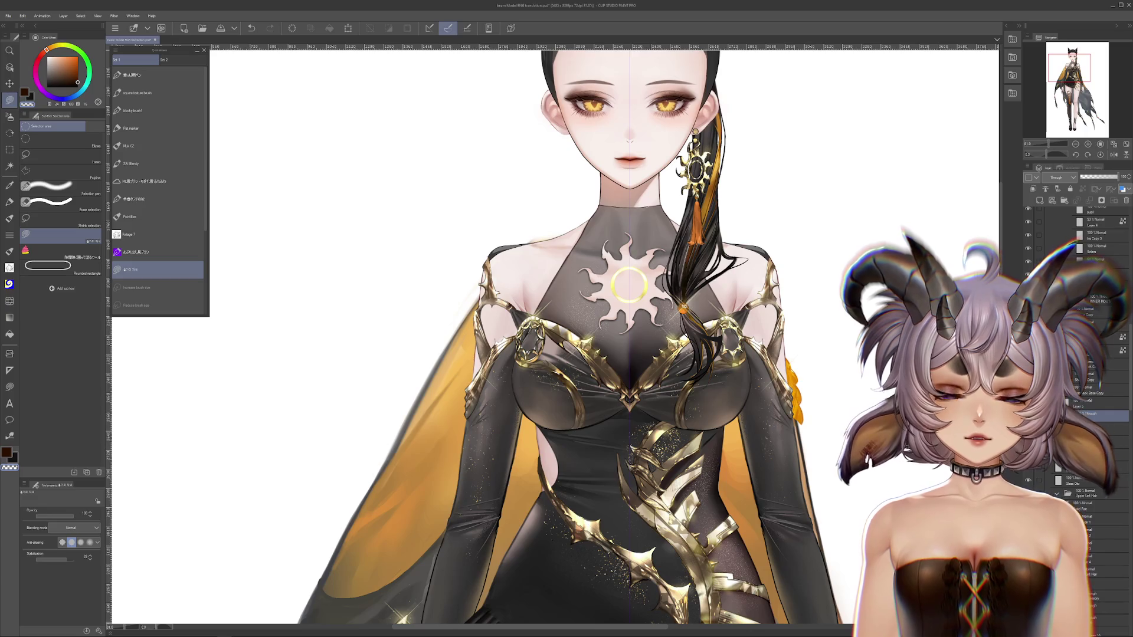
{"action": "scroll", "coordinate": [792, 361], "scroll_direction": "up", "scroll_amount": 1}
{"action": "scroll", "coordinate": [685, 303], "scroll_direction": "up", "scroll_amount": 2}
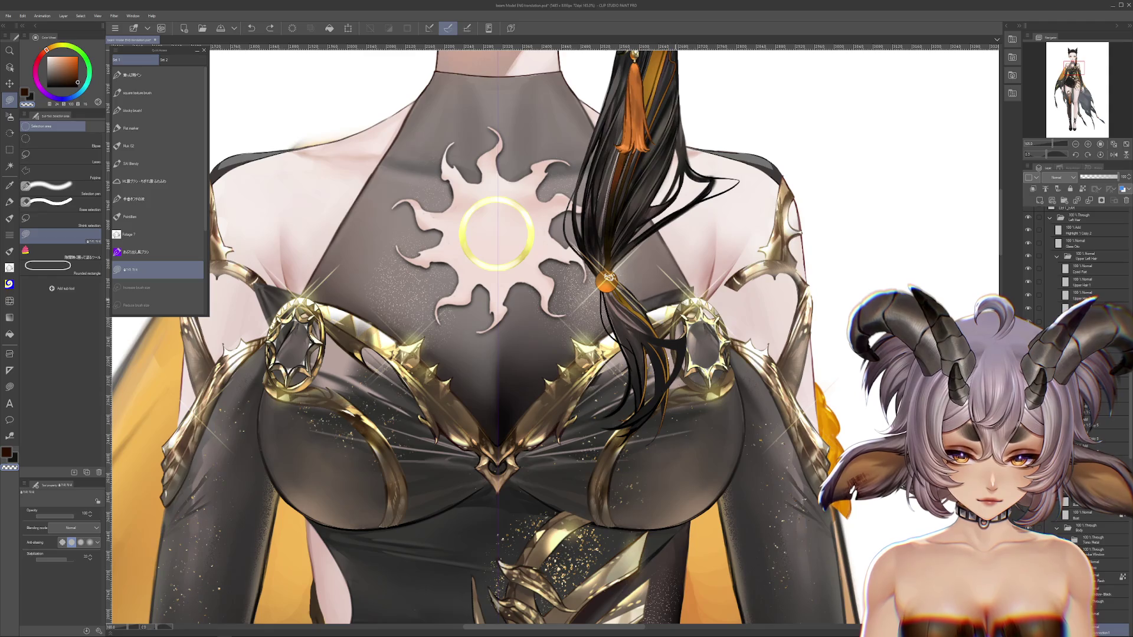
Lasso the right gold ring ornament and rotate it slightly clockwise.
{"action": "left_click_drag", "start_coordinate": [661, 271], "coordinate": [751, 364]}
{"action": "key", "text": "ctrl+t"}
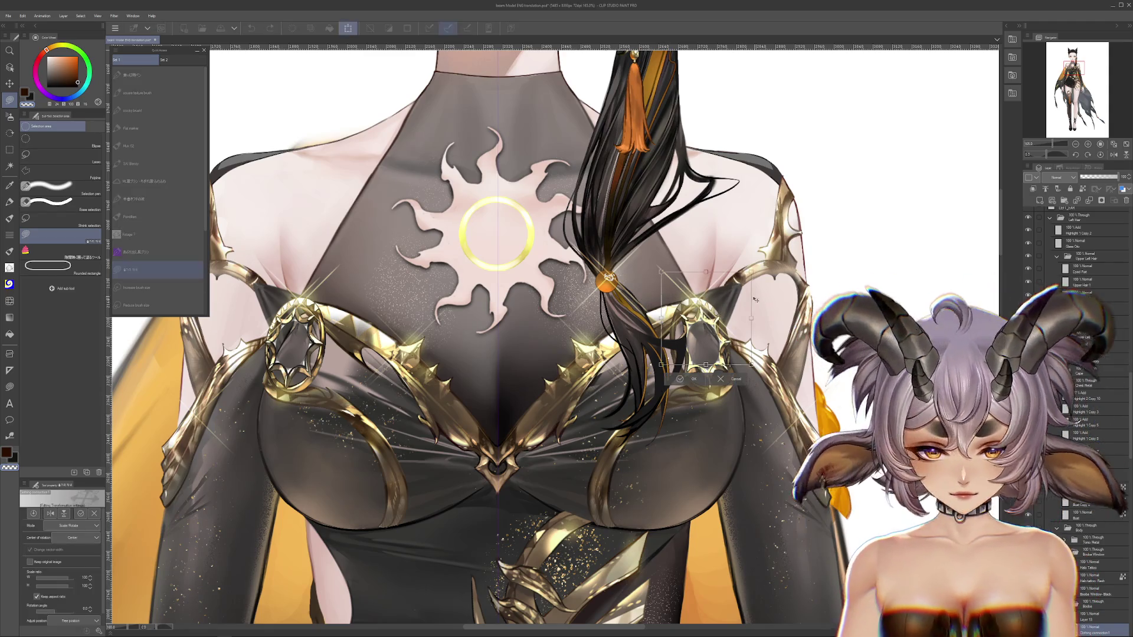
{"action": "left_click_drag", "start_coordinate": [794, 280], "coordinate": [787, 269]}
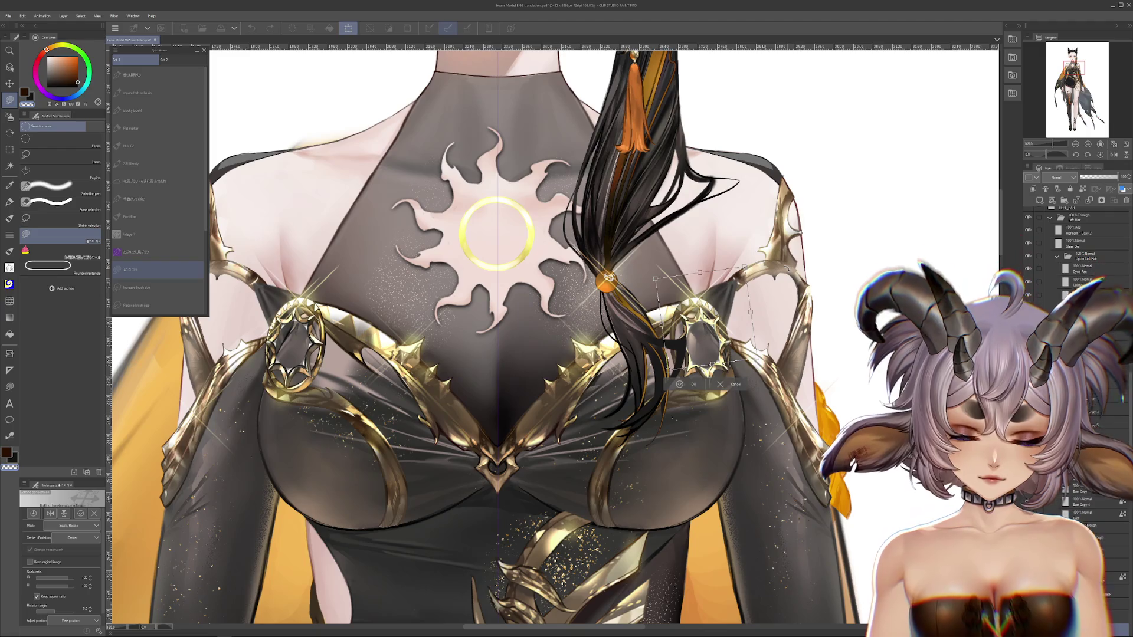
{"action": "left_click_drag", "start_coordinate": [729, 294], "coordinate": [732, 294]}
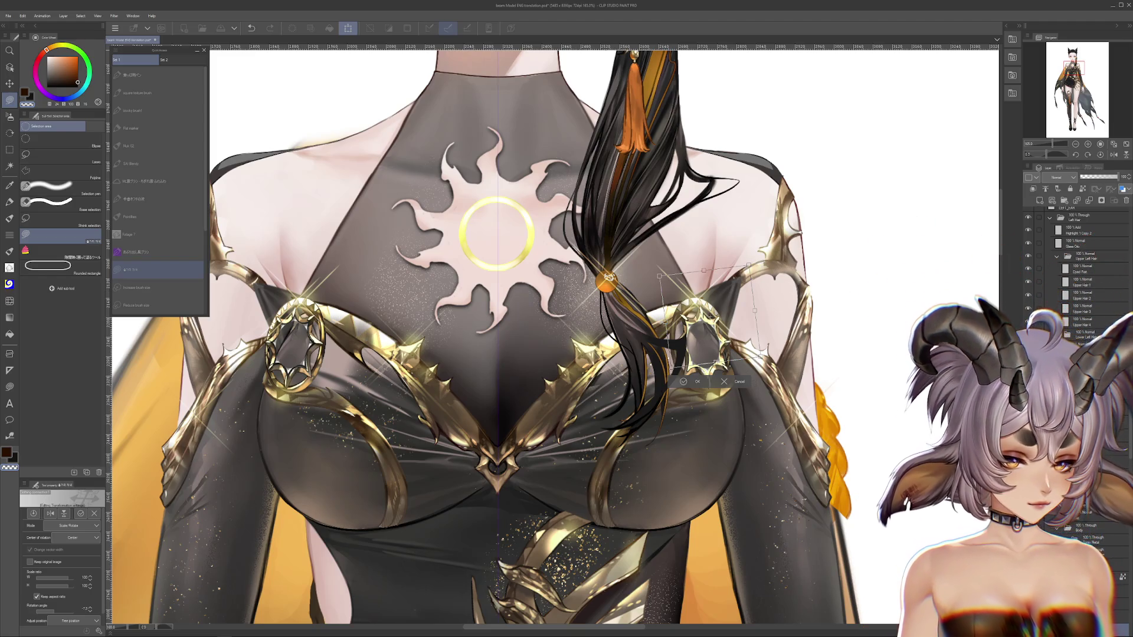
{"action": "key", "text": "Return"}
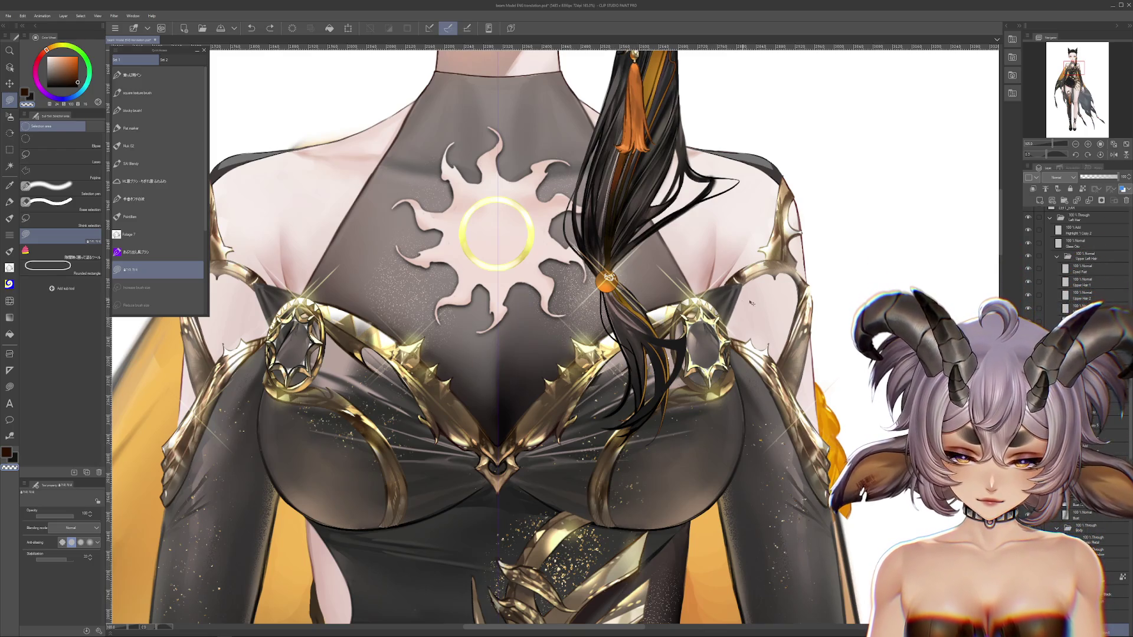
Apply a second transform to the ornament, then select the Clothing Connection 2 layer.
{"action": "key", "text": "ctrl+t"}
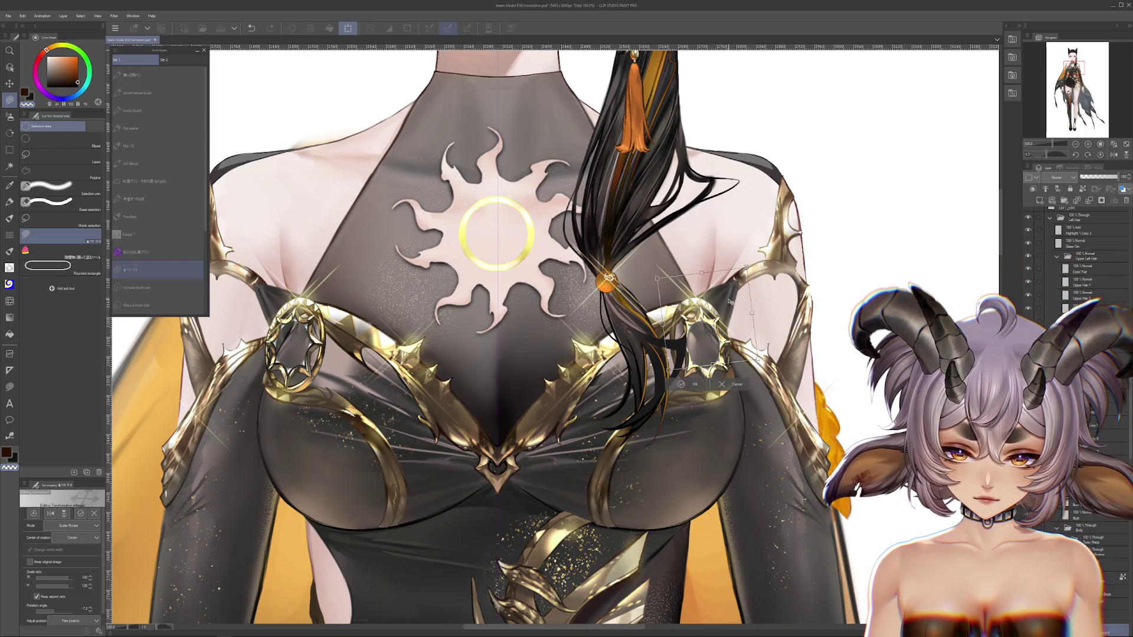
{"action": "left_click", "coordinate": [687, 385]}
{"action": "left_click_drag", "start_coordinate": [687, 384], "coordinate": [951, 410]}
{"action": "key", "text": "alt+["}
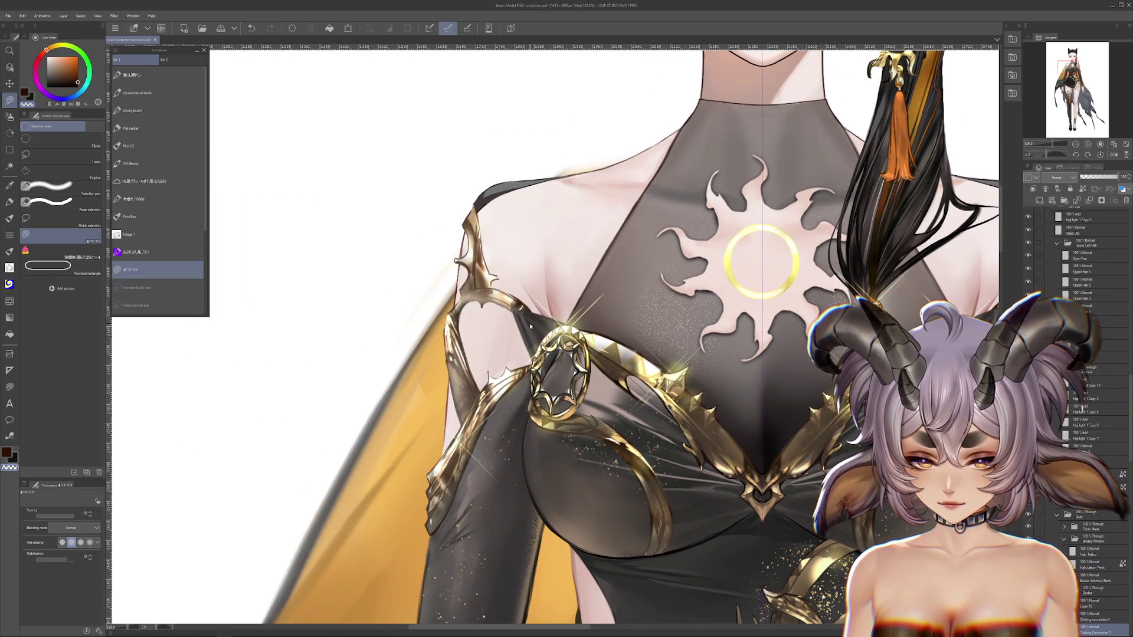
{"action": "key", "text": "ctrl+z"}
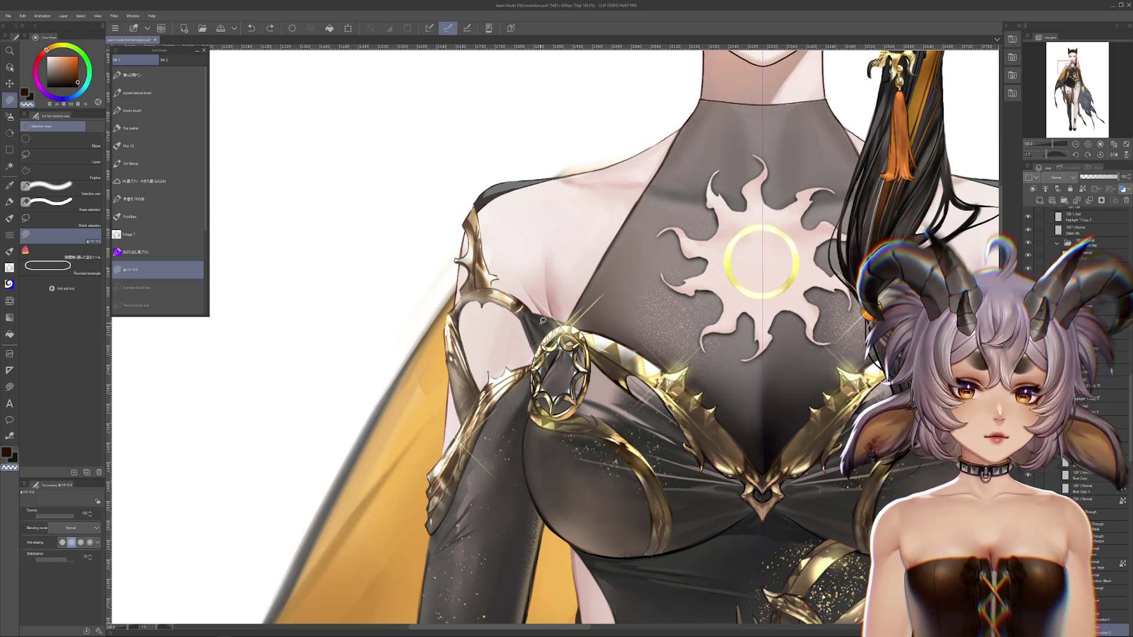
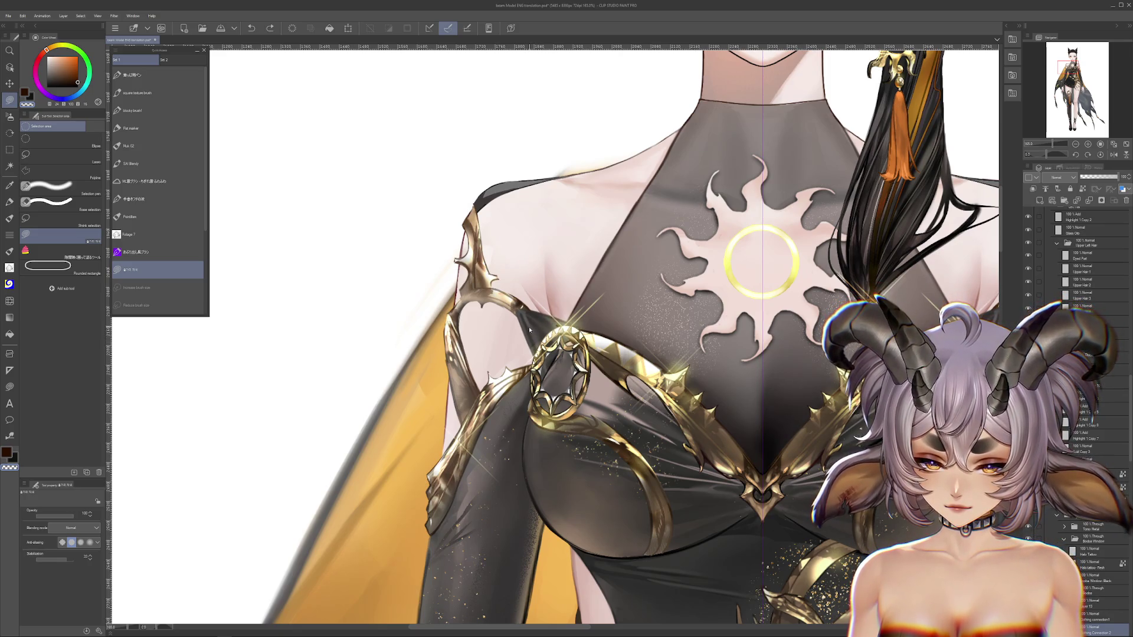
Scale and rotate the gold oval ornament on the upper left strap, then zoom out over the dress.
{"action": "key", "text": "ctrl+t"}
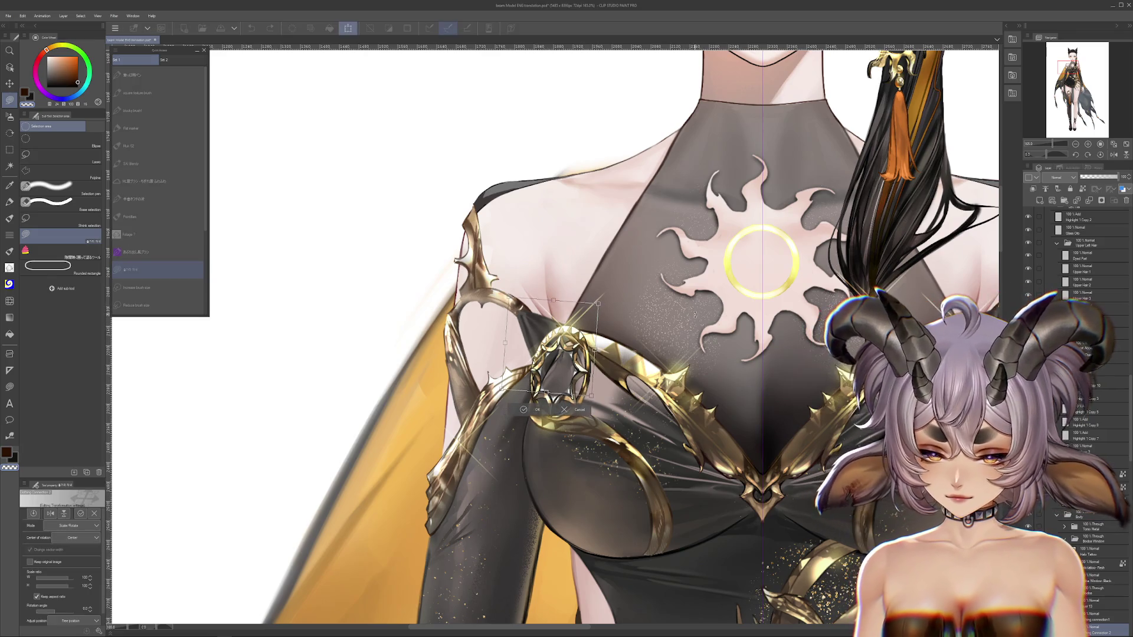
{"action": "left_click", "coordinate": [536, 411]}
{"action": "scroll", "coordinate": [528, 360], "scroll_direction": "down", "scroll_amount": 5}
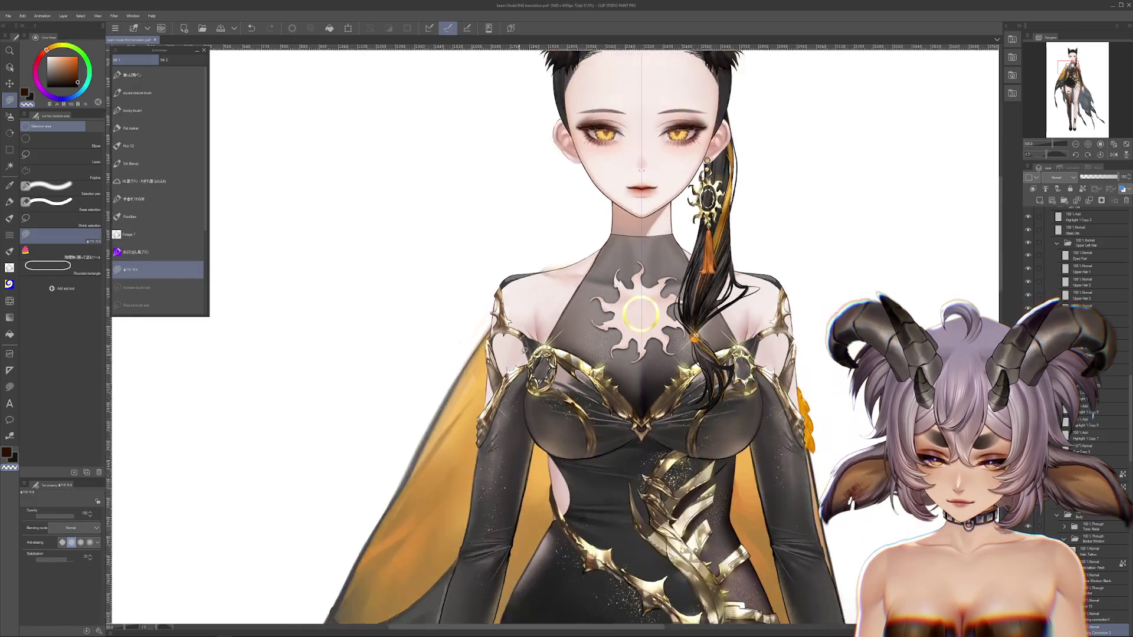
{"action": "scroll", "coordinate": [678, 291], "scroll_direction": "up", "scroll_amount": 2}
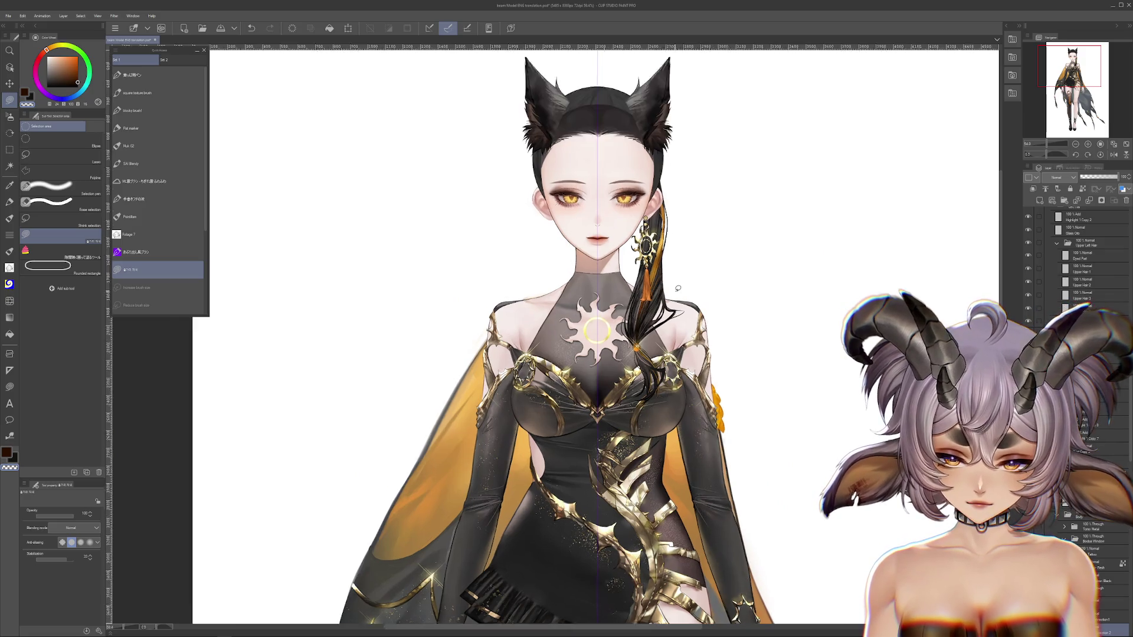
{"action": "mouse_move", "coordinate": [649, 491]}
{"action": "left_mouse_down"}
{"action": "mouse_move", "coordinate": [676, 300]}
{"action": "mouse_move", "coordinate": [630, 318]}
{"action": "left_mouse_up"}
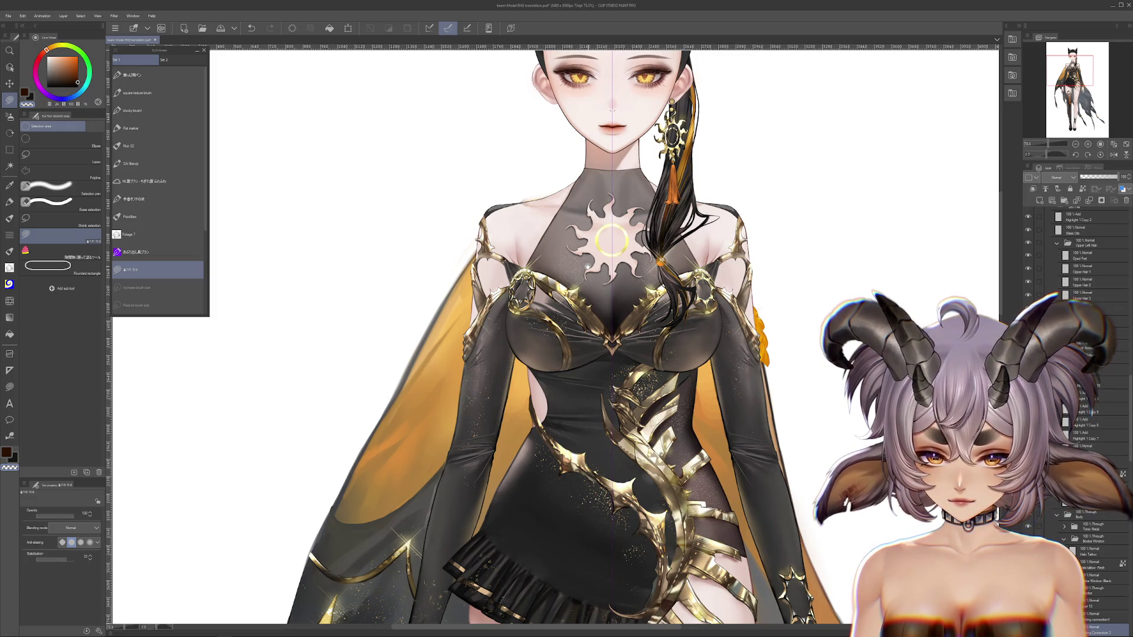
{"action": "scroll", "coordinate": [588, 265], "scroll_direction": "down", "scroll_amount": 1}
{"action": "scroll", "coordinate": [593, 319], "scroll_direction": "down", "scroll_amount": 1}
{"action": "scroll", "coordinate": [596, 360], "scroll_direction": "down", "scroll_amount": 1}
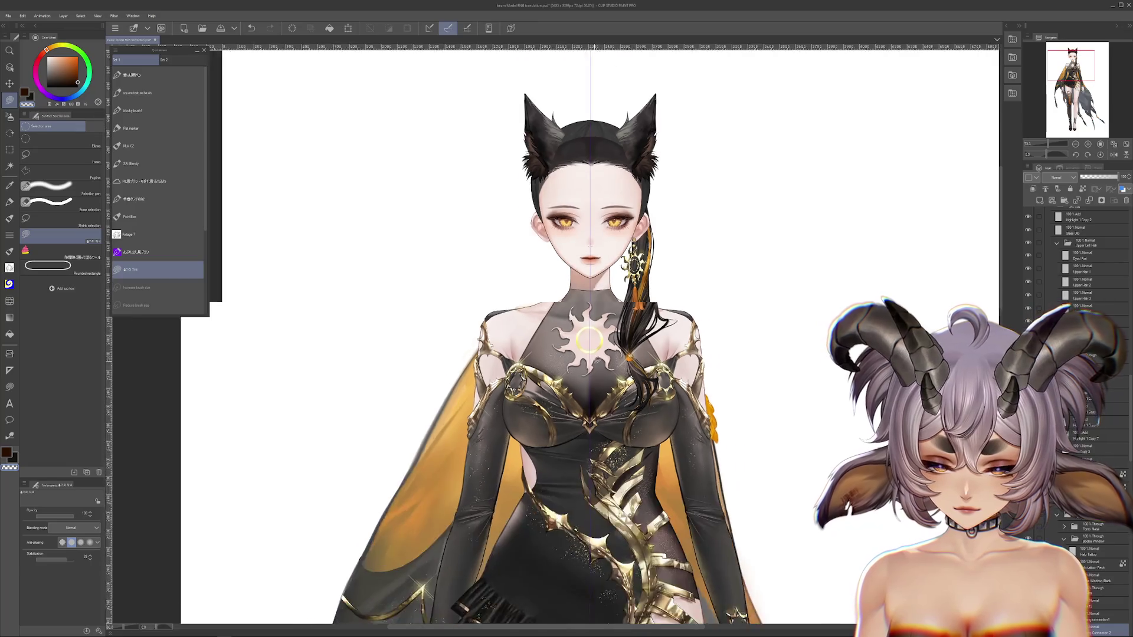
{"action": "scroll", "coordinate": [596, 360], "scroll_direction": "down", "scroll_amount": 2}
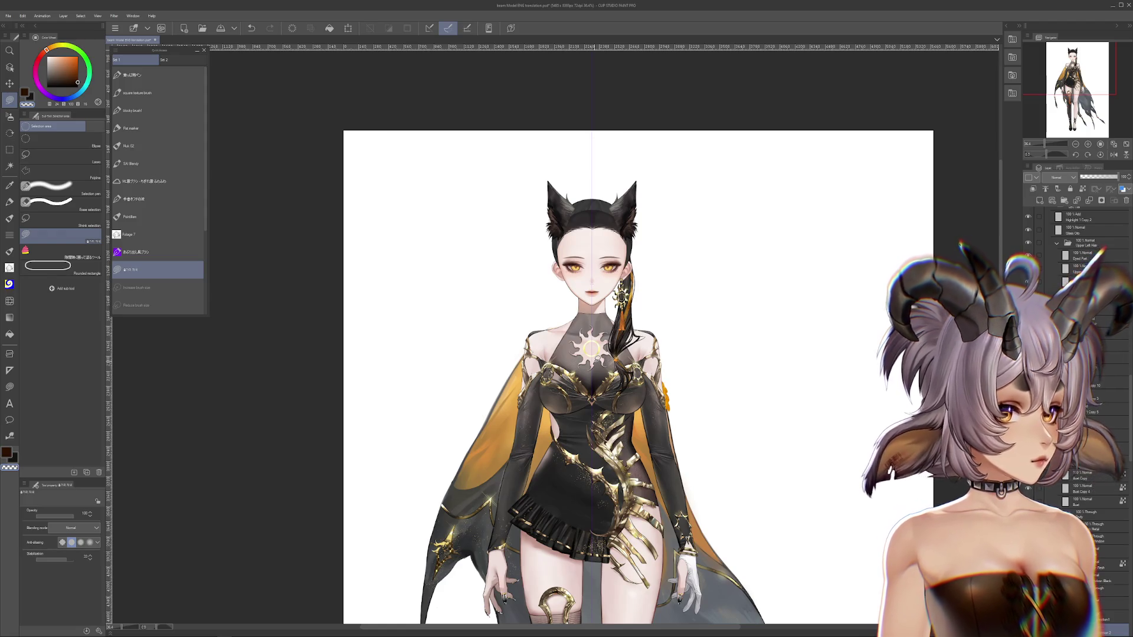
Drag the gold thigh ring slightly down and left over the stocking band.
{"action": "scroll", "coordinate": [637, 378], "scroll_direction": "up", "scroll_amount": 1}
{"action": "scroll", "coordinate": [608, 336], "scroll_direction": "down", "scroll_amount": 2}
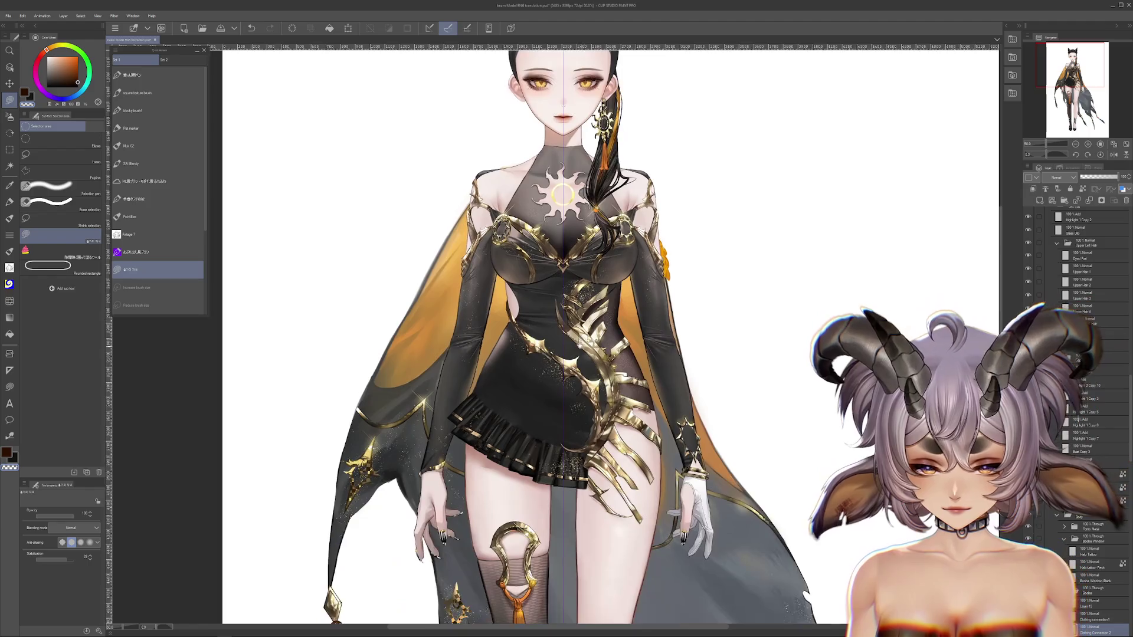
{"action": "scroll", "coordinate": [608, 336], "scroll_direction": "down", "scroll_amount": 2}
{"action": "scroll", "coordinate": [608, 336], "scroll_direction": "down", "scroll_amount": 2}
{"action": "scroll", "coordinate": [531, 354], "scroll_direction": "down", "scroll_amount": 1}
{"action": "scroll", "coordinate": [531, 366], "scroll_direction": "up", "scroll_amount": 2}
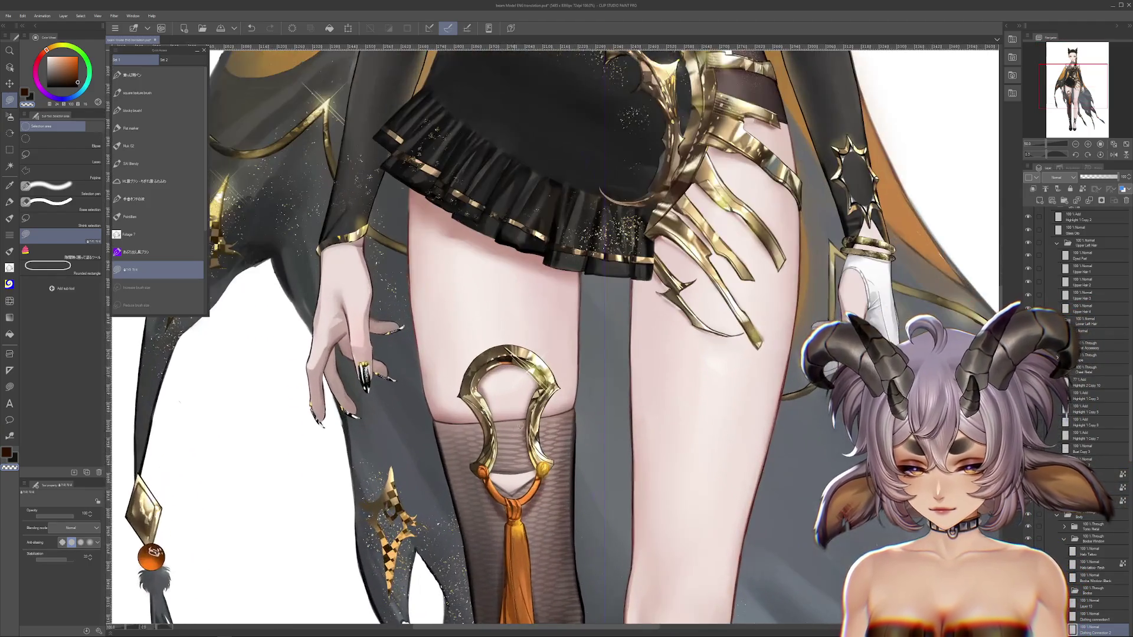
{"action": "scroll", "coordinate": [543, 383], "scroll_direction": "up", "scroll_amount": 1}
{"action": "left_click_drag", "start_coordinate": [553, 403], "coordinate": [539, 417]}
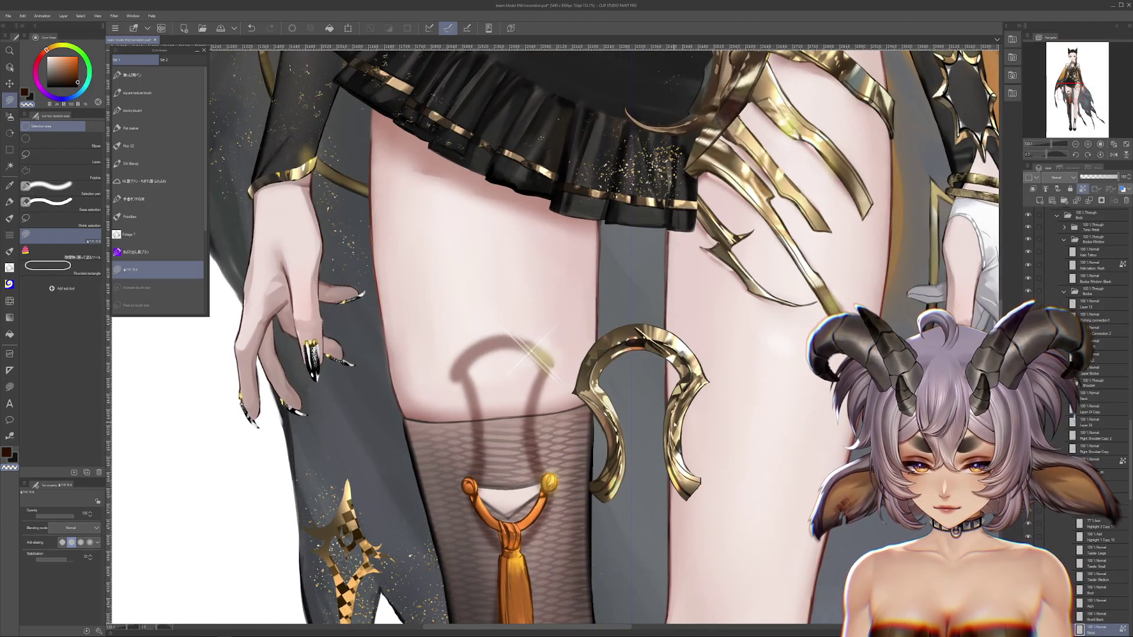
On the Arch layer, try moving the orange cord loop, undo it, and turn the leg diagonal.
{"action": "left_click", "coordinate": [1097, 603]}
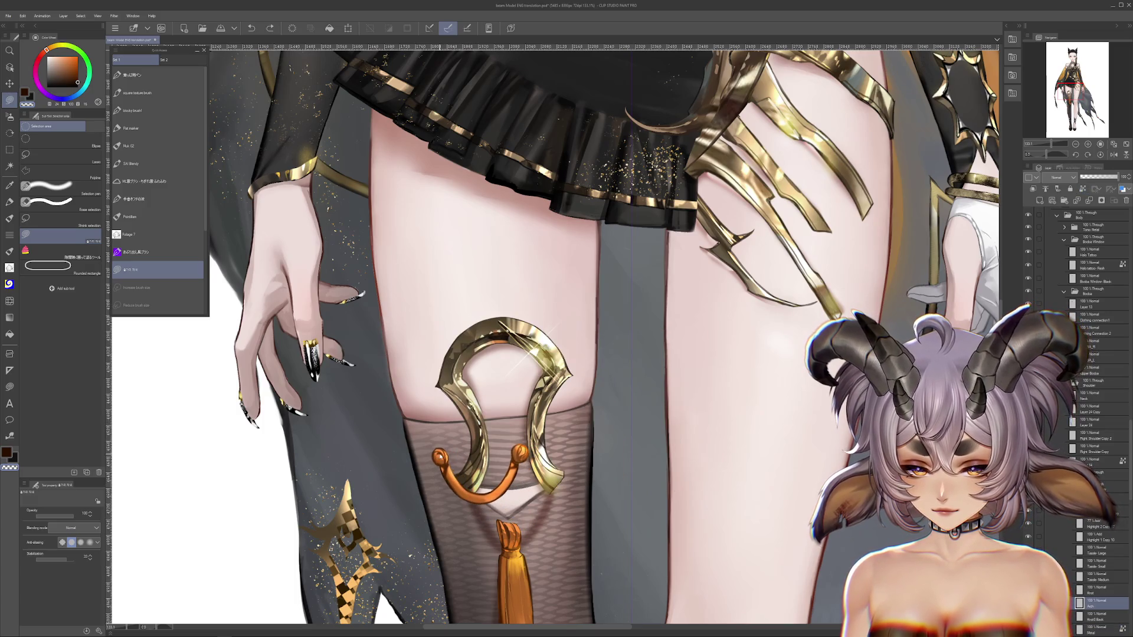
{"action": "scroll", "coordinate": [590, 336], "scroll_direction": "down", "scroll_amount": 2}
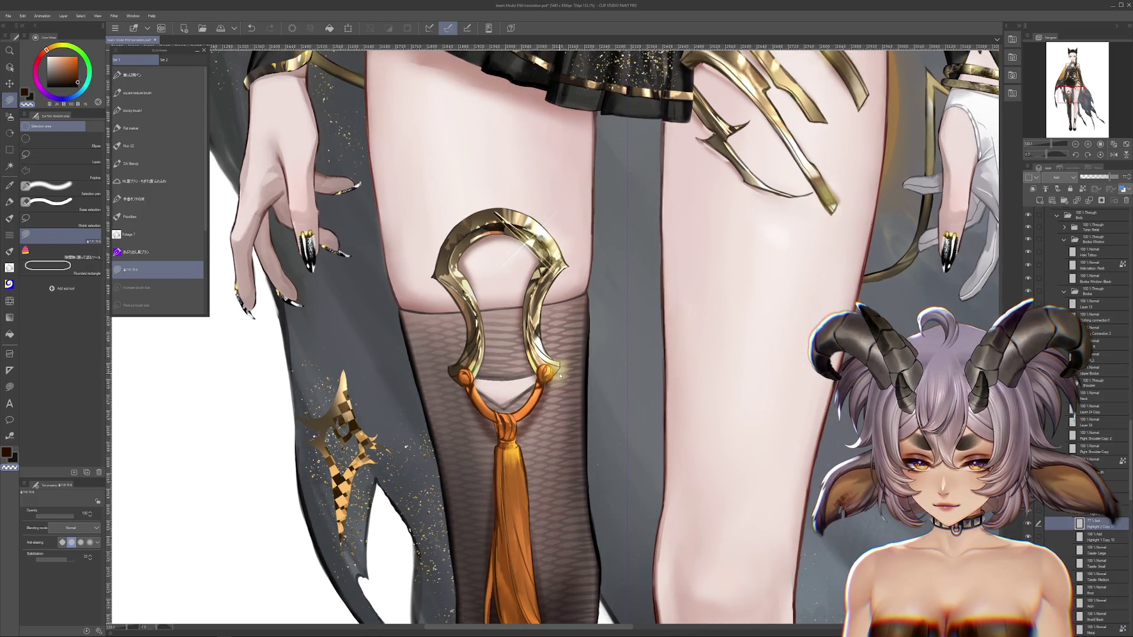
{"action": "left_click_drag", "start_coordinate": [548, 378], "coordinate": [556, 417]}
{"action": "key", "text": "ctrl+z"}
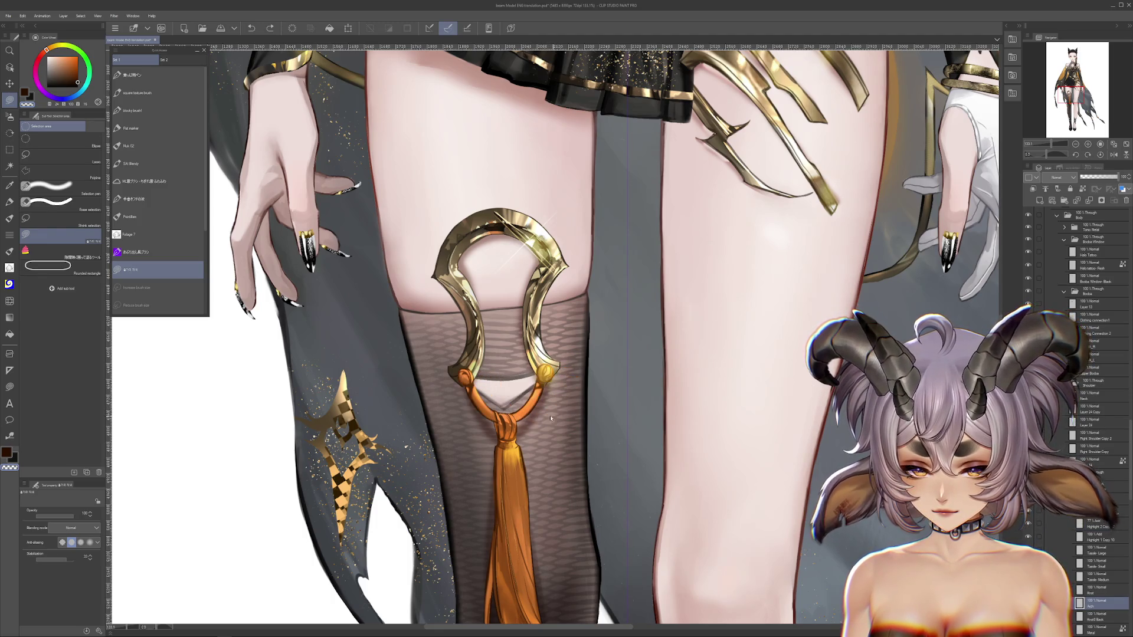
{"action": "scroll", "coordinate": [481, 401], "scroll_direction": "up", "scroll_amount": 3}
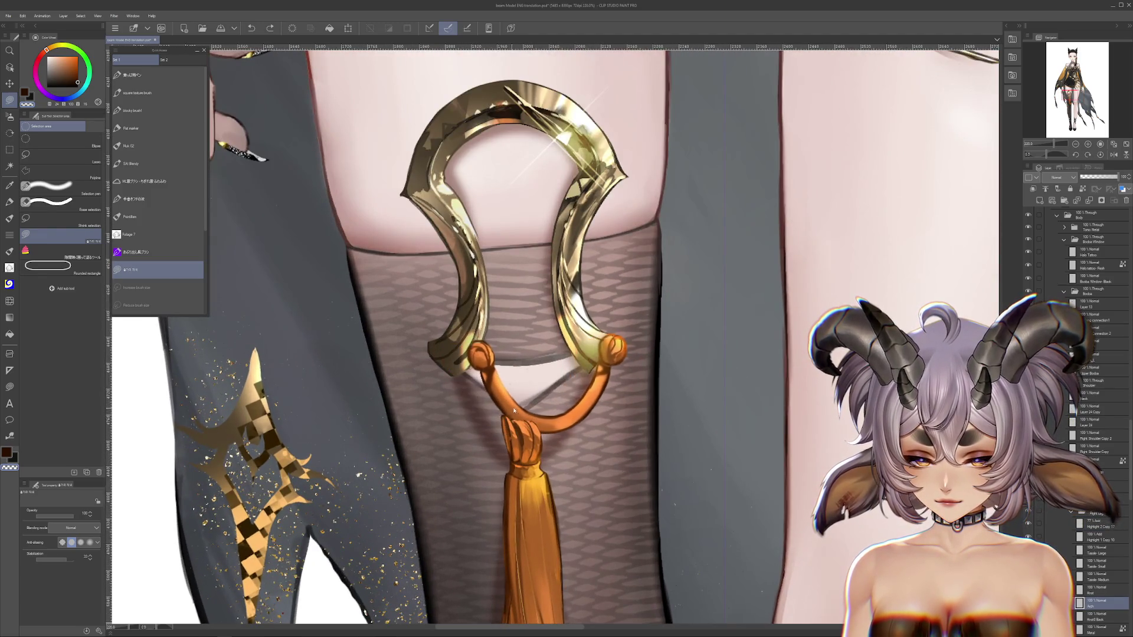
{"action": "scroll", "coordinate": [501, 412], "scroll_direction": "down", "scroll_amount": 5}
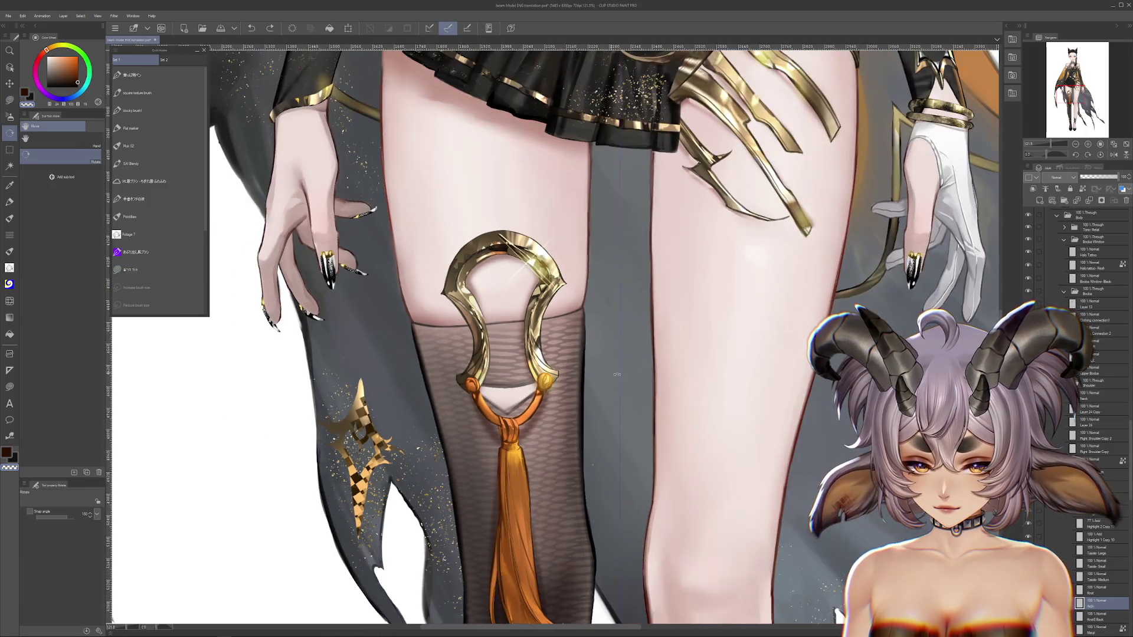
{"action": "left_click_drag", "start_coordinate": [502, 413], "coordinate": [544, 352]}
{"action": "scroll", "coordinate": [544, 353], "scroll_direction": "up", "scroll_amount": 2}
{"action": "scroll", "coordinate": [544, 353], "scroll_direction": "up", "scroll_amount": 1}
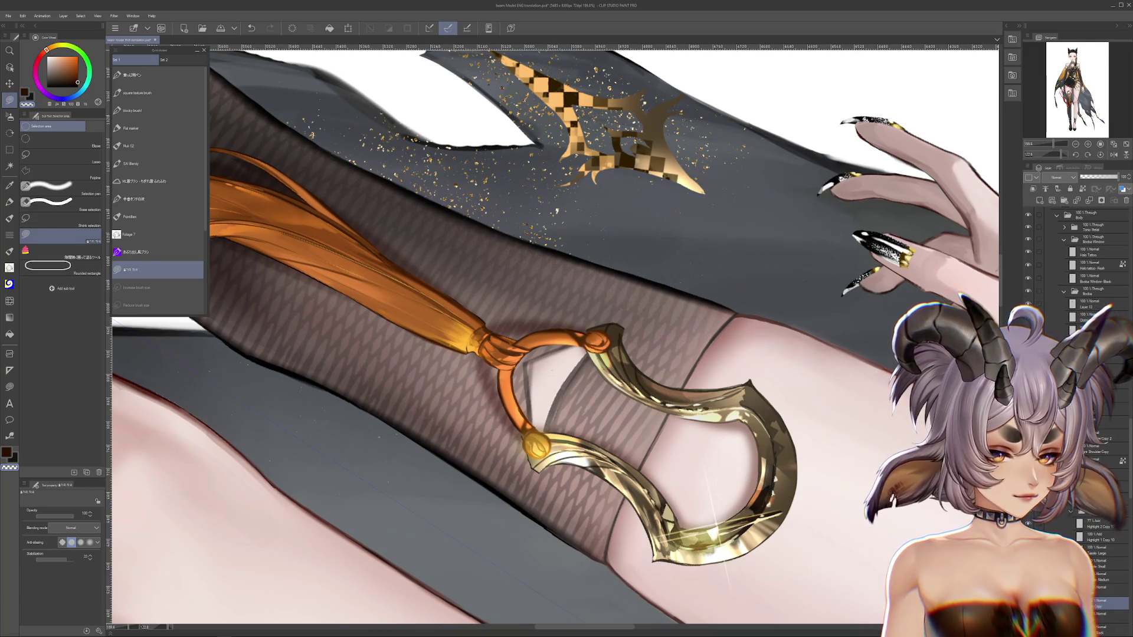
On the Arch layer, erase most of the orange cord loop beside the buckle.
{"action": "scroll", "coordinate": [581, 343], "scroll_direction": "up", "scroll_amount": 2}
{"action": "scroll", "coordinate": [581, 343], "scroll_direction": "up", "scroll_amount": 1}
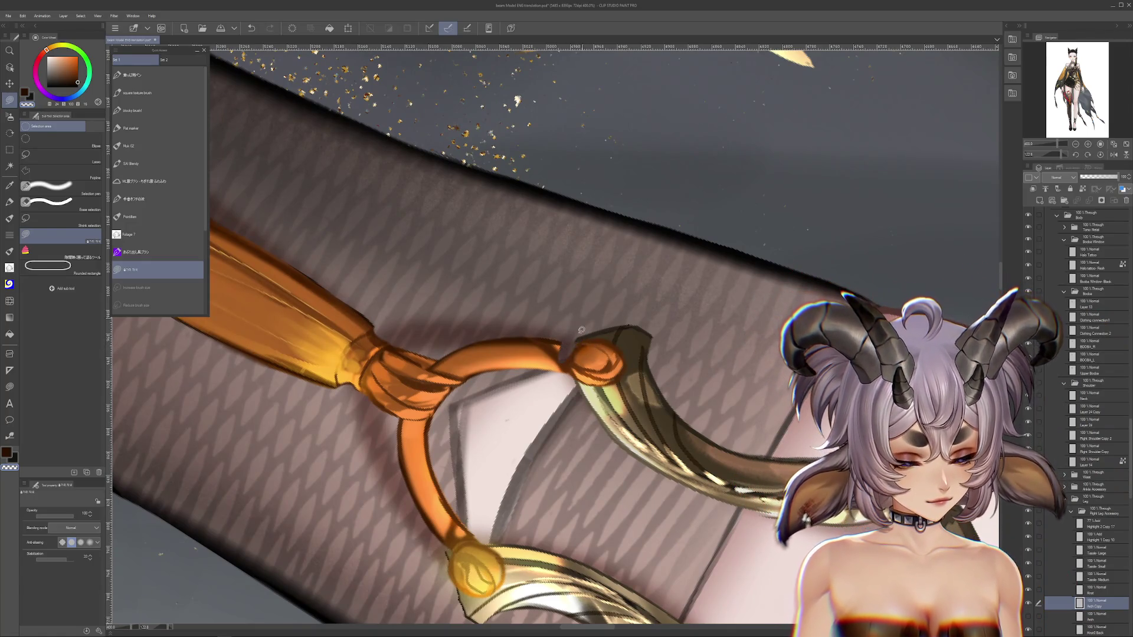
{"action": "mouse_move", "coordinate": [571, 386]}
{"action": "left_mouse_down"}
{"action": "mouse_move", "coordinate": [648, 376]}
{"action": "mouse_move", "coordinate": [563, 449]}
{"action": "left_mouse_up"}
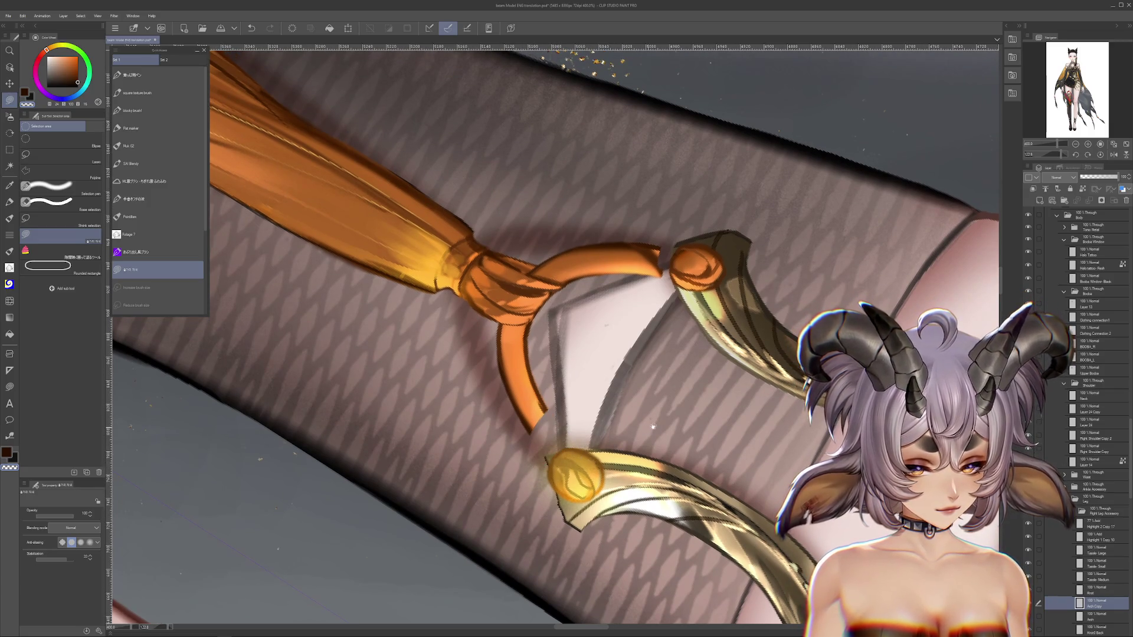
{"action": "left_click_drag", "start_coordinate": [650, 426], "coordinate": [635, 484]}
{"action": "left_click_drag", "start_coordinate": [520, 501], "coordinate": [655, 311]}
{"action": "left_click_drag", "start_coordinate": [534, 366], "coordinate": [649, 318]}
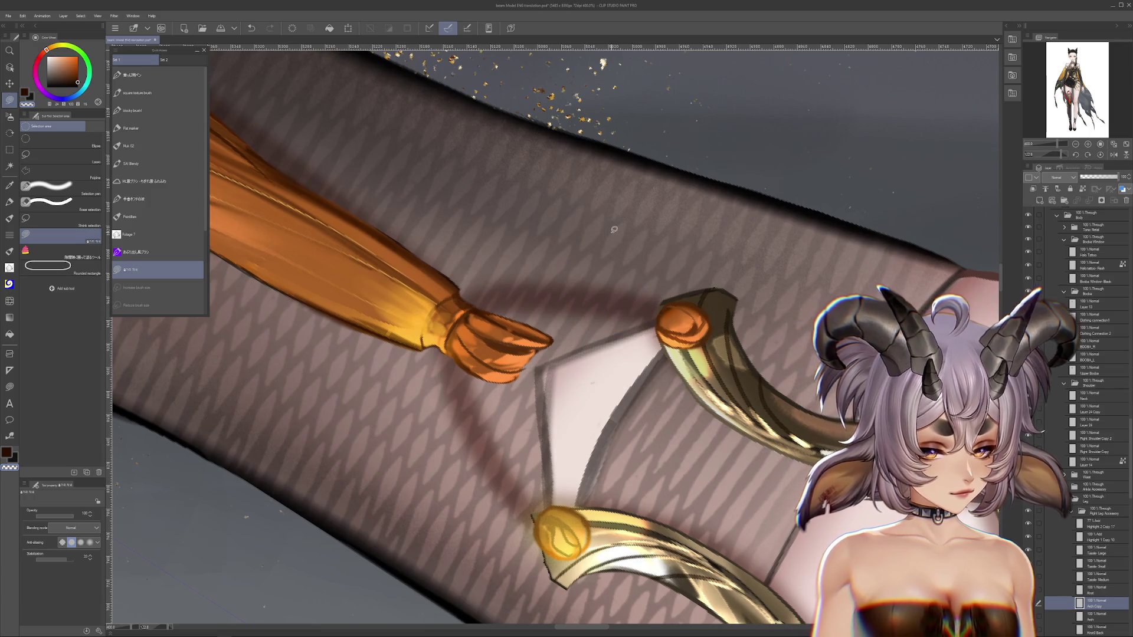
Clear an elliptical area around the ring loop, restore it, and duplicate the Arch layer.
{"action": "left_click", "coordinate": [26, 139]}
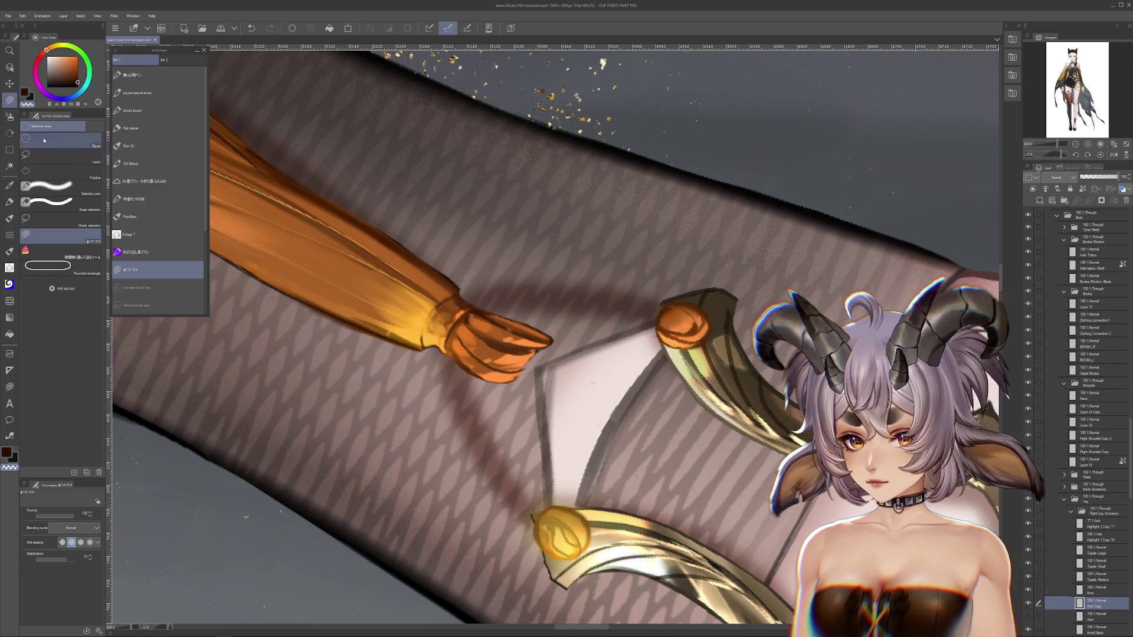
{"action": "left_click_drag", "start_coordinate": [610, 263], "coordinate": [766, 377]}
{"action": "key", "text": "Delete"}
{"action": "key", "text": "ctrl+d"}
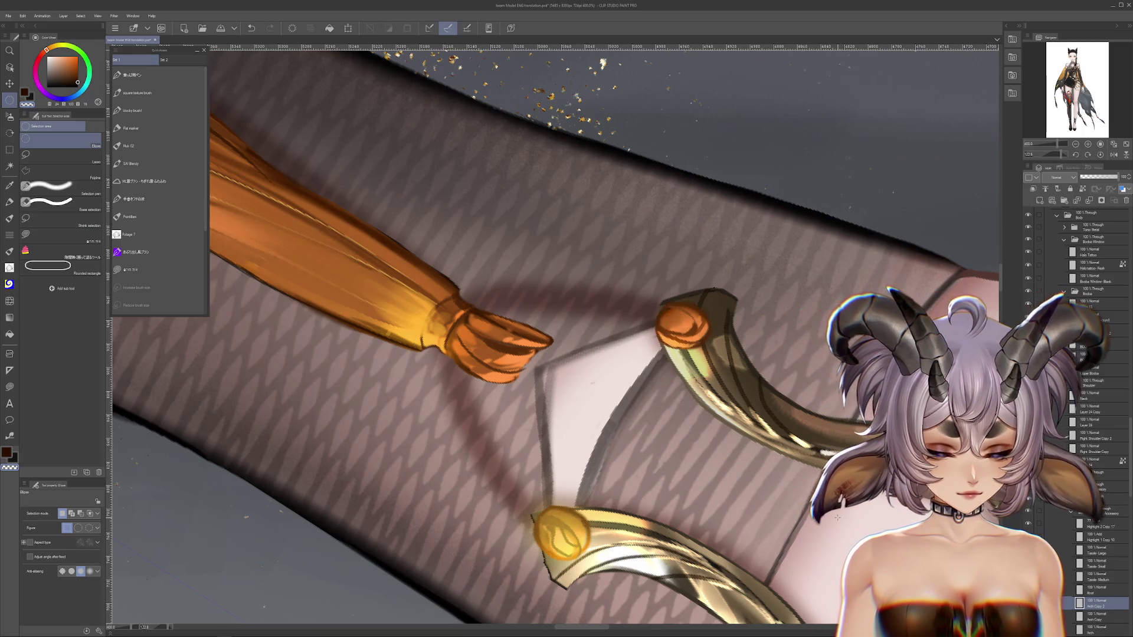
{"action": "key", "text": "ctrl+z"}
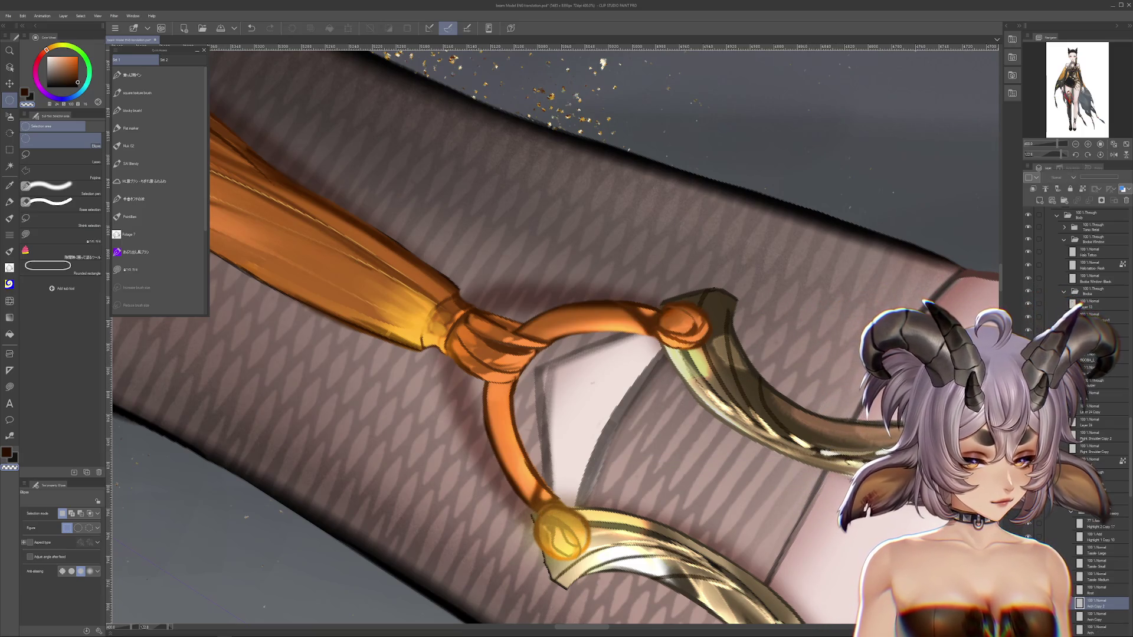
{"action": "left_click", "coordinate": [1097, 629]}
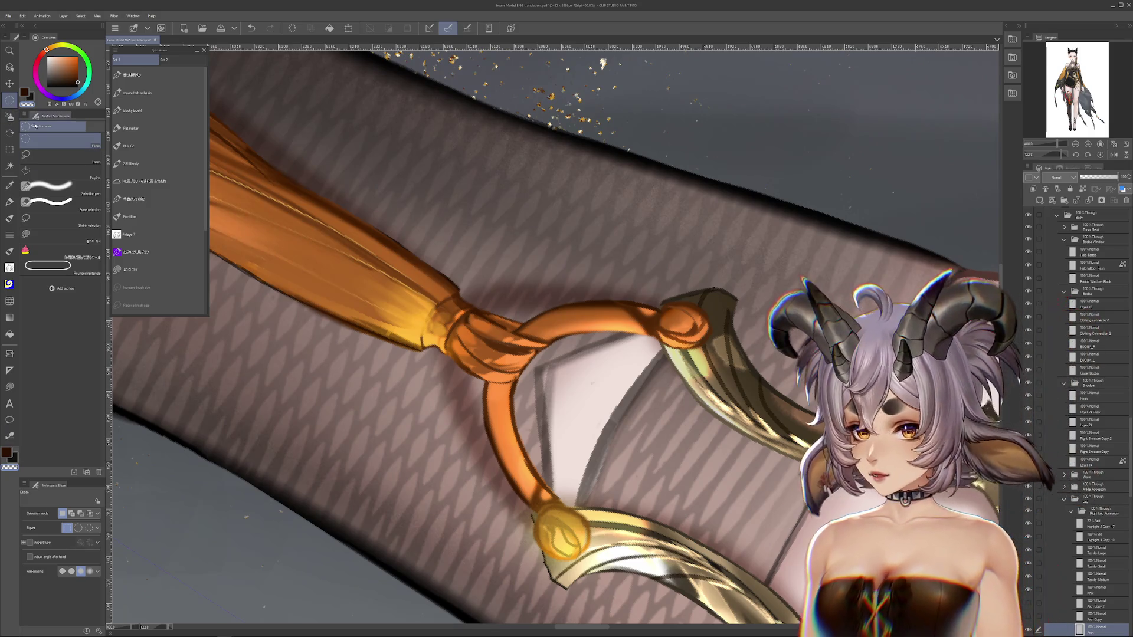
Erase the orange knob at the cord loop's right end.
{"action": "left_click", "coordinate": [53, 234]}
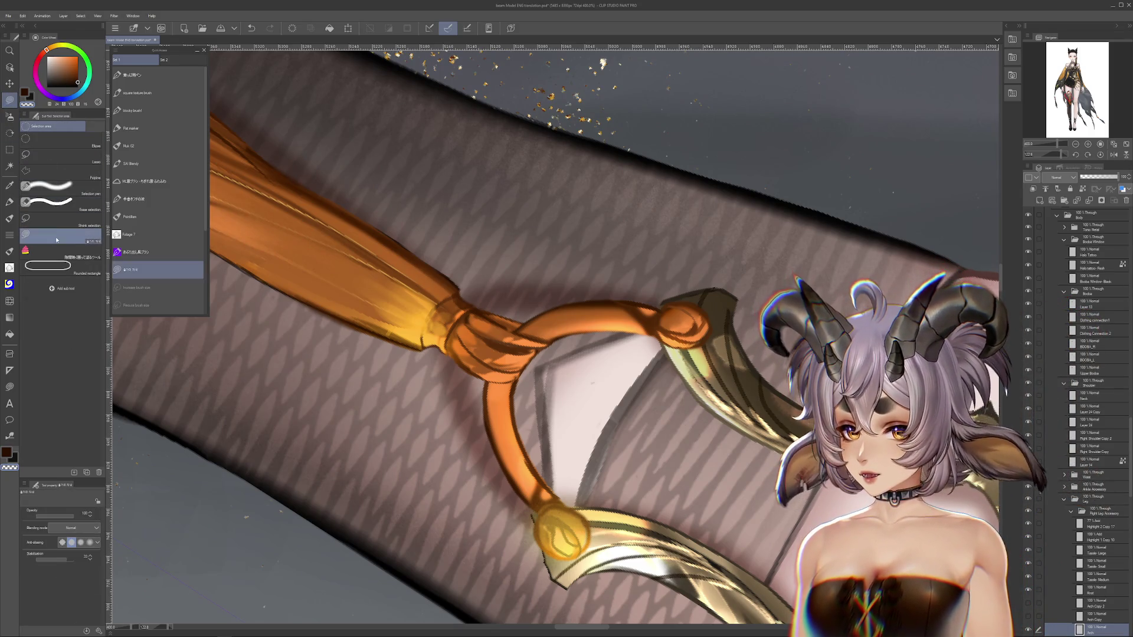
{"action": "mouse_move", "coordinate": [563, 498]}
{"action": "left_mouse_down"}
{"action": "mouse_move", "coordinate": [568, 452]}
{"action": "mouse_move", "coordinate": [600, 479]}
{"action": "left_mouse_up"}
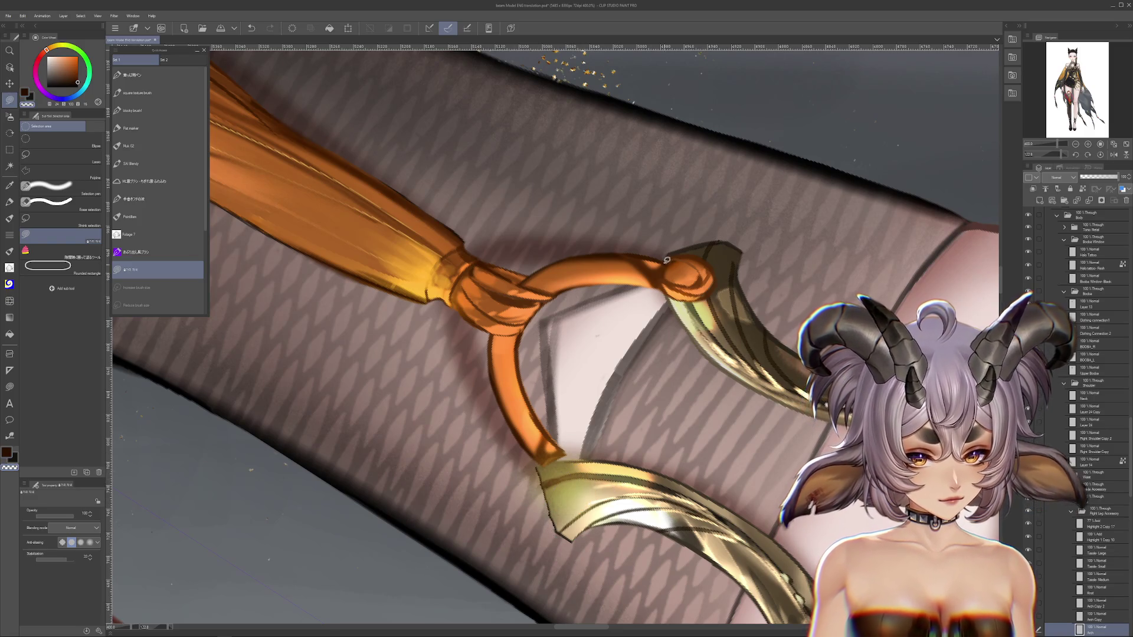
{"action": "left_click_drag", "start_coordinate": [769, 183], "coordinate": [666, 256]}
Set the Blend tool to size 28.7 and strength 50, then rotate the view.
{"action": "key", "text": "j"}
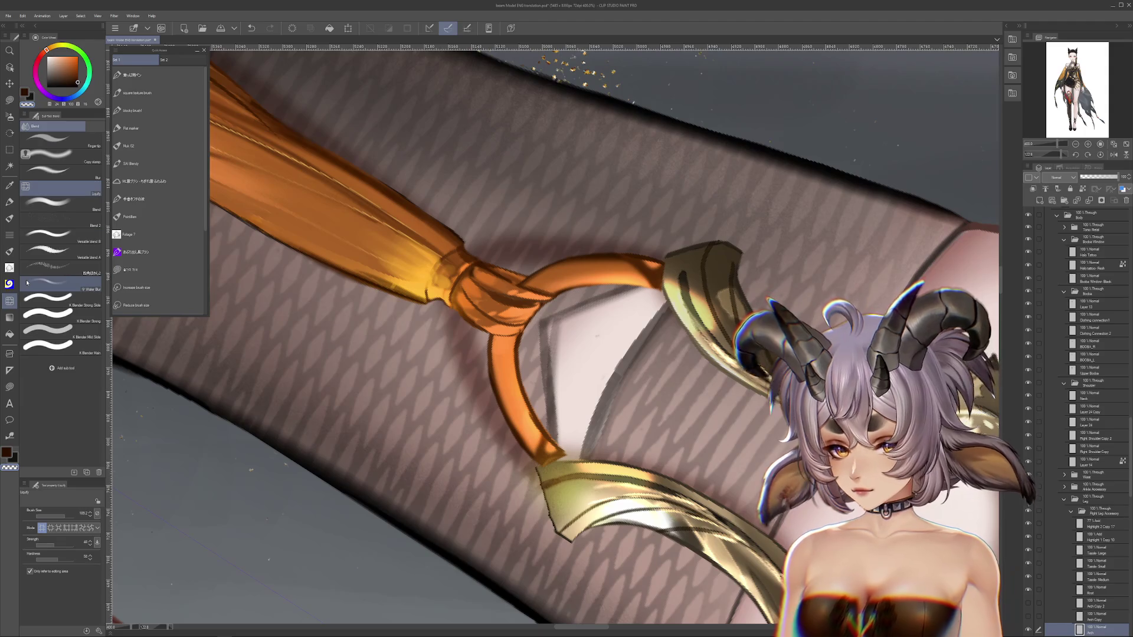
{"action": "left_click", "coordinate": [44, 516]}
{"action": "left_click", "coordinate": [63, 540]}
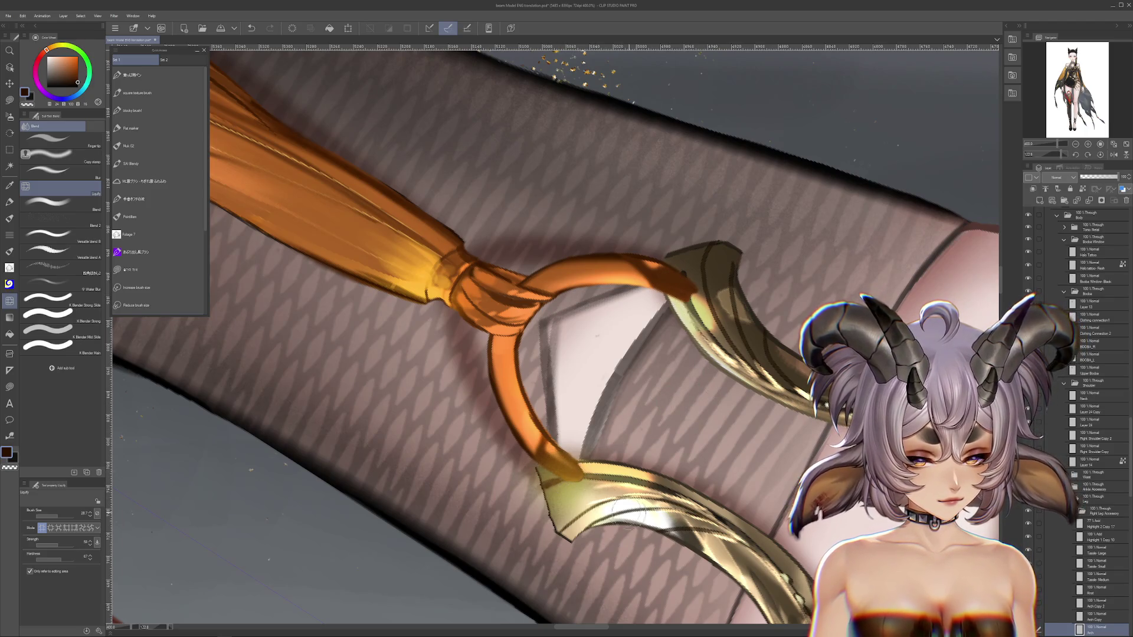
{"action": "key", "text": "r"}
{"action": "left_click_drag", "start_coordinate": [623, 508], "coordinate": [616, 211]}
{"action": "scroll", "coordinate": [590, 212], "scroll_direction": "down", "scroll_amount": 1}
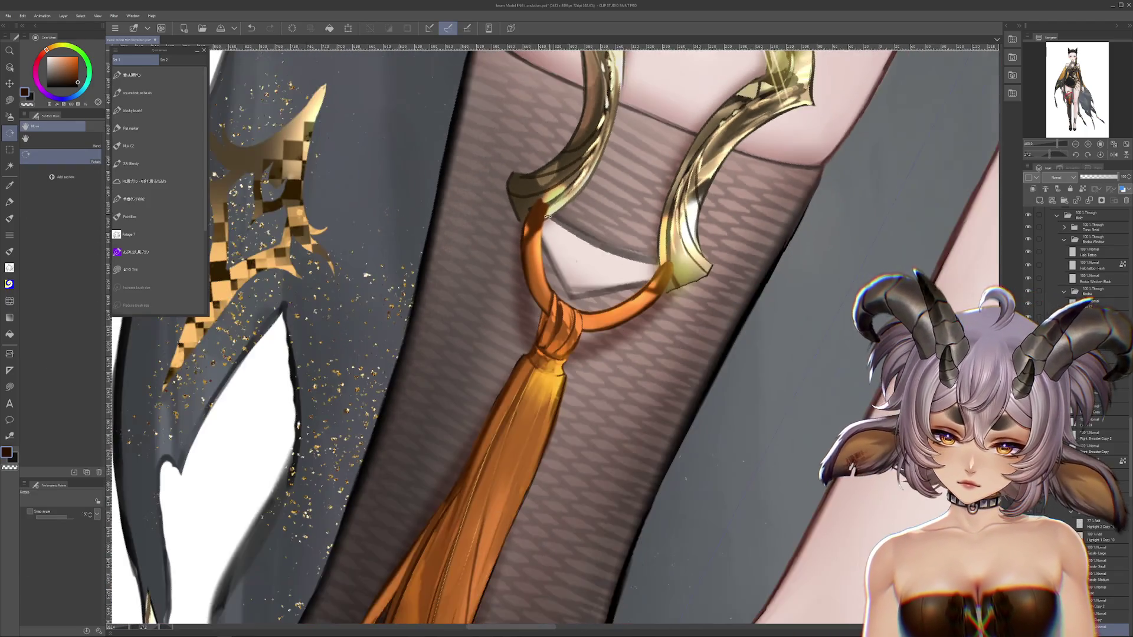
Zoom in on the gold ring and tassel, then reset the view rotation to upright.
{"action": "scroll", "coordinate": [590, 212], "scroll_direction": "down", "scroll_amount": 1}
{"action": "left_click_drag", "start_coordinate": [646, 258], "coordinate": [666, 335]}
{"action": "left_click", "coordinate": [666, 335], "text": "ctrl+shift"}
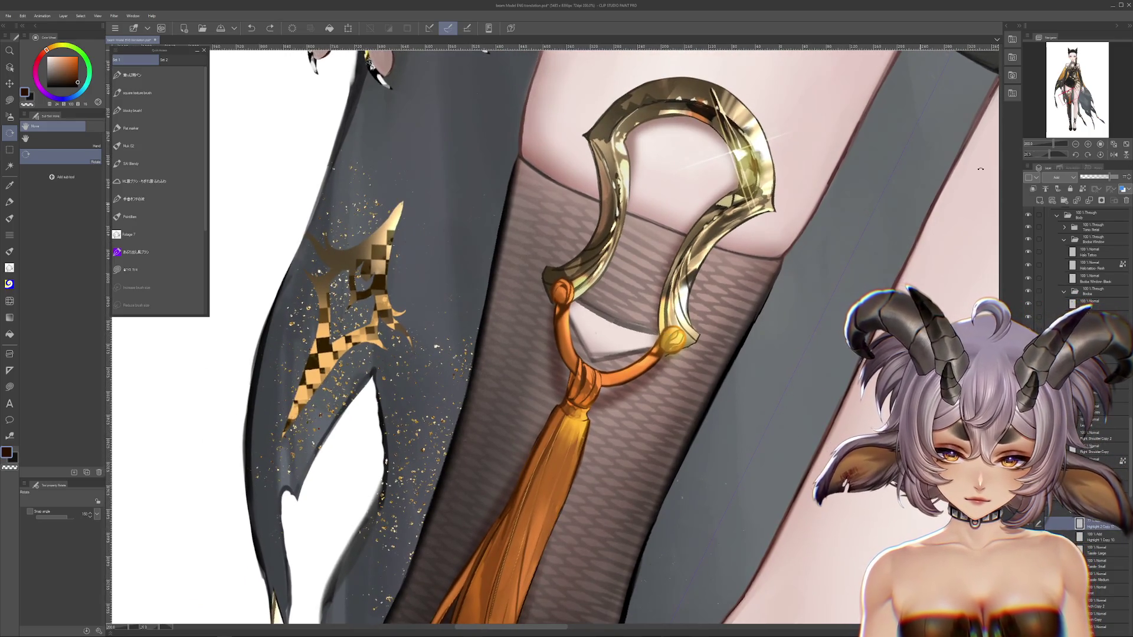
{"action": "key", "text": "ctrl+@"}
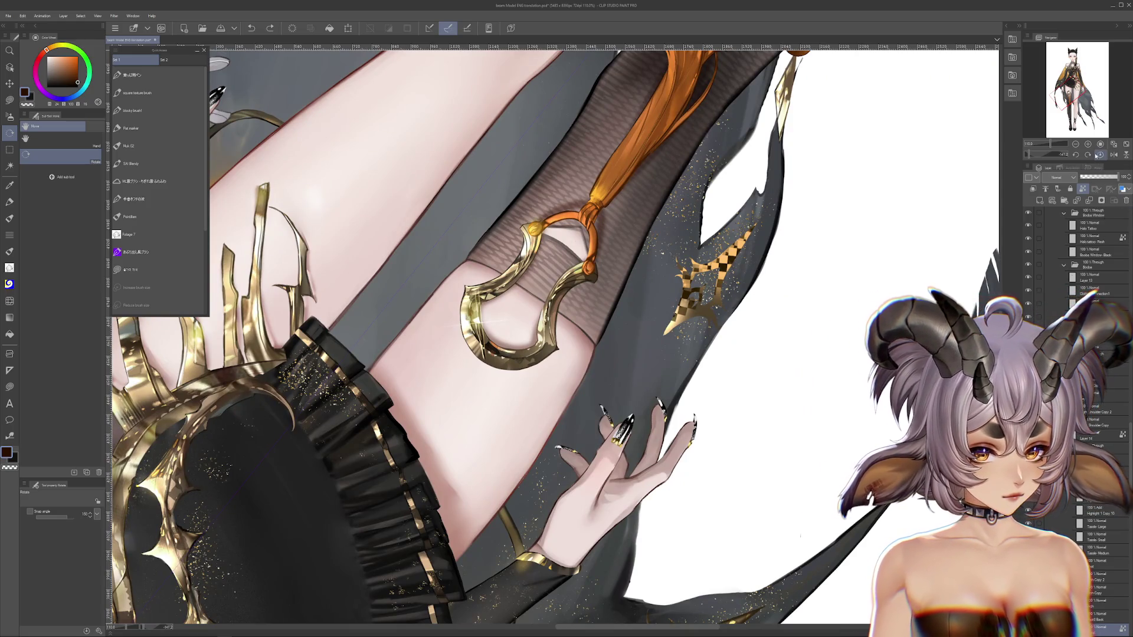
{"action": "left_click", "coordinate": [1098, 155]}
{"action": "scroll", "coordinate": [590, 354], "scroll_direction": "down", "scroll_amount": 5}
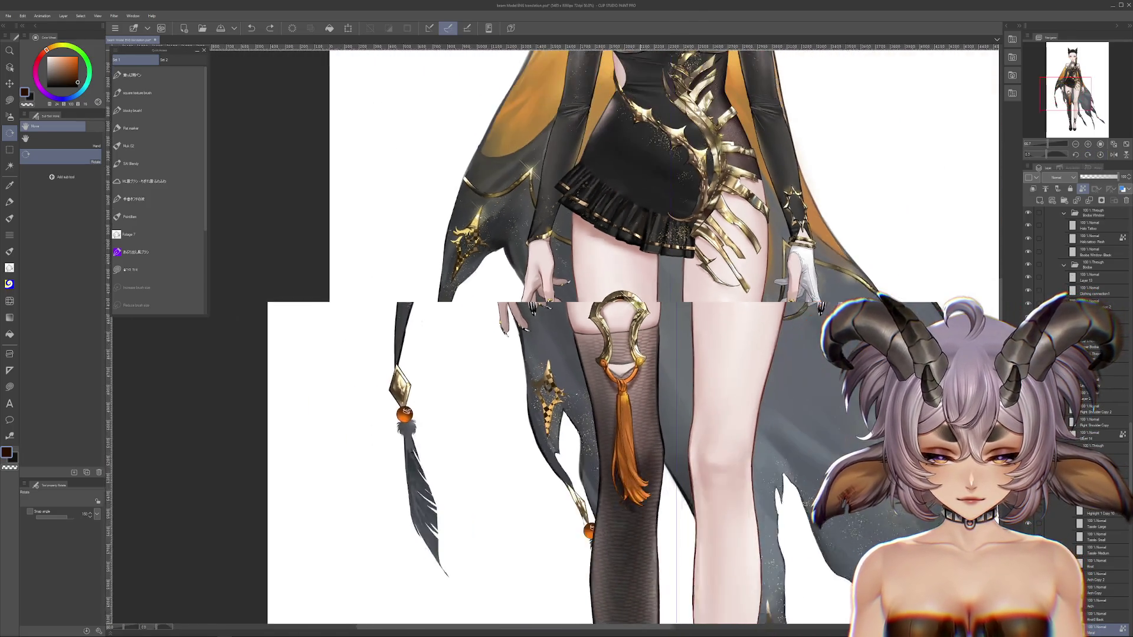
{"action": "scroll", "coordinate": [630, 430], "scroll_direction": "up", "scroll_amount": 2}
Move and slightly rotate the large tassel up-left so it hangs from the gold ring.
{"action": "left_click", "coordinate": [630, 430], "text": "ctrl"}
{"action": "key", "text": "ctrl+t"}
{"action": "mouse_move", "coordinate": [631, 429]}
{"action": "left_mouse_down"}
{"action": "mouse_move", "coordinate": [609, 417]}
{"action": "mouse_move", "coordinate": [673, 425]}
{"action": "left_mouse_up"}
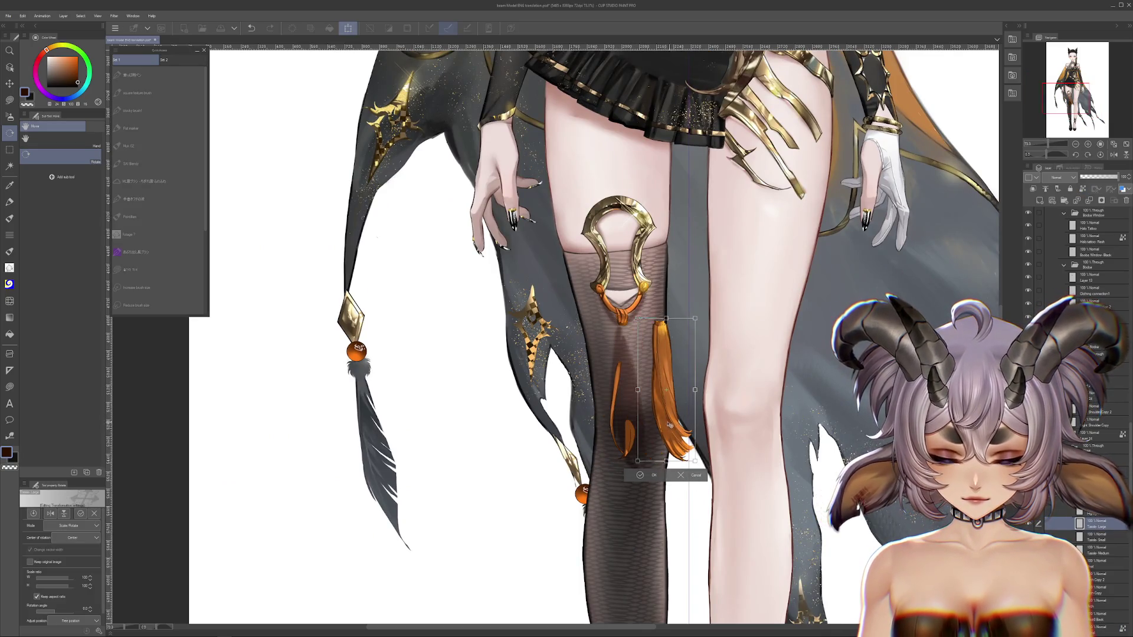
{"action": "key", "text": "Return"}
{"action": "scroll", "coordinate": [637, 445], "scroll_direction": "up", "scroll_amount": 2}
{"action": "scroll", "coordinate": [637, 445], "scroll_direction": "up", "scroll_amount": 1}
{"action": "scroll", "coordinate": [610, 421], "scroll_direction": "up", "scroll_amount": 1}
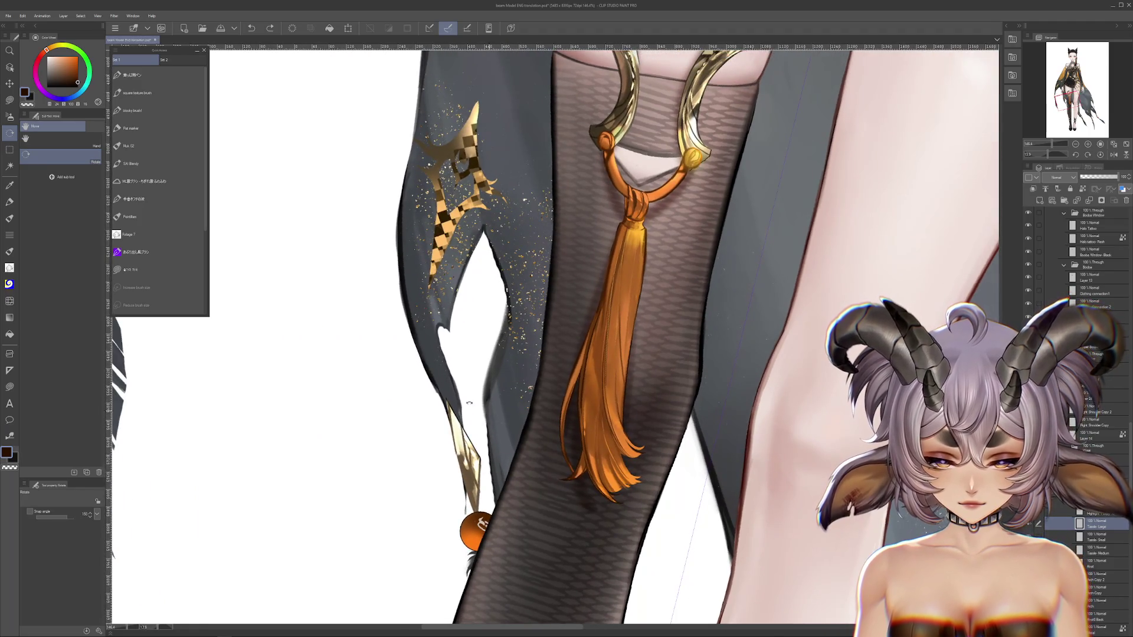
Reset the canvas rotation, then tilt the view so the leg lies diagonally.
{"action": "left_click", "coordinate": [1099, 154]}
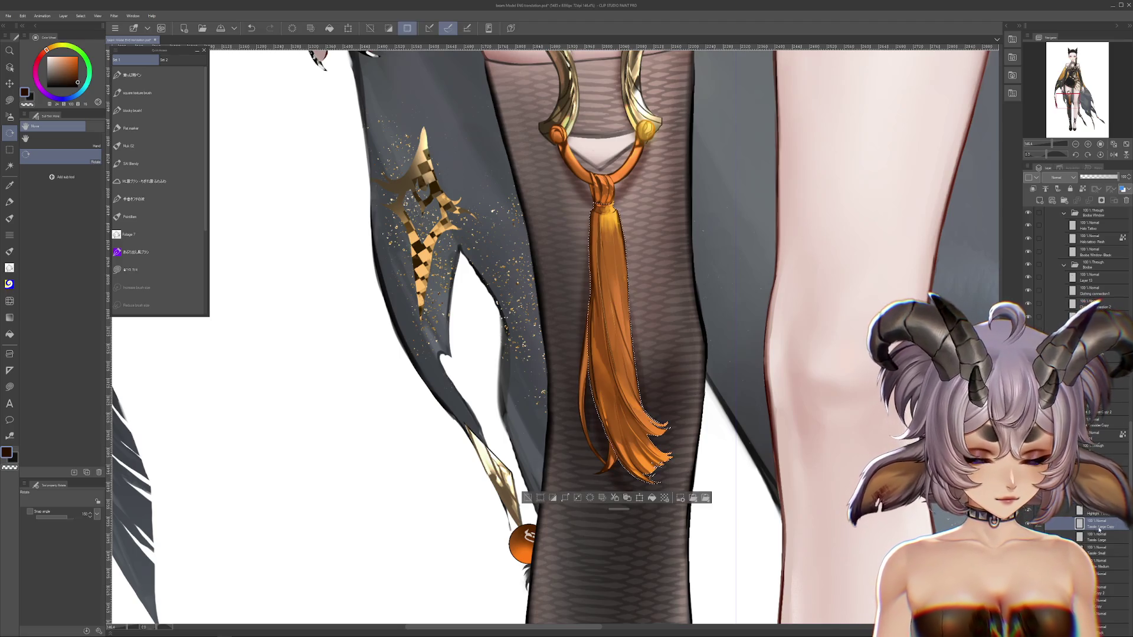
{"action": "scroll", "coordinate": [636, 437], "scroll_direction": "up", "scroll_amount": 2}
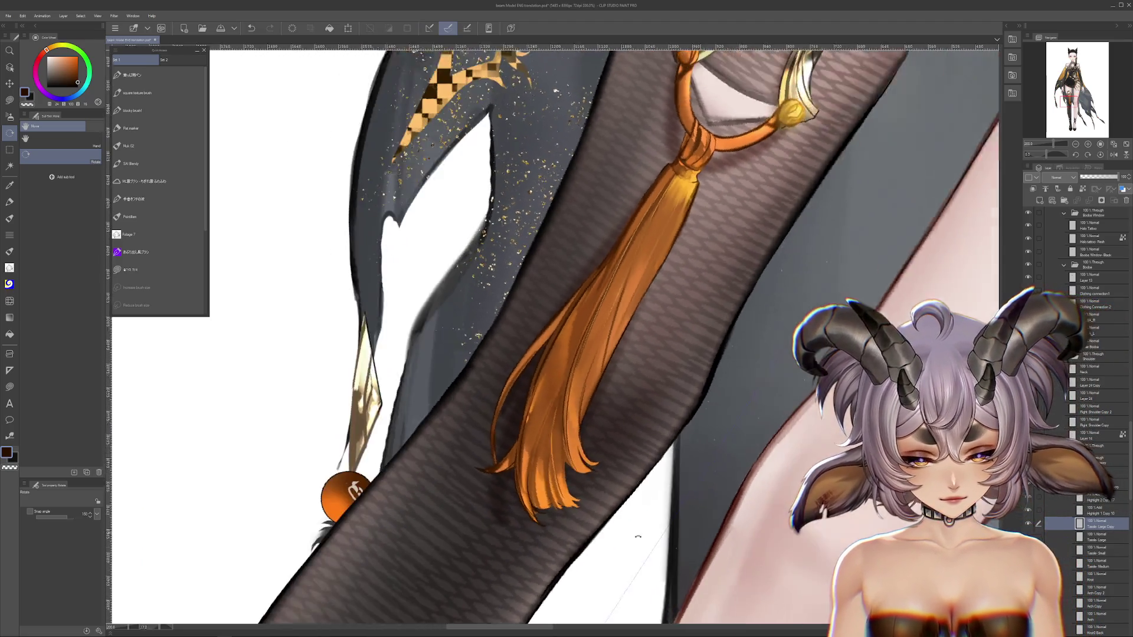
{"action": "left_click_drag", "start_coordinate": [636, 437], "coordinate": [543, 465]}
{"action": "key", "text": "m"}
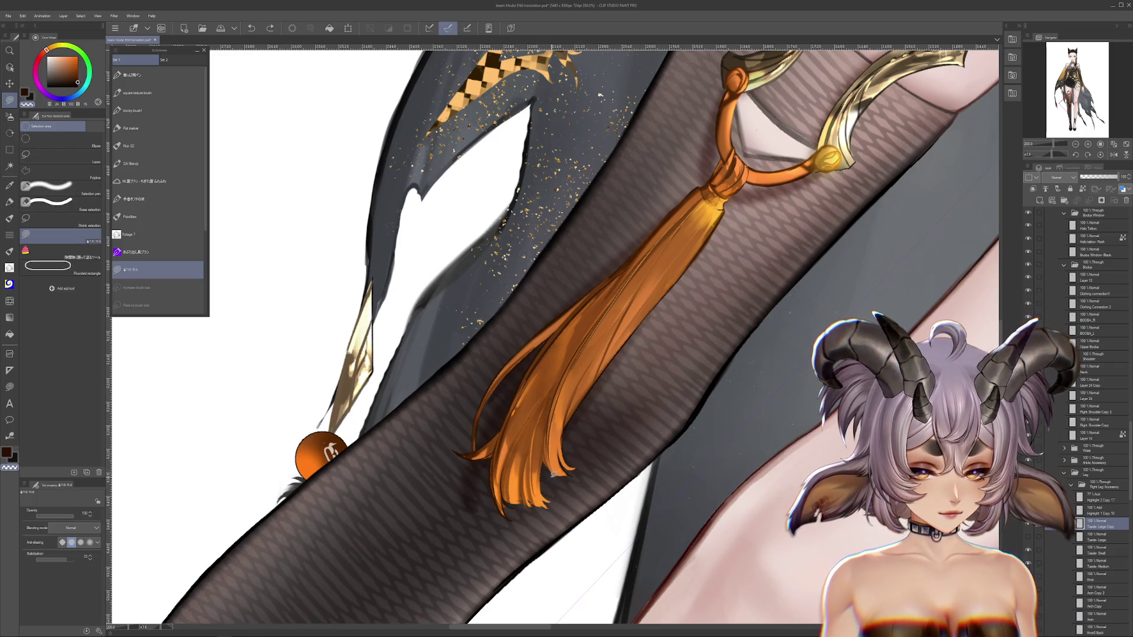
Lasso and cut away the lower tassel strands, then reshape the tassel between knot and middle.
{"action": "left_click_drag", "start_coordinate": [549, 405], "coordinate": [551, 484]}
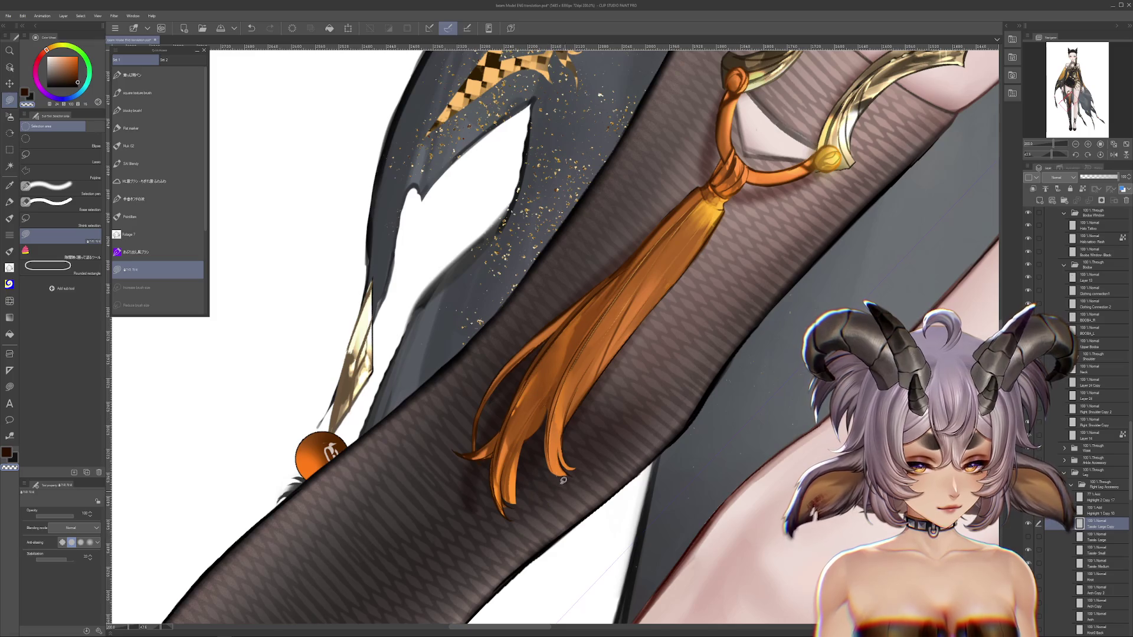
{"action": "left_click_drag", "start_coordinate": [562, 377], "coordinate": [526, 541]}
{"action": "scroll", "coordinate": [585, 380], "scroll_direction": "up", "scroll_amount": 2}
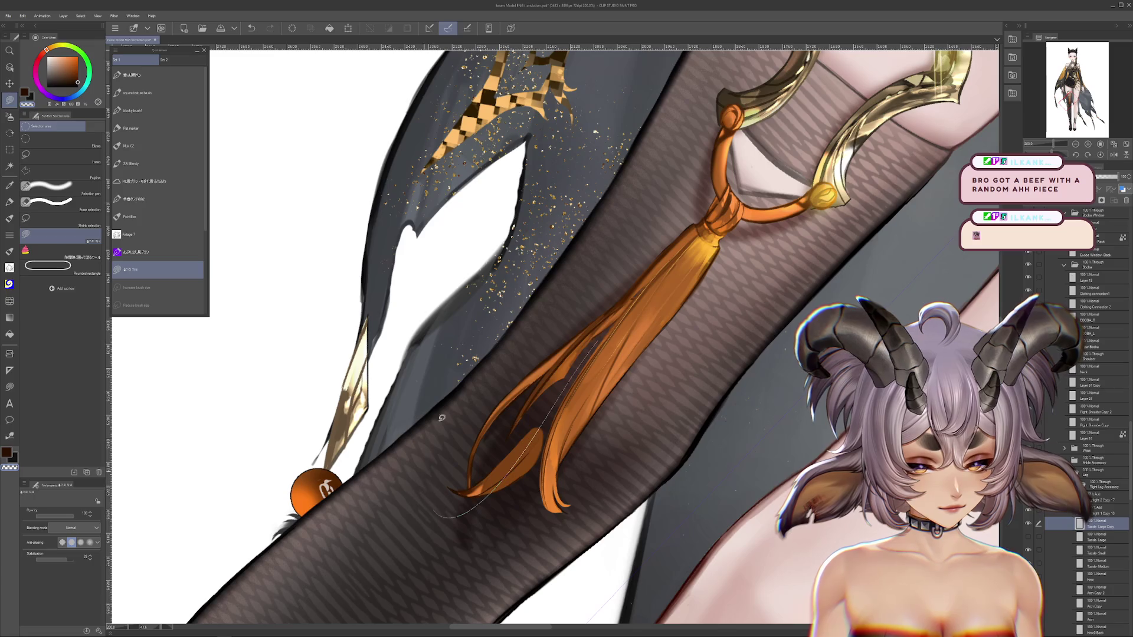
{"action": "scroll", "coordinate": [669, 289], "scroll_direction": "up", "scroll_amount": 2}
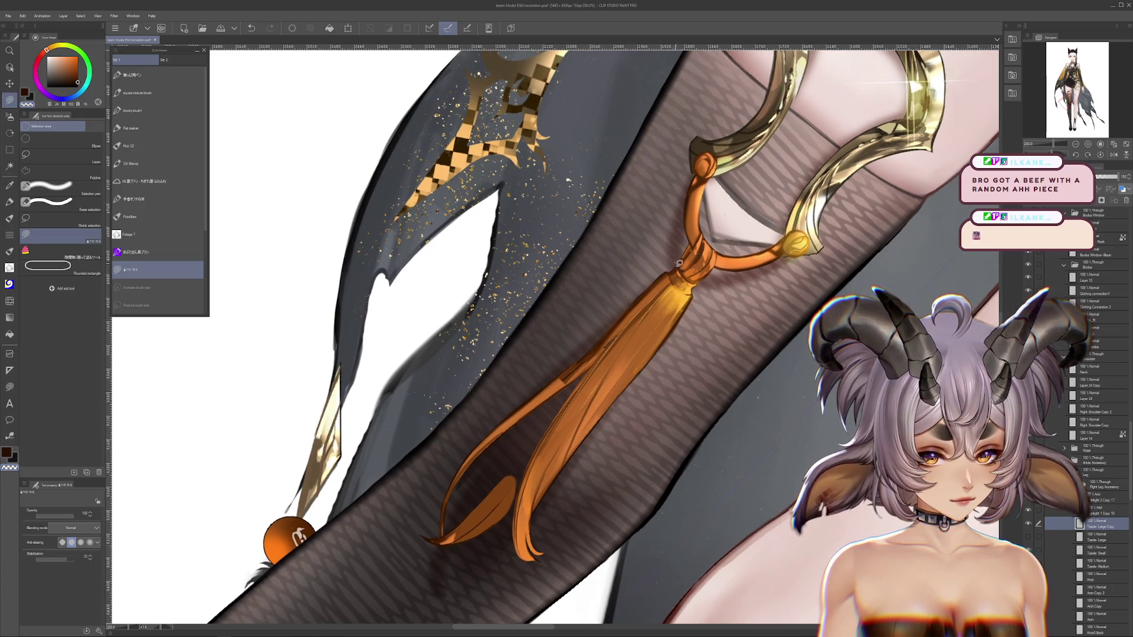
{"action": "left_click_drag", "start_coordinate": [532, 436], "coordinate": [739, 214]}
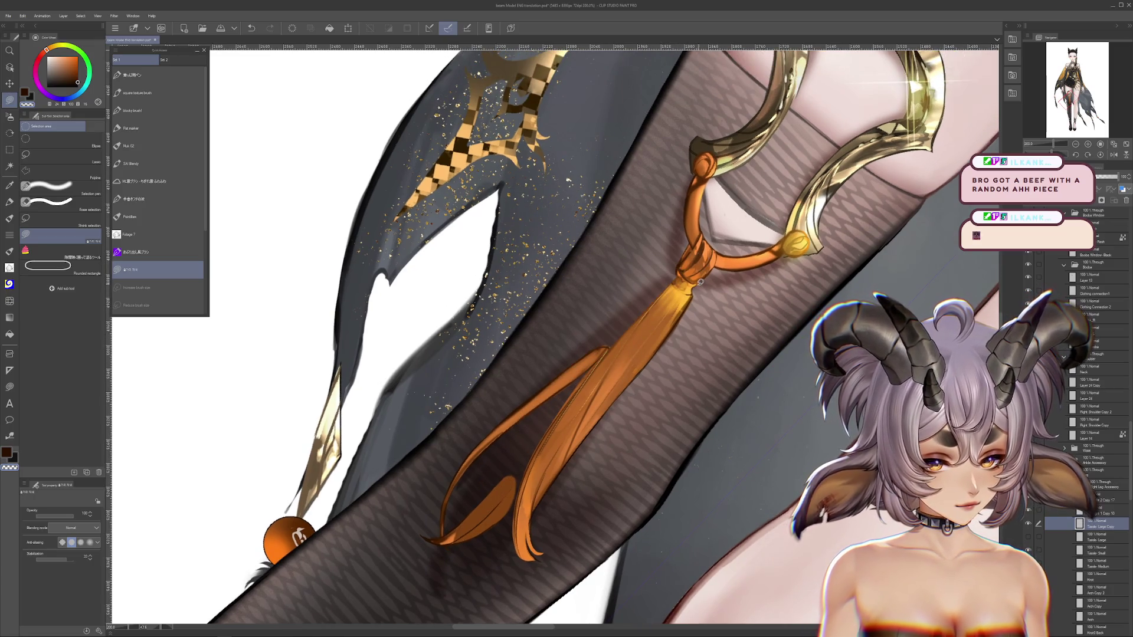
{"action": "key", "text": "ctrl+z"}
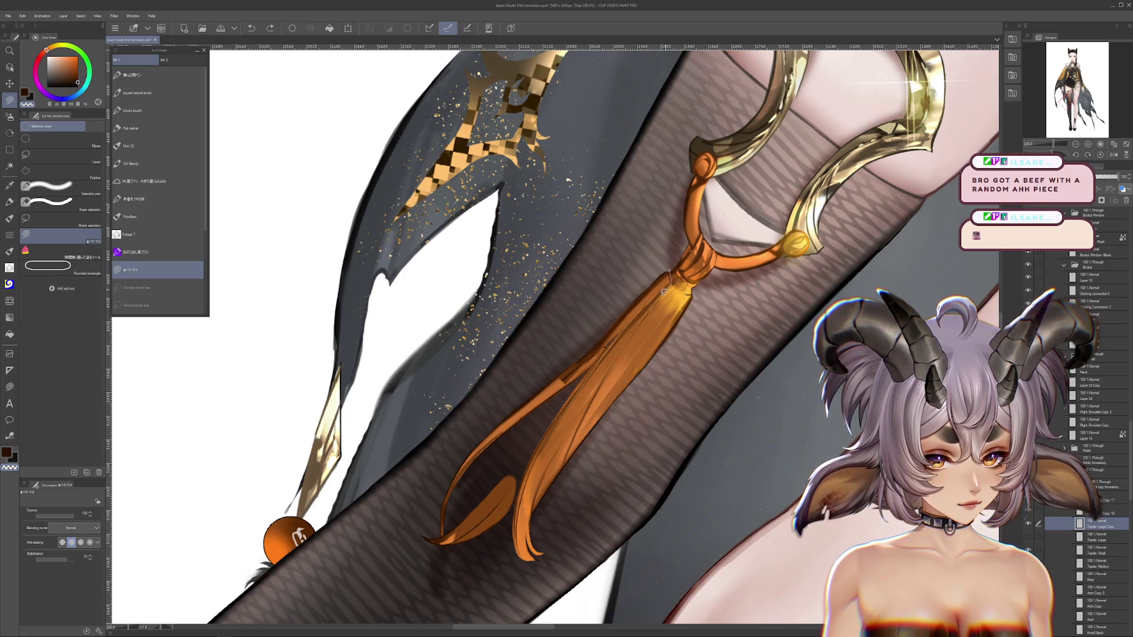
{"action": "key", "text": "ctrl+d"}
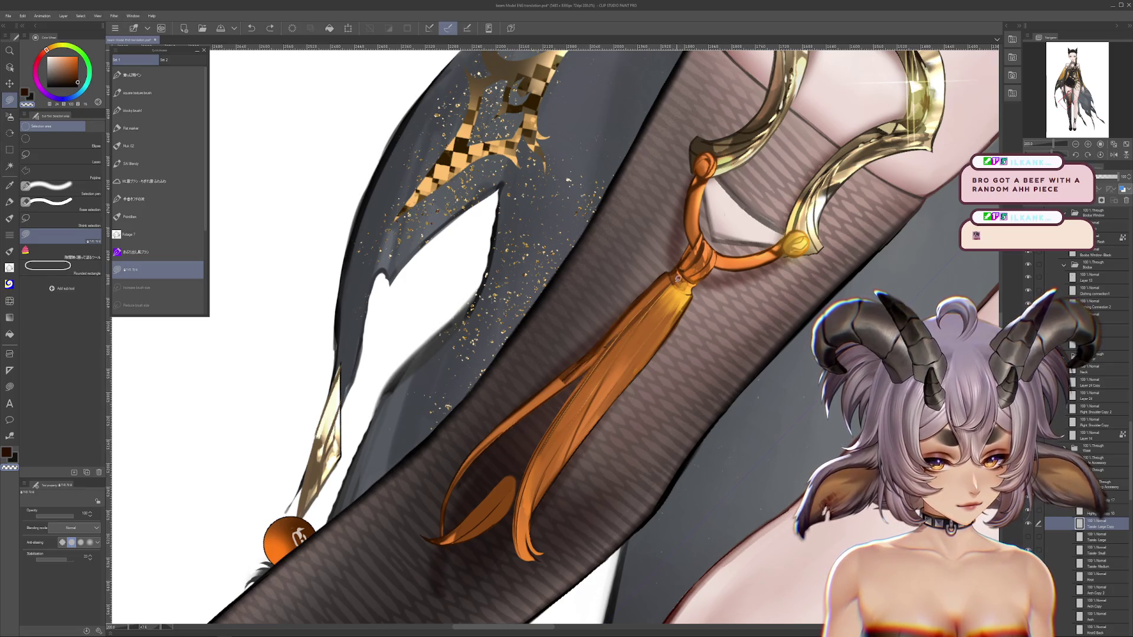
{"action": "left_click_drag", "start_coordinate": [670, 267], "coordinate": [665, 289]}
{"action": "key", "text": "ctrl+y"}
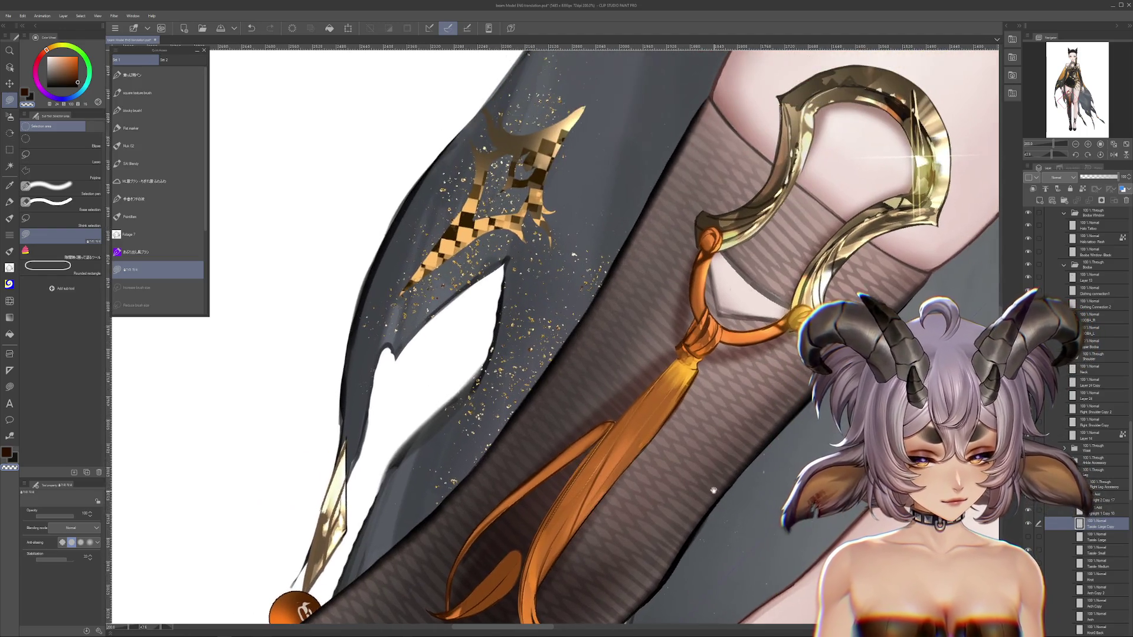
Compare the tassel edits, rotate the leg upright, and toggle the tassel layer to check beneath.
{"action": "scroll", "coordinate": [616, 382], "scroll_direction": "down", "scroll_amount": 2}
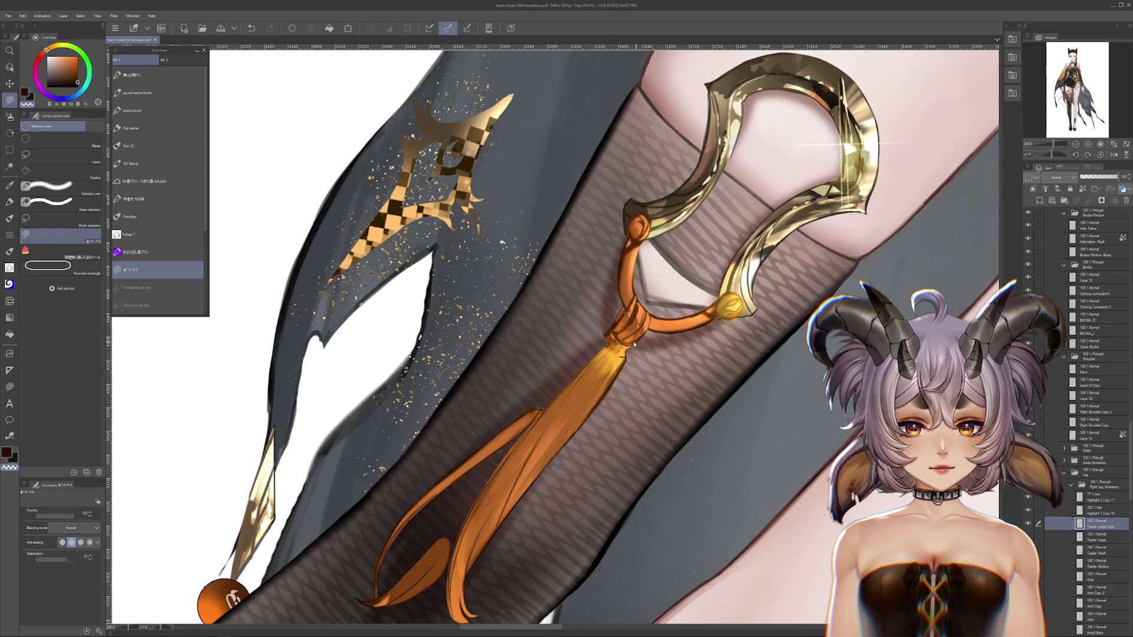
{"action": "key", "text": "ctrl+z"}
{"action": "key", "text": "ctrl+y"}
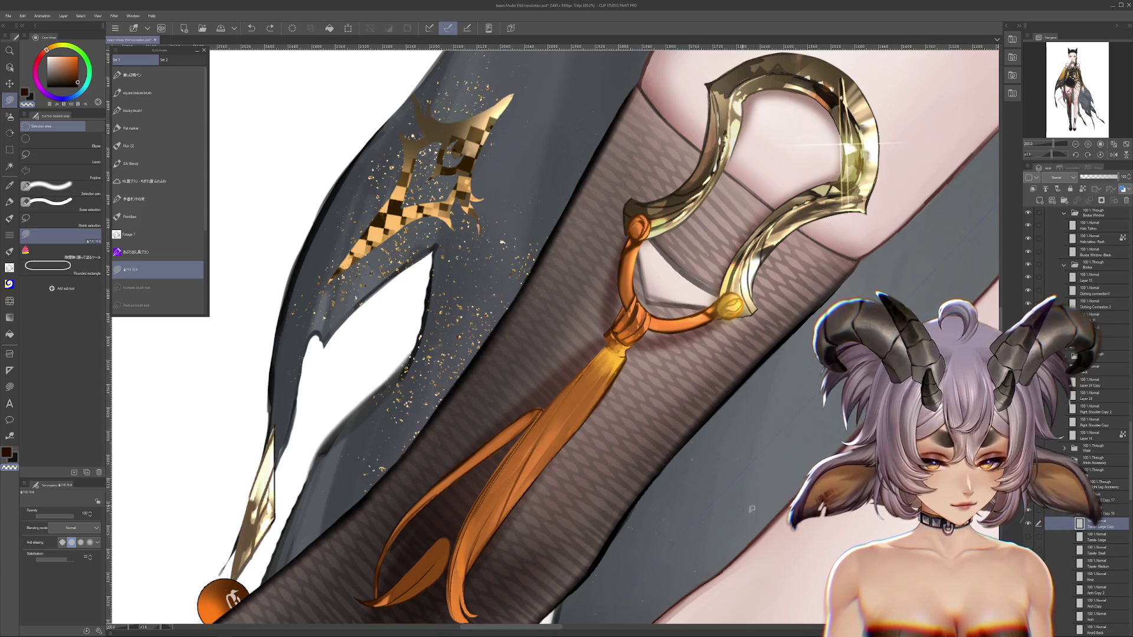
{"action": "key", "text": "r"}
{"action": "left_click_drag", "start_coordinate": [747, 506], "coordinate": [839, 502]}
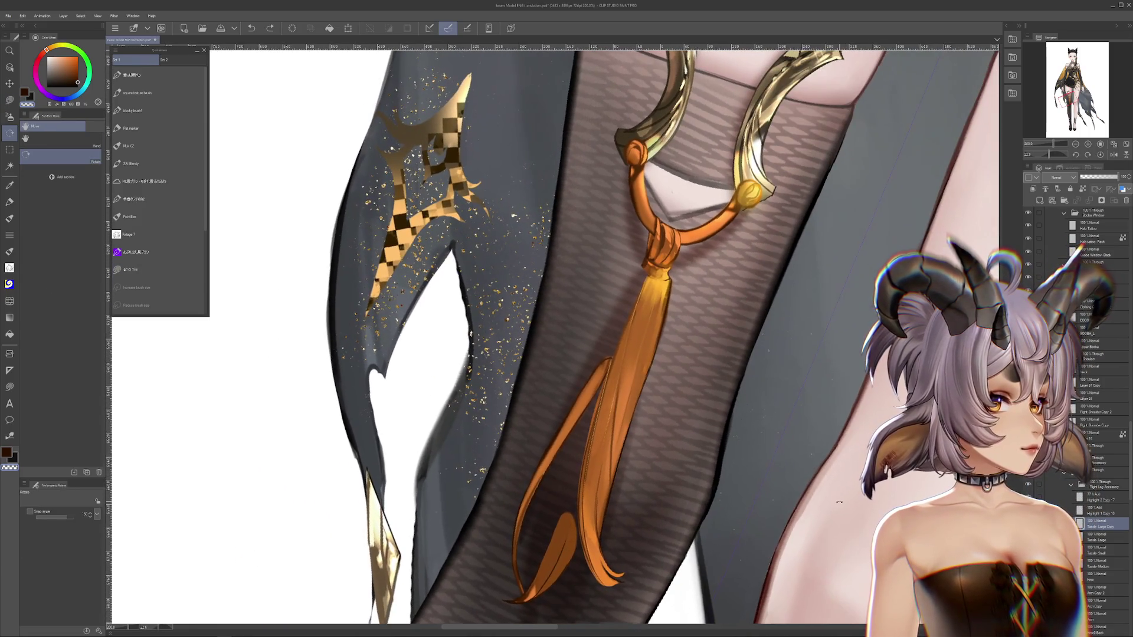
{"action": "key", "text": "m"}
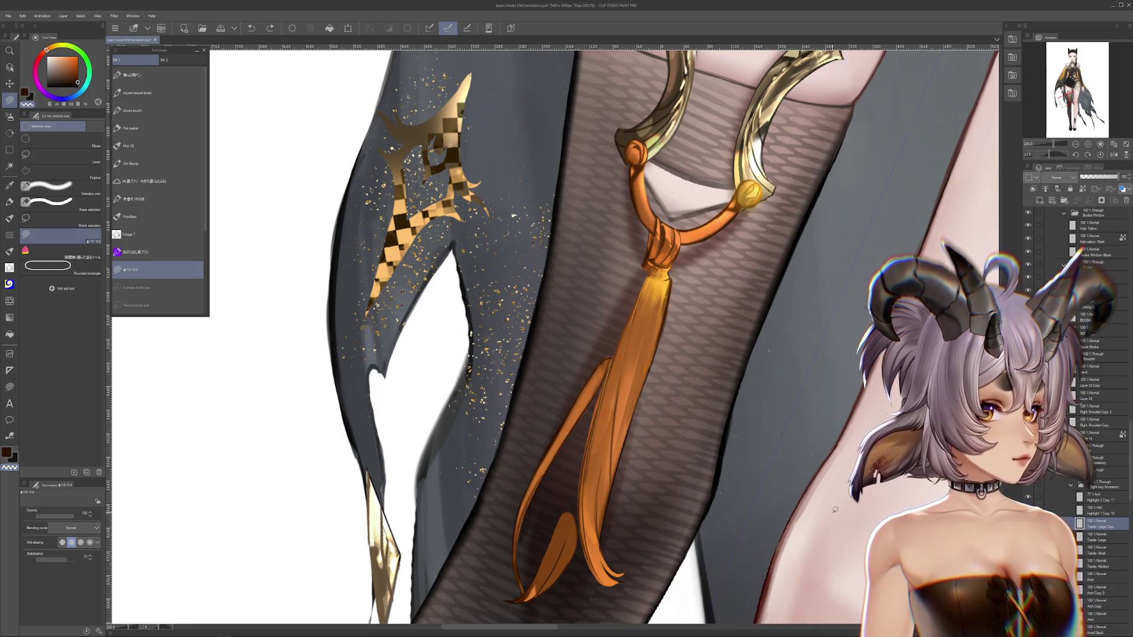
{"action": "scroll", "coordinate": [835, 508], "scroll_direction": "down", "scroll_amount": 2}
{"action": "left_click", "coordinate": [1028, 534]}
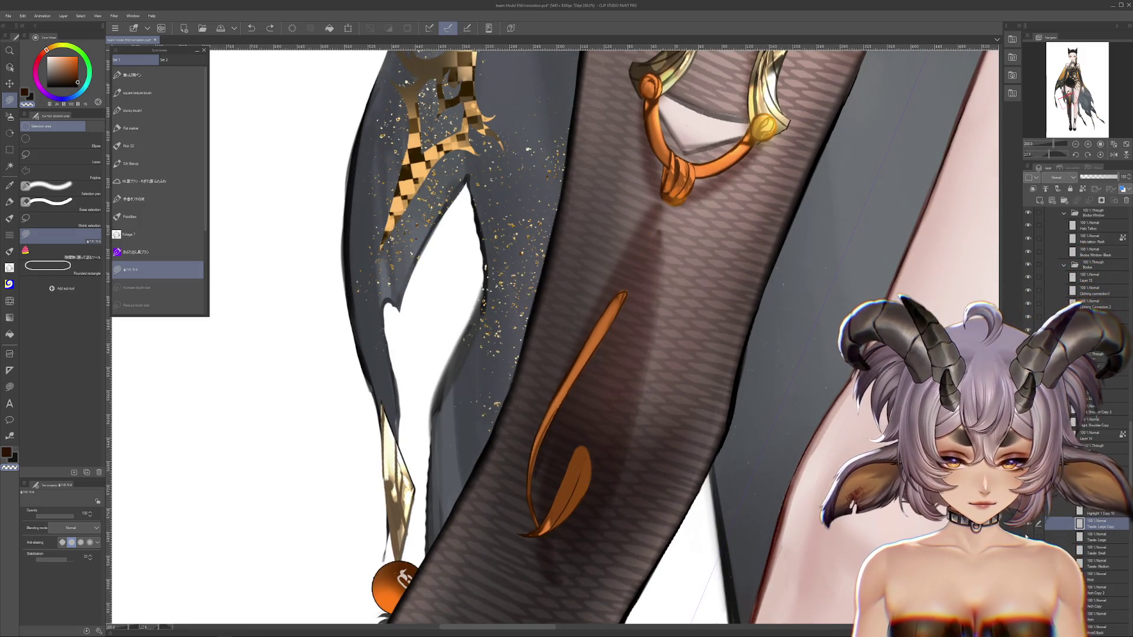
{"action": "left_click", "coordinate": [1028, 534]}
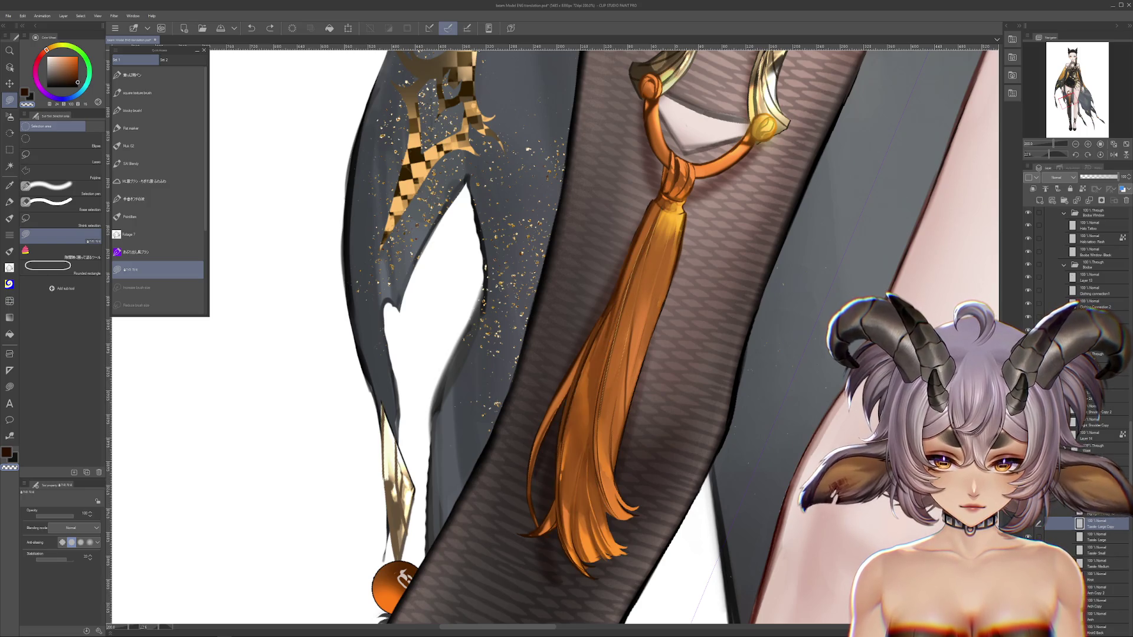
Duplicate the Tassle- Large layer with copy and paste, then clear the selection.
{"action": "key", "text": "ctrl+c"}
{"action": "key", "text": "ctrl+v"}
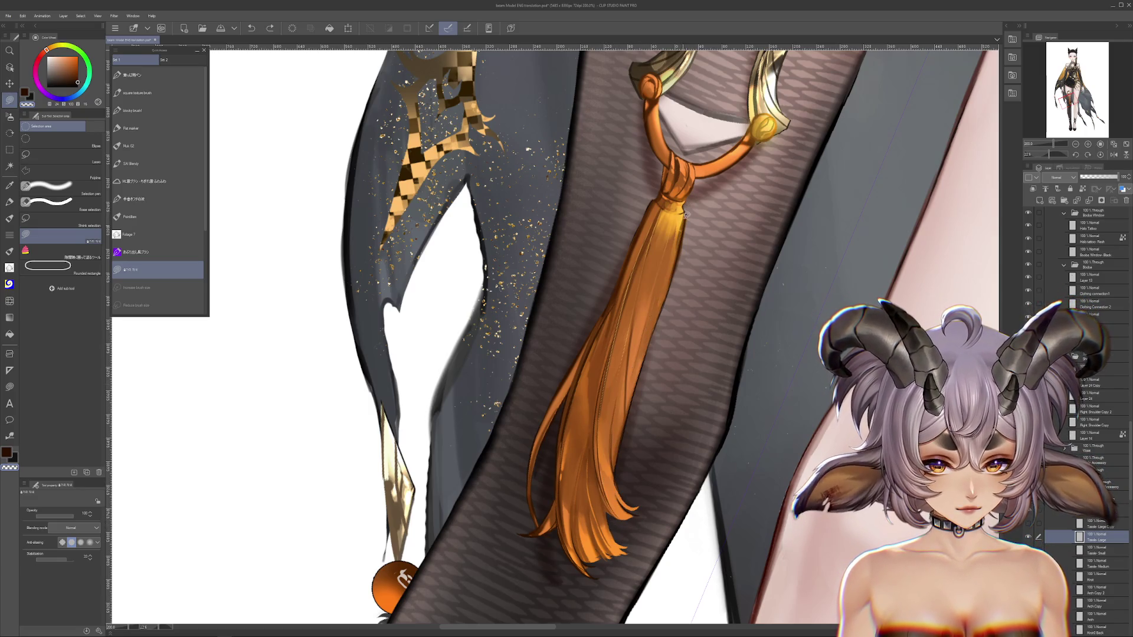
{"action": "left_click_drag", "start_coordinate": [606, 507], "coordinate": [617, 266]}
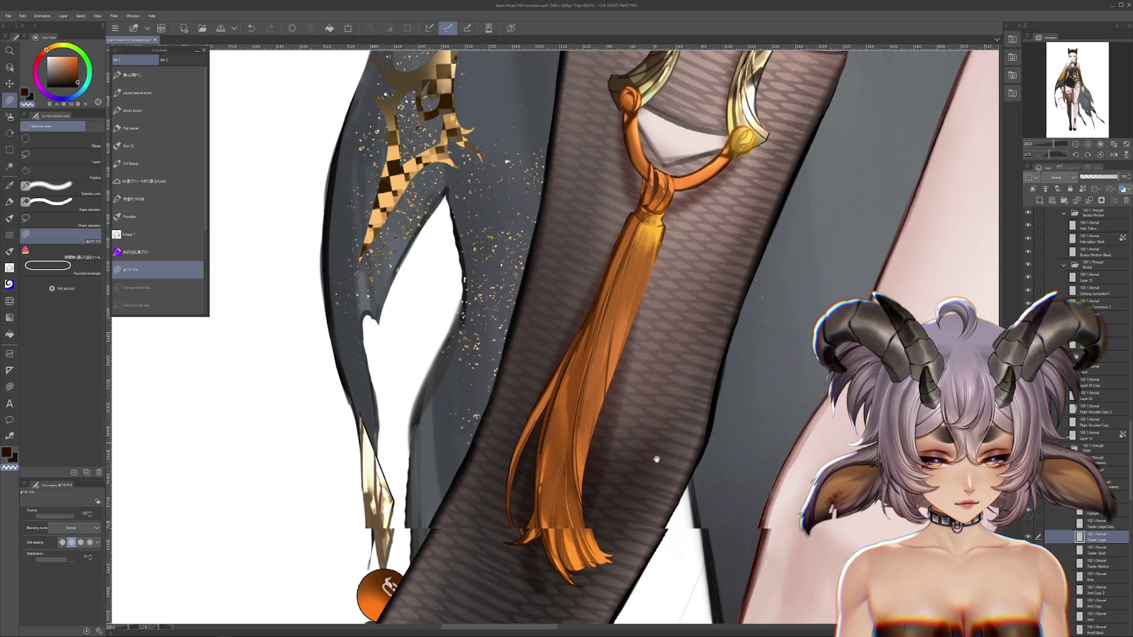
{"action": "key", "text": "ctrl+z"}
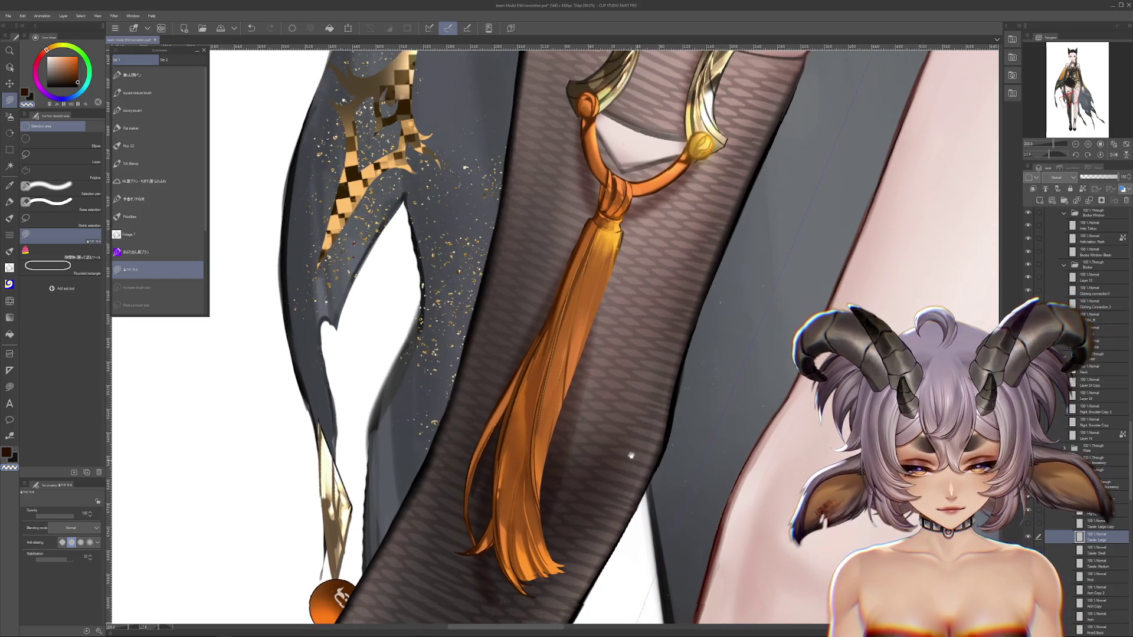
Touch up the tassel with a size-20 Blend brush and a size-23 Flat marker.
{"action": "left_click", "coordinate": [10, 300]}
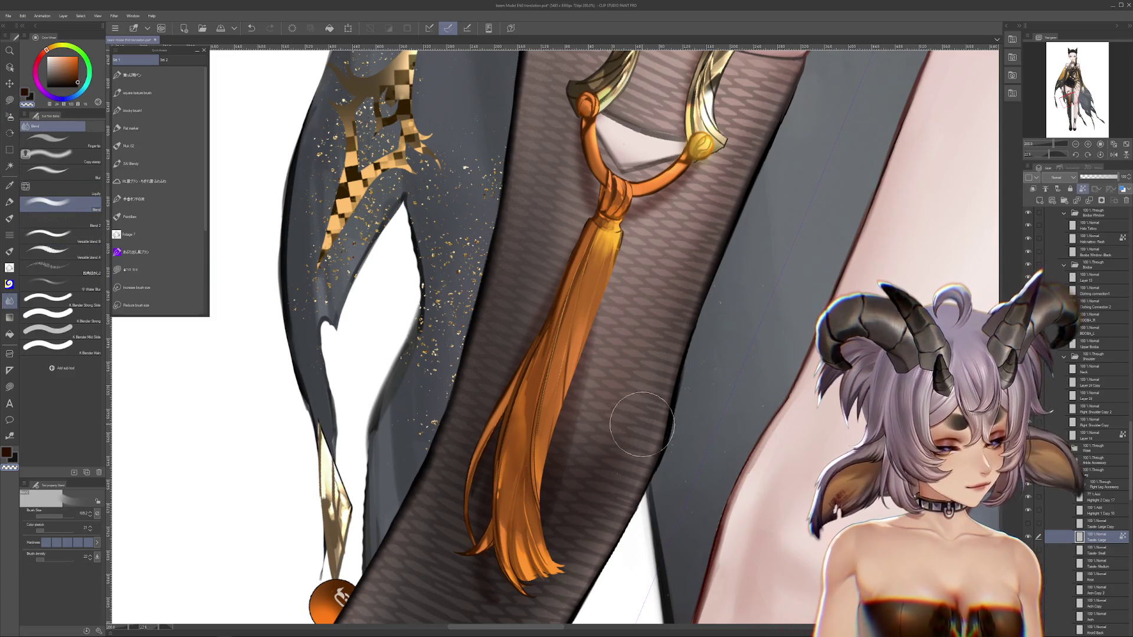
{"action": "left_click", "coordinate": [51, 510]}
{"action": "left_click", "coordinate": [131, 128]}
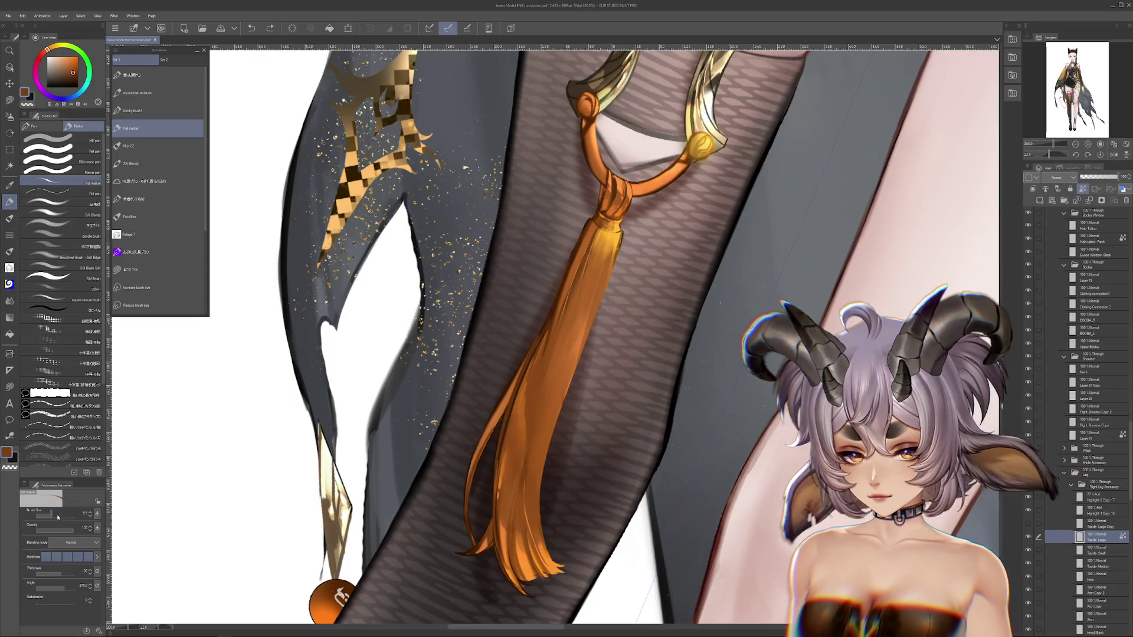
{"action": "left_click_drag", "start_coordinate": [550, 318], "coordinate": [595, 250]}
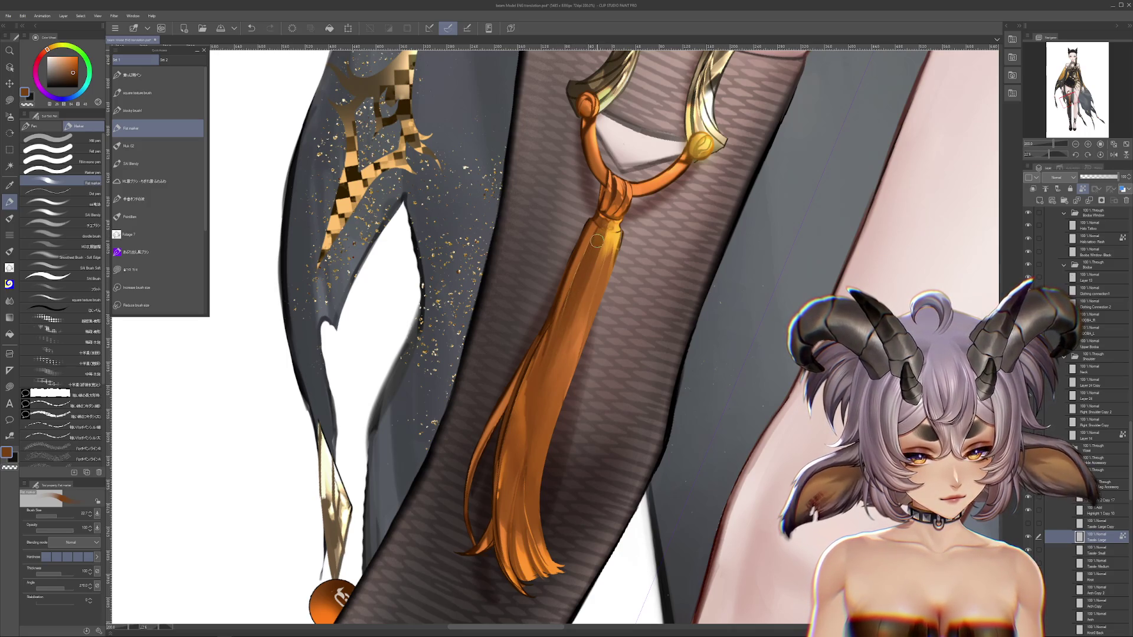
{"action": "key", "text": "j"}
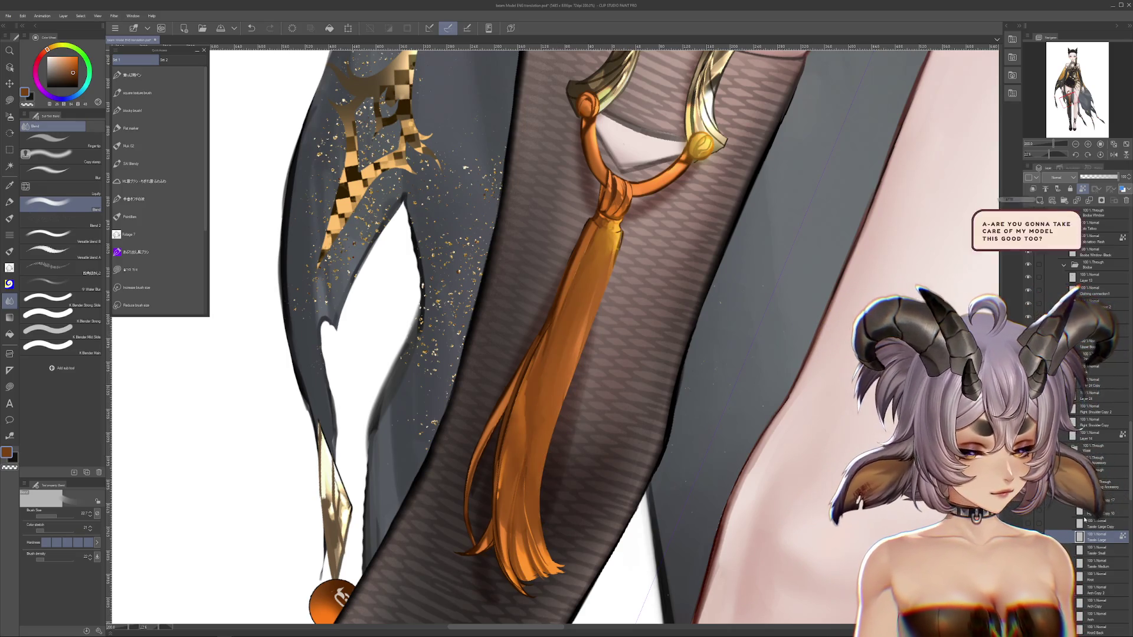
Step back and forth through the last tassel strokes, ending on an earlier version.
{"action": "key", "text": "m"}
{"action": "key", "text": "ctrl+z"}
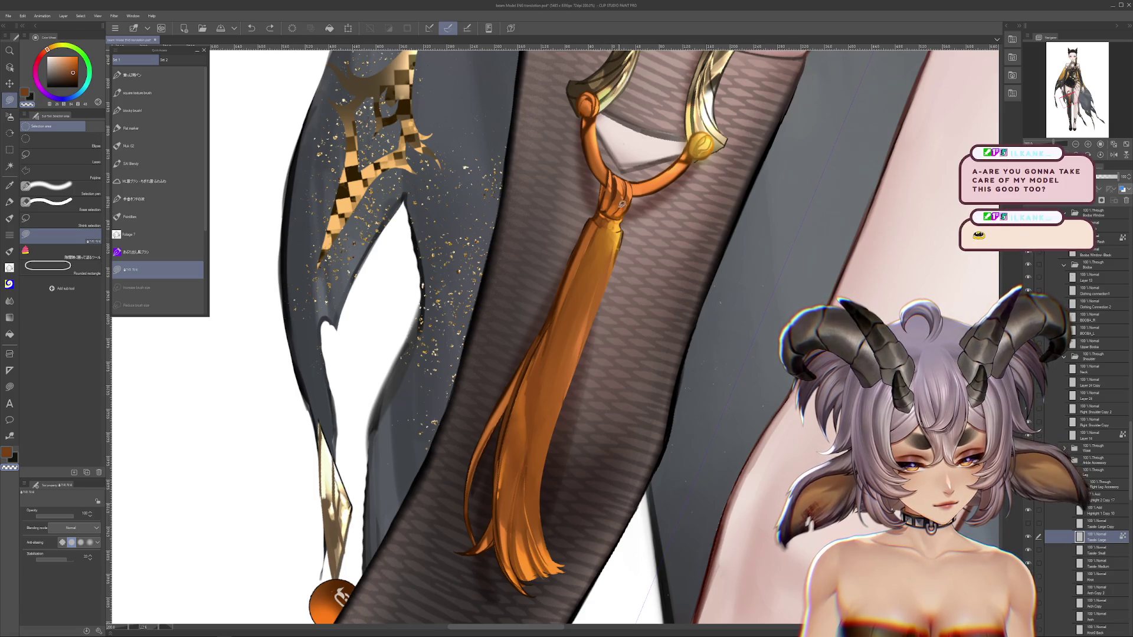
{"action": "key", "text": "ctrl+y"}
{"action": "key", "text": "ctrl+z"}
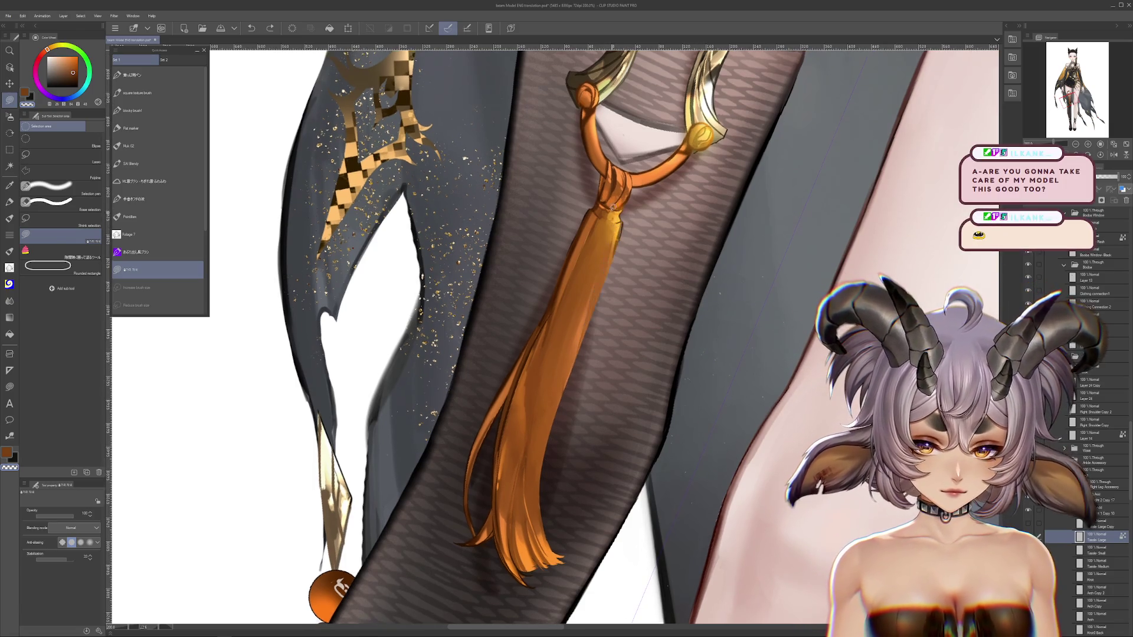
{"action": "key", "text": "ctrl+y"}
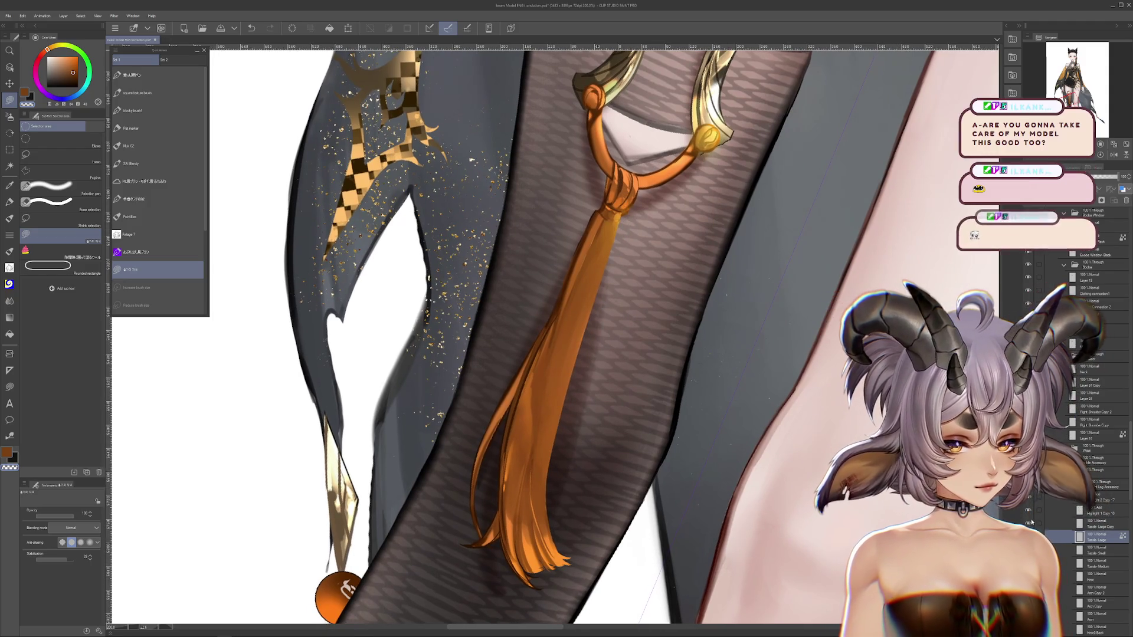
{"action": "key", "text": "ctrl+z"}
{"action": "key", "text": "ctrl+y"}
{"action": "key", "text": "ctrl+z"}
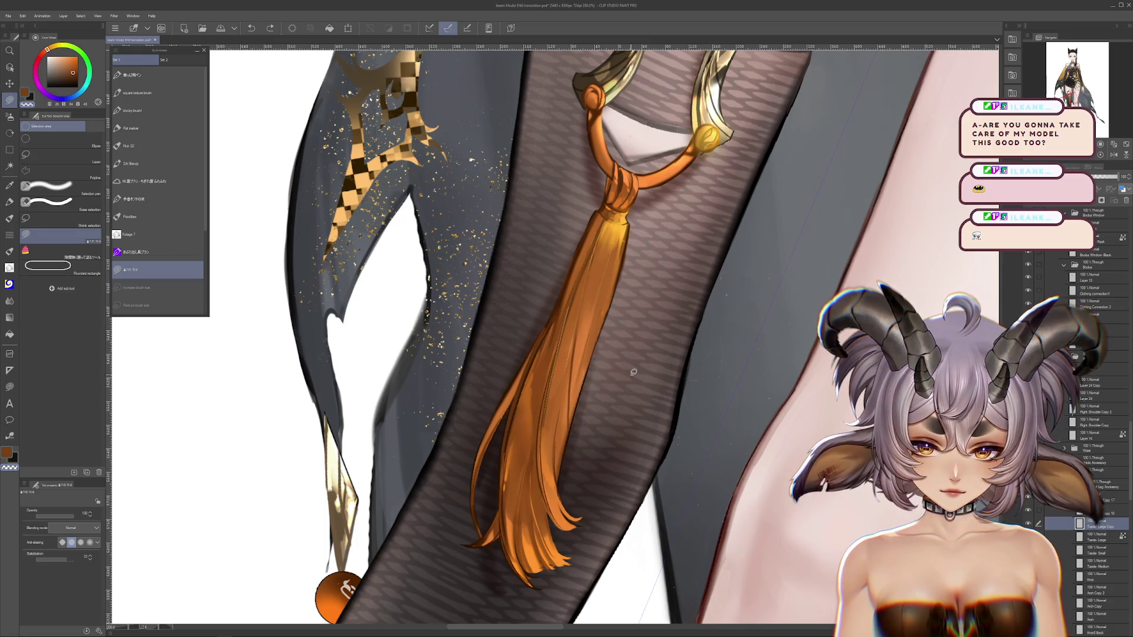
{"action": "scroll", "coordinate": [572, 383], "scroll_direction": "down", "scroll_amount": 2}
{"action": "scroll", "coordinate": [590, 401], "scroll_direction": "down", "scroll_amount": 1}
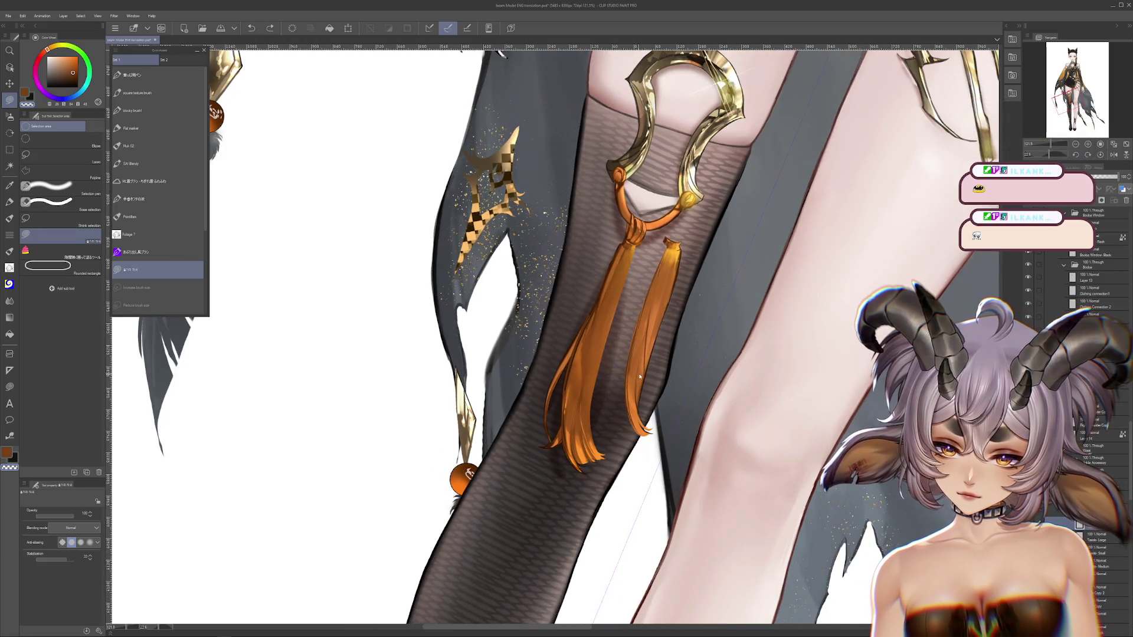
{"action": "scroll", "coordinate": [622, 407], "scroll_direction": "down", "scroll_amount": 2}
{"action": "key", "text": "ctrl+z"}
{"action": "key", "text": "ctrl+y"}
{"action": "key", "text": "ctrl+z"}
{"action": "key", "text": "ctrl+y"}
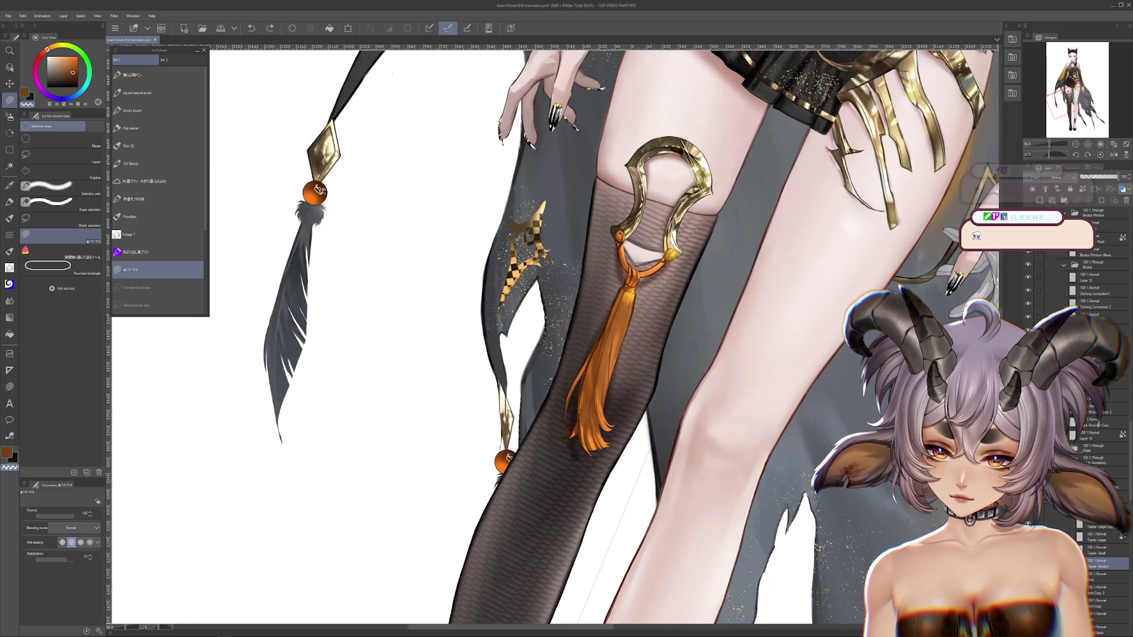
{"action": "left_click", "coordinate": [1100, 629]}
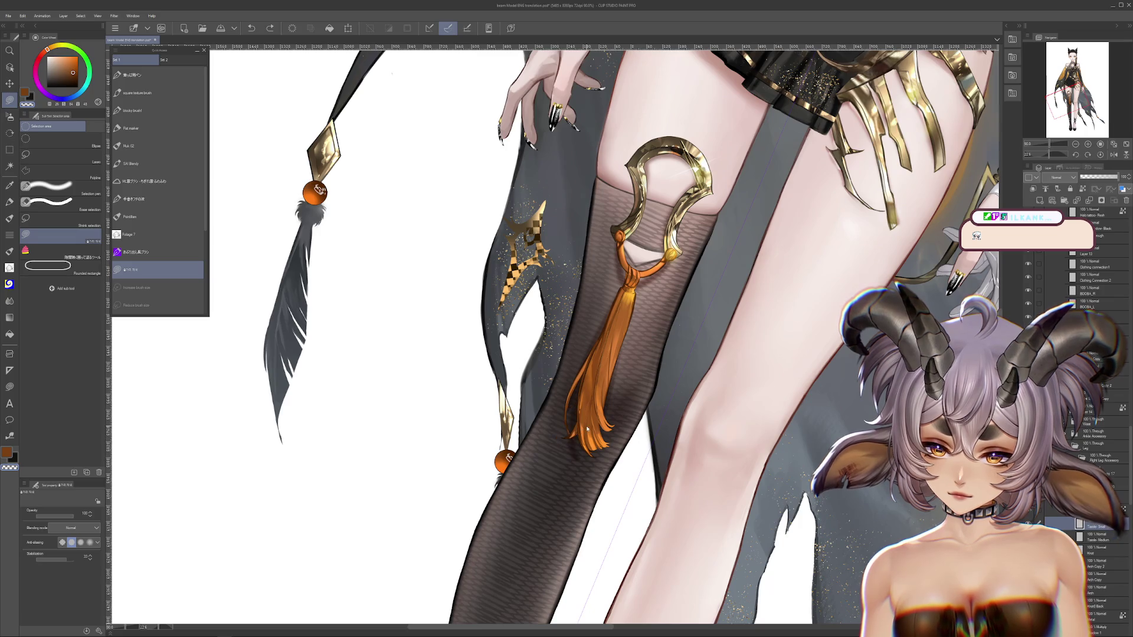
{"action": "scroll", "coordinate": [587, 429], "scroll_direction": "down", "scroll_amount": 1}
{"action": "left_click", "coordinate": [1098, 156]}
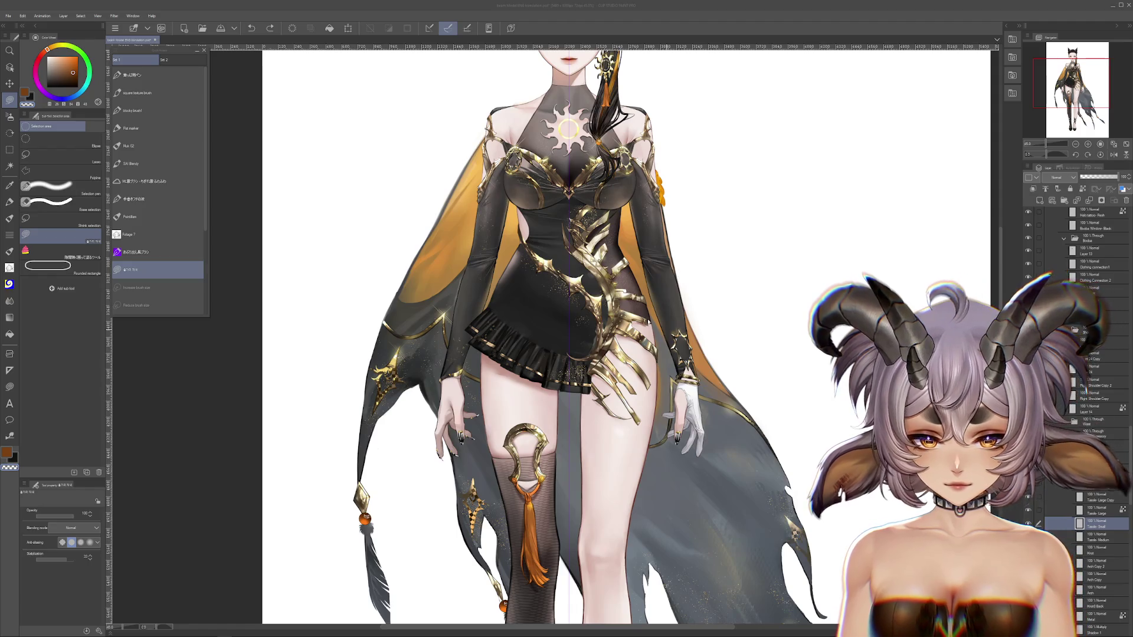
{"action": "left_click", "coordinate": [649, 316]}
{"action": "scroll", "coordinate": [649, 316], "scroll_direction": "up", "scroll_amount": 5}
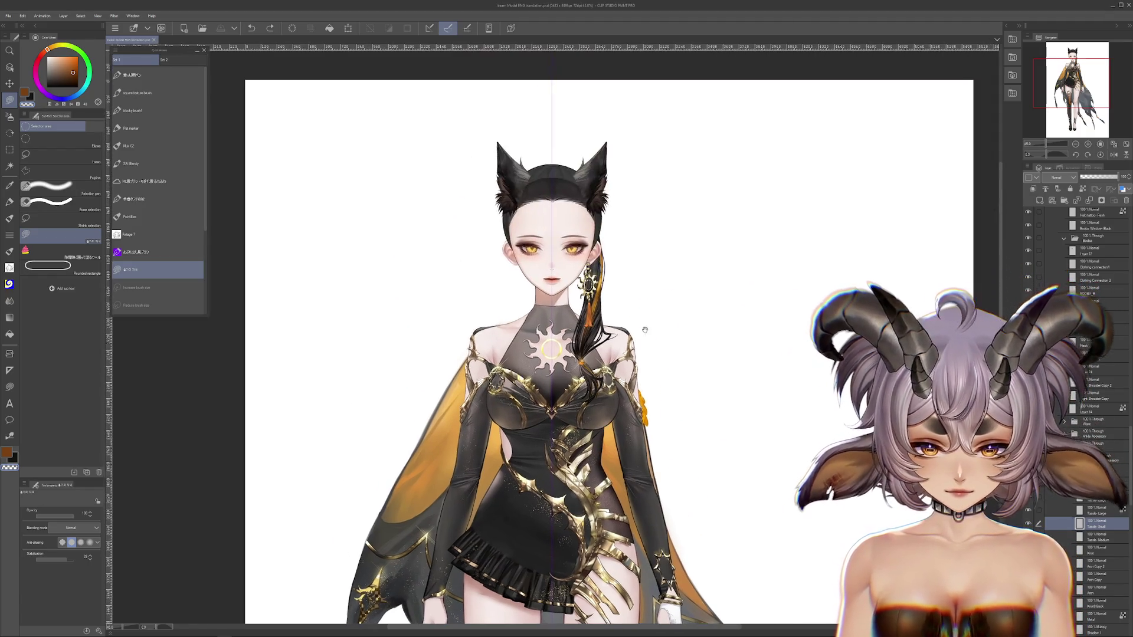
{"action": "scroll", "coordinate": [676, 443], "scroll_direction": "up", "scroll_amount": 2}
{"action": "scroll", "coordinate": [526, 497], "scroll_direction": "up", "scroll_amount": 2, "text": "ctrl"}
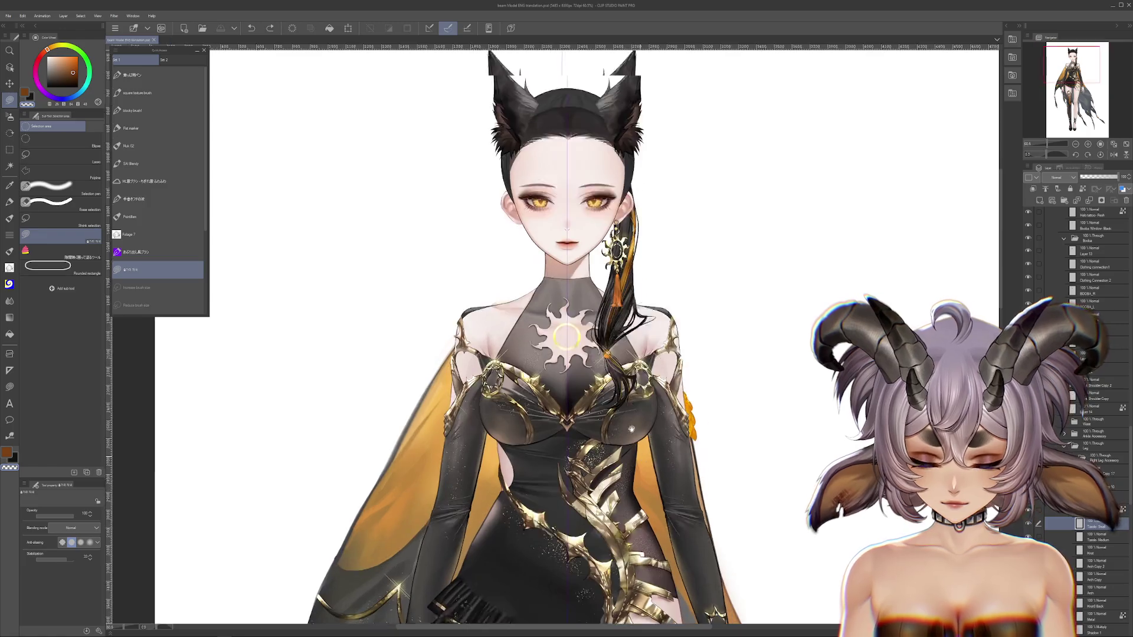
{"action": "scroll", "coordinate": [526, 497], "scroll_direction": "down", "scroll_amount": 3}
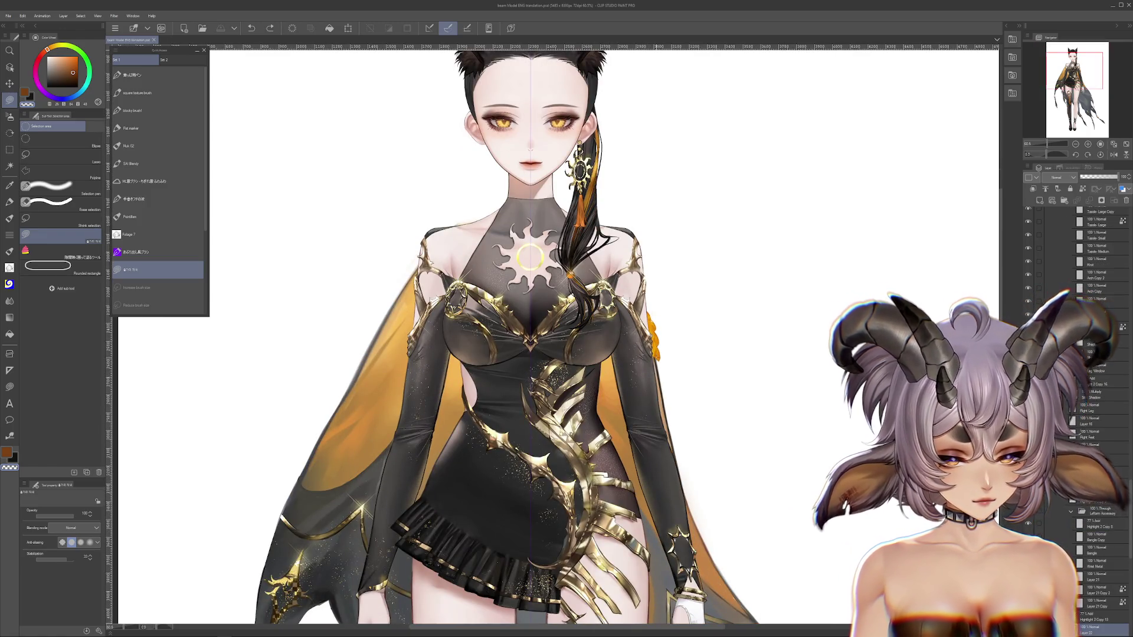
{"action": "scroll", "coordinate": [1080, 266], "scroll_direction": "down", "scroll_amount": 3}
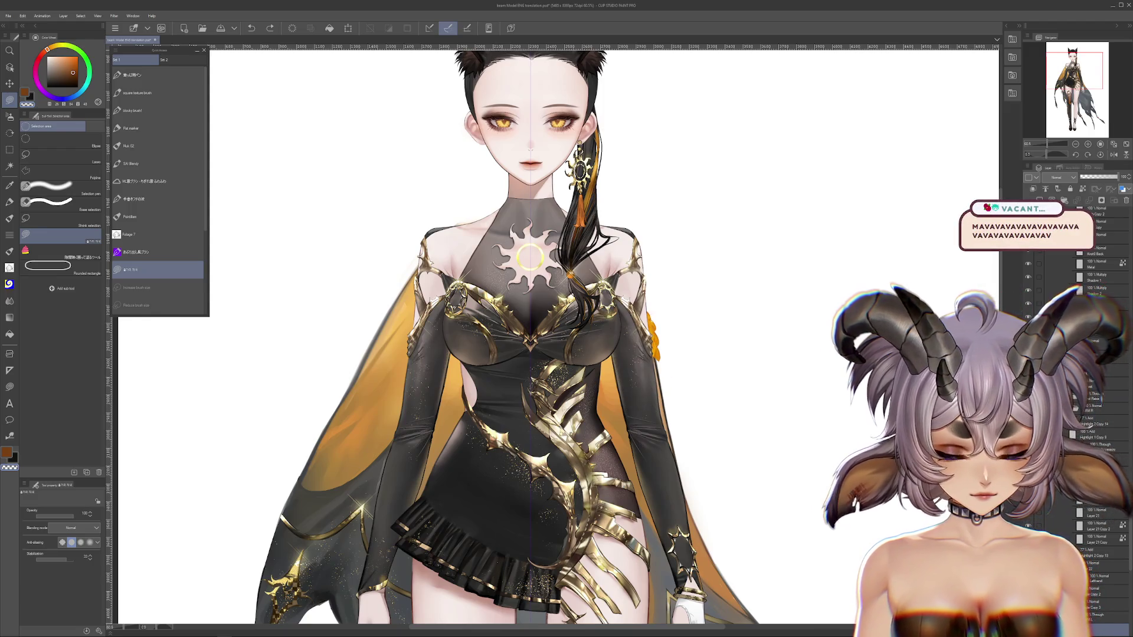
{"action": "scroll", "coordinate": [761, 304], "scroll_direction": "down", "scroll_amount": 3}
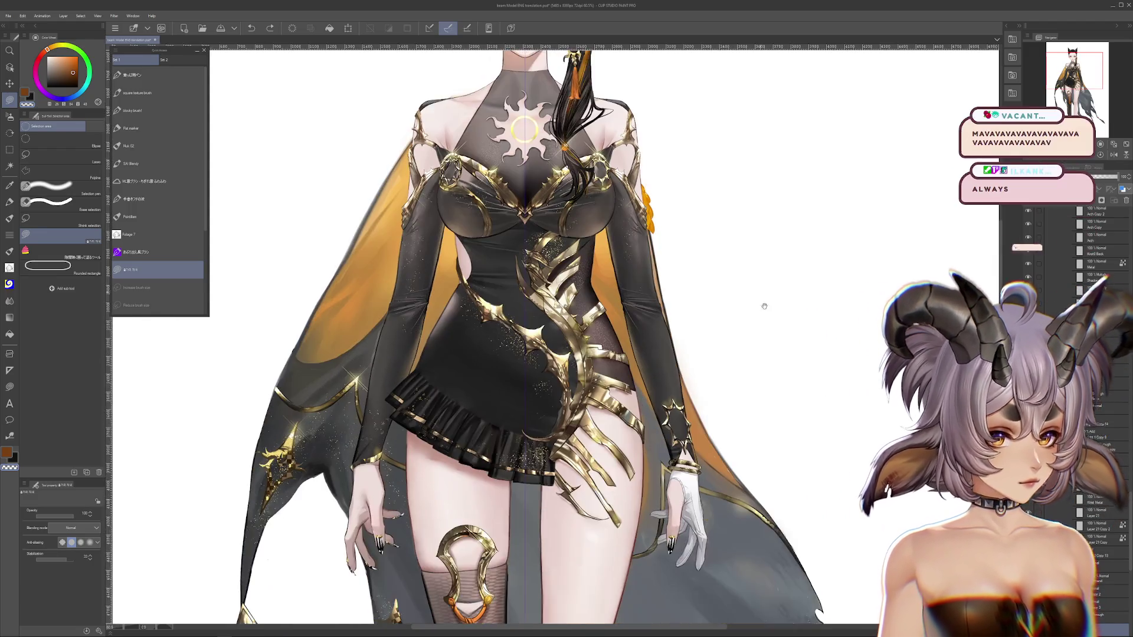
{"action": "scroll", "coordinate": [775, 423], "scroll_direction": "down", "scroll_amount": 2, "text": "ctrl"}
{"action": "scroll", "coordinate": [775, 423], "scroll_direction": "down", "scroll_amount": 5}
{"action": "scroll", "coordinate": [774, 423], "scroll_direction": "down", "scroll_amount": 2}
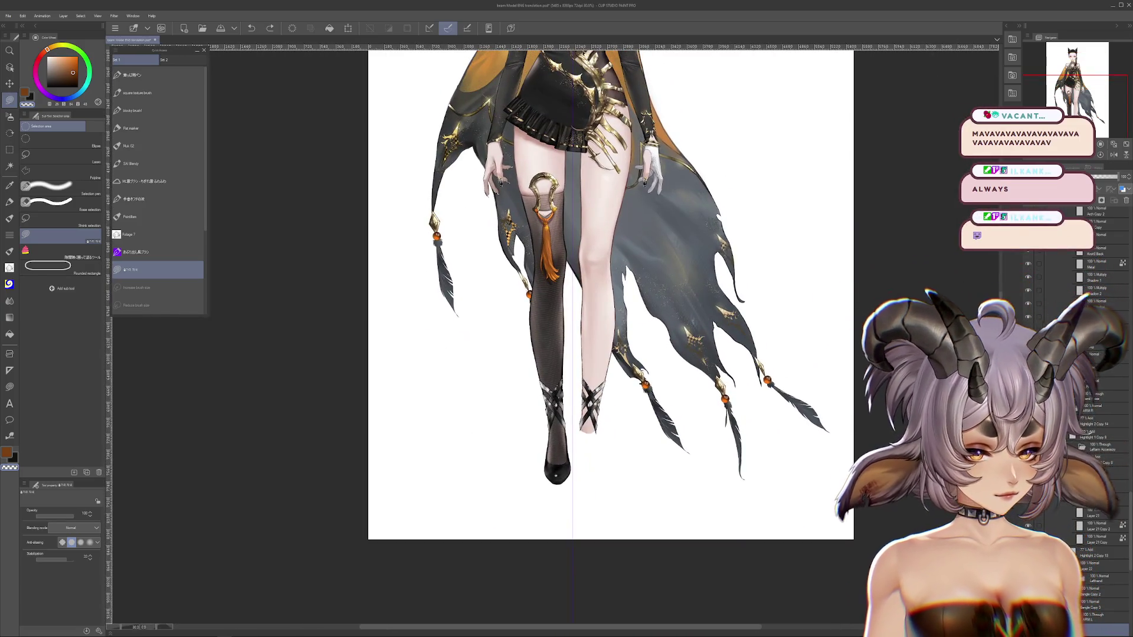
{"action": "scroll", "coordinate": [611, 295], "scroll_direction": "up", "scroll_amount": 5}
{"action": "scroll", "coordinate": [611, 295], "scroll_direction": "up", "scroll_amount": 3}
{"action": "scroll", "coordinate": [611, 295], "scroll_direction": "up", "scroll_amount": 2}
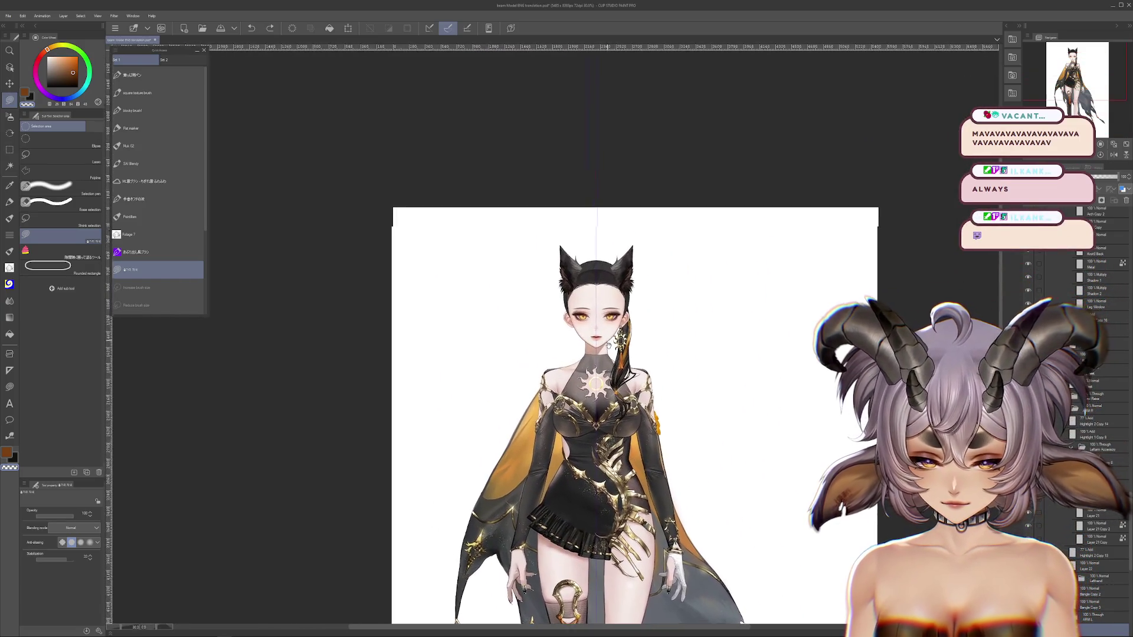
{"action": "scroll", "coordinate": [611, 295], "scroll_direction": "up", "scroll_amount": 2}
{"action": "scroll", "coordinate": [600, 344], "scroll_direction": "up", "scroll_amount": 1}
{"action": "scroll", "coordinate": [614, 330], "scroll_direction": "up", "scroll_amount": 1}
{"action": "scroll", "coordinate": [637, 301], "scroll_direction": "up", "scroll_amount": 1}
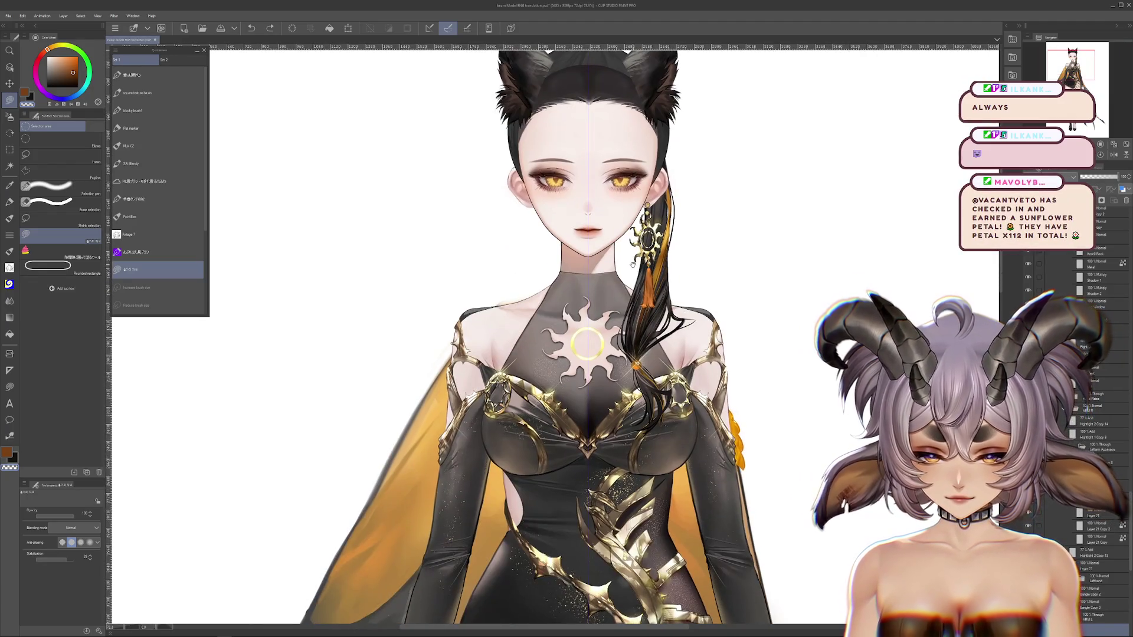
{"action": "scroll", "coordinate": [637, 302], "scroll_direction": "down", "scroll_amount": 1}
{"action": "scroll", "coordinate": [619, 313], "scroll_direction": "down", "scroll_amount": 3}
{"action": "scroll", "coordinate": [590, 325], "scroll_direction": "down", "scroll_amount": 2}
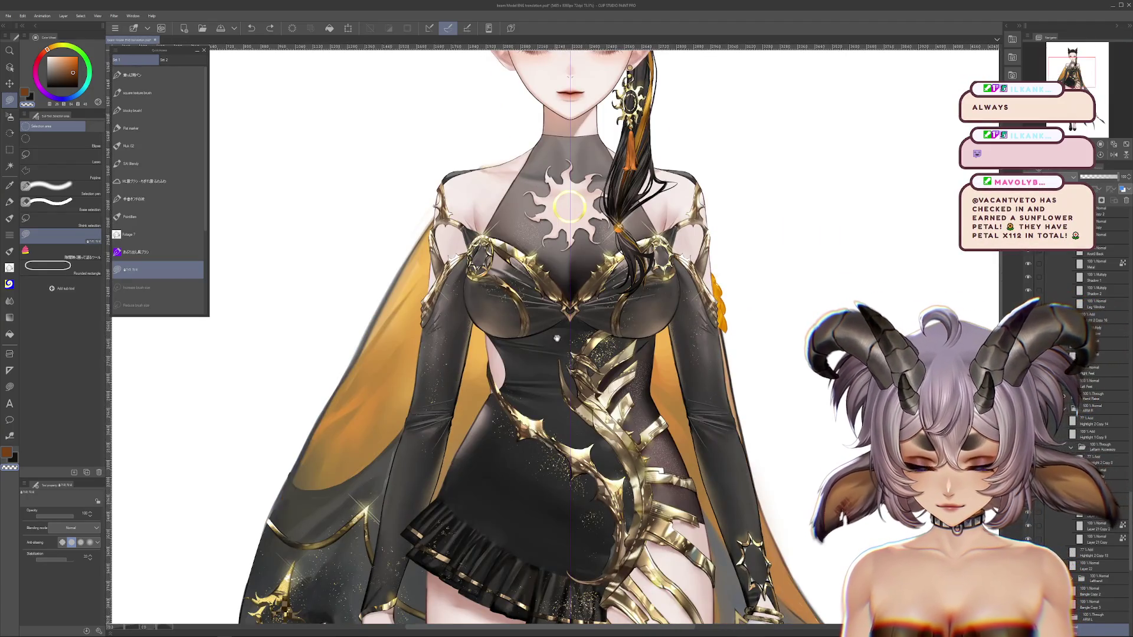
{"action": "scroll", "coordinate": [565, 337], "scroll_direction": "up", "scroll_amount": 1}
{"action": "scroll", "coordinate": [572, 339], "scroll_direction": "down", "scroll_amount": 2}
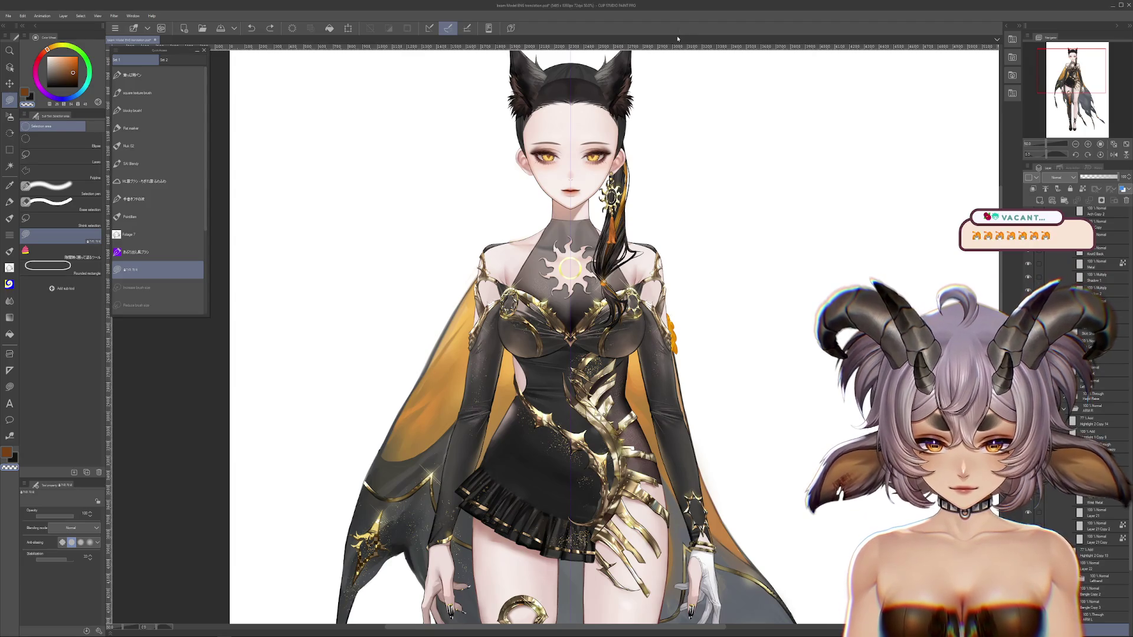
{"action": "scroll", "coordinate": [677, 270], "scroll_direction": "down", "scroll_amount": 1}
{"action": "scroll", "coordinate": [677, 270], "scroll_direction": "up", "scroll_amount": 1}
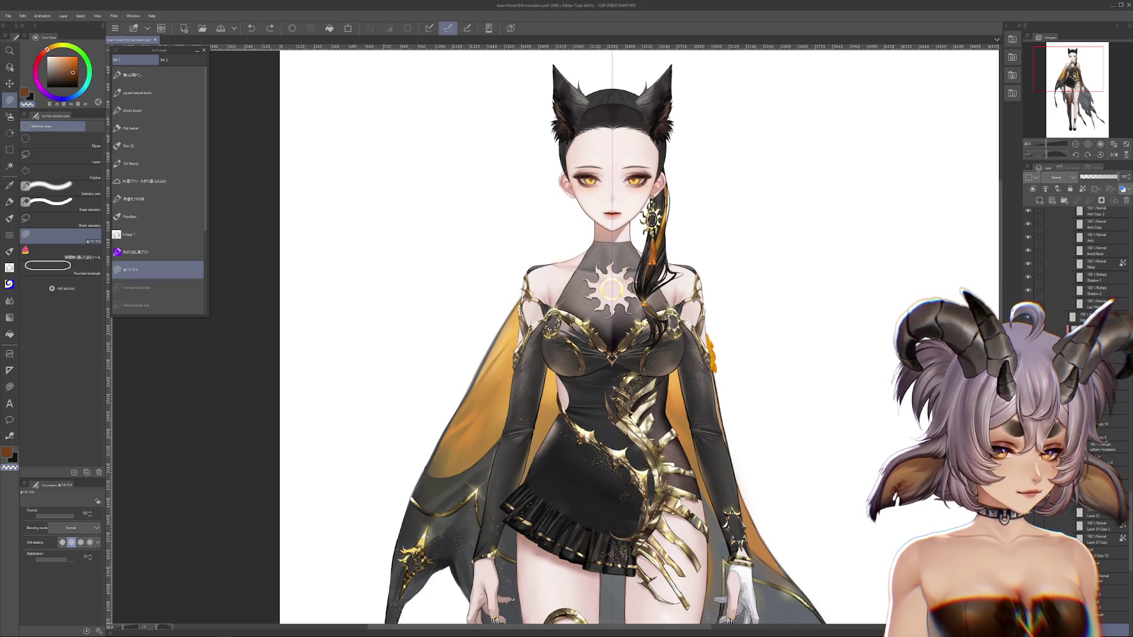
{"action": "key", "text": "ctrl+y"}
Compare the raised white-gloved arm against the old lowered sleeve, keeping the raised arm.
{"action": "key", "text": "ctrl+z"}
{"action": "key", "text": "ctrl+y"}
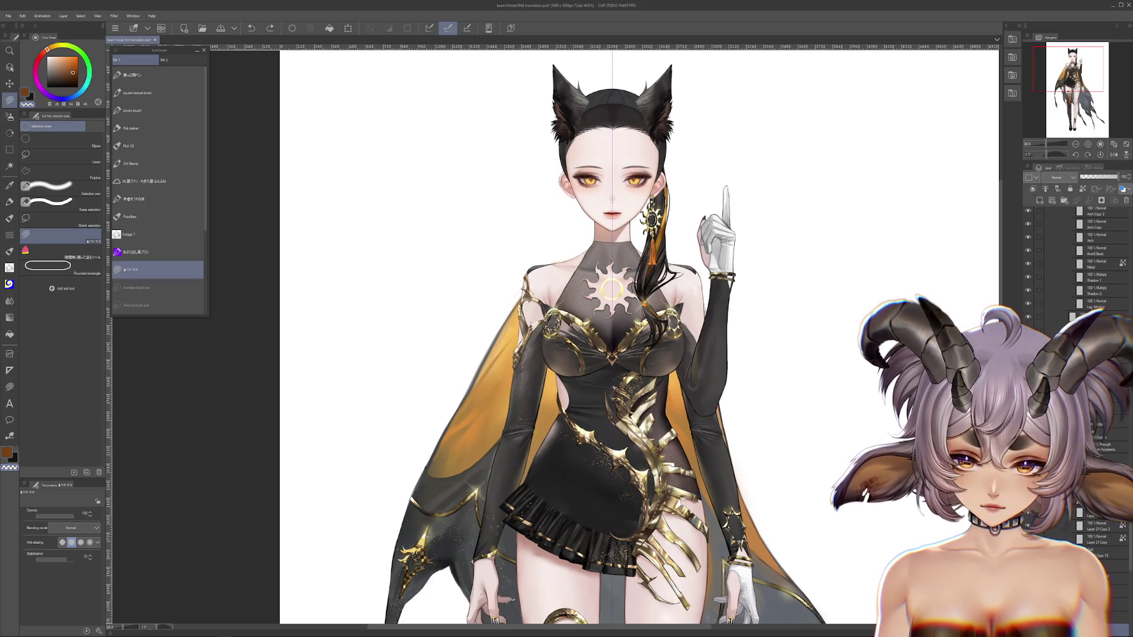
{"action": "key", "text": "ctrl+z"}
{"action": "key", "text": "ctrl+y"}
{"action": "key", "text": "ctrl+z"}
{"action": "key", "text": "ctrl+y"}
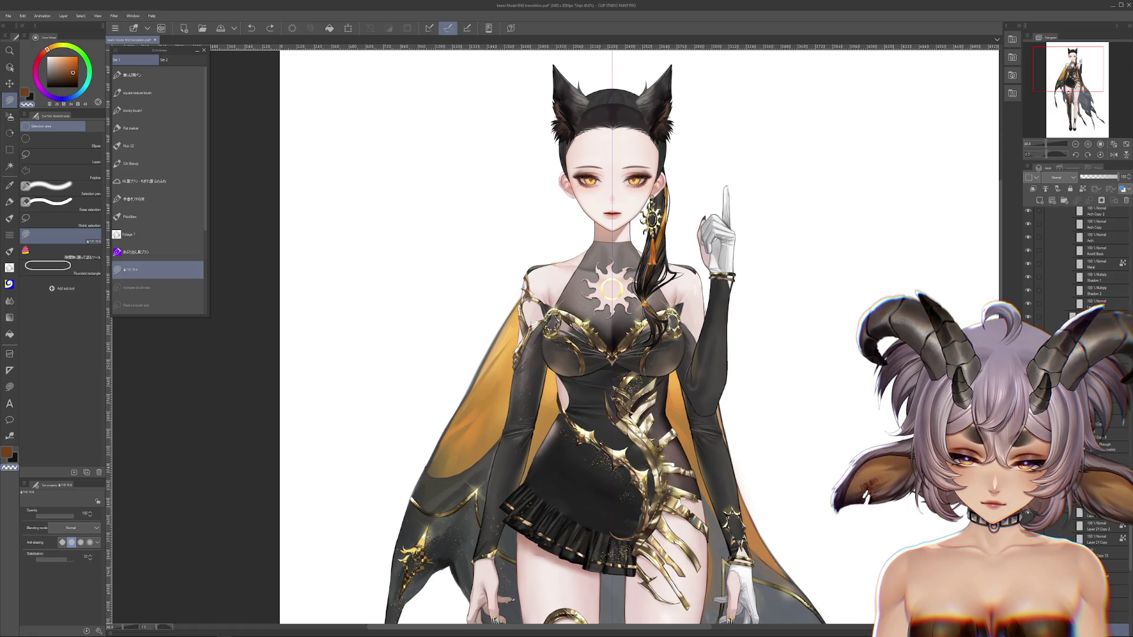
{"action": "key", "text": "ctrl+z"}
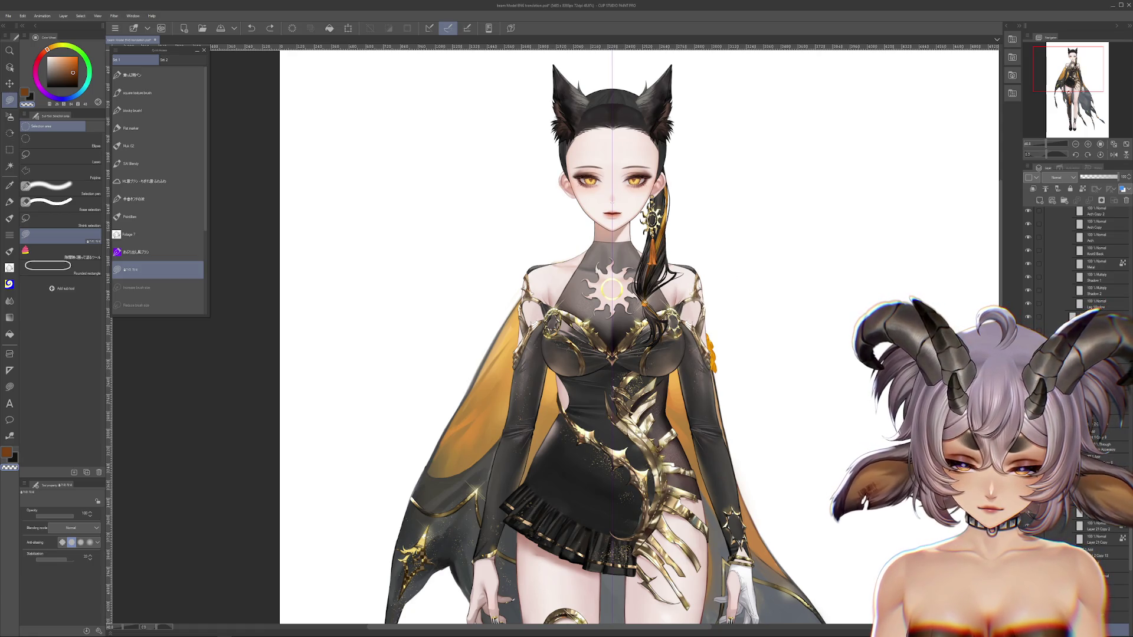
{"action": "key", "text": "ctrl+y"}
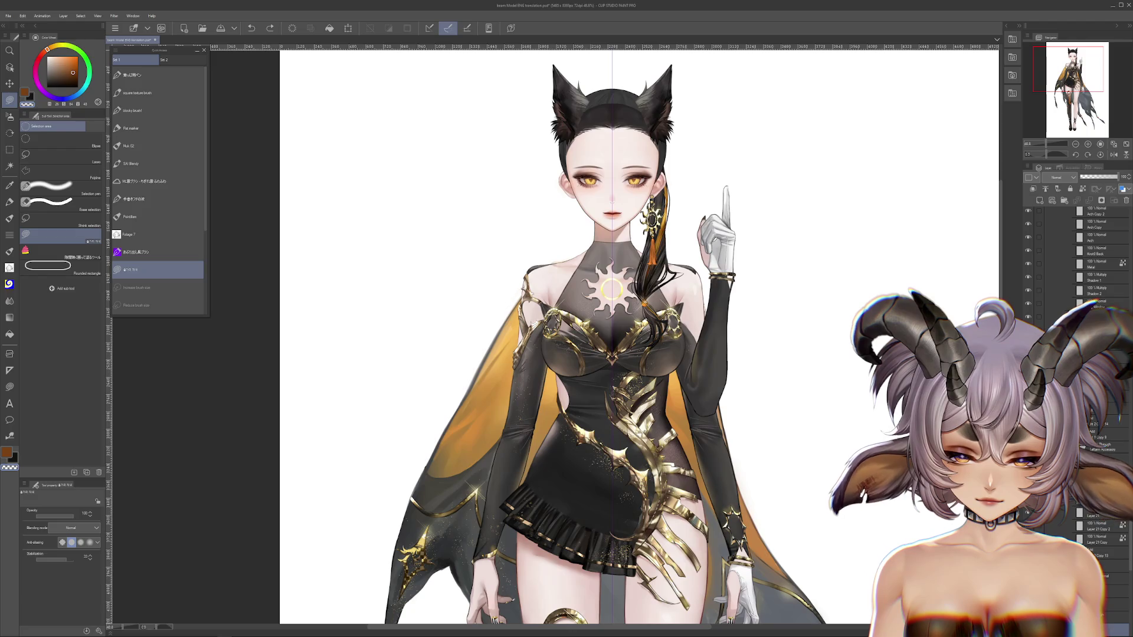
{"action": "key", "text": "ctrl+z"}
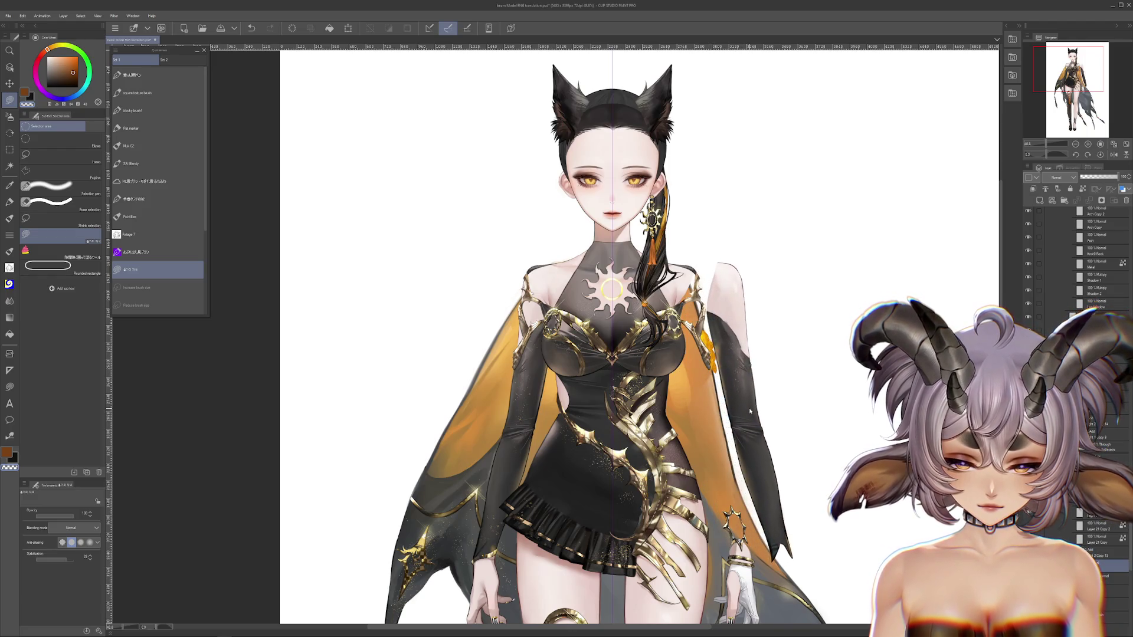
{"action": "key", "text": "ctrl+y"}
{"action": "left_click_drag", "start_coordinate": [776, 380], "coordinate": [764, 367]}
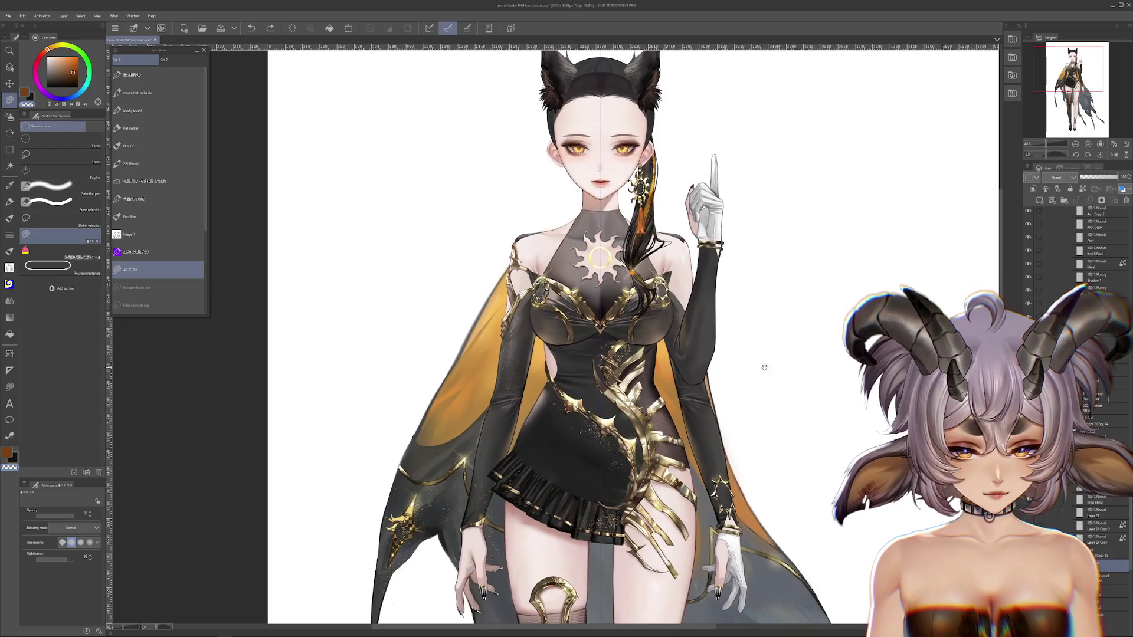
{"action": "scroll", "coordinate": [702, 359], "scroll_direction": "up", "scroll_amount": 1}
{"action": "scroll", "coordinate": [708, 362], "scroll_direction": "up", "scroll_amount": 1}
{"action": "scroll", "coordinate": [714, 366], "scroll_direction": "up", "scroll_amount": 1}
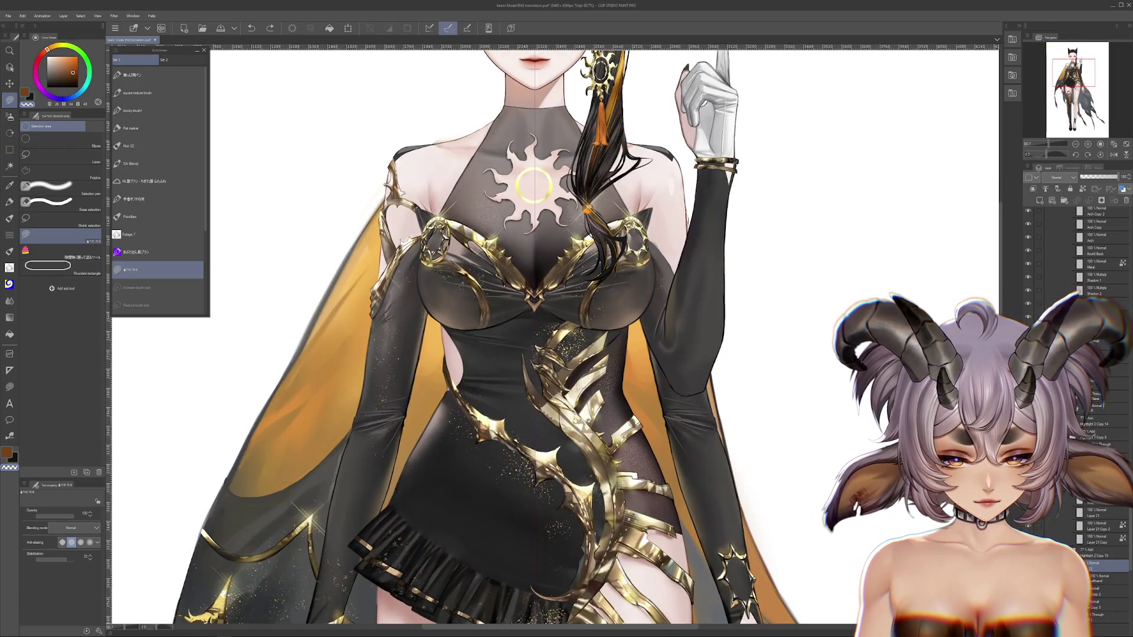
Try shifting the lower sleeve piece, then select and cut the overlapping right-shoulder area.
{"action": "left_click_drag", "start_coordinate": [657, 317], "coordinate": [778, 324]}
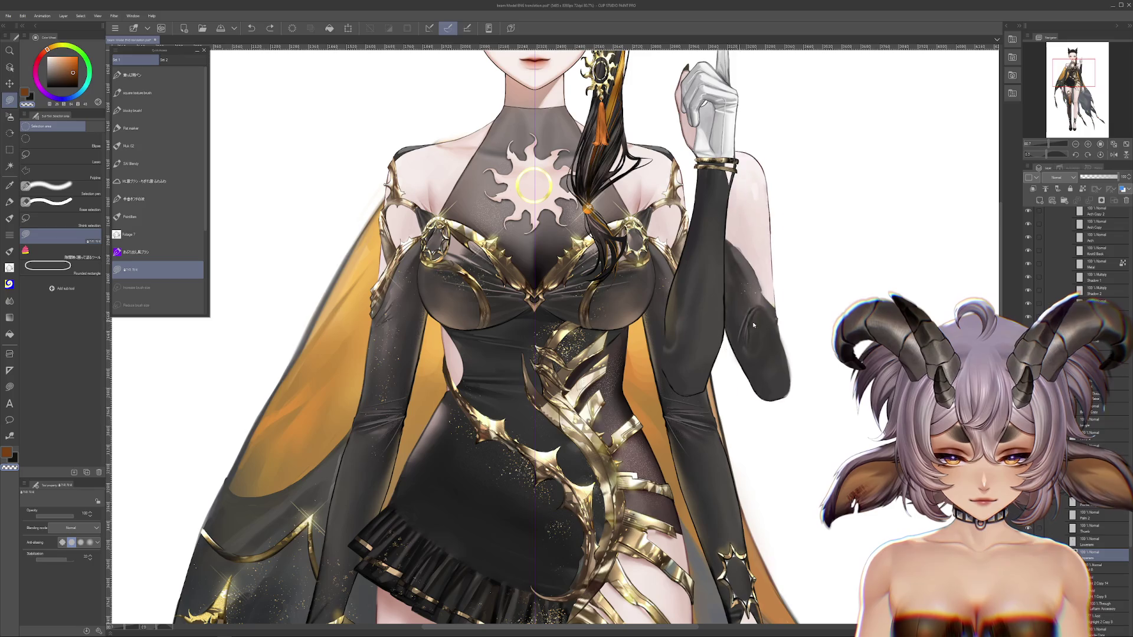
{"action": "key", "text": "ctrl+z"}
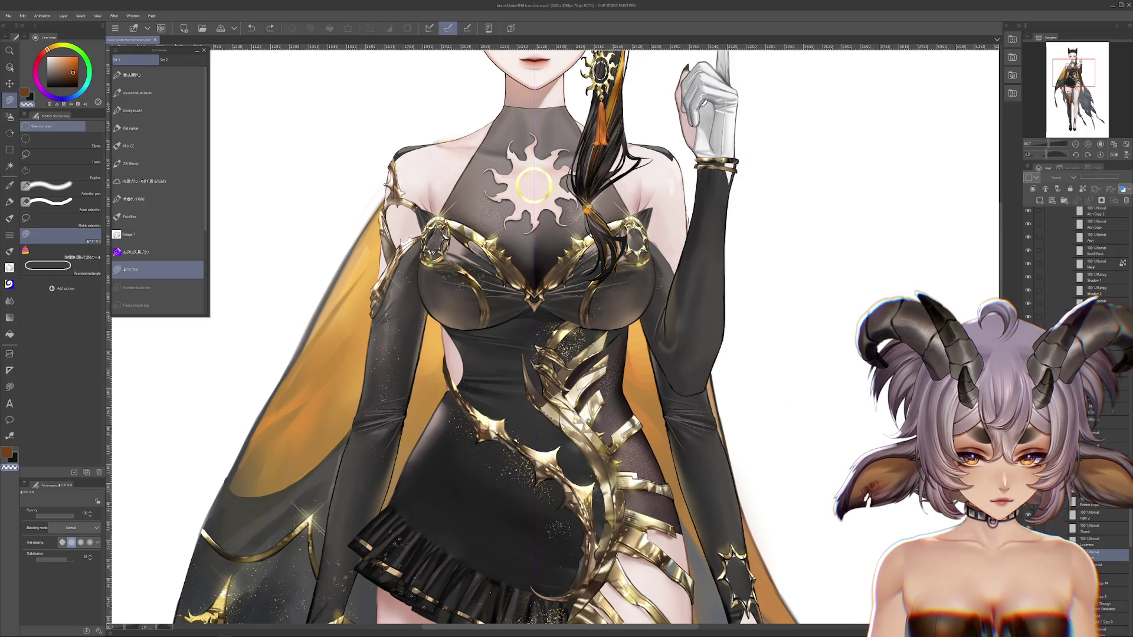
{"action": "key", "text": "ctrl+z"}
{"action": "key", "text": "ctrl+z"}
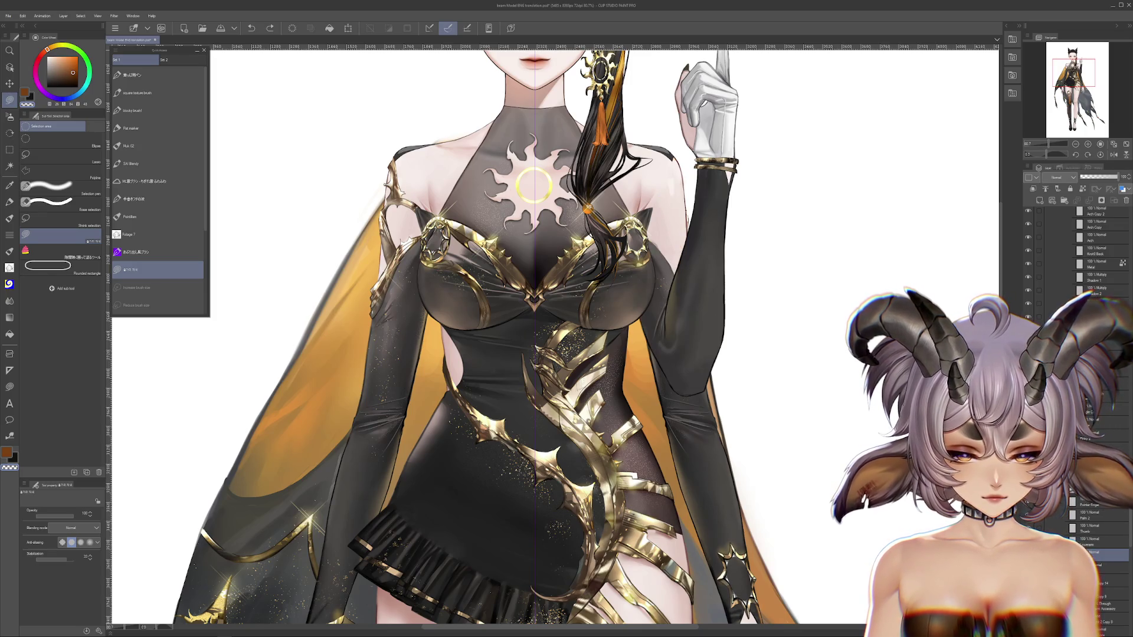
{"action": "key", "text": "ctrl+z"}
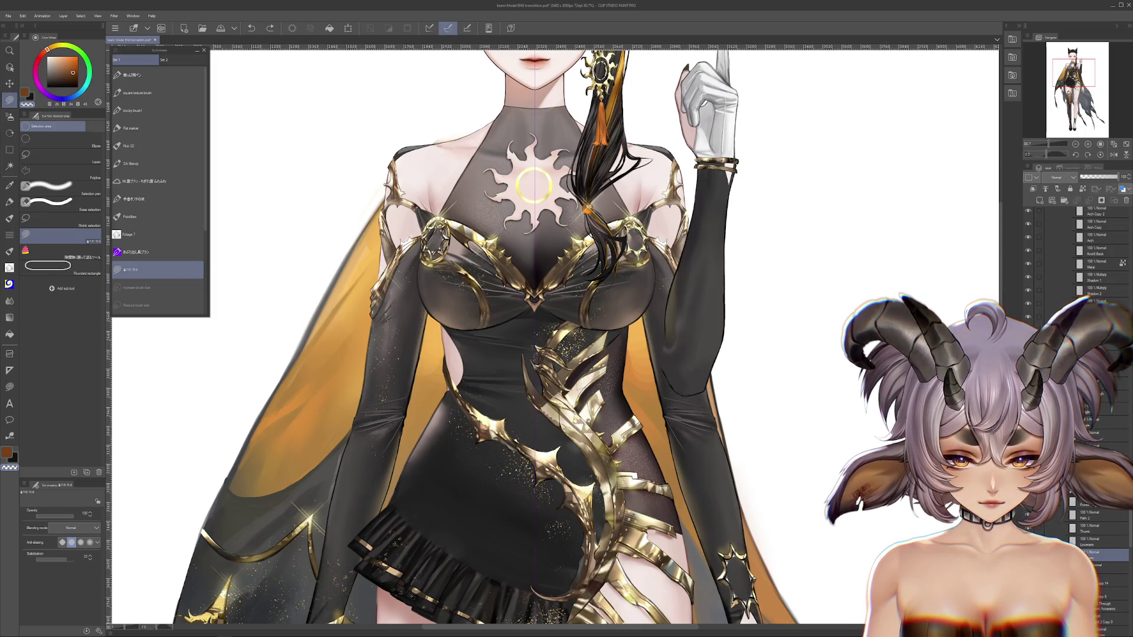
{"action": "key", "text": "ctrl+y"}
{"action": "key", "text": "ctrl+z"}
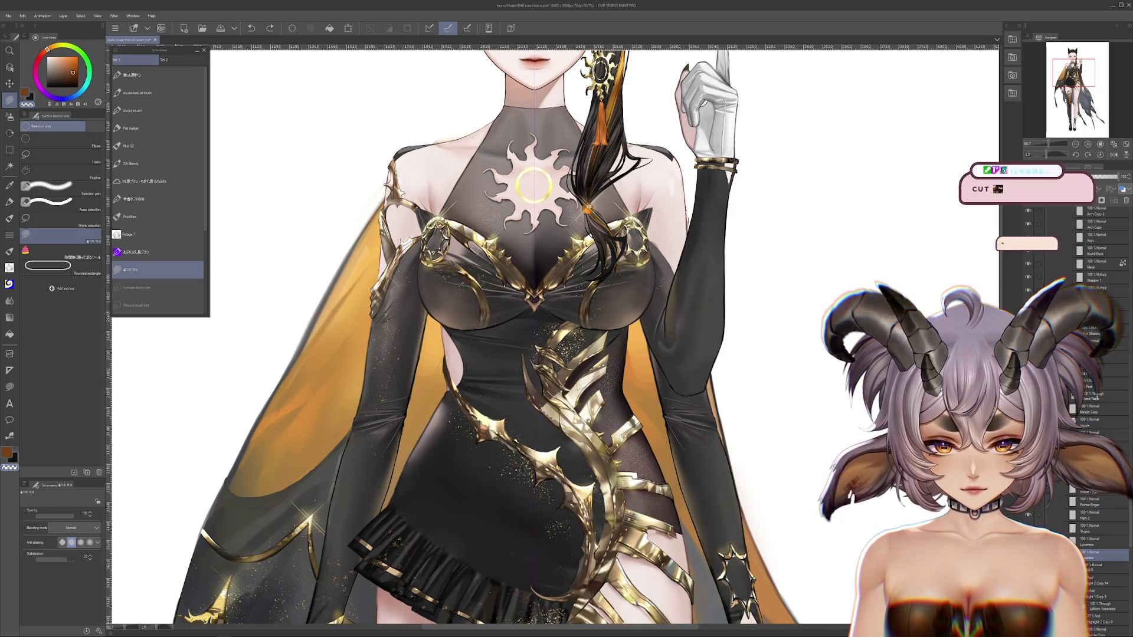
{"action": "key", "text": "ctrl+z"}
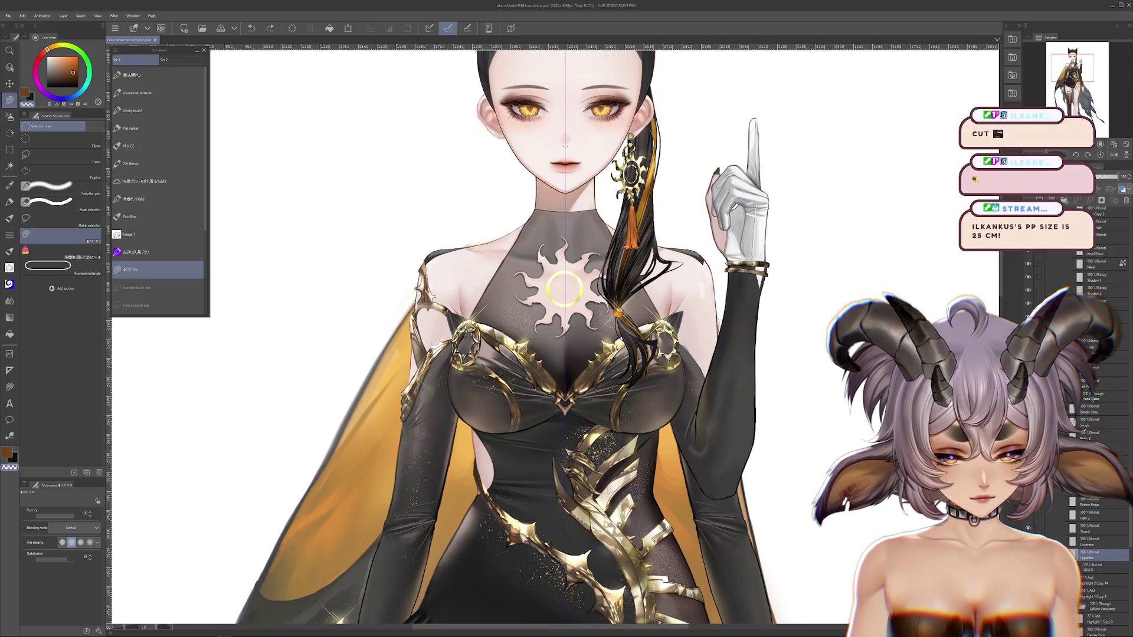
{"action": "key", "text": "ctrl+z"}
{"action": "scroll", "coordinate": [711, 289], "scroll_direction": "up", "scroll_amount": 3}
{"action": "scroll", "coordinate": [695, 344], "scroll_direction": "up", "scroll_amount": 2}
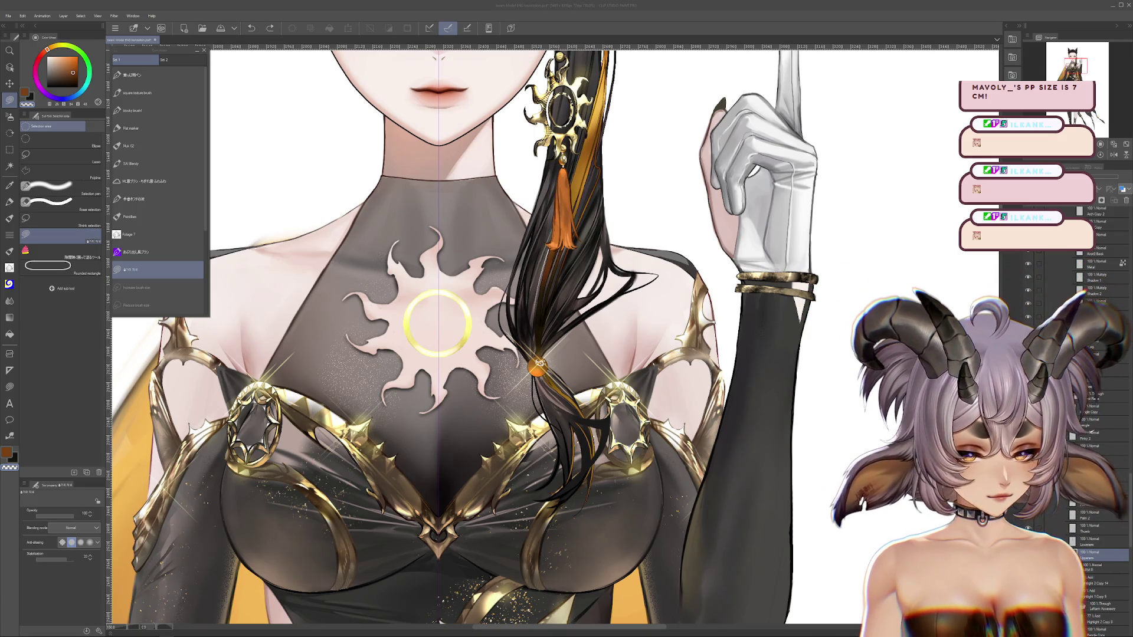
{"action": "scroll", "coordinate": [715, 339], "scroll_direction": "down", "scroll_amount": 2}
{"action": "scroll", "coordinate": [715, 339], "scroll_direction": "down", "scroll_amount": 2}
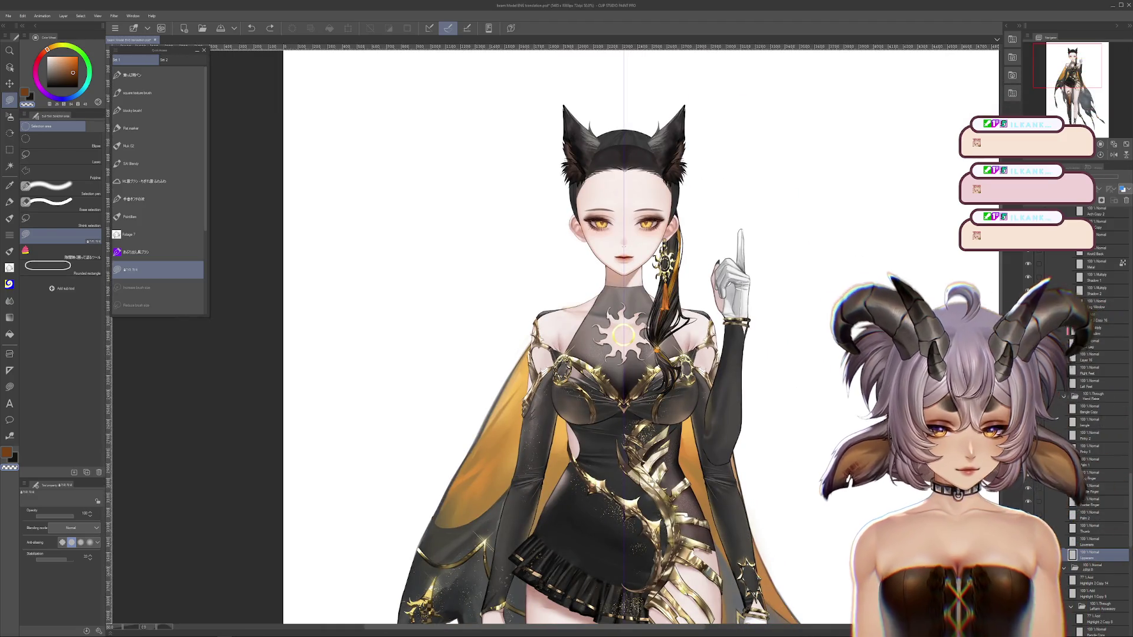
Hide the raised arm layer to reveal the old sleeve and select the Upper Hair 2 layer.
{"action": "left_click", "coordinate": [1041, 516]}
{"action": "left_click_drag", "start_coordinate": [849, 410], "coordinate": [819, 378]}
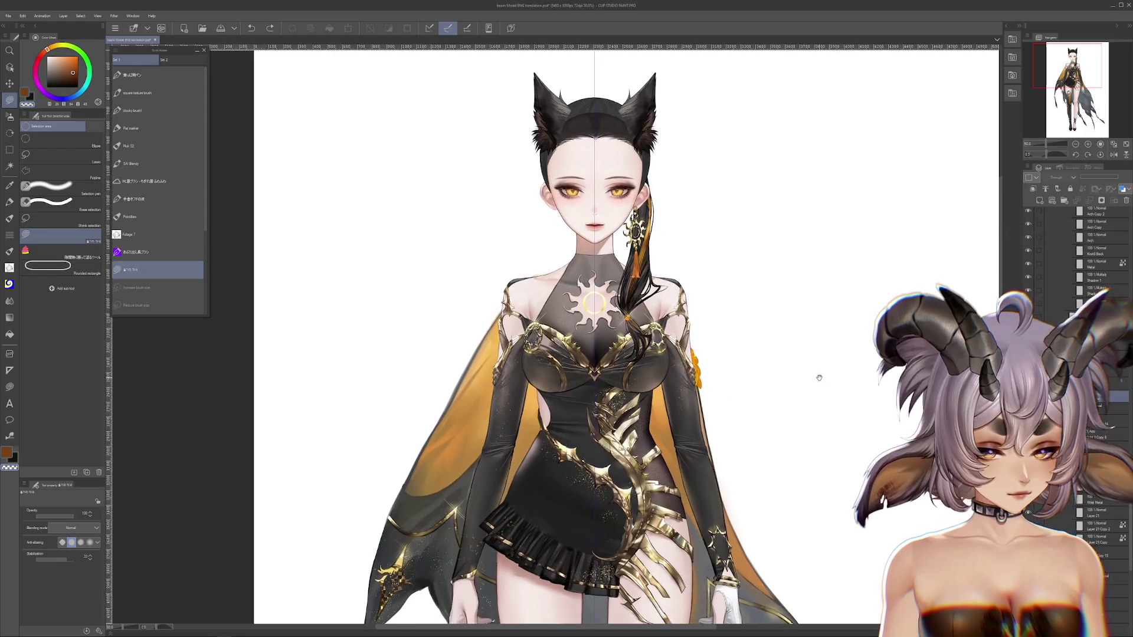
{"action": "scroll", "coordinate": [819, 378], "scroll_direction": "up", "scroll_amount": 2}
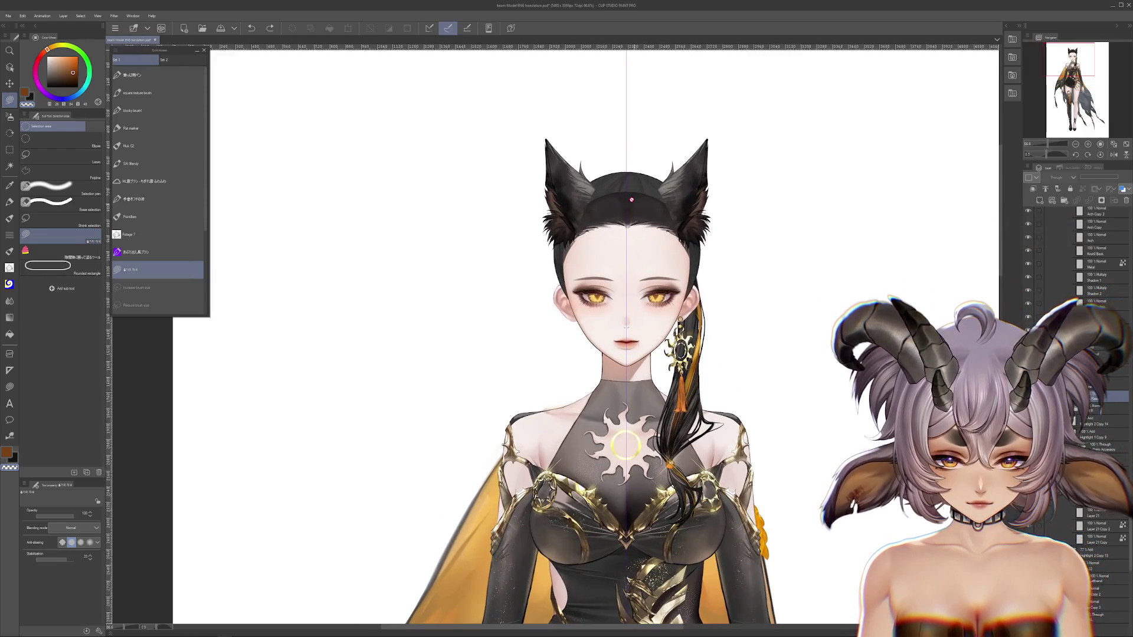
{"action": "left_click", "coordinate": [626, 189], "text": "ctrl+shift"}
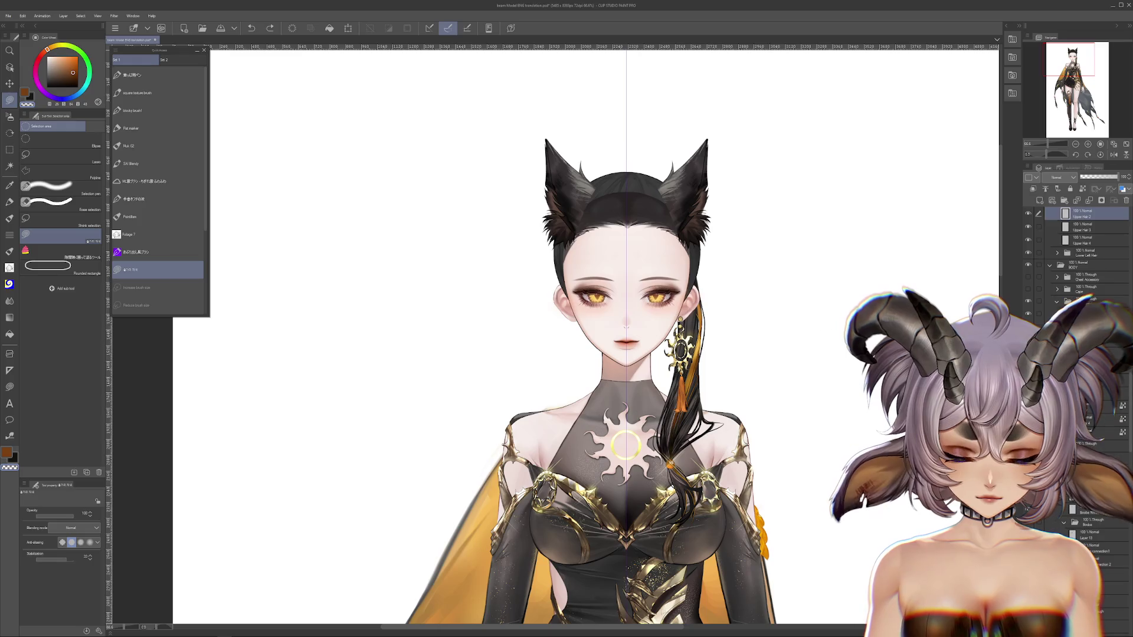
{"action": "scroll", "coordinate": [1056, 298], "scroll_direction": "up", "scroll_amount": 3}
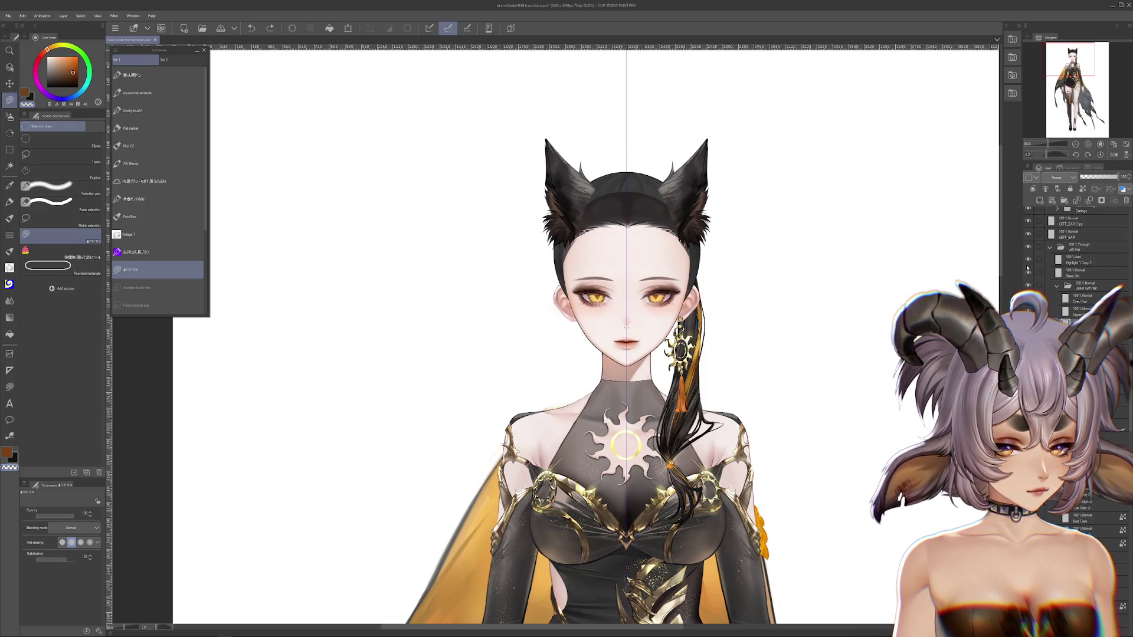
{"action": "scroll", "coordinate": [1067, 317], "scroll_direction": "up", "scroll_amount": 2}
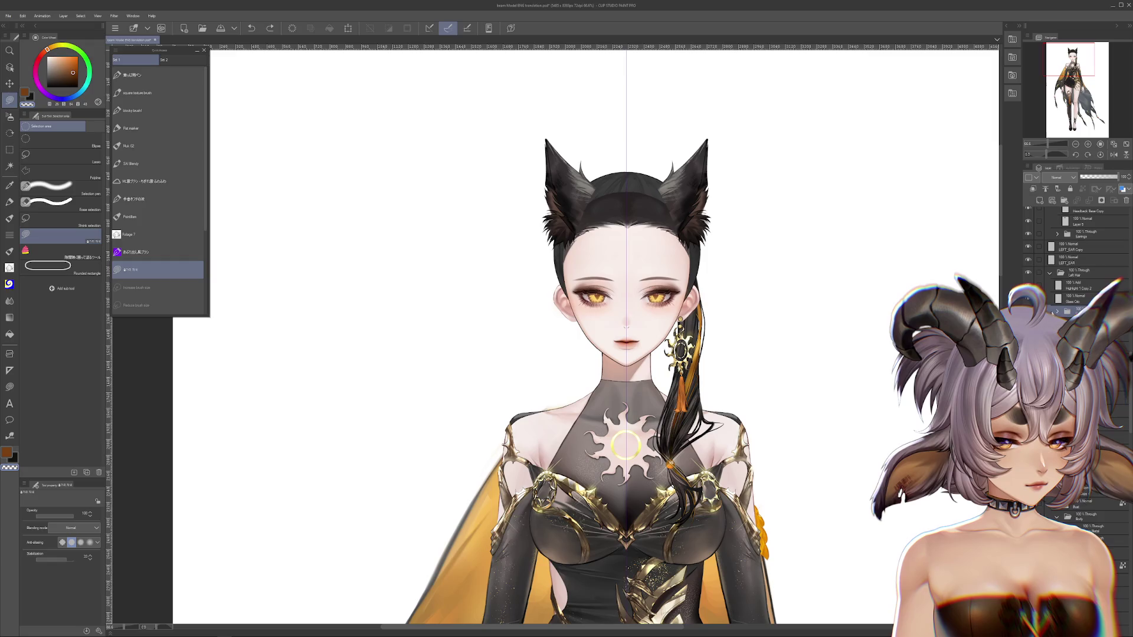
Hide the side ponytail hair, collapse the Head group and show the black collar-and-shawl layer.
{"action": "left_click", "coordinate": [1028, 272]}
{"action": "left_click", "coordinate": [1049, 272]}
{"action": "left_click_drag", "start_coordinate": [590, 413], "coordinate": [611, 209]}
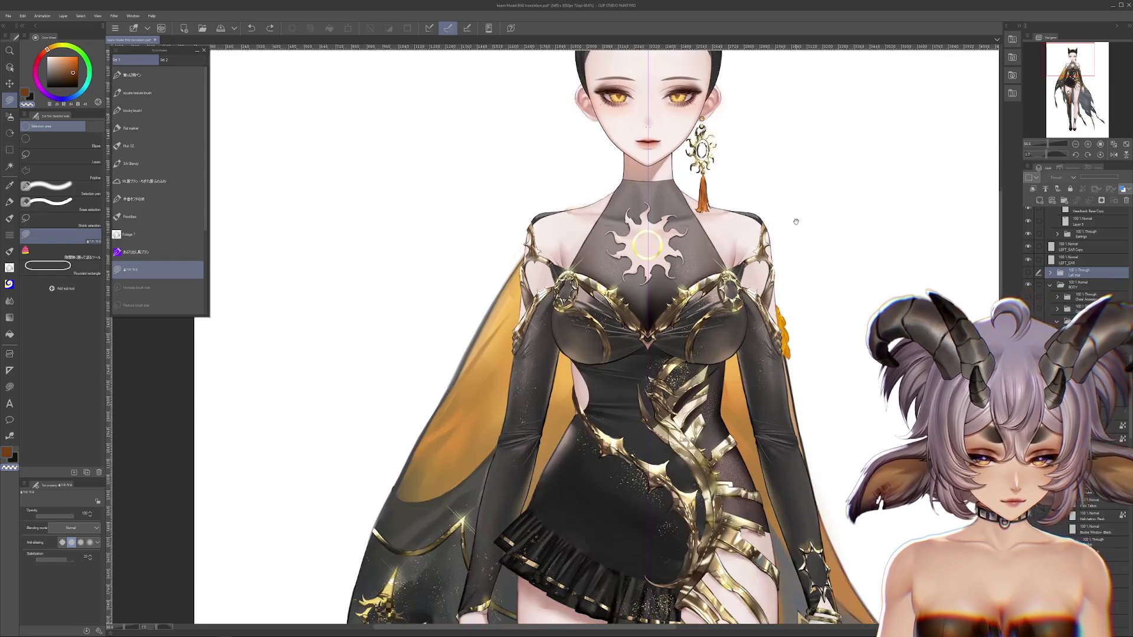
{"action": "scroll", "coordinate": [1089, 298], "scroll_direction": "up", "scroll_amount": 5}
{"action": "scroll", "coordinate": [1088, 298], "scroll_direction": "up", "scroll_amount": 5}
{"action": "scroll", "coordinate": [1088, 298], "scroll_direction": "up", "scroll_amount": 4}
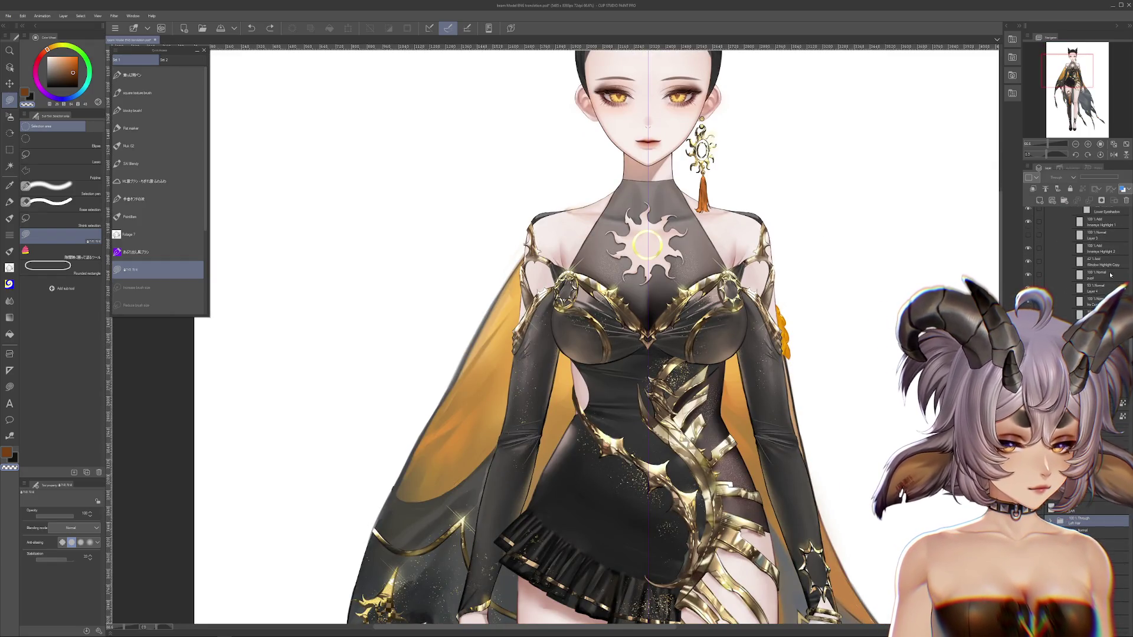
{"action": "scroll", "coordinate": [1125, 285], "scroll_direction": "up", "scroll_amount": 5}
{"action": "scroll", "coordinate": [1125, 285], "scroll_direction": "up", "scroll_amount": 5}
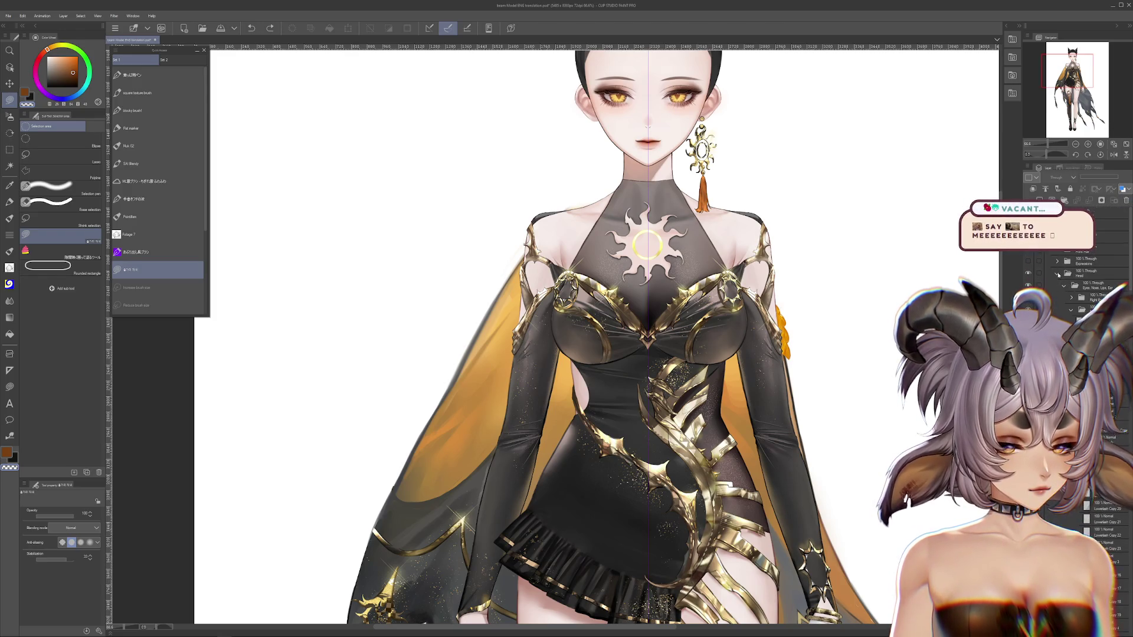
{"action": "left_click", "coordinate": [1058, 274]}
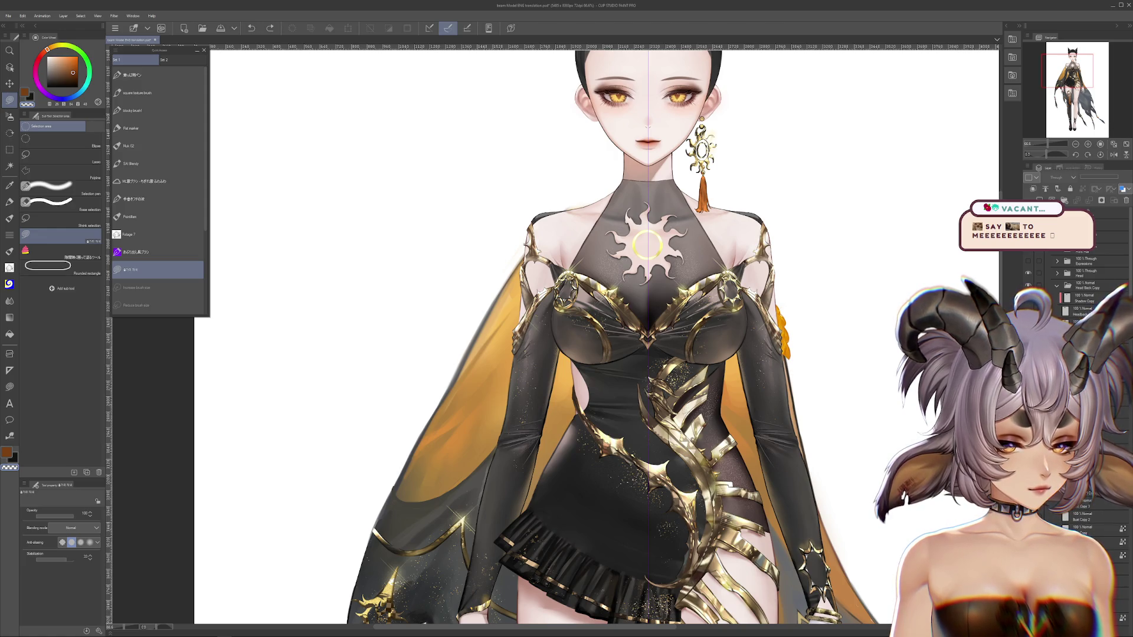
{"action": "left_click", "coordinate": [1027, 298]}
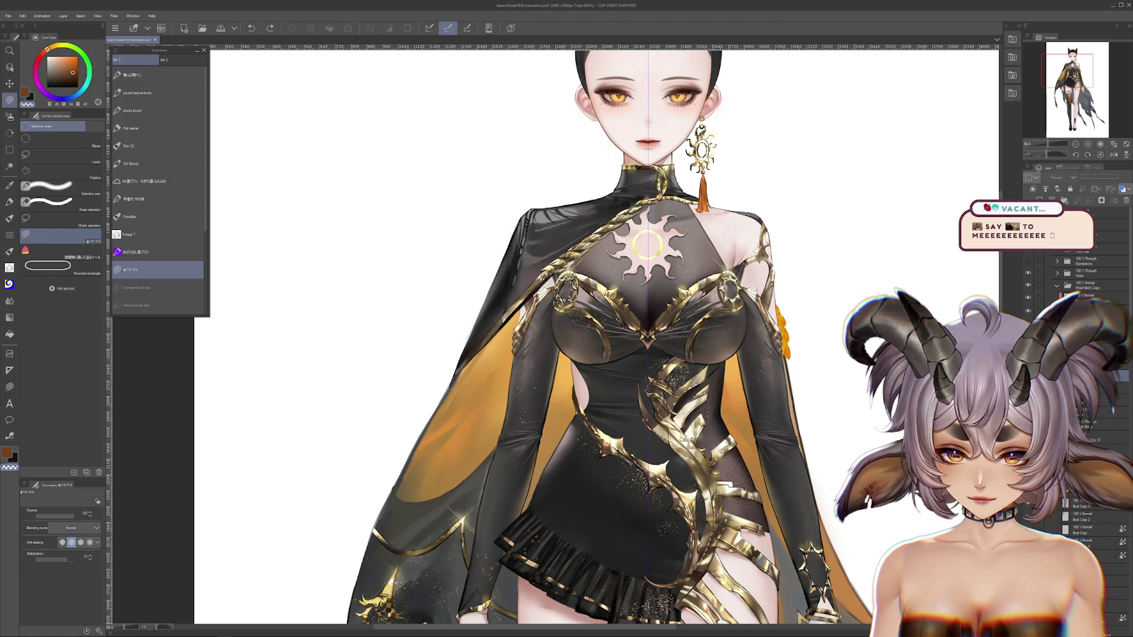
Test shifting the black collar's placement and compare the raised and lower shoulder shapes.
{"action": "scroll", "coordinate": [603, 340], "scroll_direction": "up", "scroll_amount": 1}
{"action": "scroll", "coordinate": [603, 339], "scroll_direction": "up", "scroll_amount": 2}
{"action": "scroll", "coordinate": [603, 340], "scroll_direction": "up", "scroll_amount": 1}
{"action": "scroll", "coordinate": [603, 339], "scroll_direction": "up", "scroll_amount": 1}
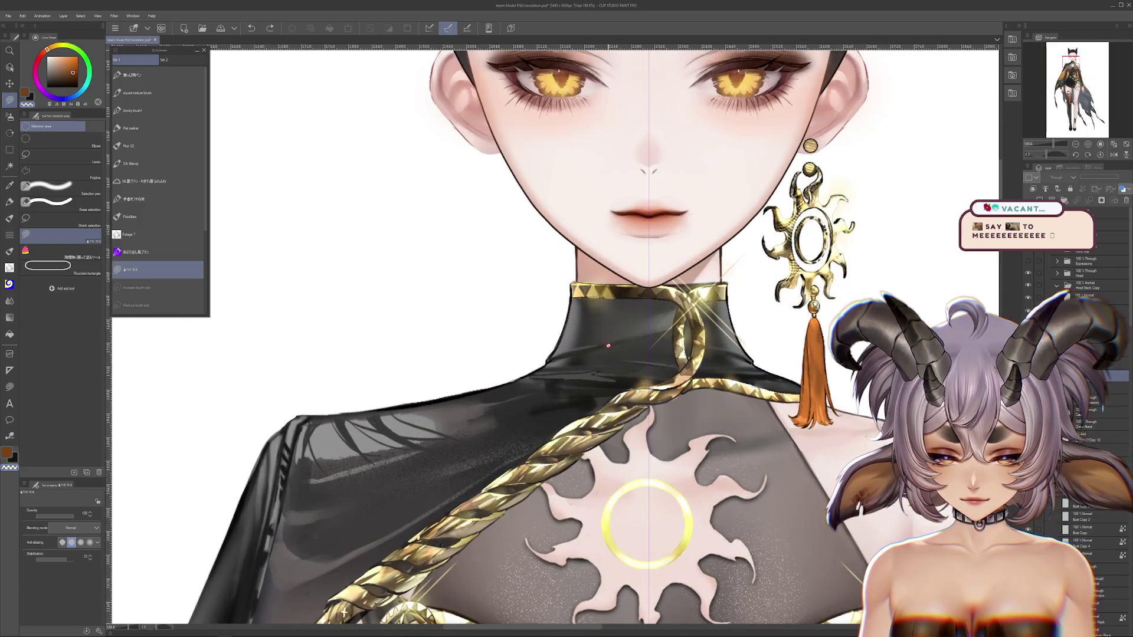
{"action": "mouse_move", "coordinate": [635, 316]}
{"action": "left_mouse_down"}
{"action": "mouse_move", "coordinate": [448, 316]}
{"action": "mouse_move", "coordinate": [680, 323]}
{"action": "mouse_move", "coordinate": [592, 281]}
{"action": "left_mouse_up"}
{"action": "scroll", "coordinate": [619, 317], "scroll_direction": "down", "scroll_amount": 1}
{"action": "scroll", "coordinate": [619, 317], "scroll_direction": "down", "scroll_amount": 1}
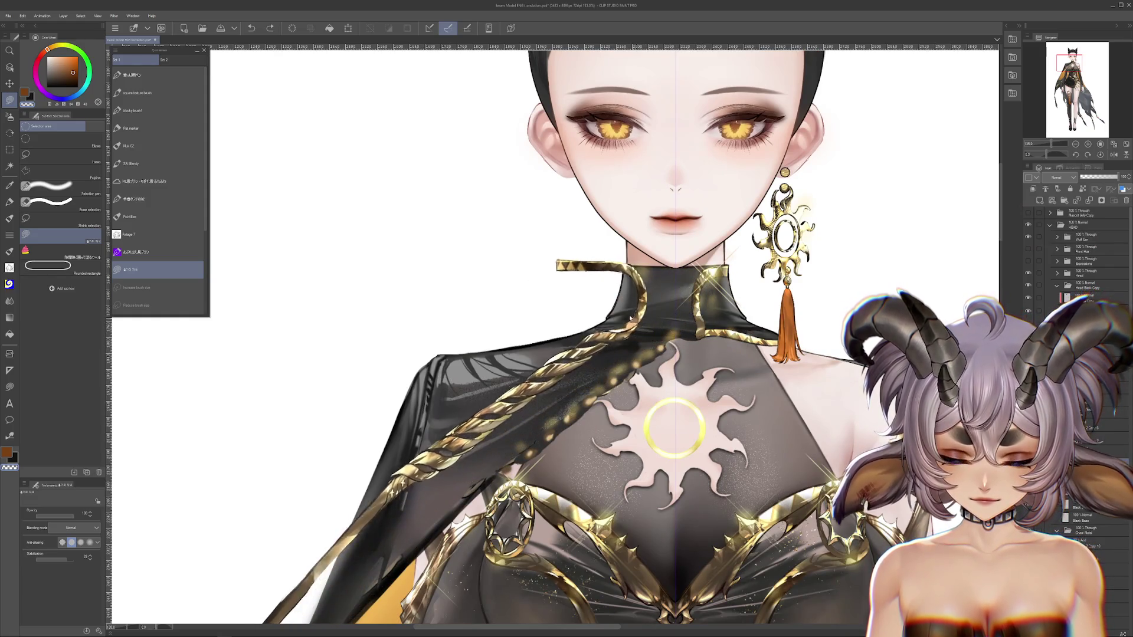
{"action": "scroll", "coordinate": [590, 330], "scroll_direction": "down", "scroll_amount": 3}
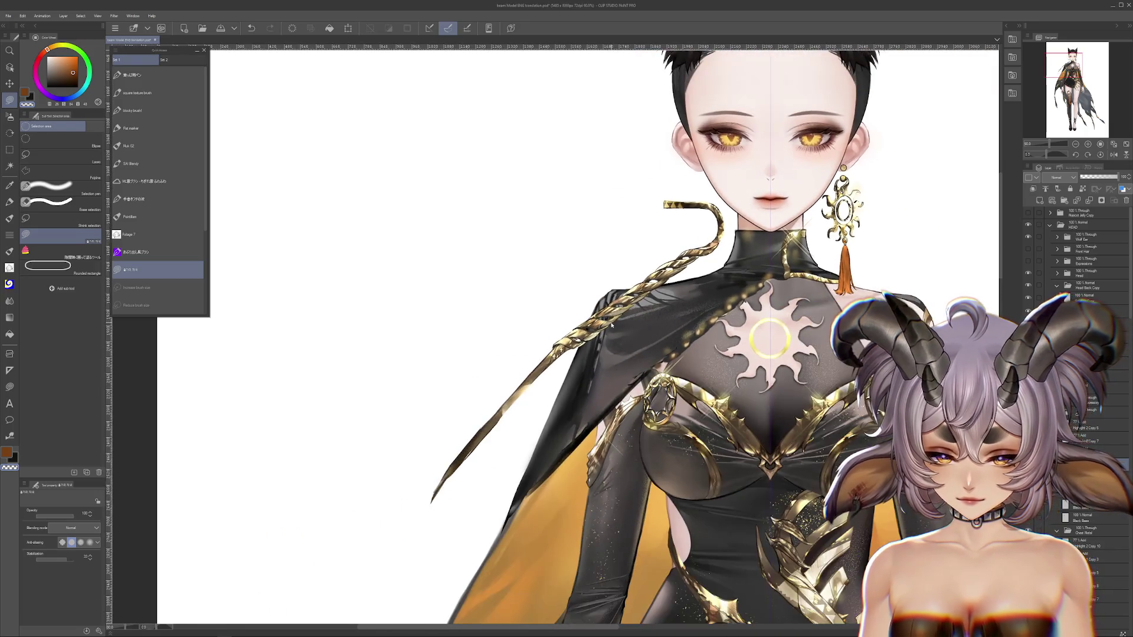
{"action": "scroll", "coordinate": [590, 331], "scroll_direction": "up", "scroll_amount": 2}
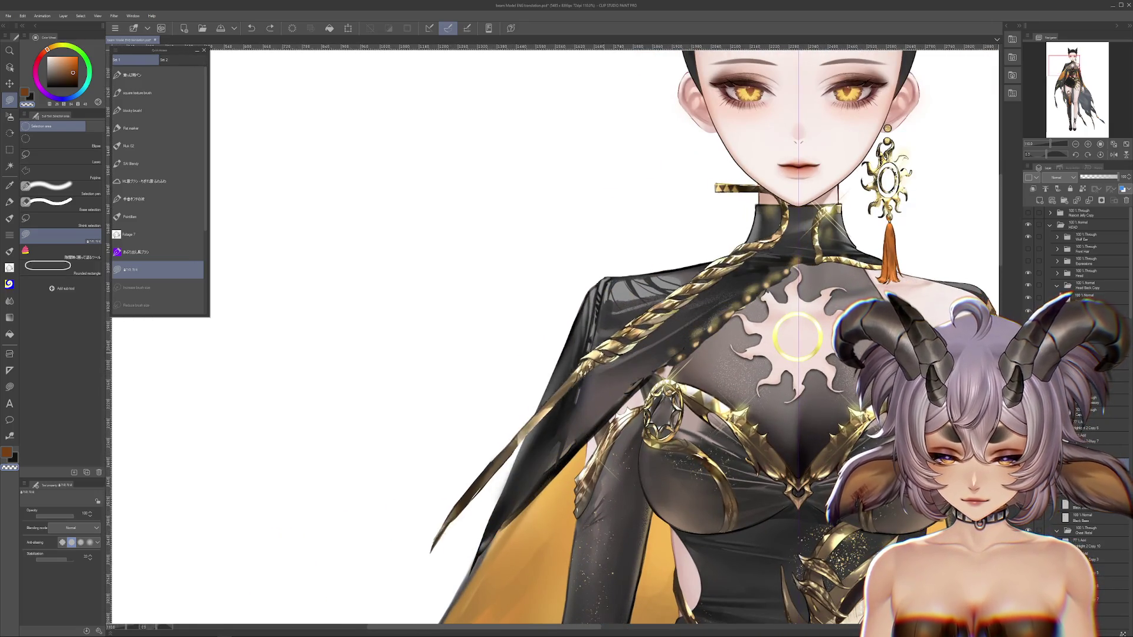
{"action": "key", "text": "ctrl+z"}
{"action": "key", "text": "ctrl+y"}
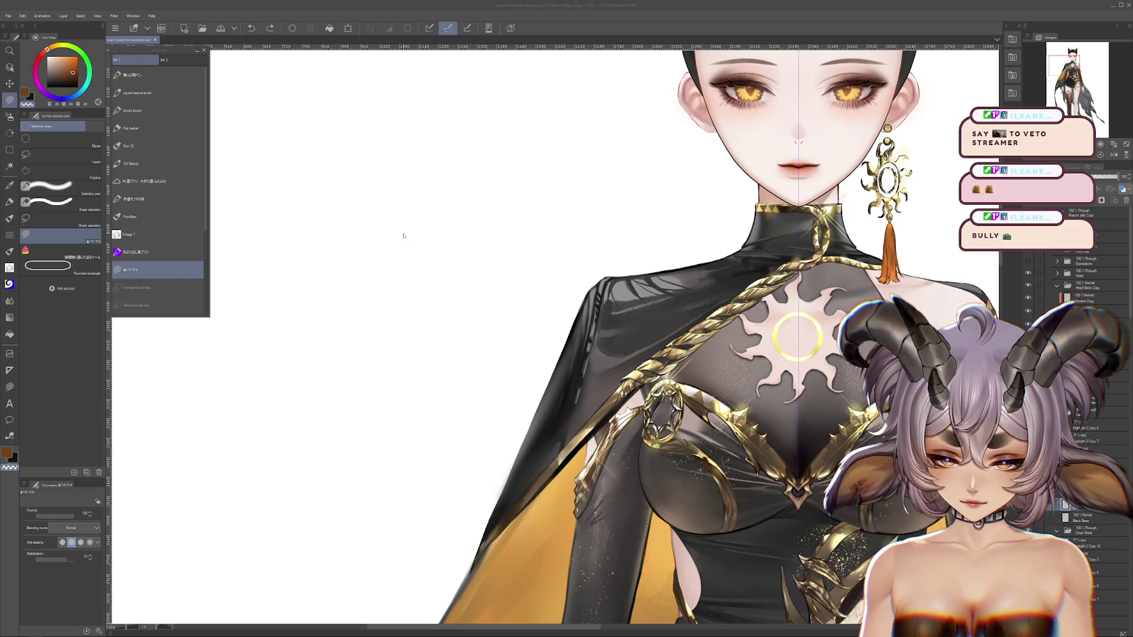
Switch to transparent colour, undo the gold rope across the chest, and swing the shawl left.
{"action": "left_click", "coordinate": [403, 235]}
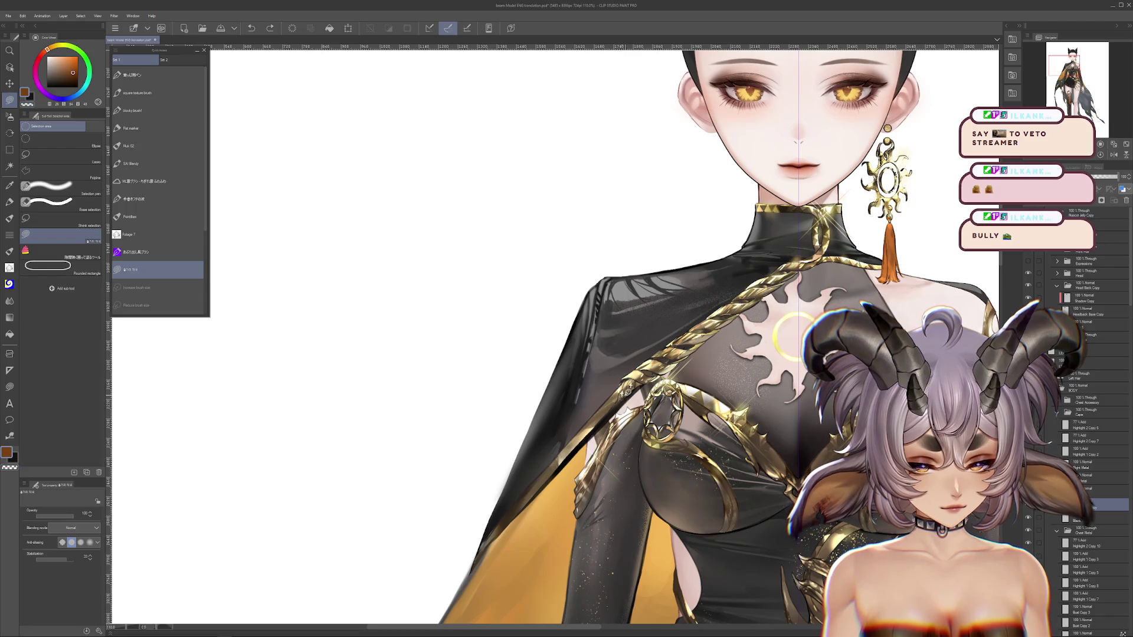
{"action": "key", "text": "c"}
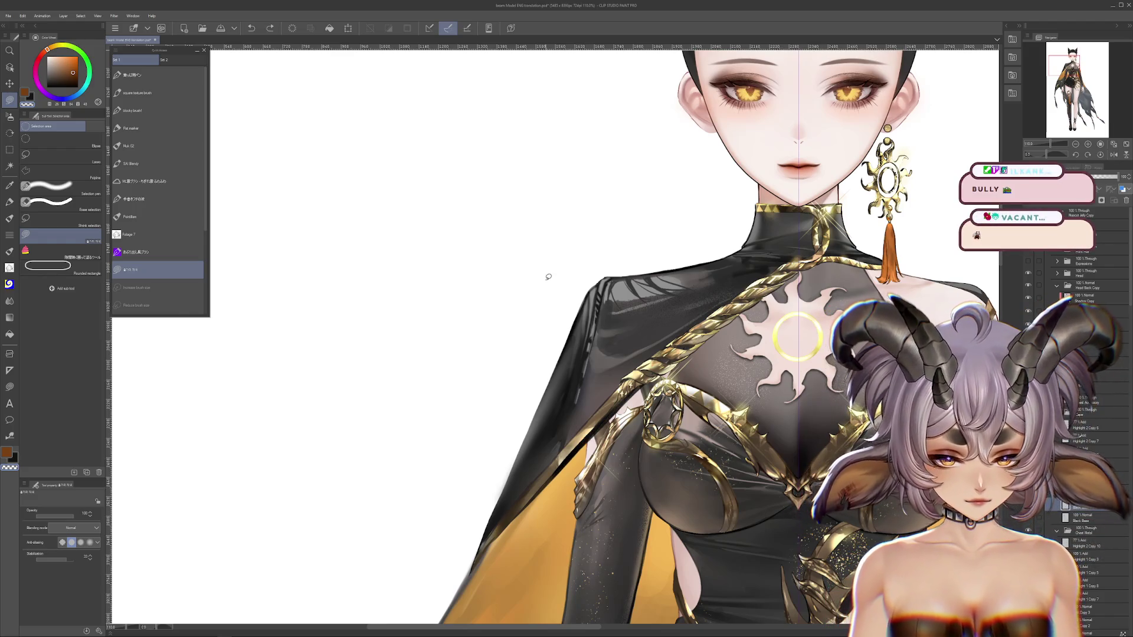
{"action": "scroll", "coordinate": [548, 277], "scroll_direction": "down", "scroll_amount": 2}
{"action": "scroll", "coordinate": [546, 330], "scroll_direction": "down", "scroll_amount": 2}
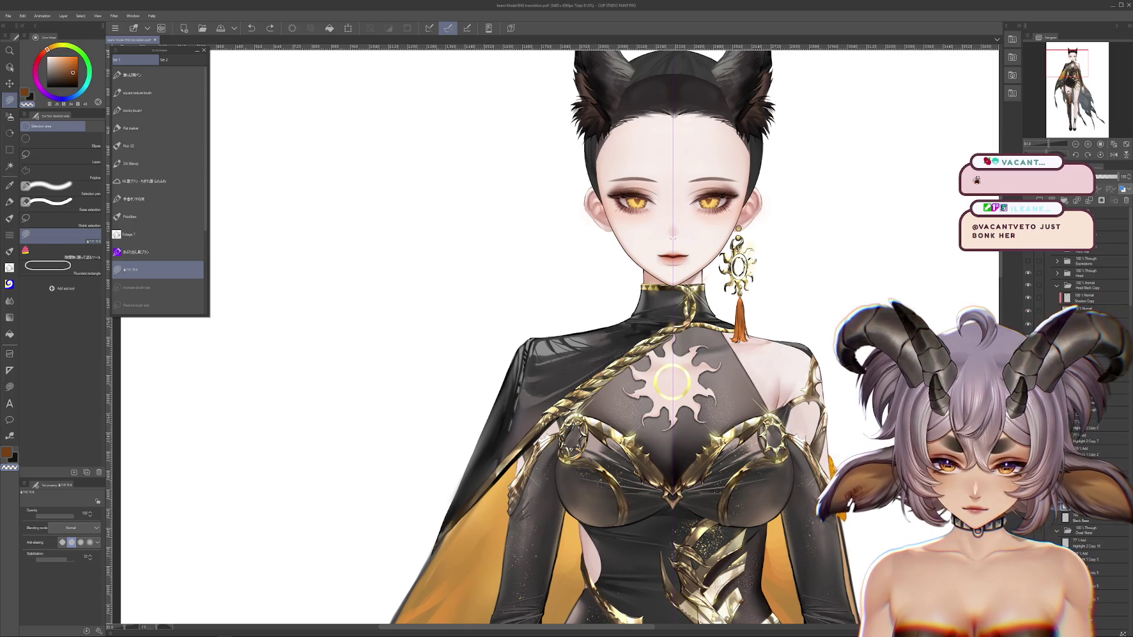
{"action": "scroll", "coordinate": [760, 260], "scroll_direction": "up", "scroll_amount": 2}
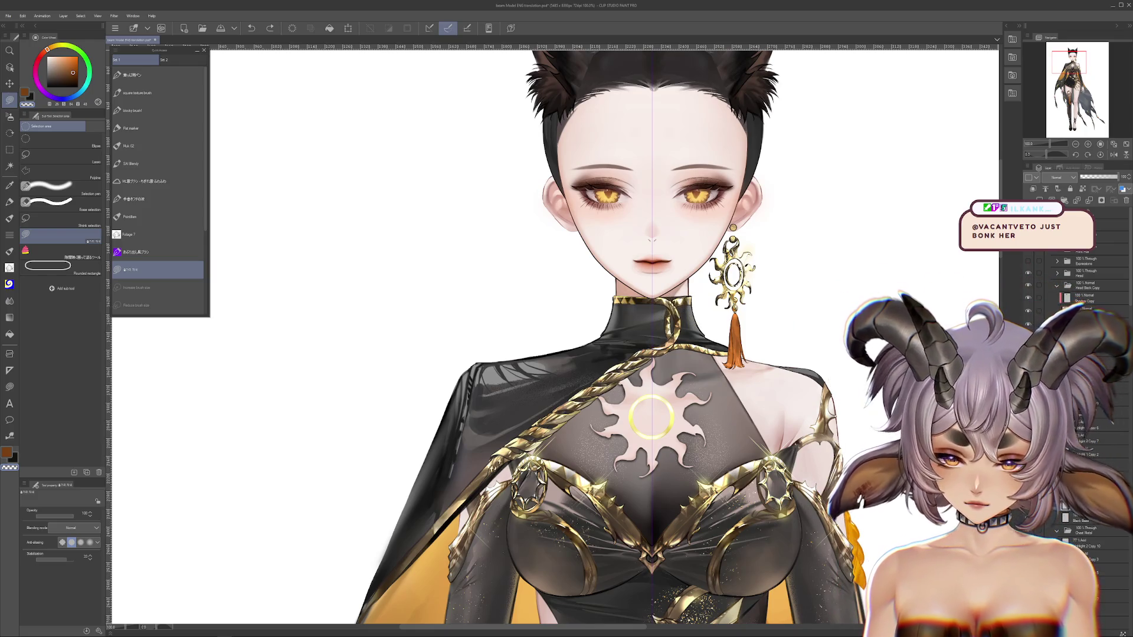
{"action": "key", "text": "ctrl+z"}
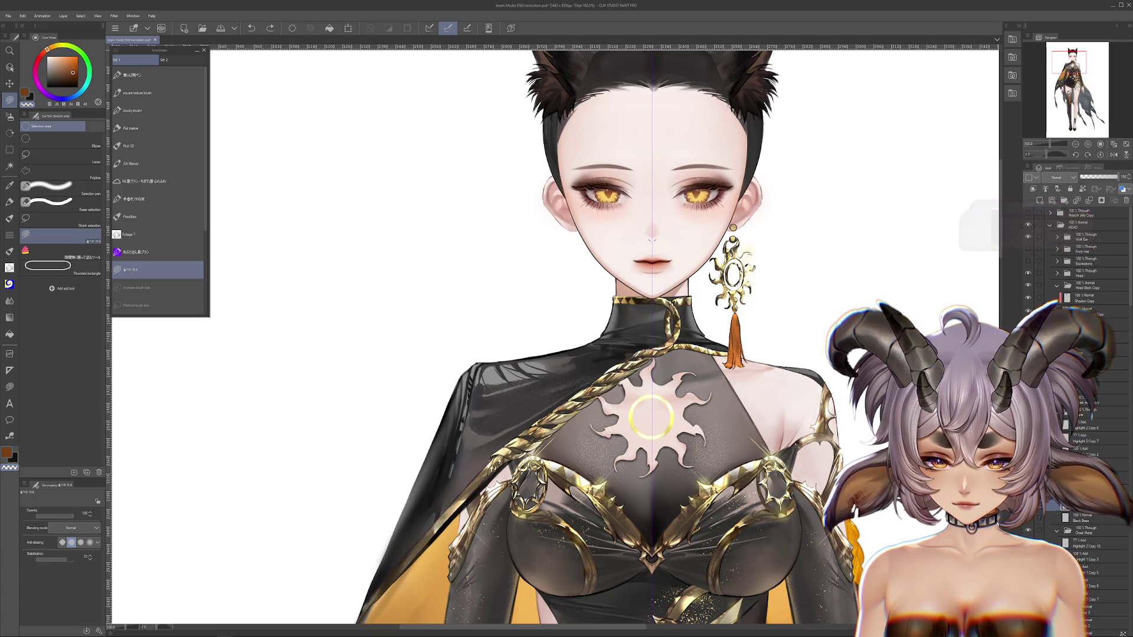
{"action": "left_click_drag", "start_coordinate": [588, 376], "coordinate": [501, 338]}
{"action": "scroll", "coordinate": [501, 337], "scroll_direction": "up", "scroll_amount": 5}
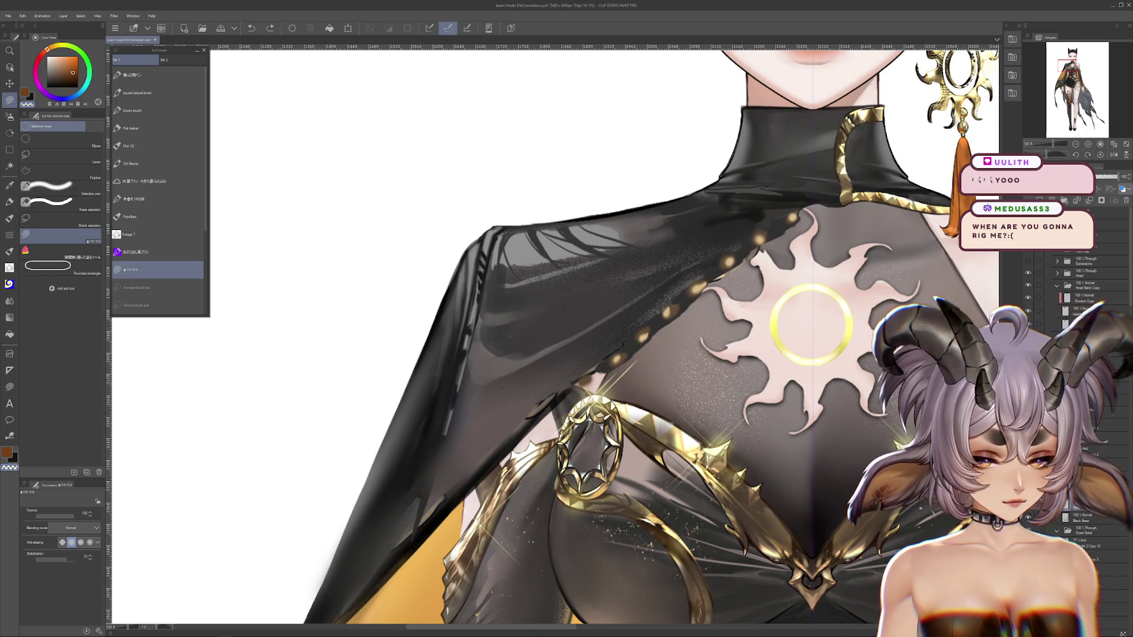
Toggle the shawl edge layer on and off to compare the shinier shawl rendering.
{"action": "left_click", "coordinate": [1028, 519]}
{"action": "left_click", "coordinate": [1027, 519]}
{"action": "left_click", "coordinate": [1028, 519]}
{"action": "left_click", "coordinate": [1027, 520]}
{"action": "left_click", "coordinate": [1027, 520]}
{"action": "left_click", "coordinate": [1027, 519]}
{"action": "left_click", "coordinate": [1028, 520]}
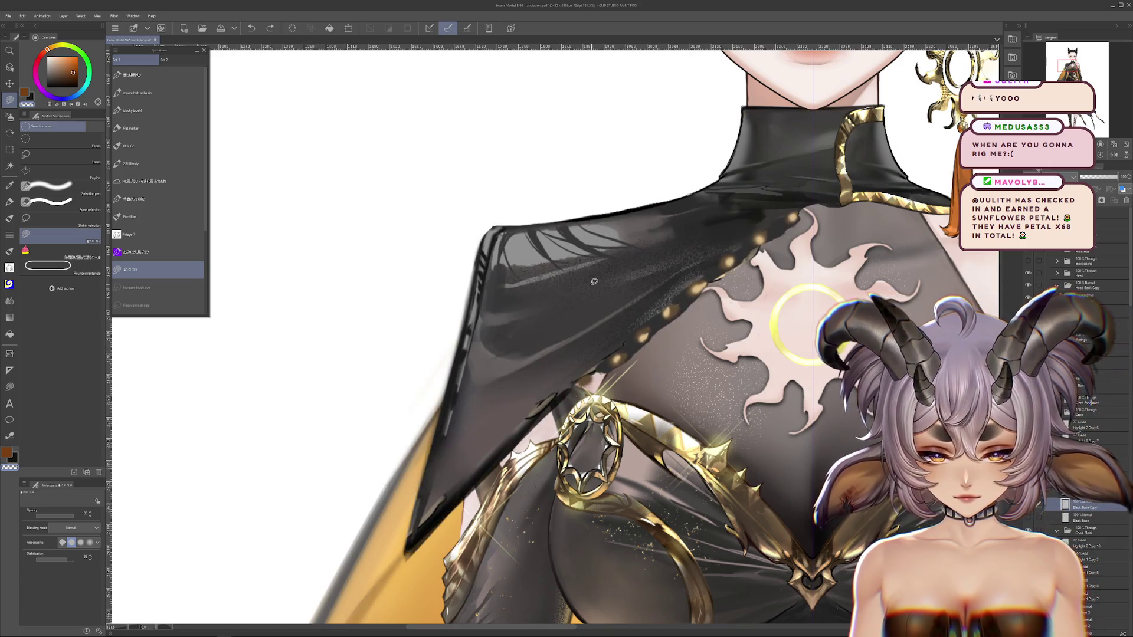
{"action": "scroll", "coordinate": [638, 351], "scroll_direction": "left", "scroll_amount": 1}
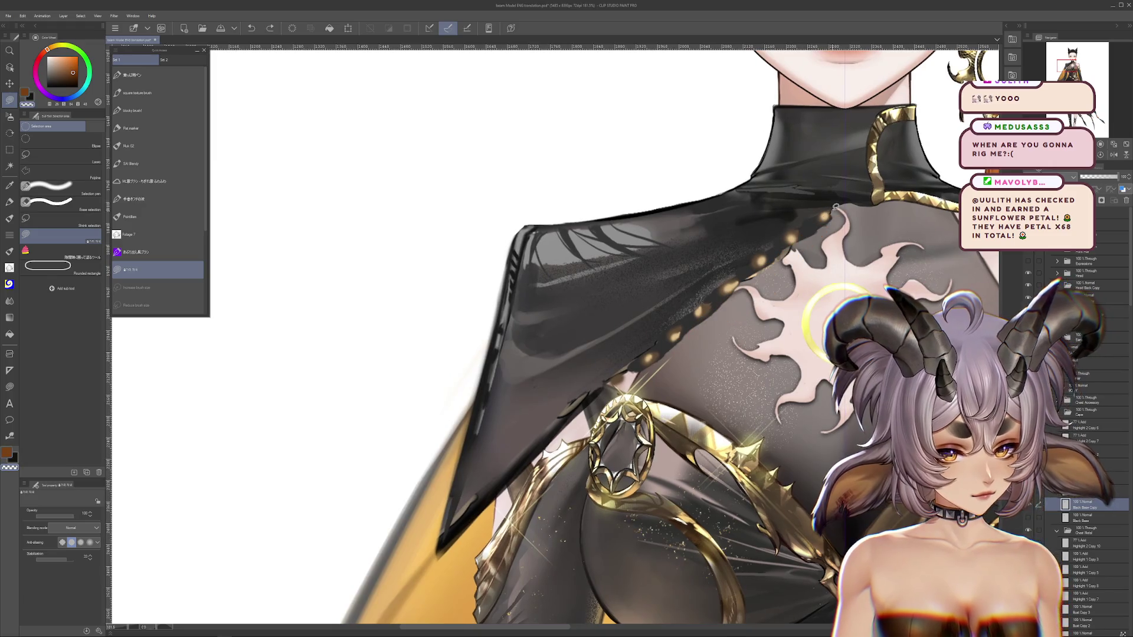
Step back to the dotted shawl edge, then restore the gold strap across the chest.
{"action": "key", "text": "ctrl+z"}
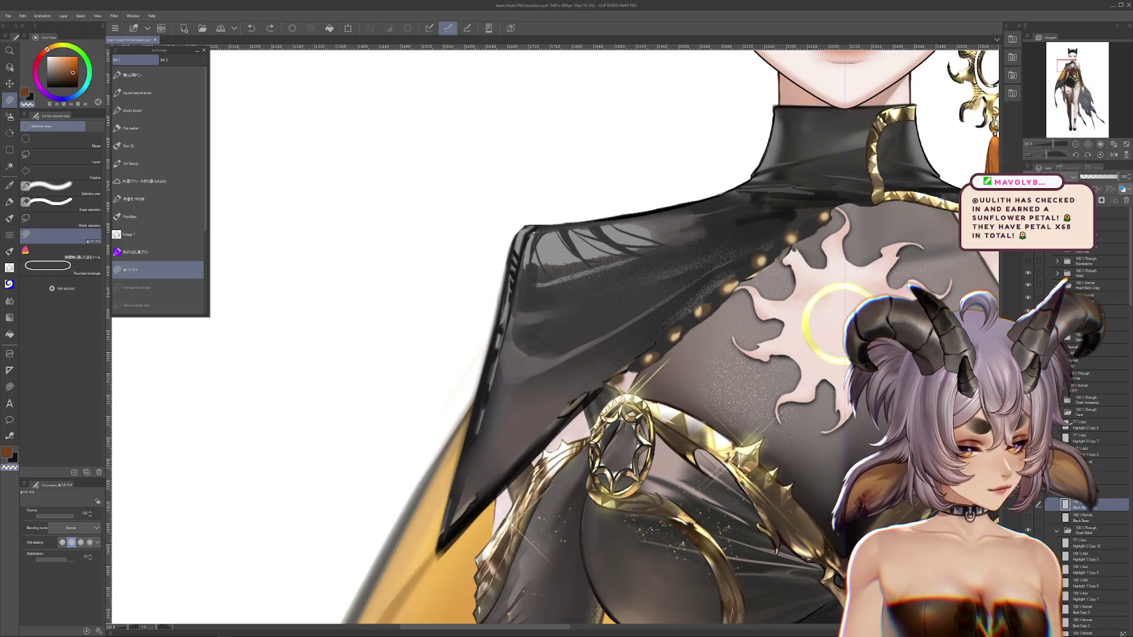
{"action": "key", "text": "ctrl+y"}
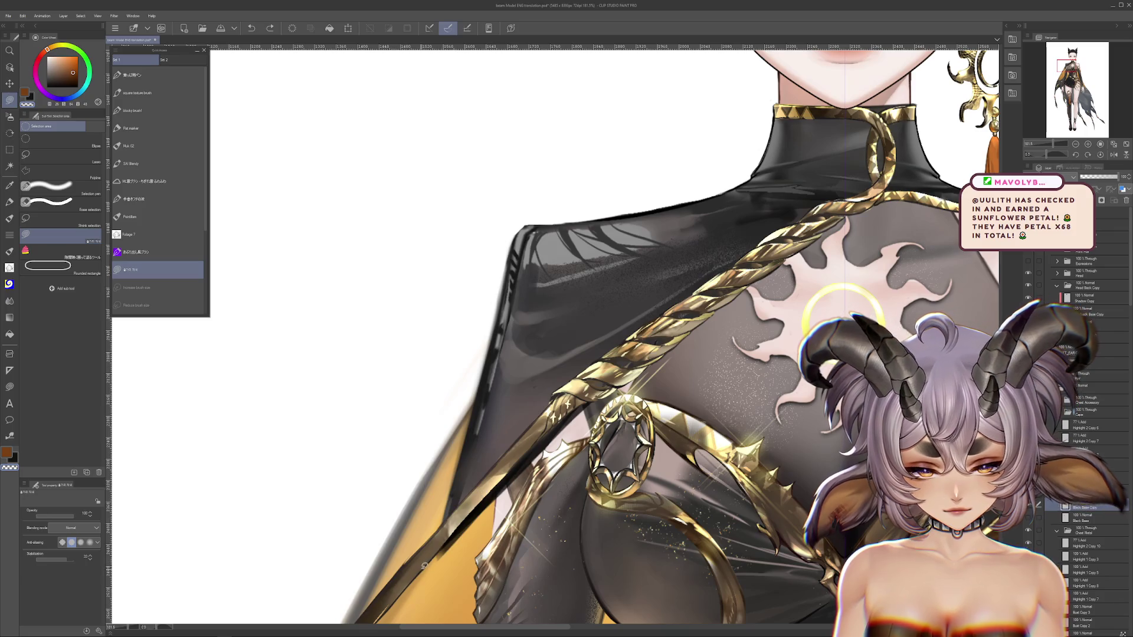
{"action": "scroll", "coordinate": [665, 361], "scroll_direction": "up", "scroll_amount": 2}
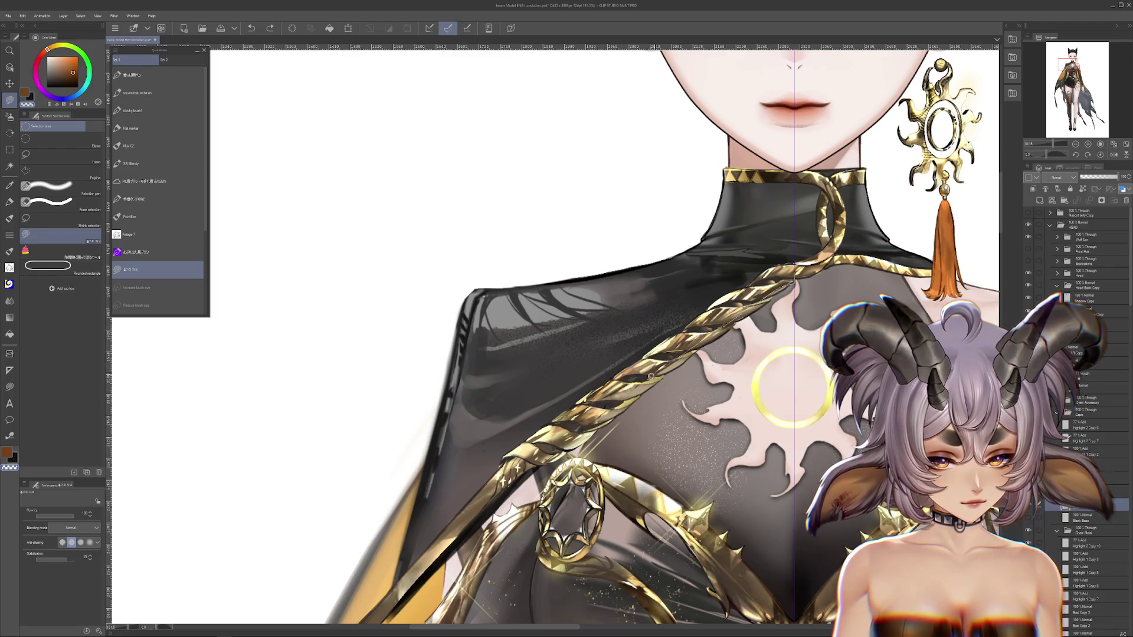
{"action": "scroll", "coordinate": [548, 405], "scroll_direction": "down", "scroll_amount": 2}
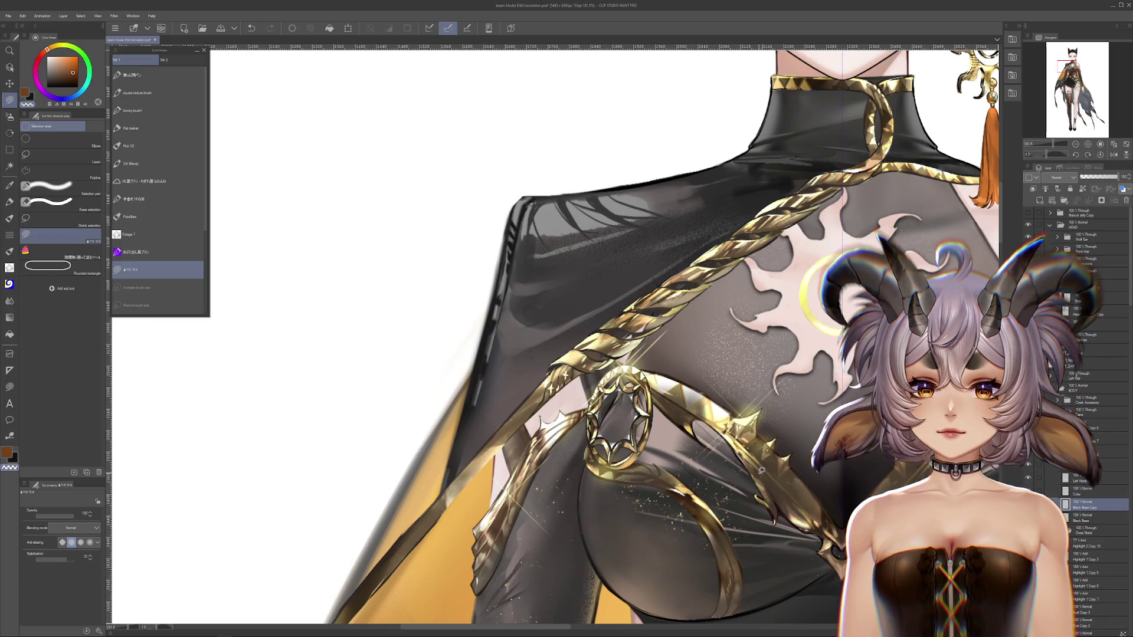
{"action": "scroll", "coordinate": [750, 495], "scroll_direction": "up", "scroll_amount": 2}
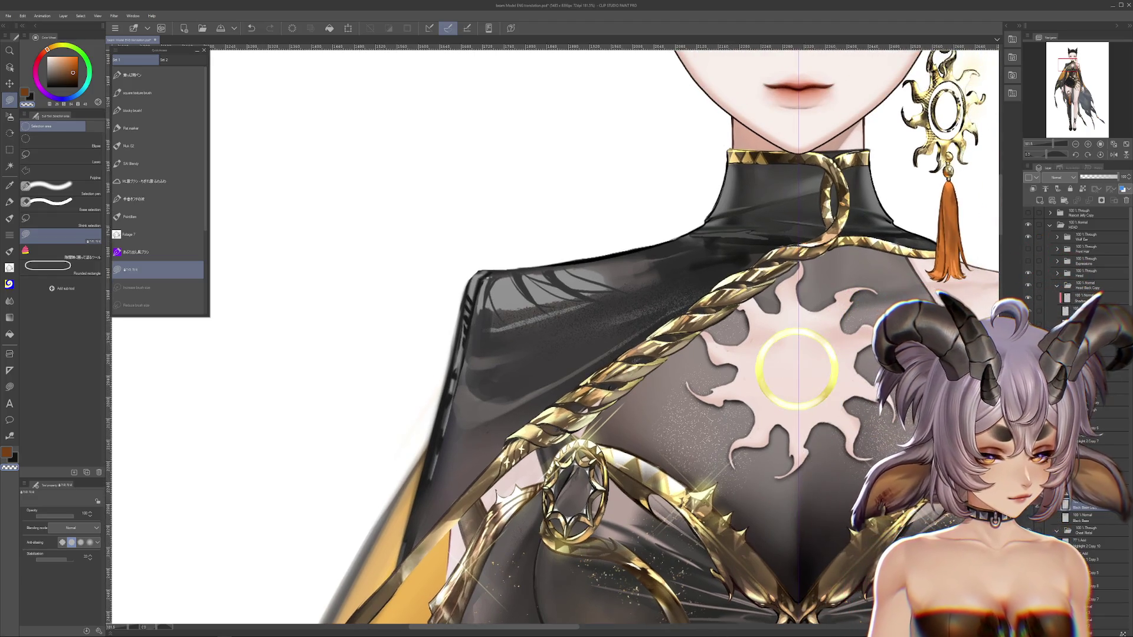
Temporarily hide the rope, collar trim and shawl layers to check beneath, then pick the Blend tool.
{"action": "left_click", "coordinate": [1028, 530]}
{"action": "scroll", "coordinate": [735, 523], "scroll_direction": "up", "scroll_amount": 2}
{"action": "left_click", "coordinate": [1028, 543]}
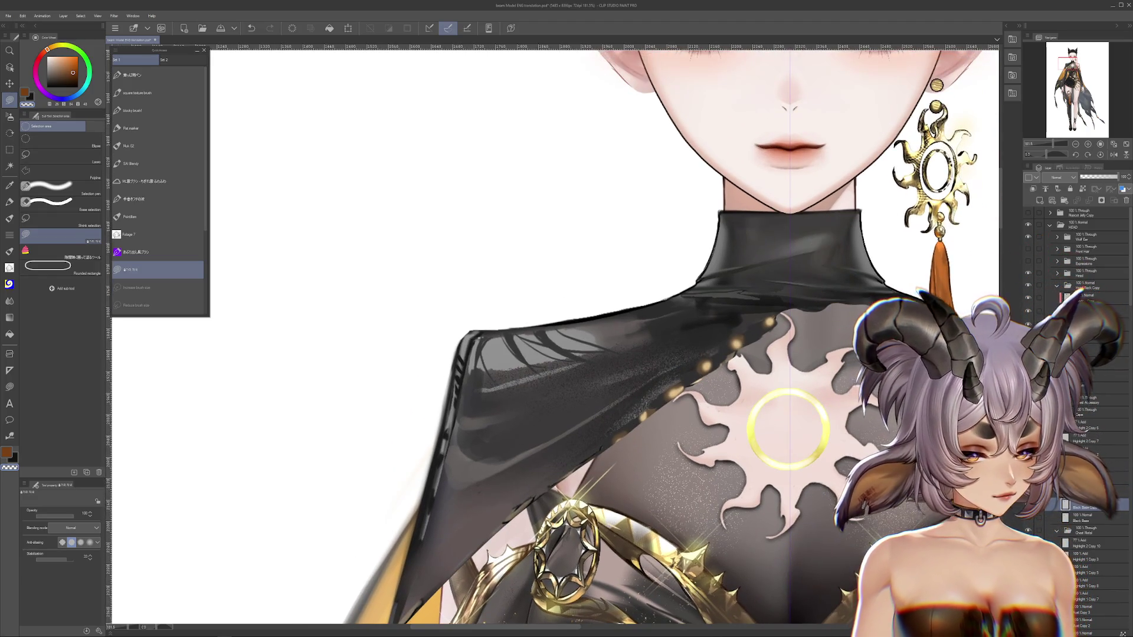
{"action": "left_click", "coordinate": [1027, 508]}
{"action": "left_click", "coordinate": [1028, 507]}
{"action": "left_click", "coordinate": [1028, 521]}
{"action": "left_click", "coordinate": [1028, 507]}
{"action": "left_click", "coordinate": [1028, 520]}
{"action": "left_click", "coordinate": [1027, 531]}
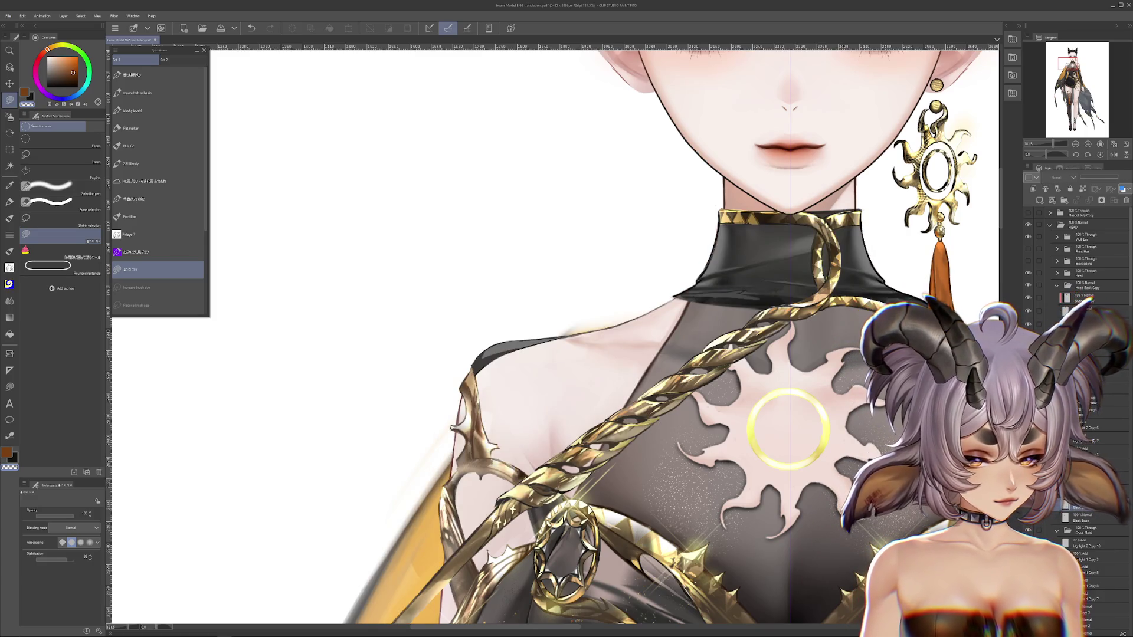
{"action": "left_click", "coordinate": [1028, 507]}
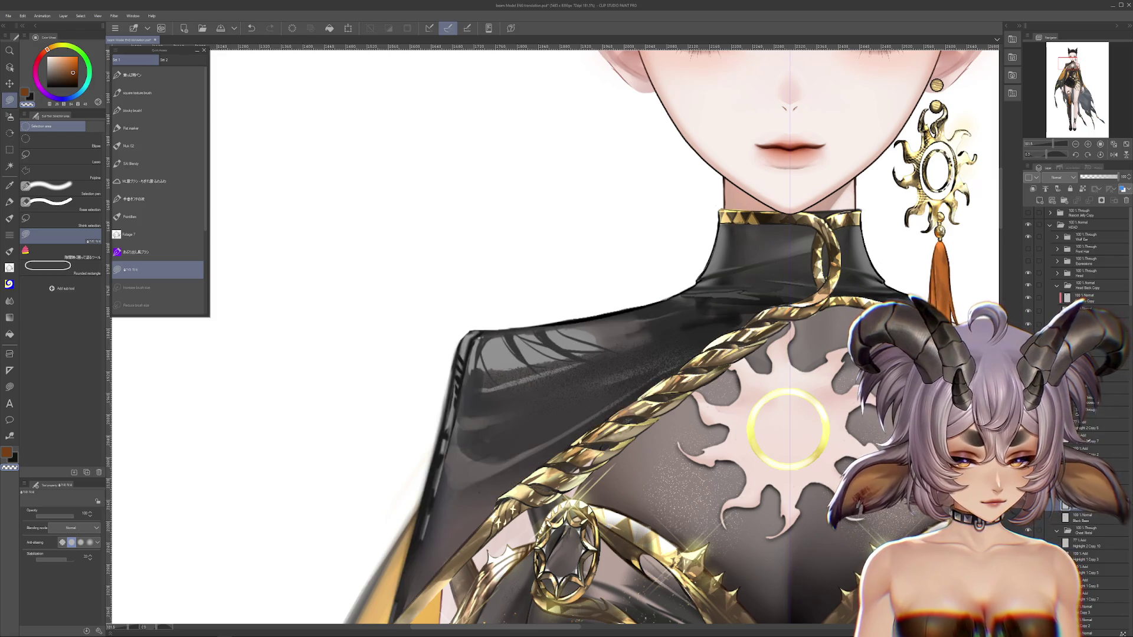
{"action": "left_click_drag", "start_coordinate": [554, 330], "coordinate": [528, 345]}
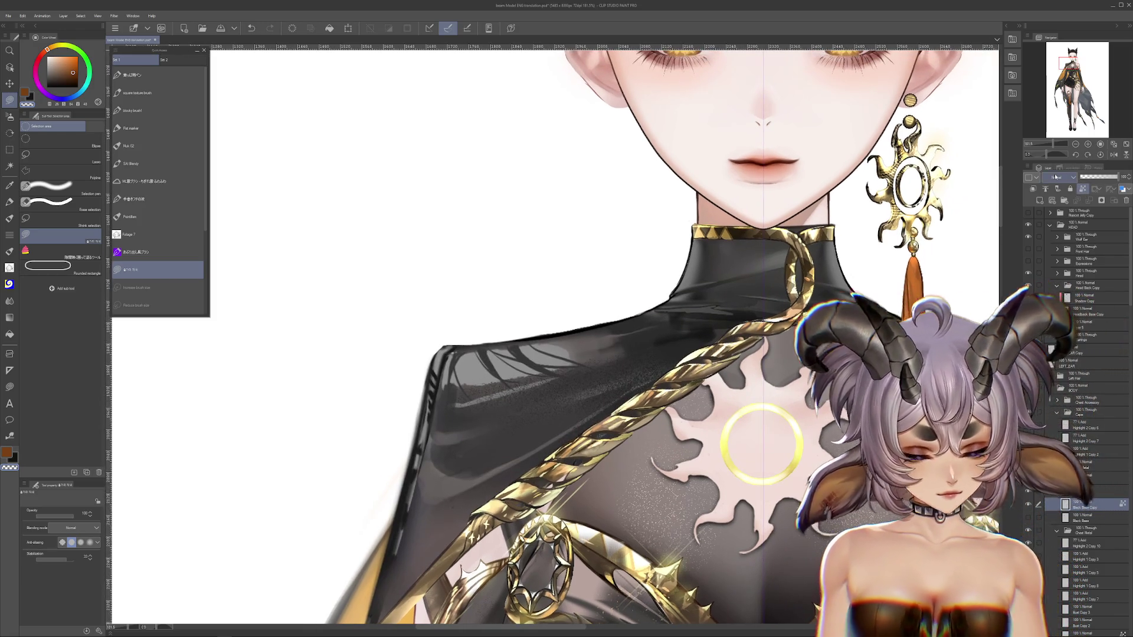
{"action": "left_click", "coordinate": [9, 300]}
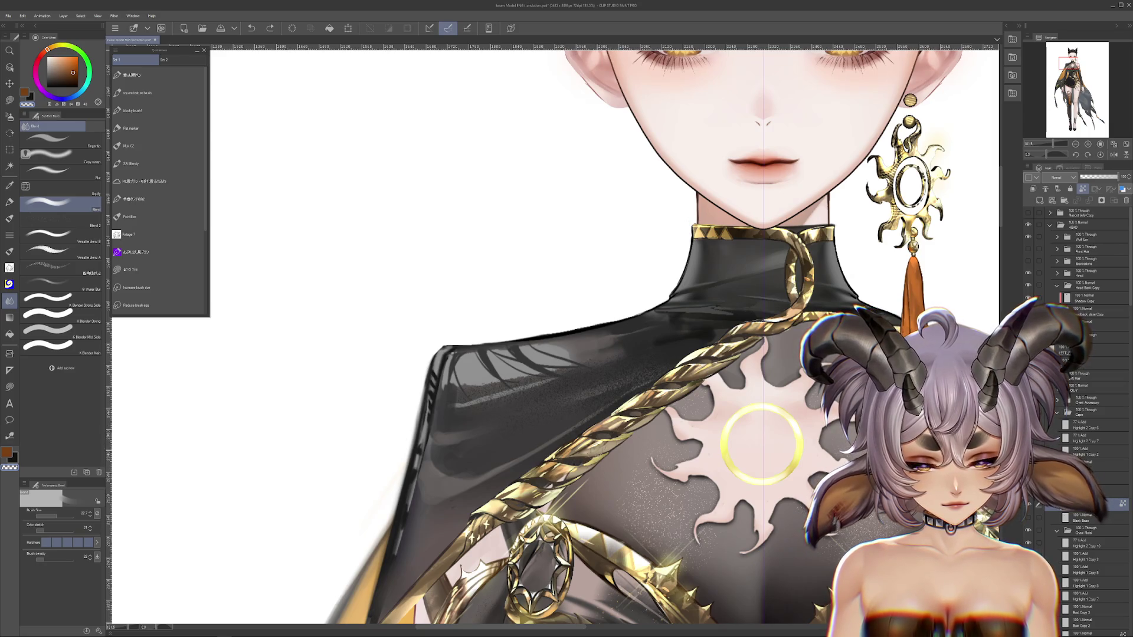
Undo the last blend stroke and add a new empty layer.
{"action": "left_click_drag", "start_coordinate": [564, 493], "coordinate": [574, 478]}
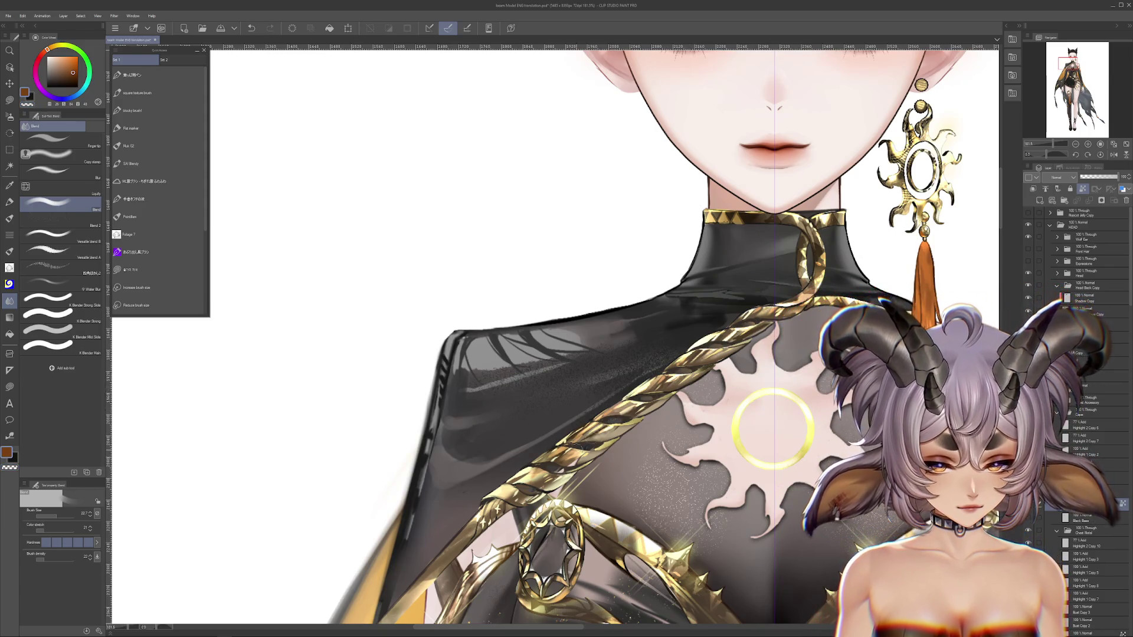
{"action": "left_click_drag", "start_coordinate": [552, 470], "coordinate": [611, 380]}
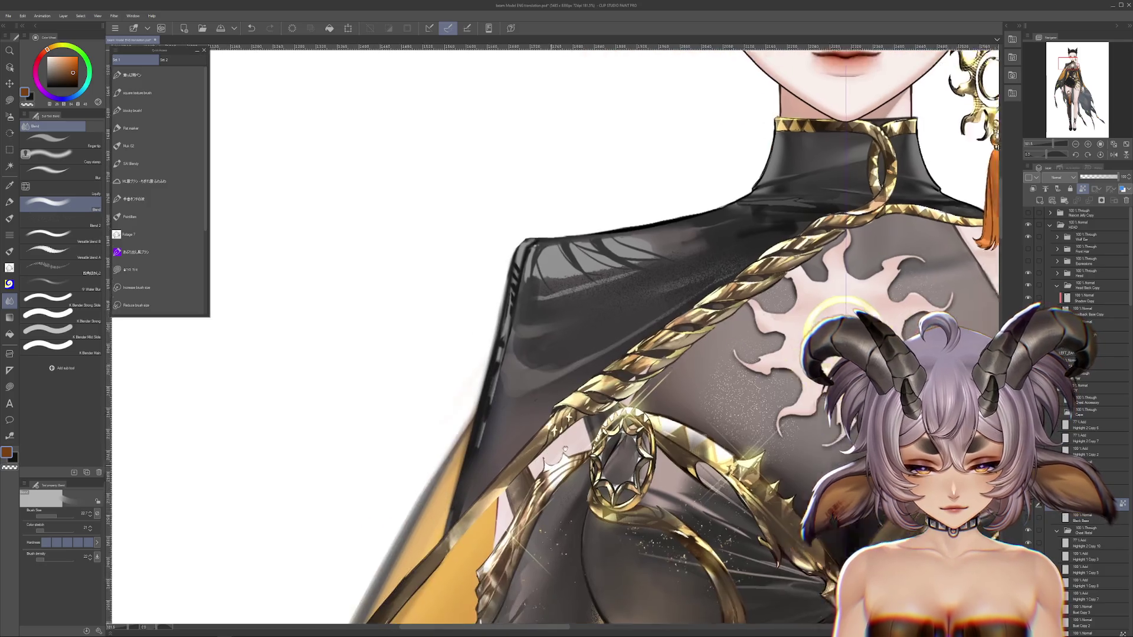
{"action": "key", "text": "ctrl+z"}
{"action": "left_click_drag", "start_coordinate": [484, 501], "coordinate": [660, 288]}
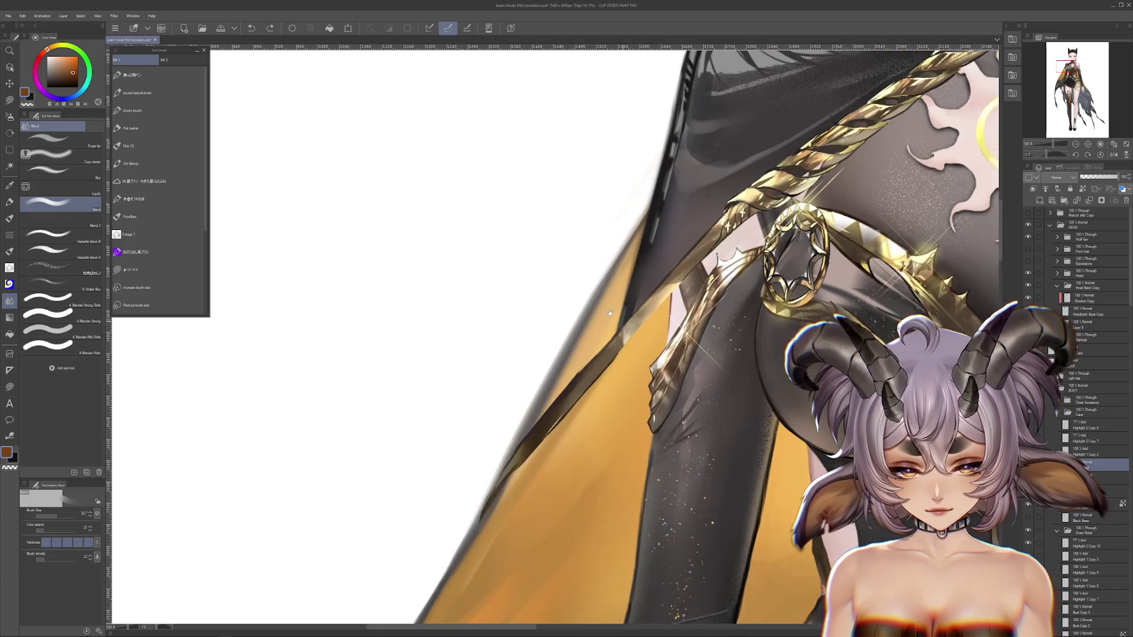
{"action": "left_click", "coordinate": [12, 102]}
{"action": "key", "text": "ctrl+shift+n"}
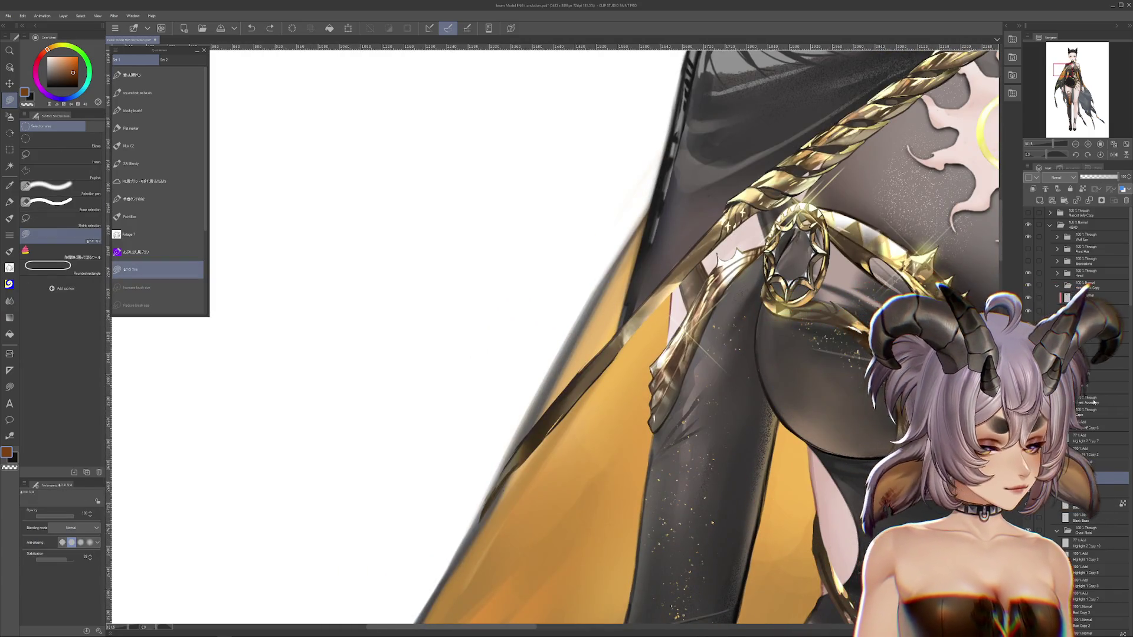
{"action": "left_click", "coordinate": [590, 361], "text": "alt"}
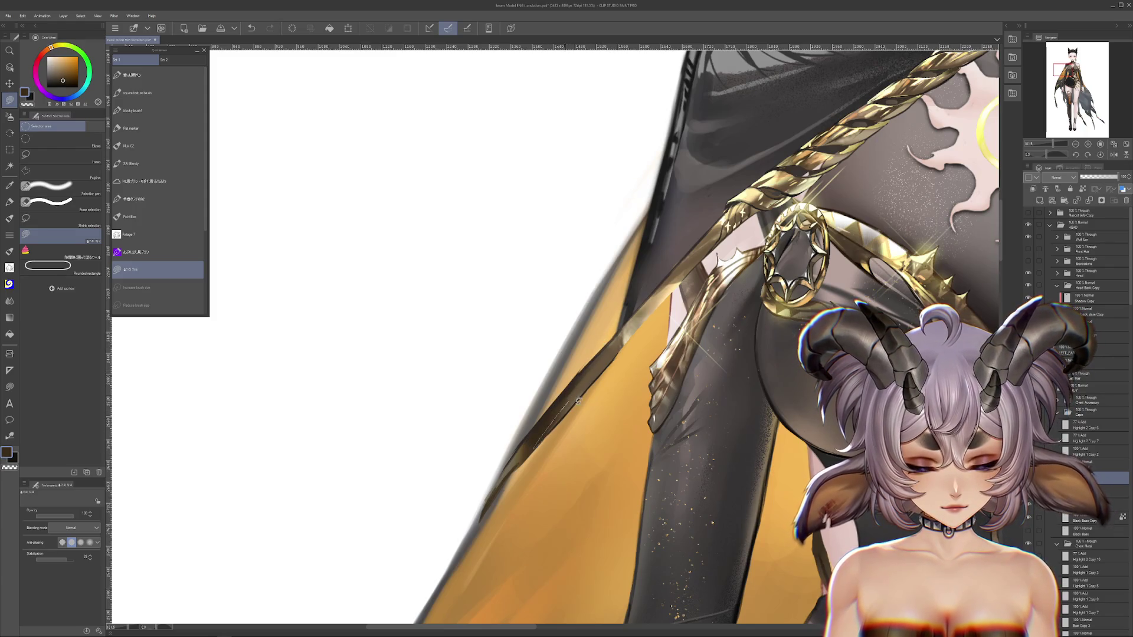
{"action": "left_click_drag", "start_coordinate": [715, 249], "coordinate": [549, 443]}
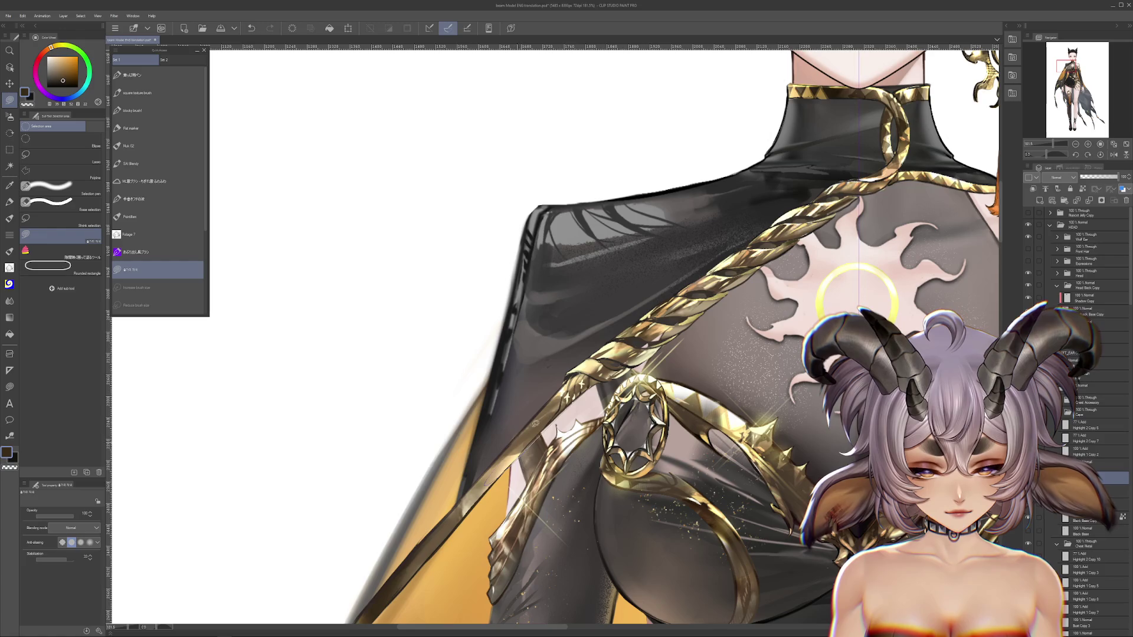
Darken the orange lining's edge with a black flat marker at size 7.5.
{"action": "left_click_drag", "start_coordinate": [360, 301], "coordinate": [425, 263]}
{"action": "left_click", "coordinate": [70, 88]}
{"action": "scroll", "coordinate": [518, 303], "scroll_direction": "up", "scroll_amount": 2}
{"action": "scroll", "coordinate": [488, 336], "scroll_direction": "up", "scroll_amount": 2}
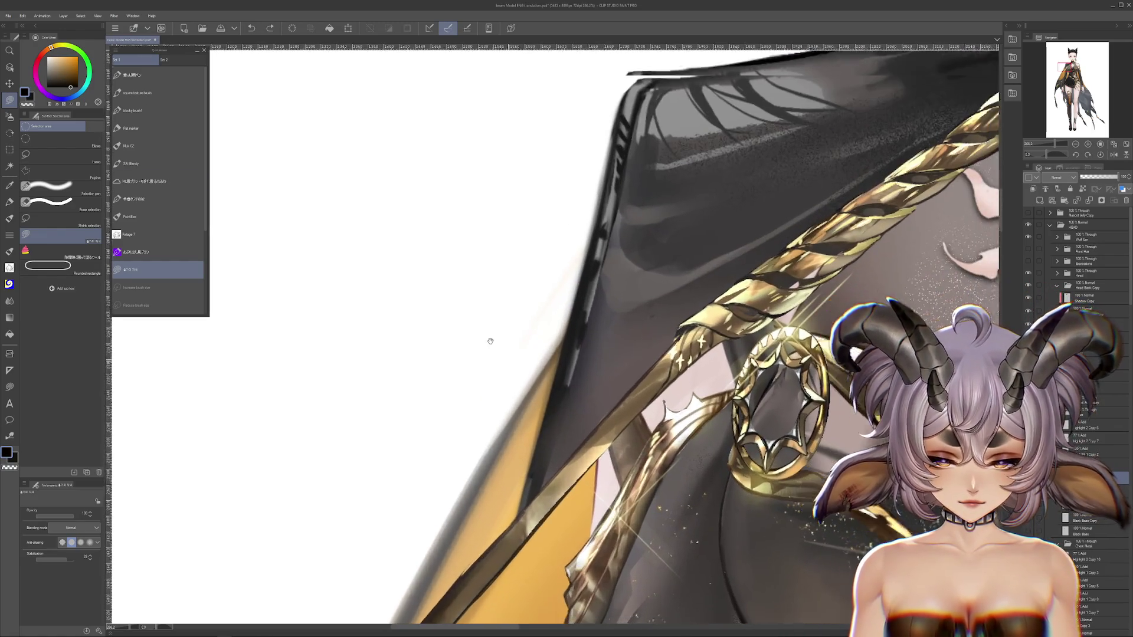
{"action": "left_click", "coordinate": [10, 202]}
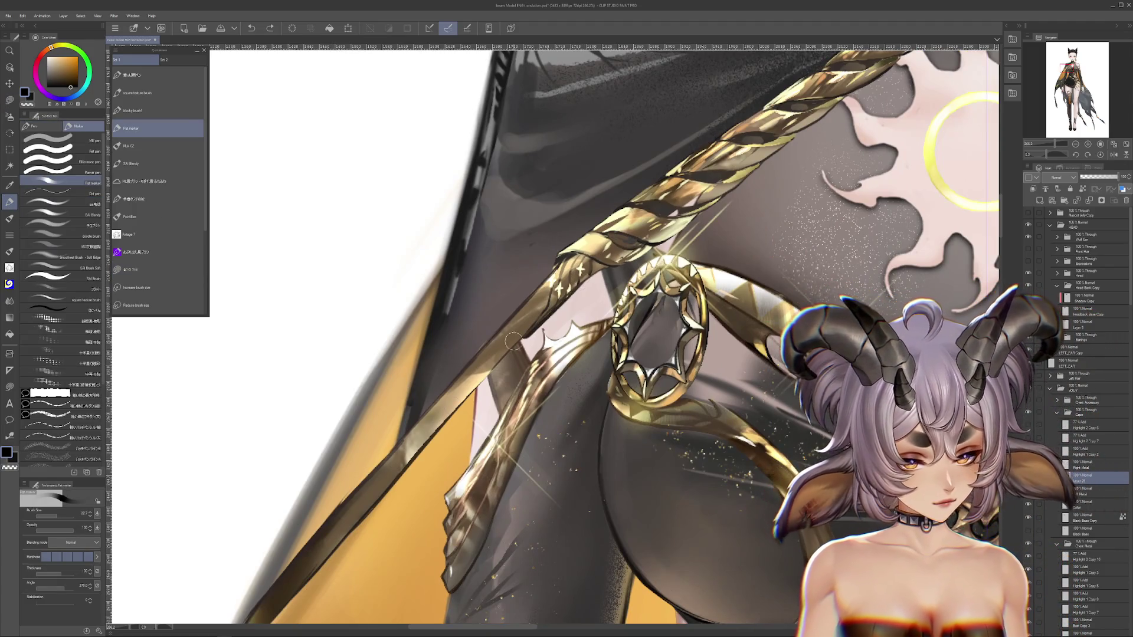
{"action": "key", "text": "bracketleft"}
{"action": "key", "text": "bracketleft"}
{"action": "key", "text": "bracketleft"}
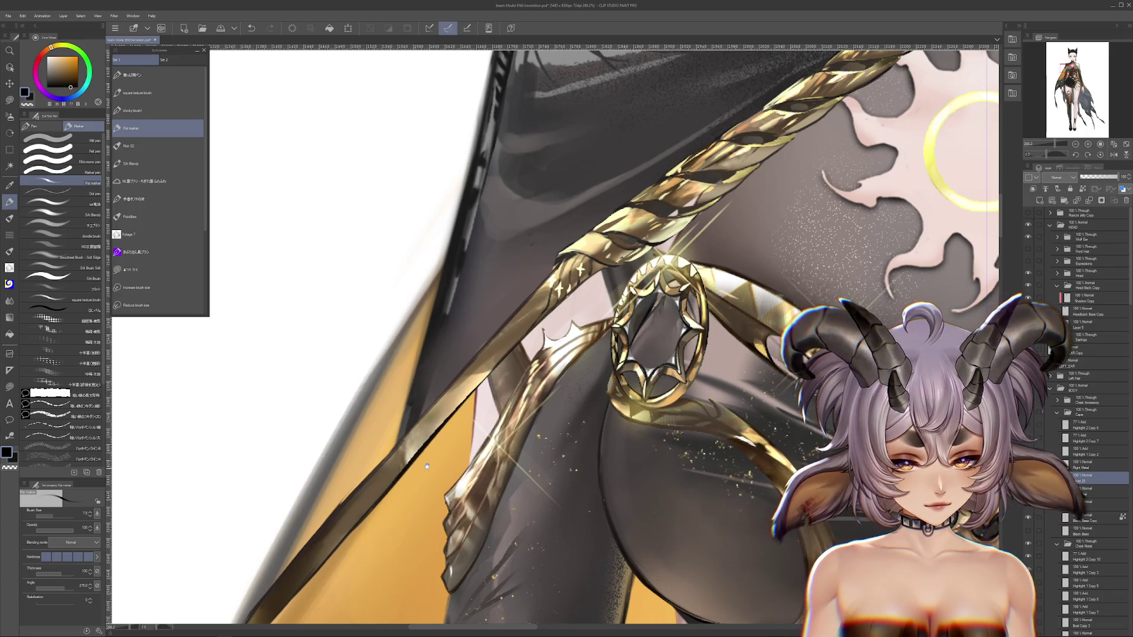
{"action": "left_click_drag", "start_coordinate": [522, 335], "coordinate": [609, 264]}
{"action": "left_click_drag", "start_coordinate": [373, 540], "coordinate": [521, 427]}
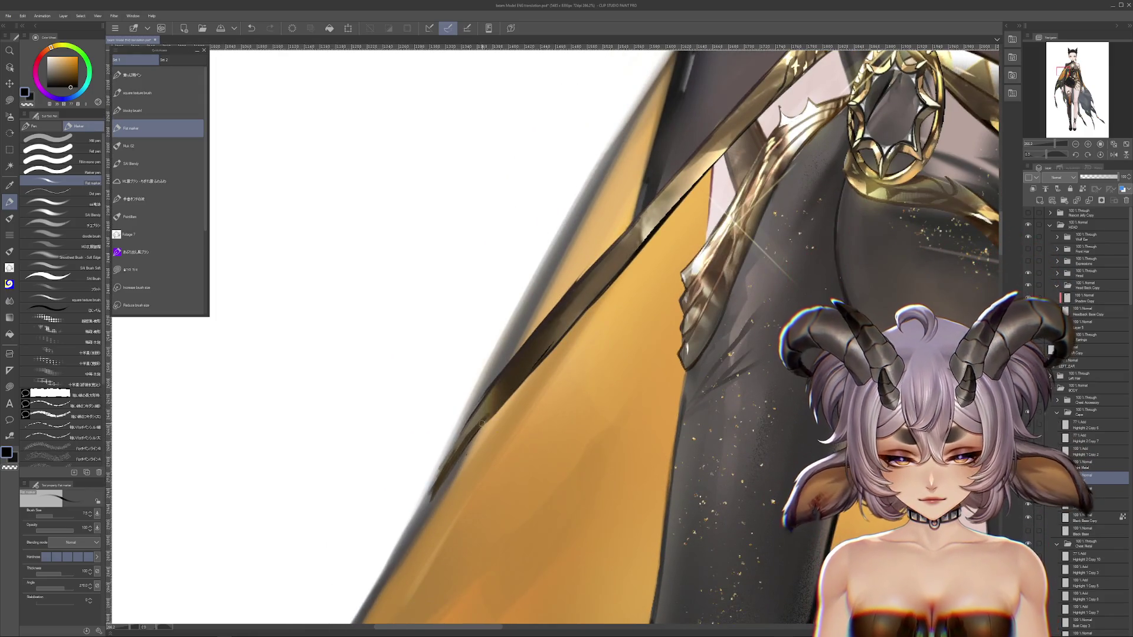
{"action": "left_click_drag", "start_coordinate": [469, 417], "coordinate": [412, 535]}
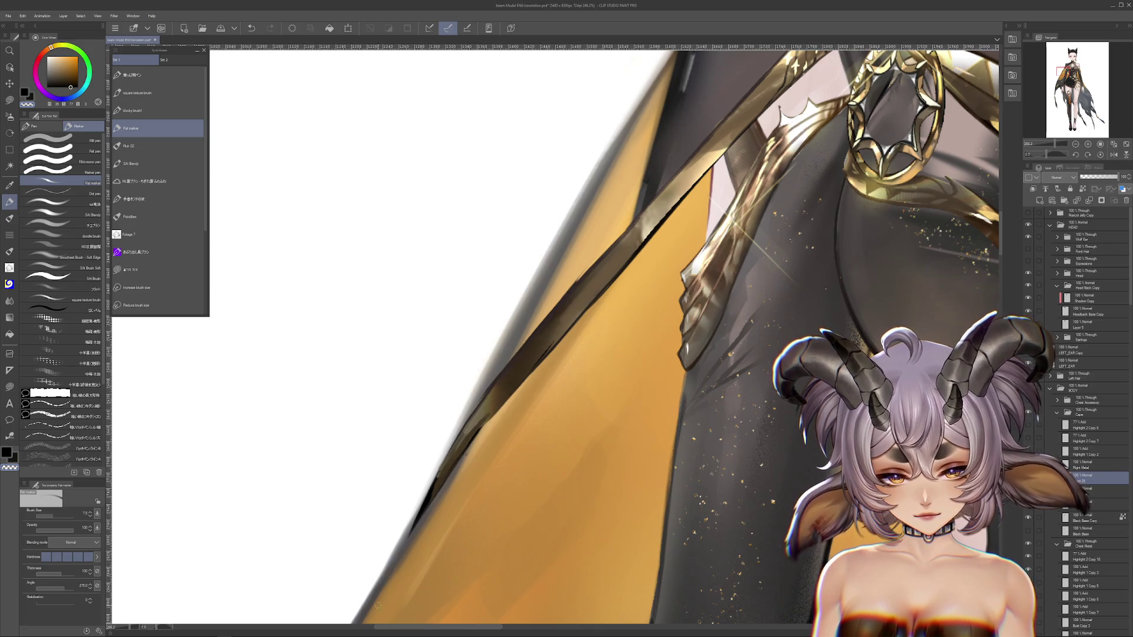
{"action": "left_click_drag", "start_coordinate": [647, 420], "coordinate": [622, 476]}
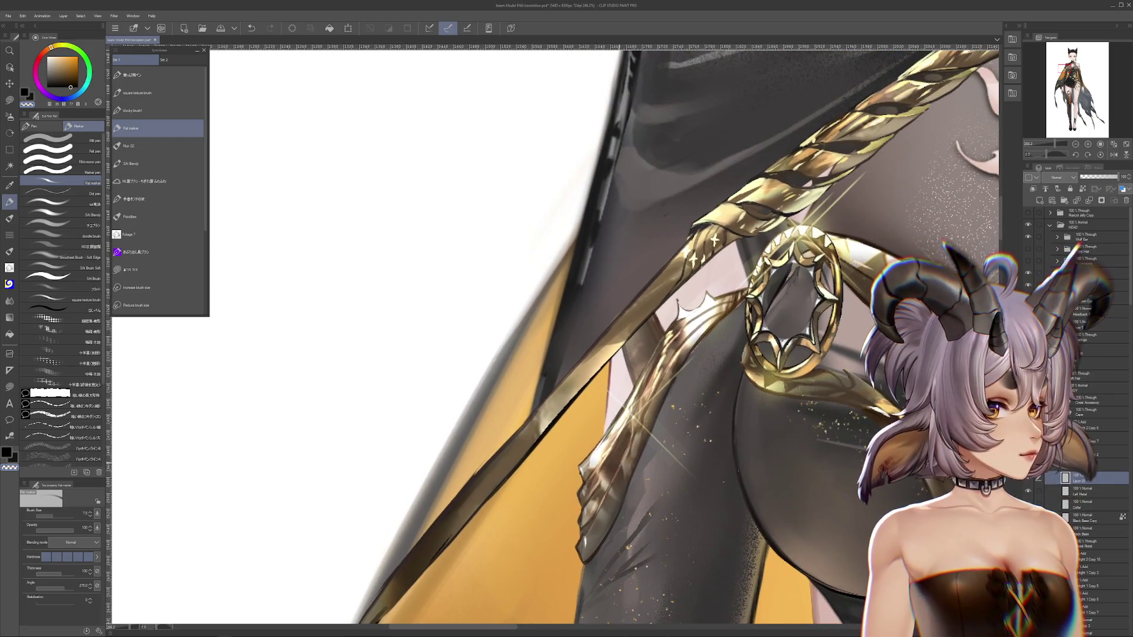
{"action": "mouse_move", "coordinate": [622, 475]}
{"action": "left_mouse_down"}
{"action": "mouse_move", "coordinate": [554, 511]}
{"action": "mouse_move", "coordinate": [552, 416]}
{"action": "mouse_move", "coordinate": [551, 438]}
{"action": "left_mouse_up"}
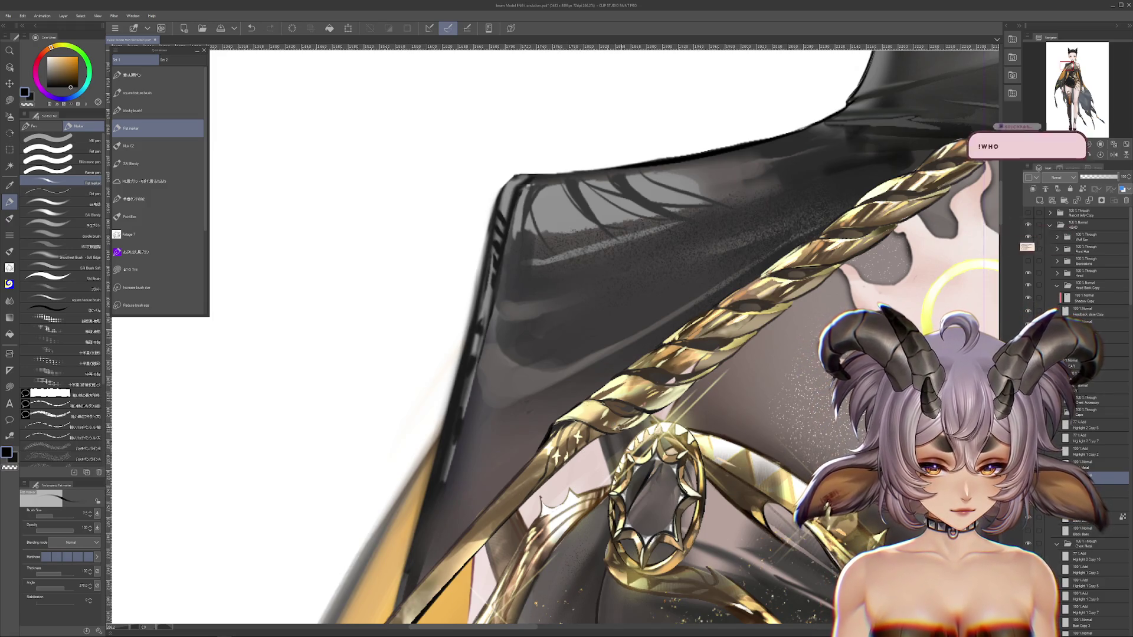
Rotate and pan the view to centre the neck, collar and rope, then hide the dark grey cape layer.
{"action": "left_click_drag", "start_coordinate": [651, 403], "coordinate": [640, 440]}
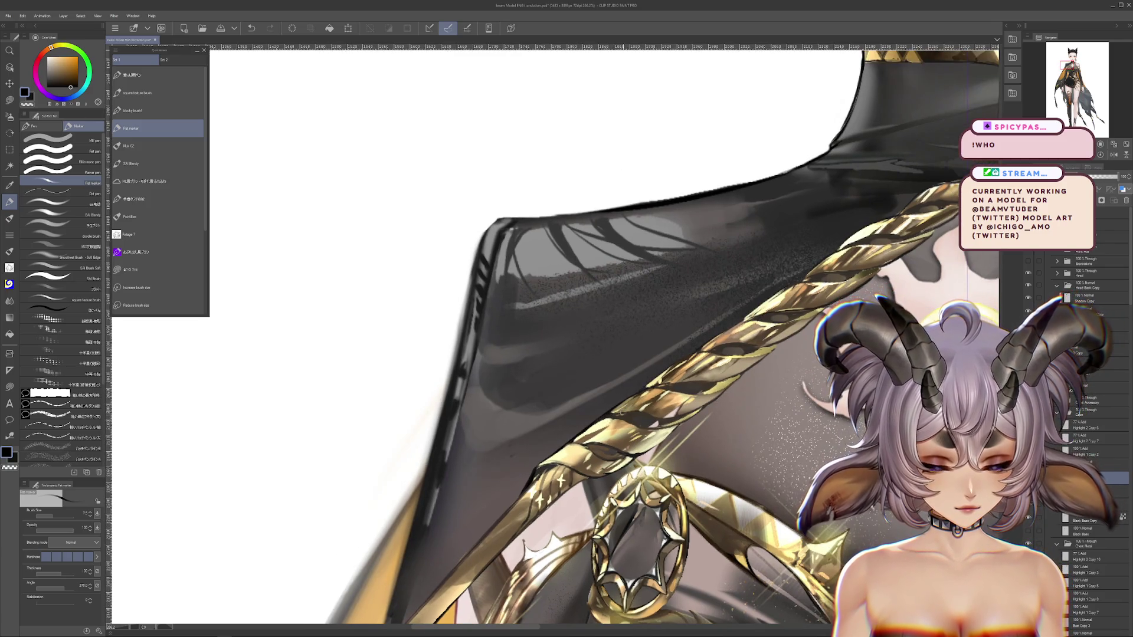
{"action": "left_click_drag", "start_coordinate": [681, 426], "coordinate": [642, 453]}
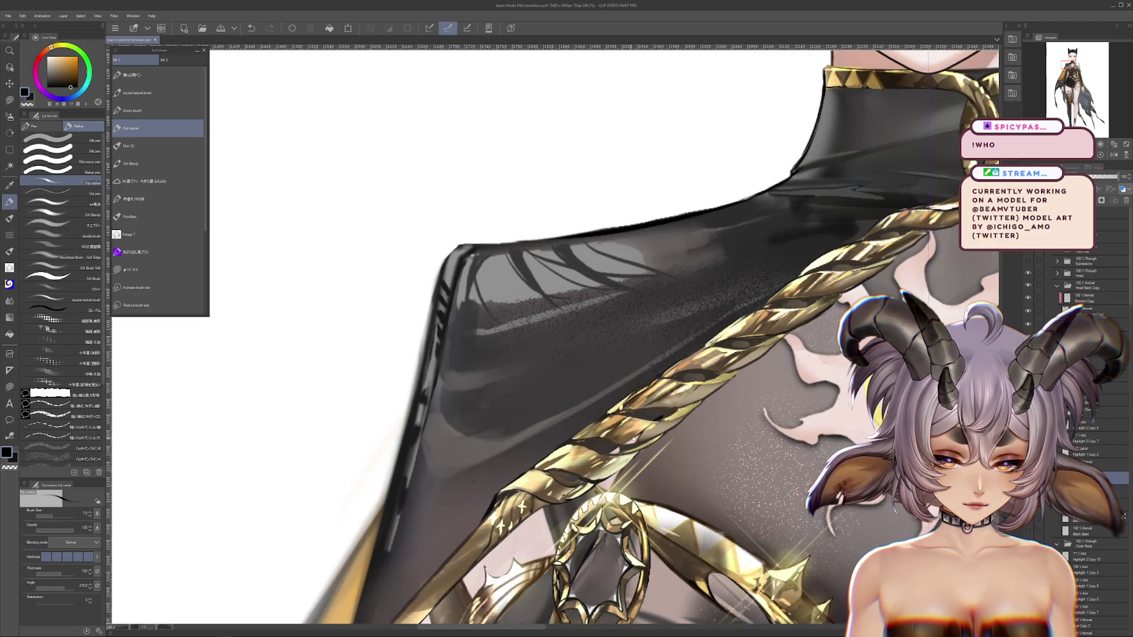
{"action": "left_click_drag", "start_coordinate": [572, 439], "coordinate": [617, 418]}
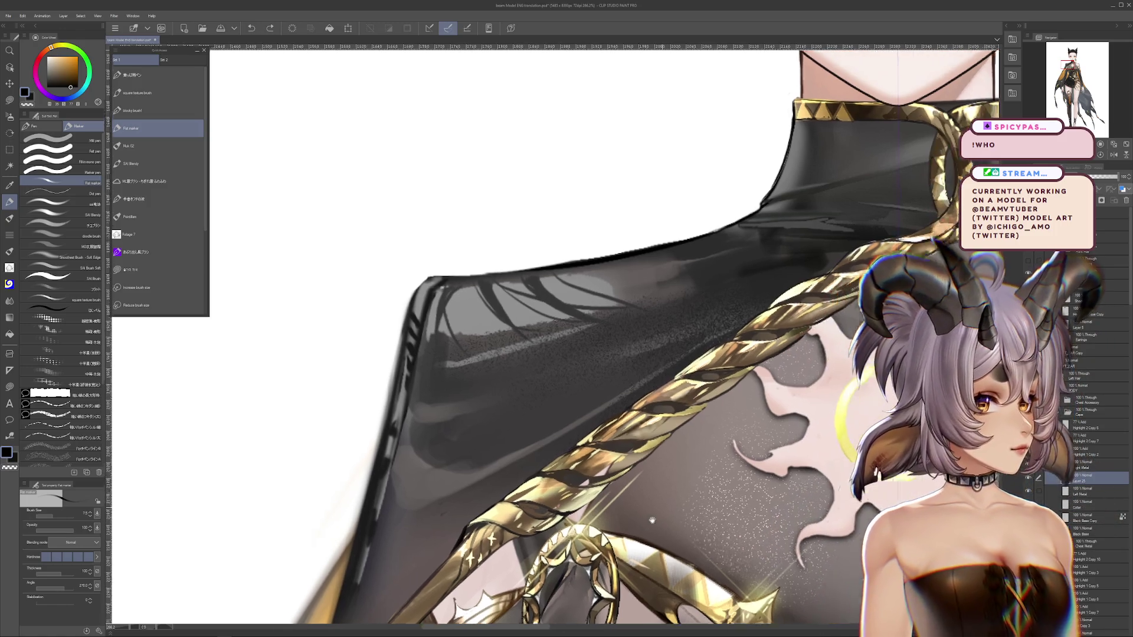
{"action": "left_click_drag", "start_coordinate": [566, 507], "coordinate": [509, 624]}
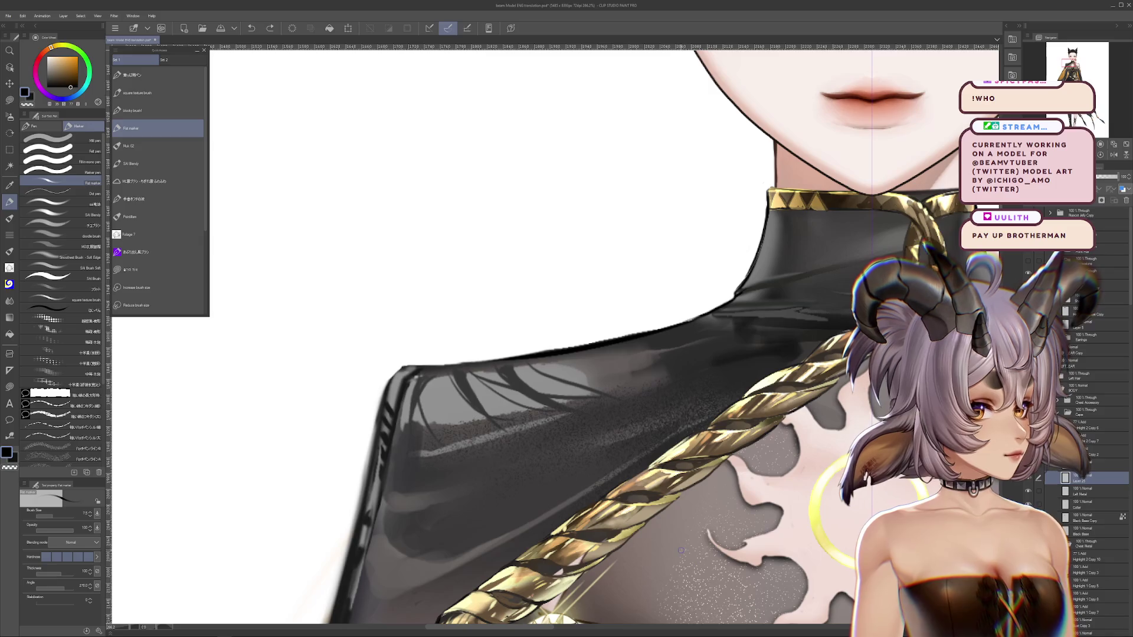
{"action": "left_click_drag", "start_coordinate": [696, 464], "coordinate": [637, 408]}
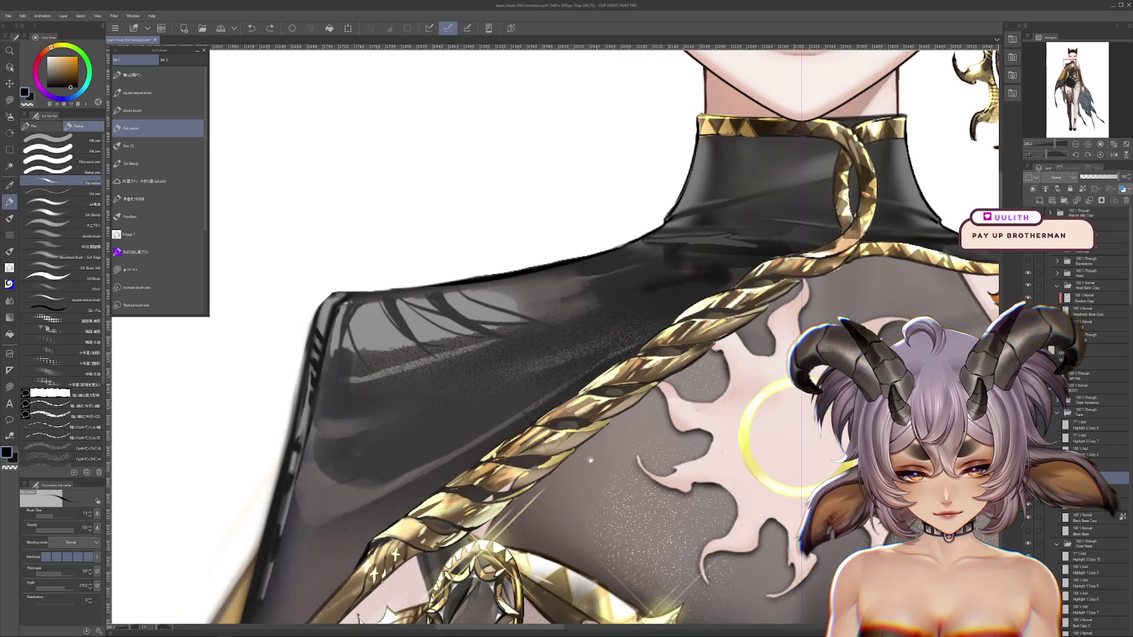
{"action": "mouse_move", "coordinate": [566, 500]}
{"action": "left_mouse_down"}
{"action": "mouse_move", "coordinate": [601, 454]}
{"action": "mouse_move", "coordinate": [777, 375]}
{"action": "left_mouse_up"}
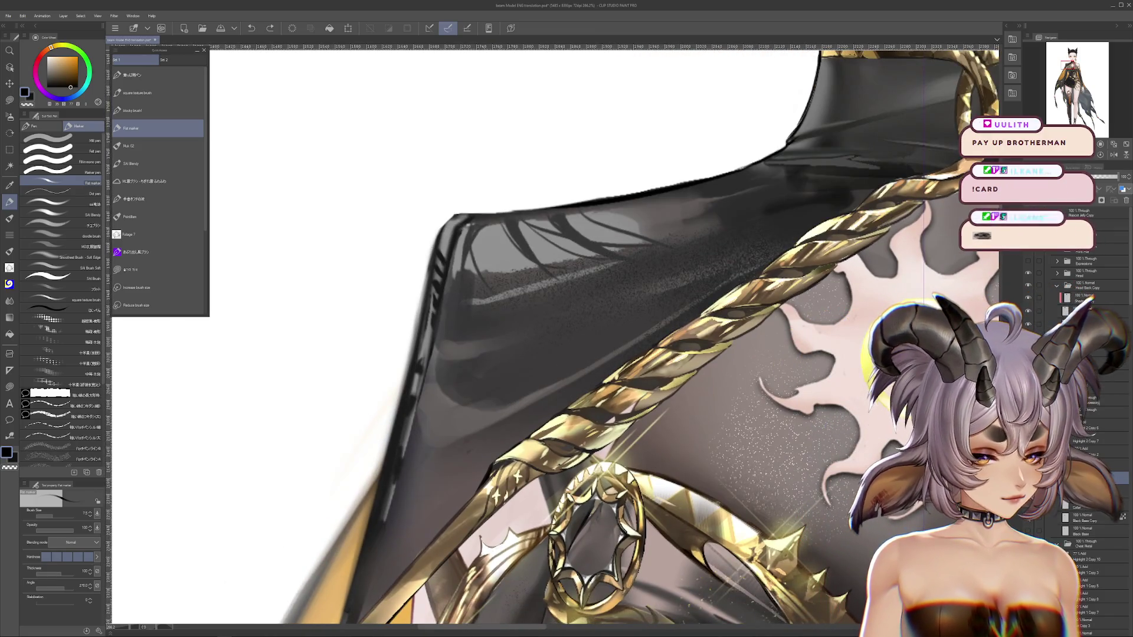
{"action": "left_click", "coordinate": [1028, 517]}
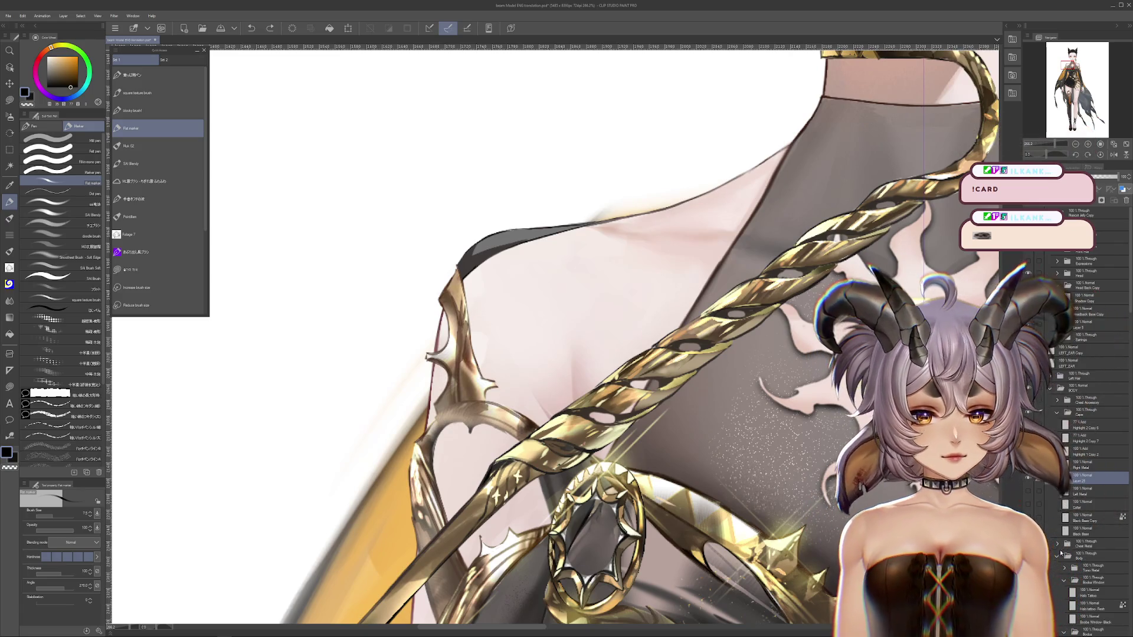
{"action": "left_click", "coordinate": [1028, 553]}
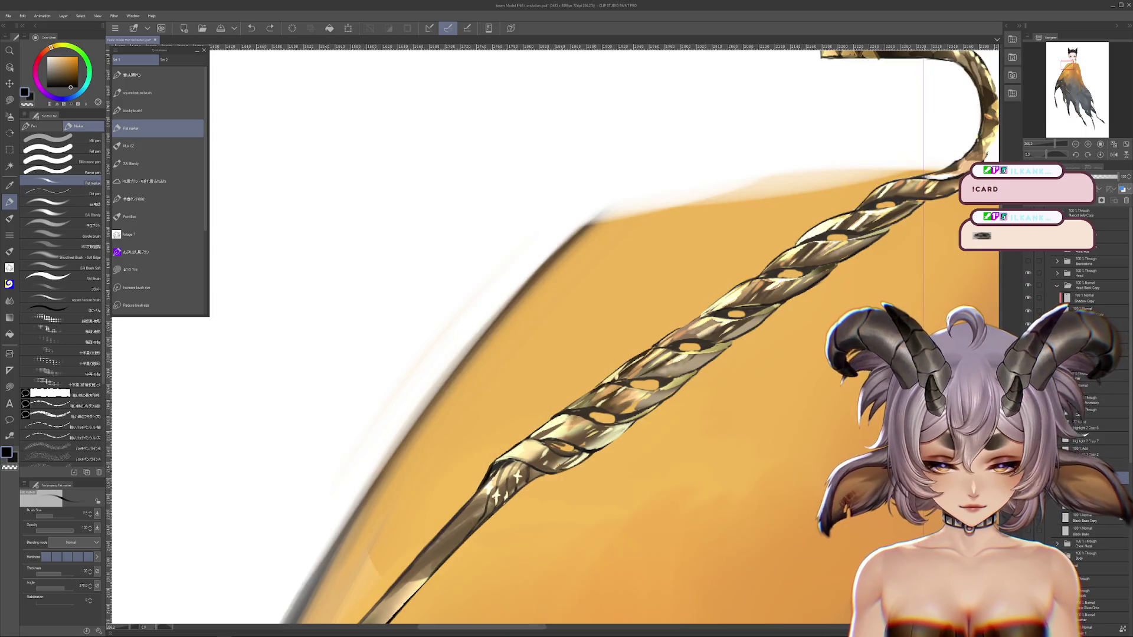
{"action": "left_click_drag", "start_coordinate": [788, 470], "coordinate": [663, 584]}
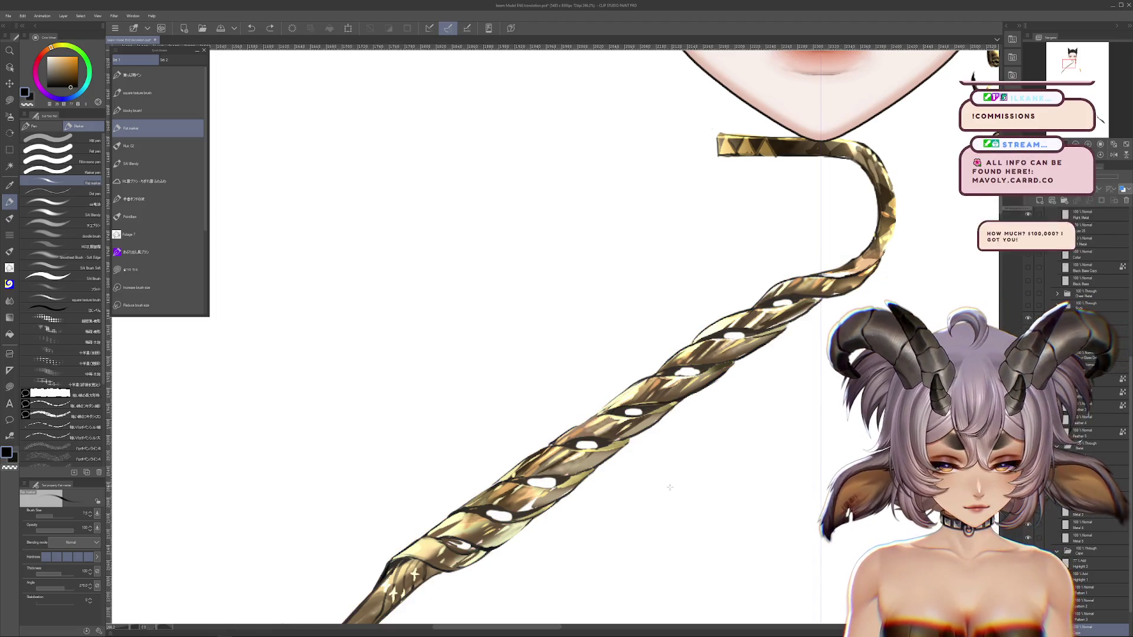
{"action": "left_click_drag", "start_coordinate": [670, 486], "coordinate": [791, 406]}
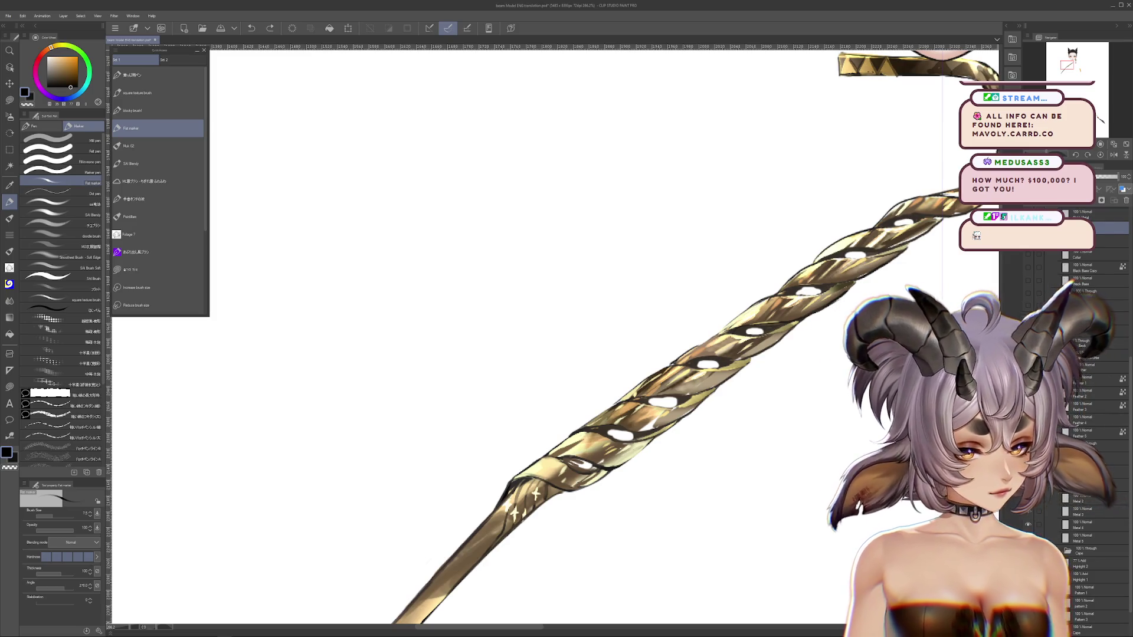
{"action": "key", "text": "m"}
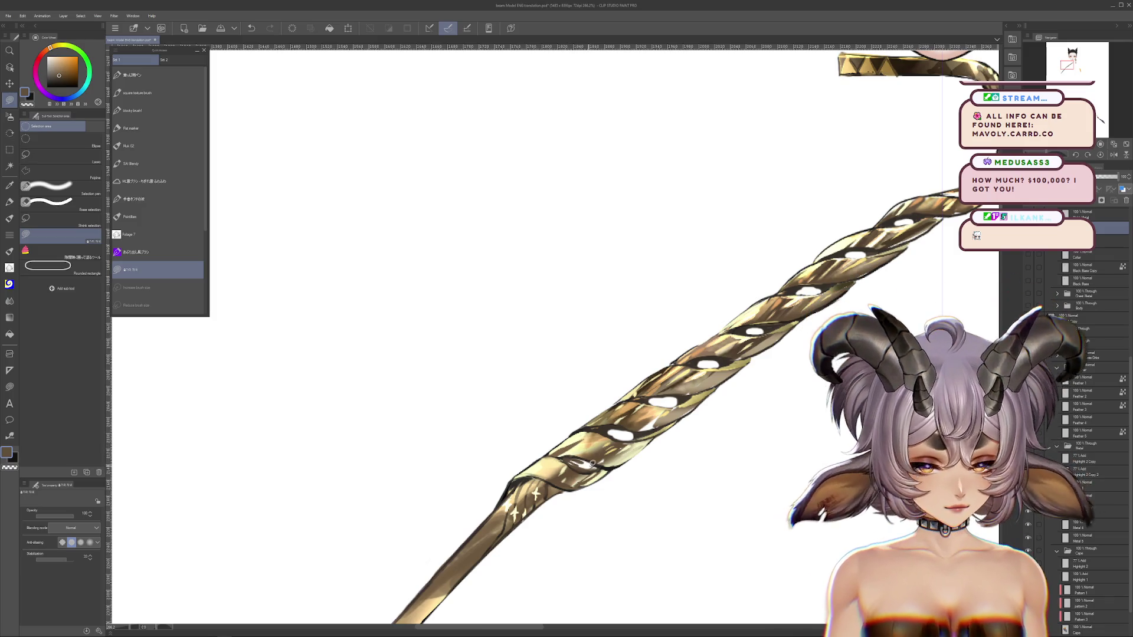
{"action": "left_click_drag", "start_coordinate": [527, 468], "coordinate": [582, 461]}
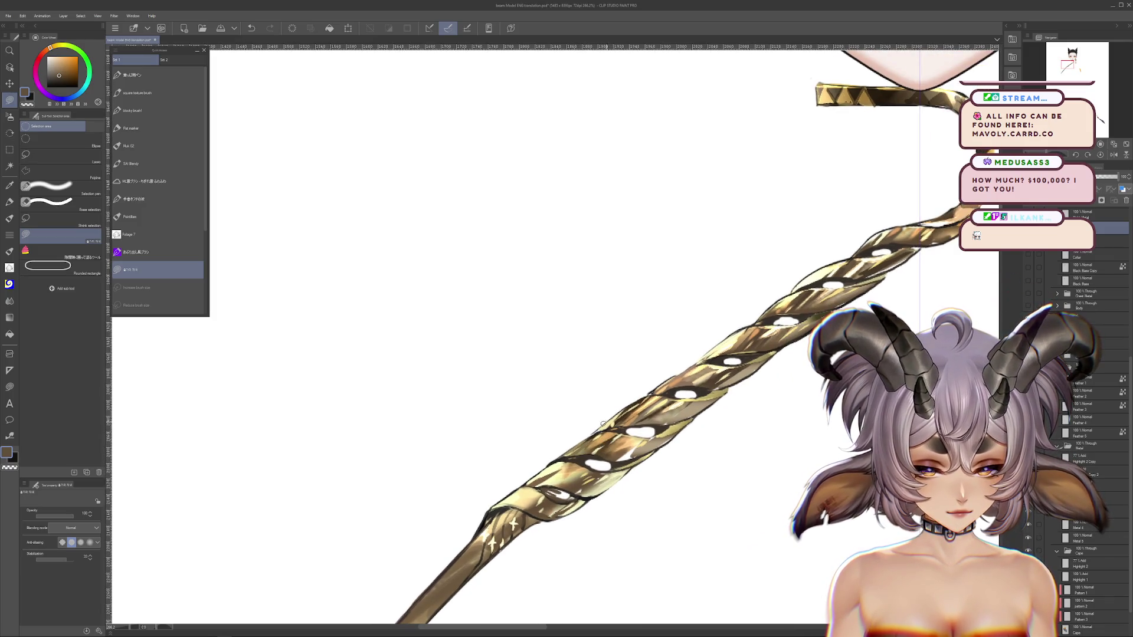
{"action": "mouse_move", "coordinate": [611, 430]}
{"action": "left_mouse_down"}
{"action": "mouse_move", "coordinate": [617, 452]}
{"action": "mouse_move", "coordinate": [666, 410]}
{"action": "left_mouse_up"}
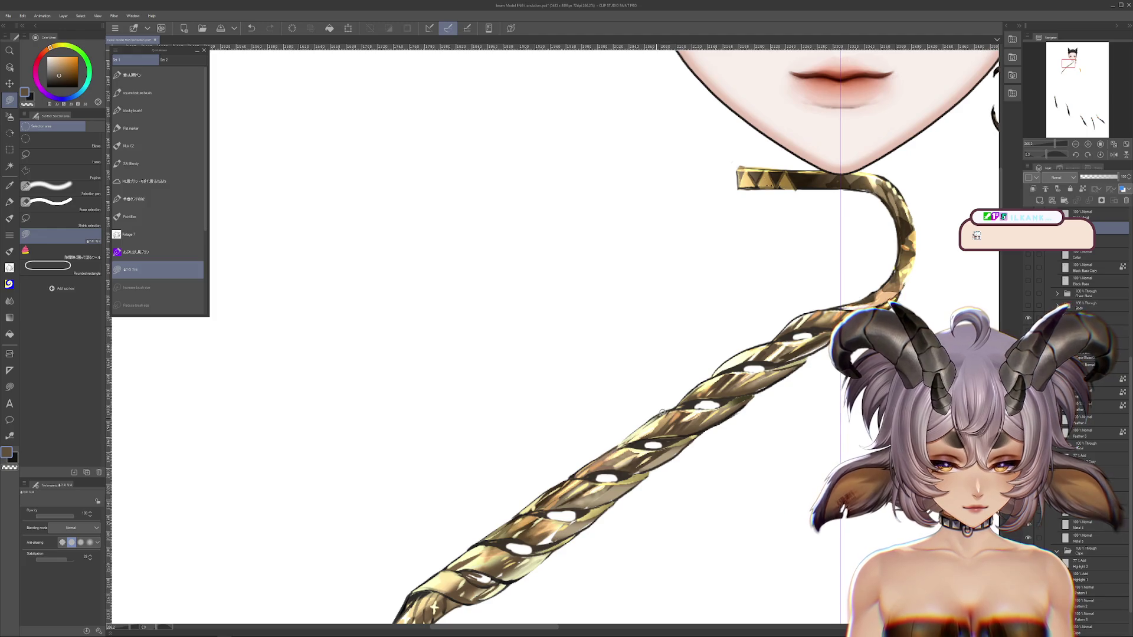
{"action": "left_click_drag", "start_coordinate": [653, 429], "coordinate": [639, 432]}
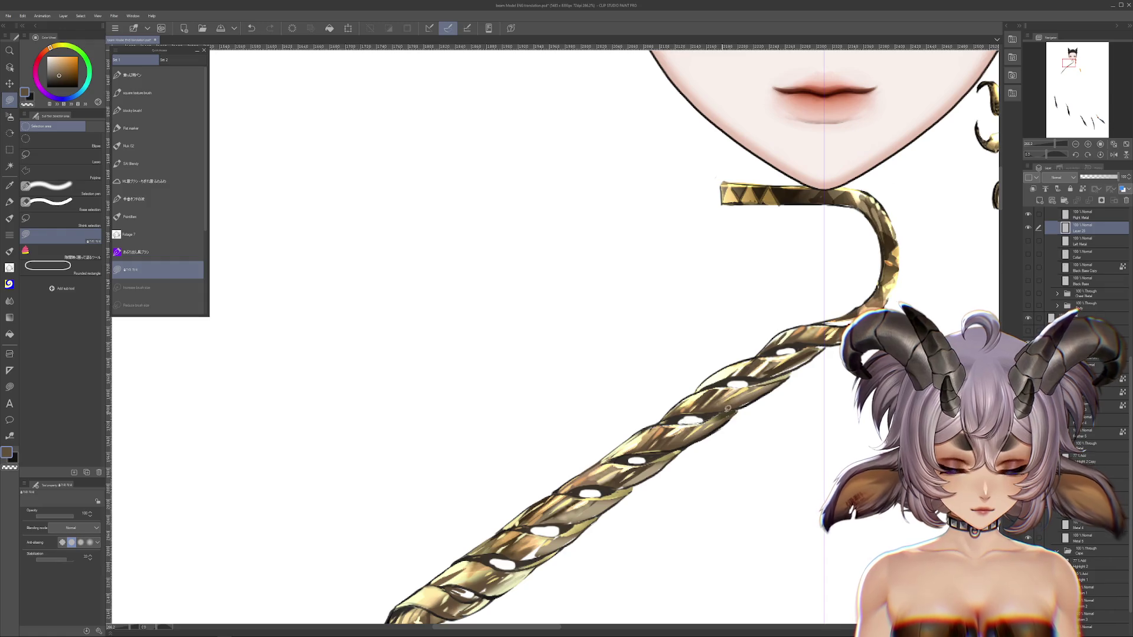
{"action": "left_click_drag", "start_coordinate": [689, 444], "coordinate": [713, 433]}
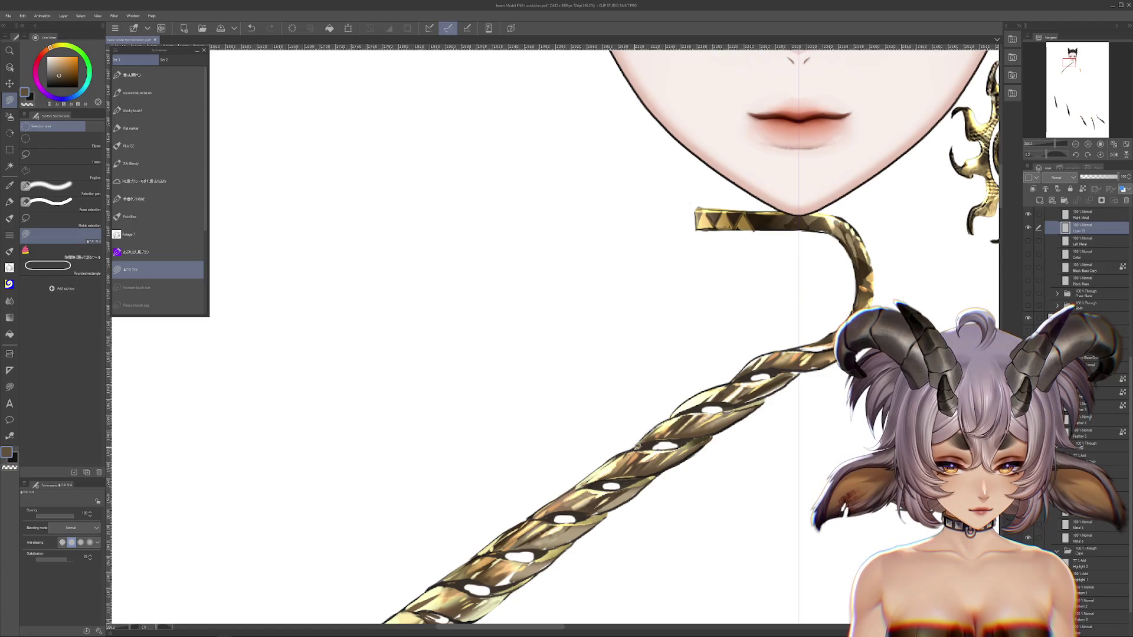
{"action": "left_click_drag", "start_coordinate": [720, 391], "coordinate": [646, 447]}
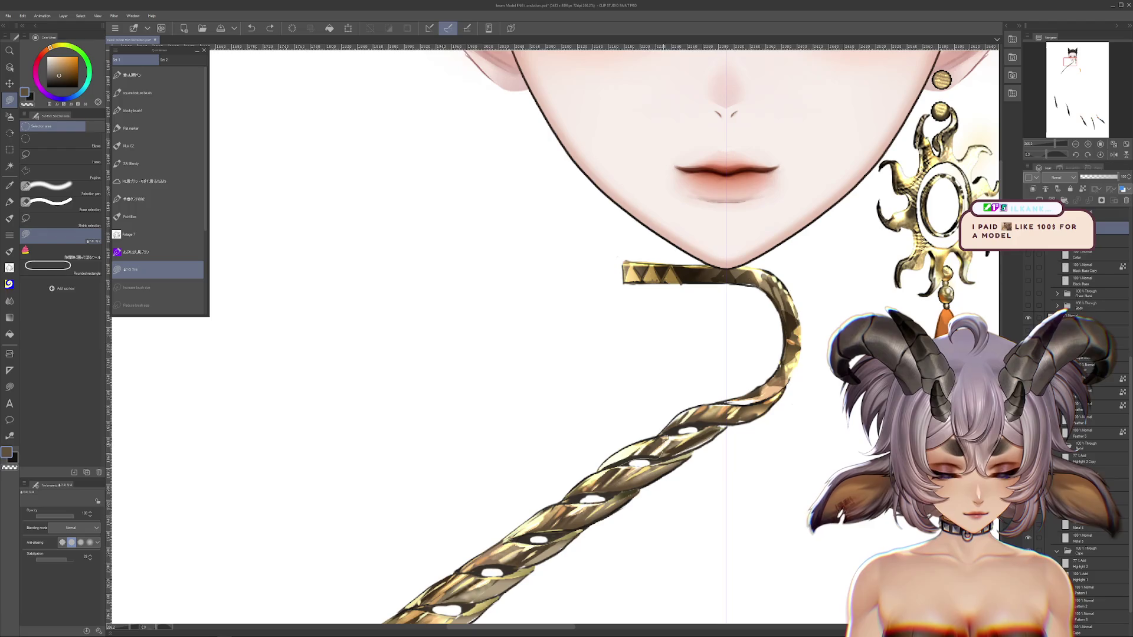
{"action": "left_click_drag", "start_coordinate": [652, 482], "coordinate": [665, 443]}
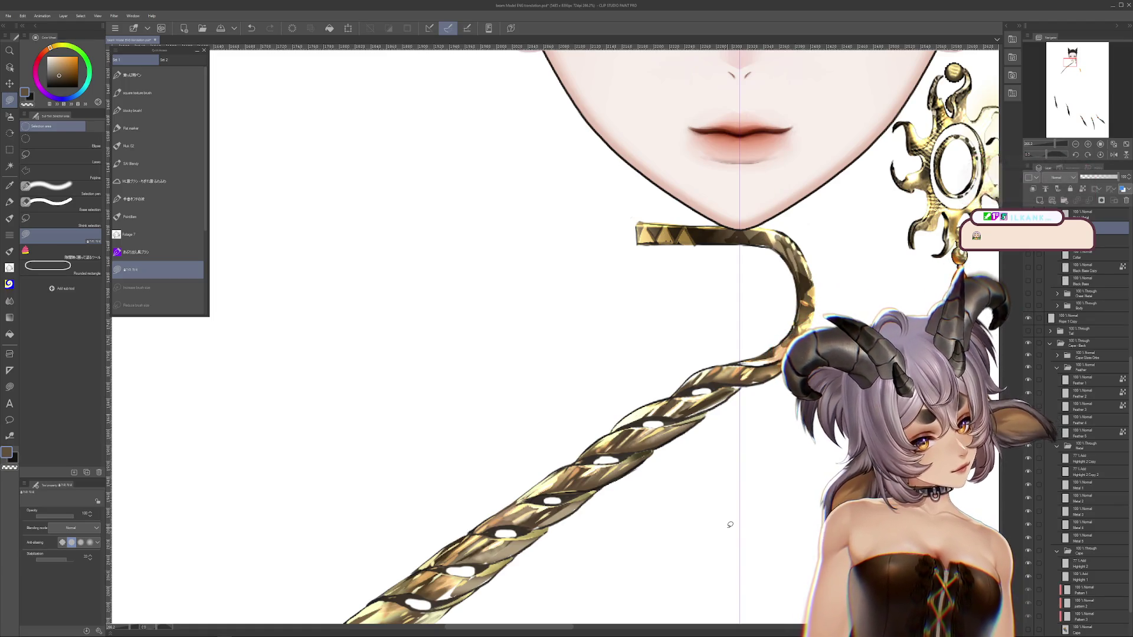
{"action": "left_click_drag", "start_coordinate": [662, 440], "coordinate": [675, 453]}
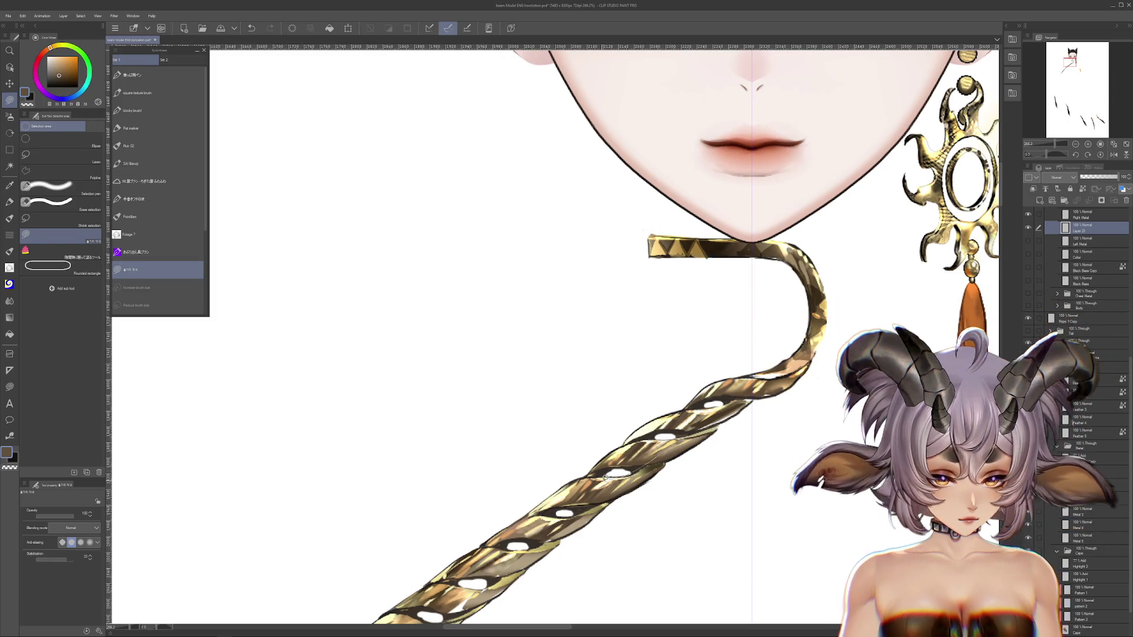
Paint darker shading strokes on the twisted rope, undoing the last one.
{"action": "mouse_move", "coordinate": [746, 407]}
{"action": "left_mouse_down"}
{"action": "mouse_move", "coordinate": [711, 442]}
{"action": "mouse_move", "coordinate": [722, 430]}
{"action": "left_mouse_up"}
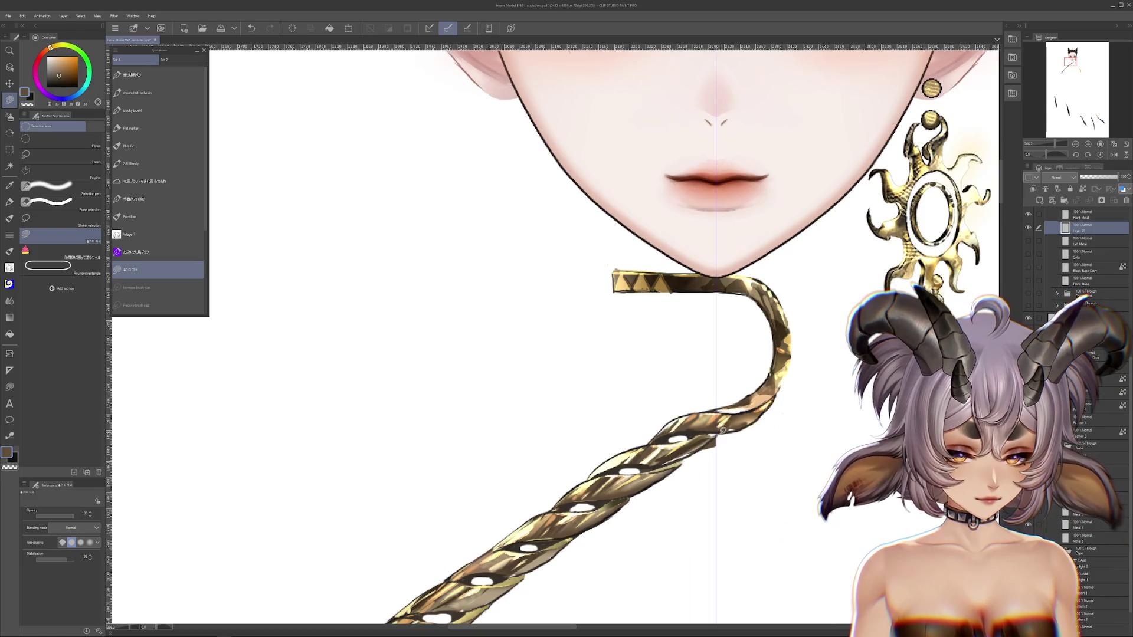
{"action": "mouse_move", "coordinate": [653, 468]}
{"action": "left_mouse_down"}
{"action": "mouse_move", "coordinate": [711, 436]}
{"action": "mouse_move", "coordinate": [700, 451]}
{"action": "left_mouse_up"}
{"action": "left_click", "coordinate": [685, 449], "text": "alt"}
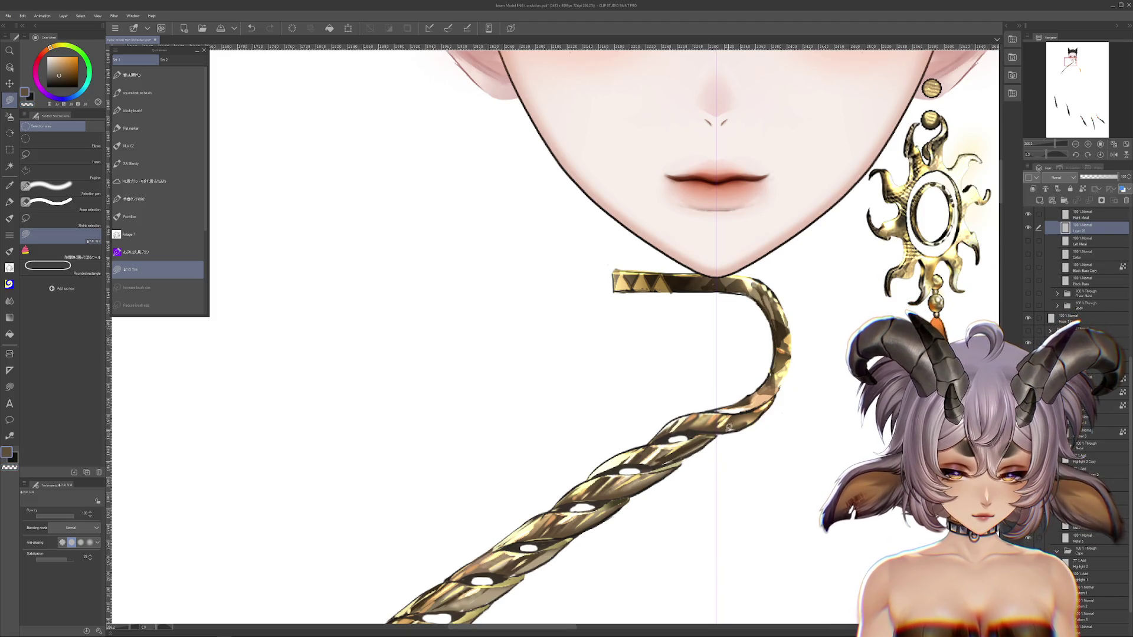
{"action": "key", "text": "ctrl+z"}
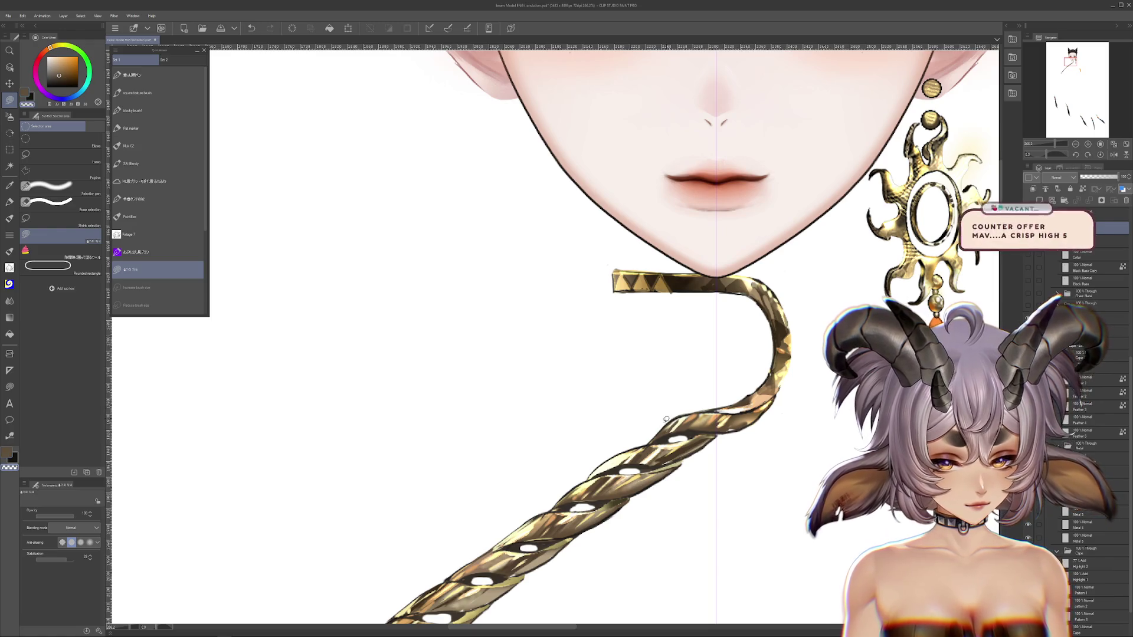
Pan down the rope's length and pick a light peach, then a saturated blue colour.
{"action": "left_click_drag", "start_coordinate": [750, 407], "coordinate": [752, 445]}
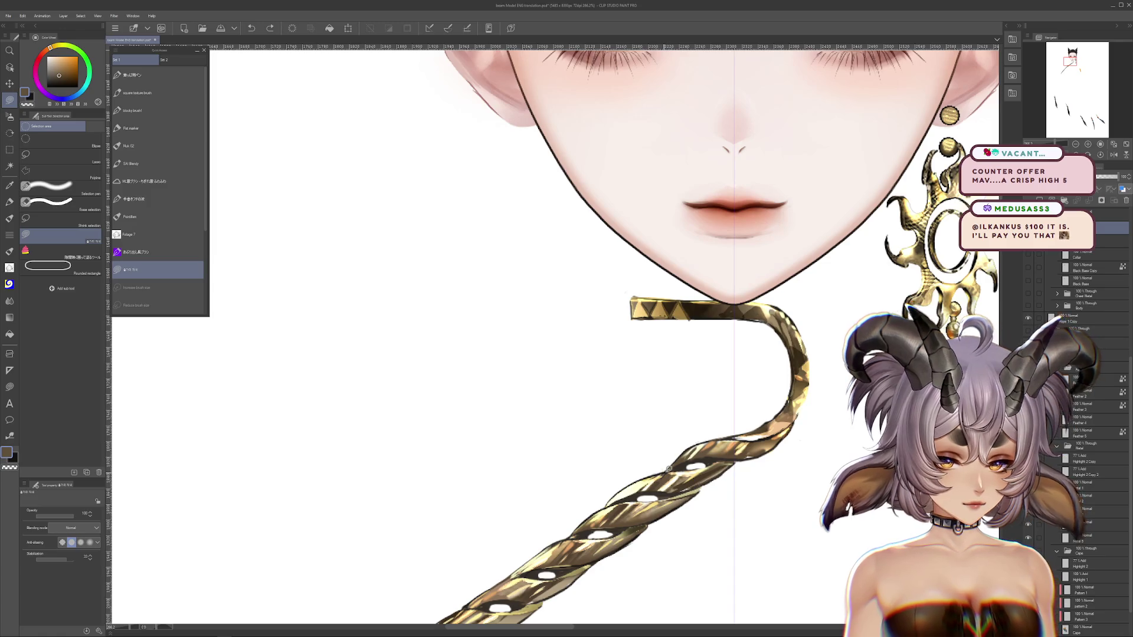
{"action": "left_click_drag", "start_coordinate": [645, 515], "coordinate": [638, 461]}
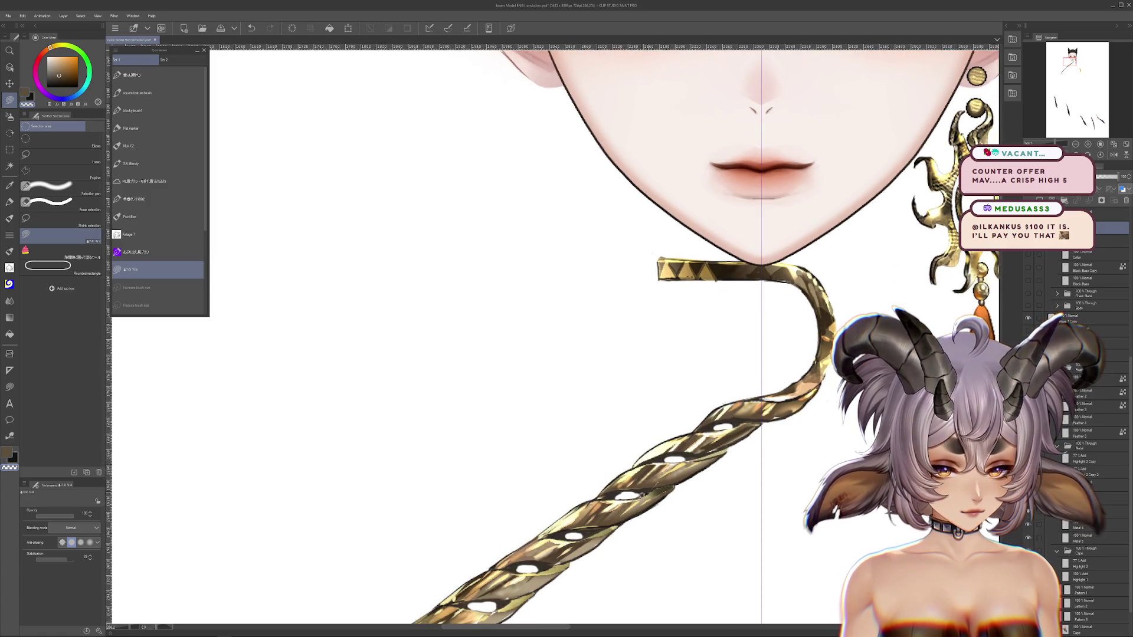
{"action": "left_click_drag", "start_coordinate": [673, 524], "coordinate": [677, 495]}
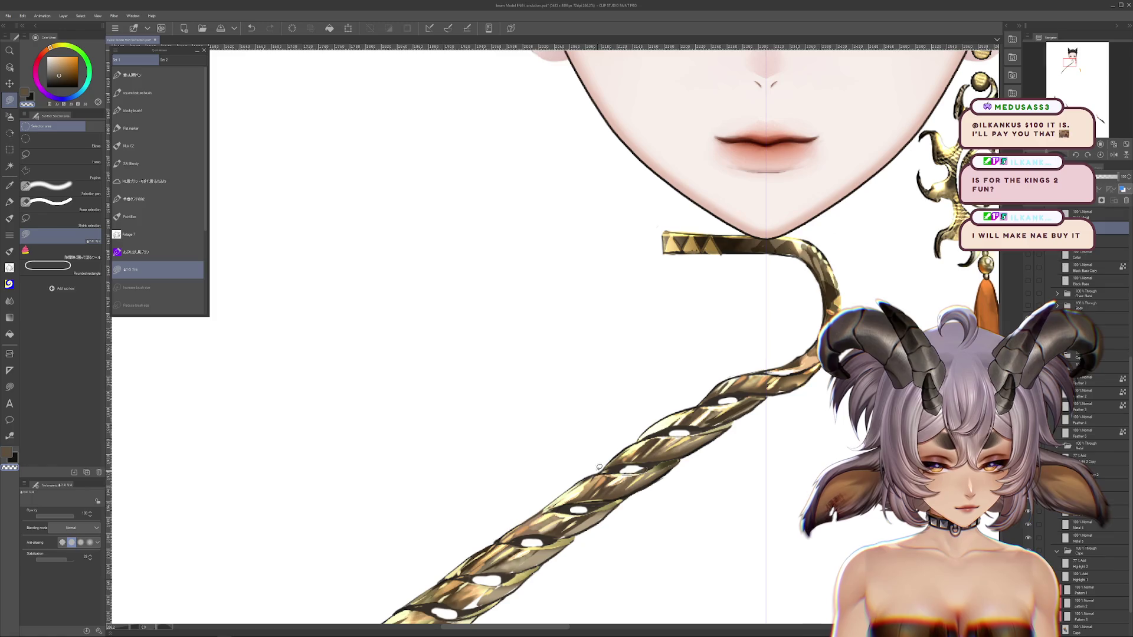
{"action": "left_click_drag", "start_coordinate": [599, 466], "coordinate": [629, 470]}
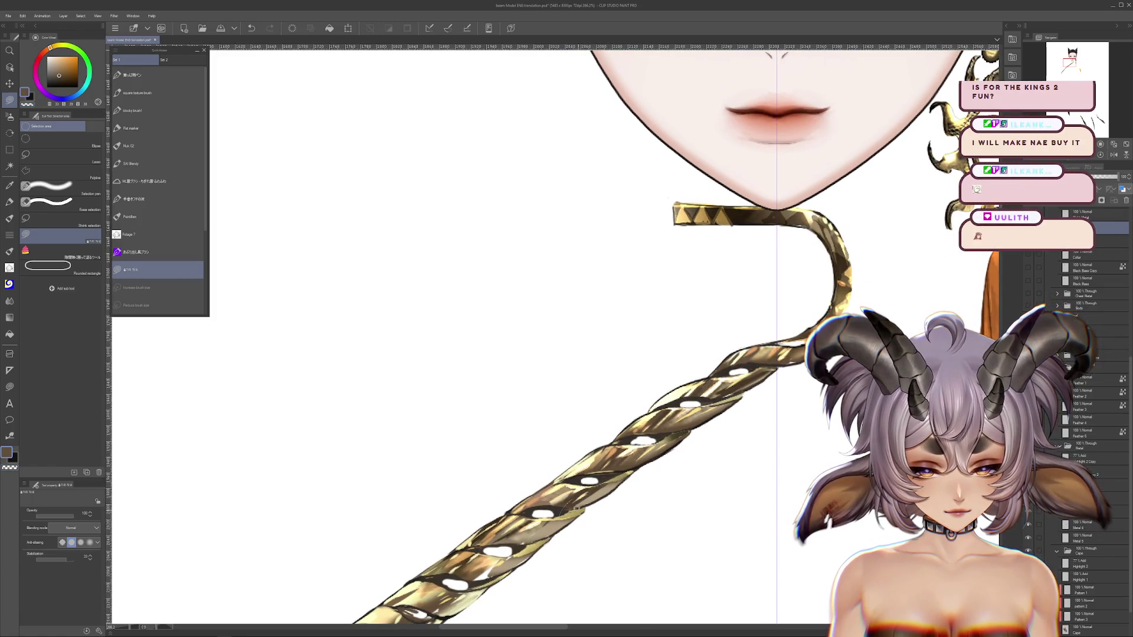
{"action": "left_click_drag", "start_coordinate": [568, 513], "coordinate": [606, 493]}
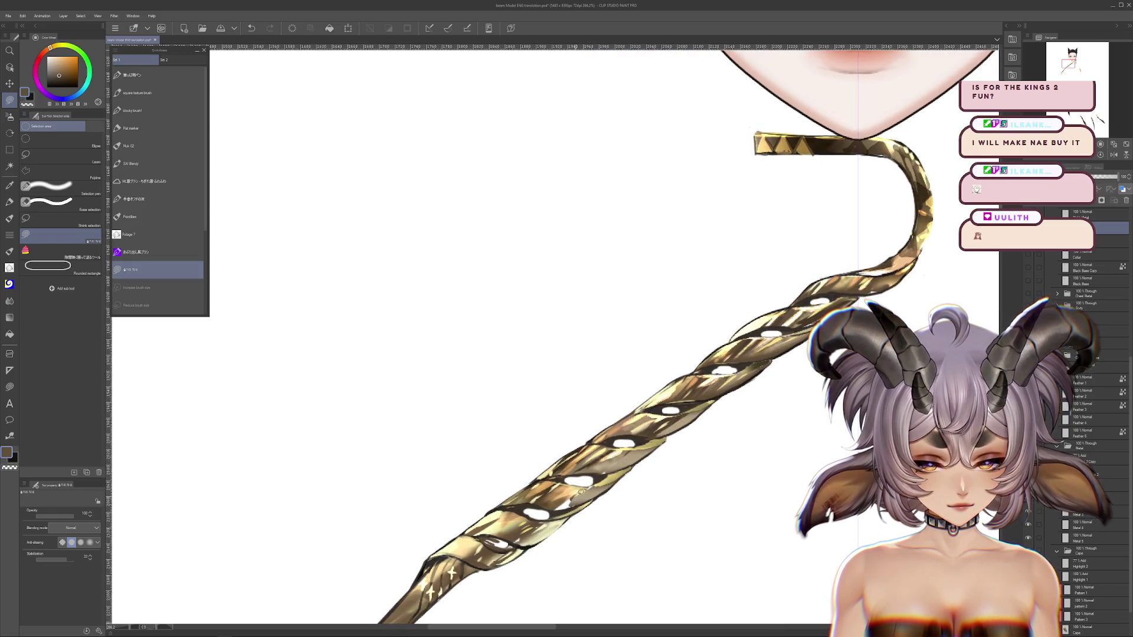
{"action": "left_click", "coordinate": [579, 487], "text": "alt"}
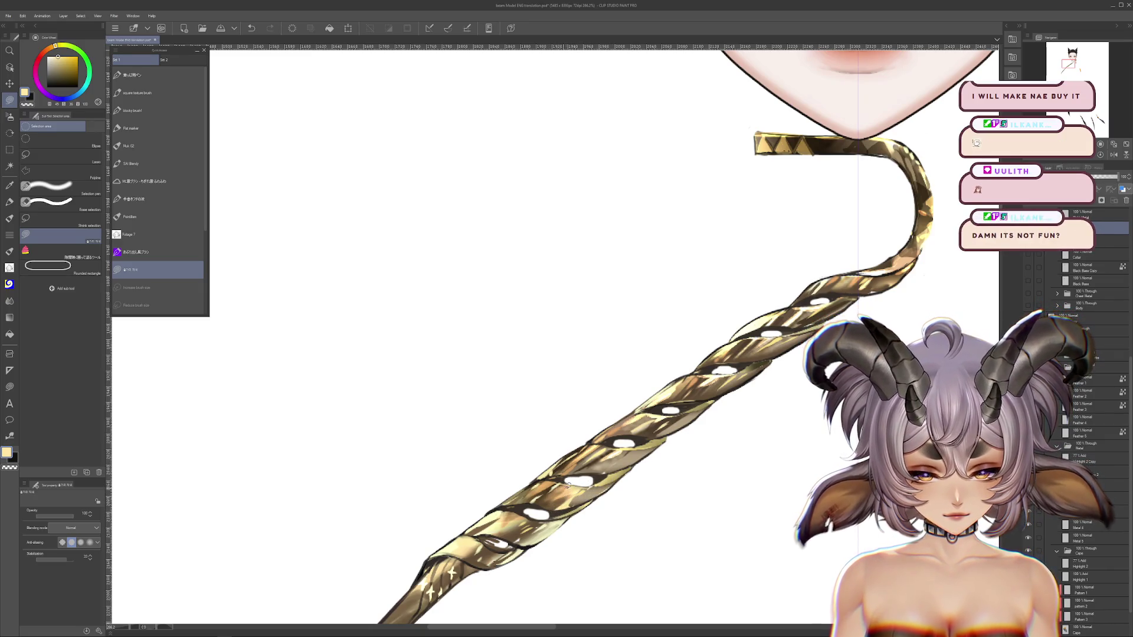
{"action": "left_click_drag", "start_coordinate": [588, 506], "coordinate": [647, 440]}
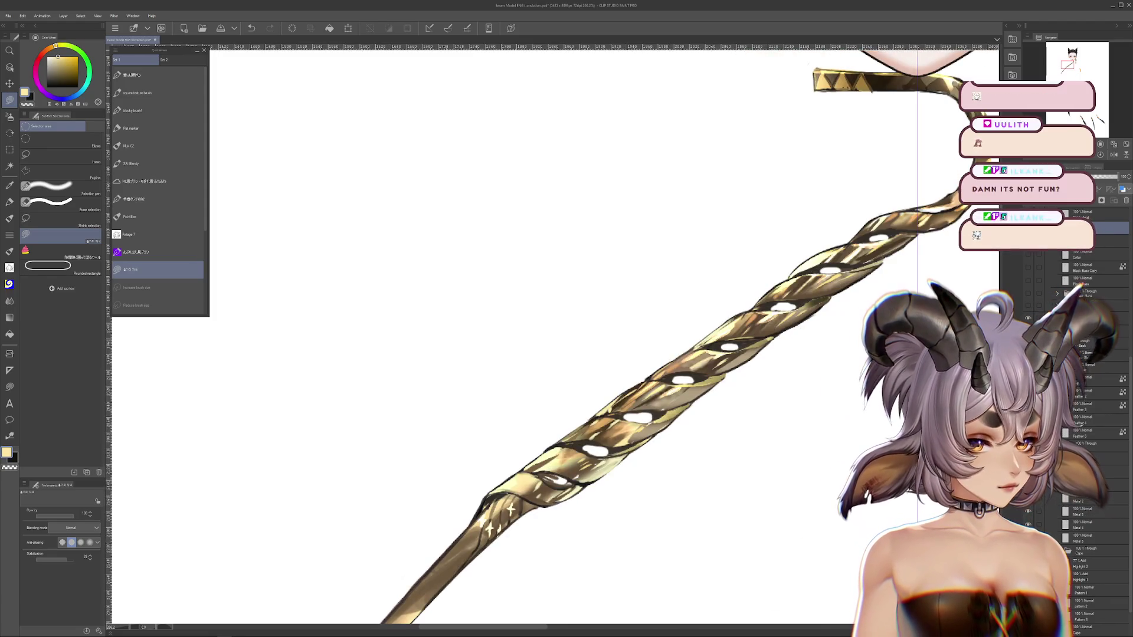
{"action": "left_click", "coordinate": [65, 99]}
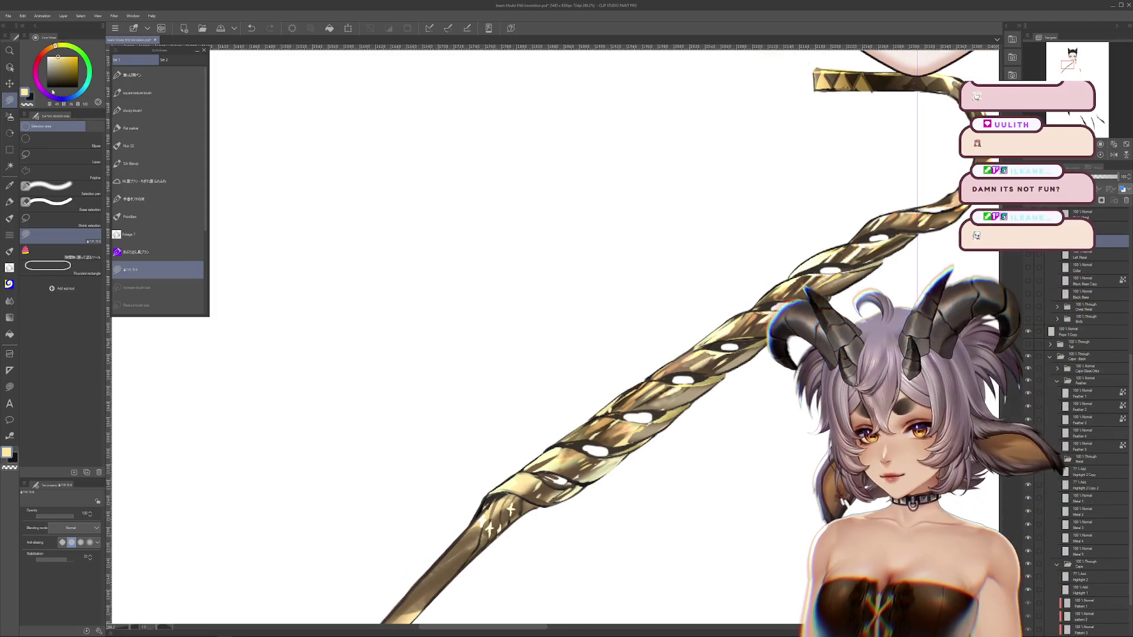
{"action": "left_click", "coordinate": [72, 57]}
Block in a broad blue fill behind the rope and the shawl area by the chin.
{"action": "left_click_drag", "start_coordinate": [850, 266], "coordinate": [495, 283]}
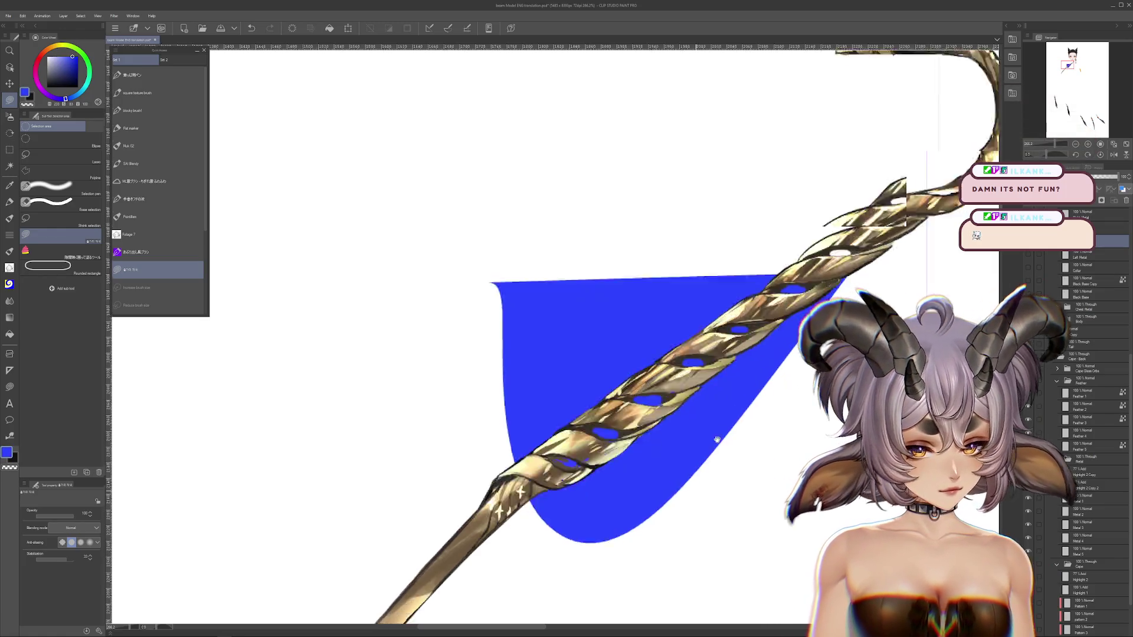
{"action": "left_click_drag", "start_coordinate": [461, 378], "coordinate": [790, 307]}
{"action": "left_click_drag", "start_coordinate": [649, 295], "coordinate": [413, 472]}
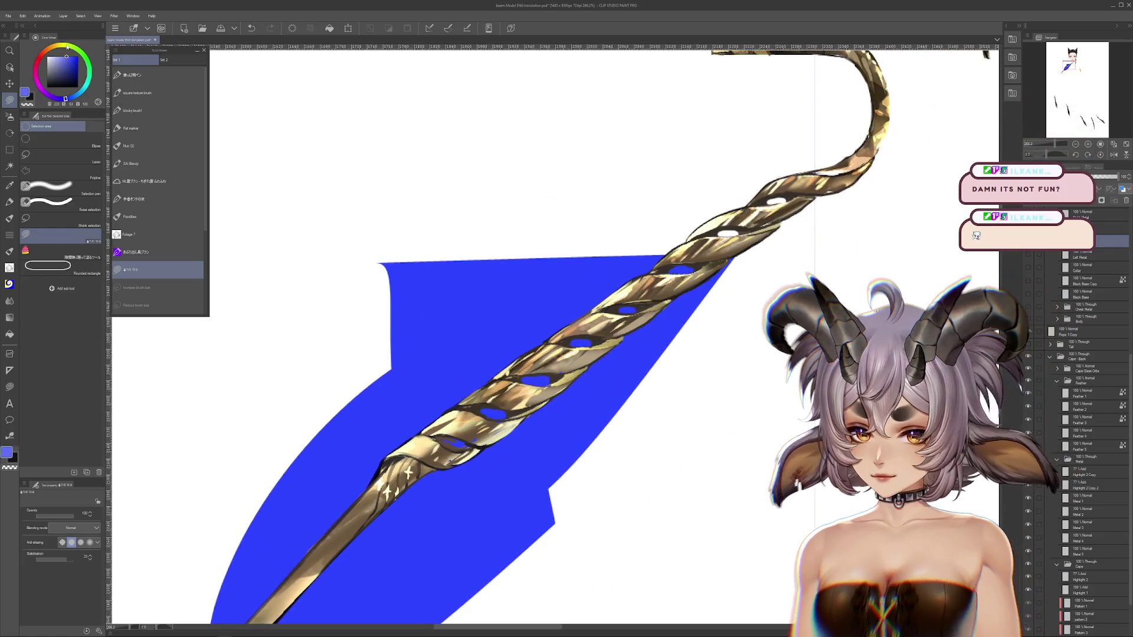
{"action": "left_click_drag", "start_coordinate": [360, 265], "coordinate": [366, 519]}
{"action": "left_click_drag", "start_coordinate": [787, 307], "coordinate": [711, 498]}
{"action": "left_click_drag", "start_coordinate": [548, 316], "coordinate": [531, 437]}
{"action": "left_click_drag", "start_coordinate": [817, 253], "coordinate": [534, 433]}
{"action": "mouse_move", "coordinate": [534, 434]}
{"action": "left_mouse_down"}
{"action": "mouse_move", "coordinate": [518, 543]}
{"action": "mouse_move", "coordinate": [537, 476]}
{"action": "left_mouse_up"}
Select the Right Metal layer and sample browns, creams and the staff's tan from the rope.
{"action": "left_click", "coordinate": [1081, 215]}
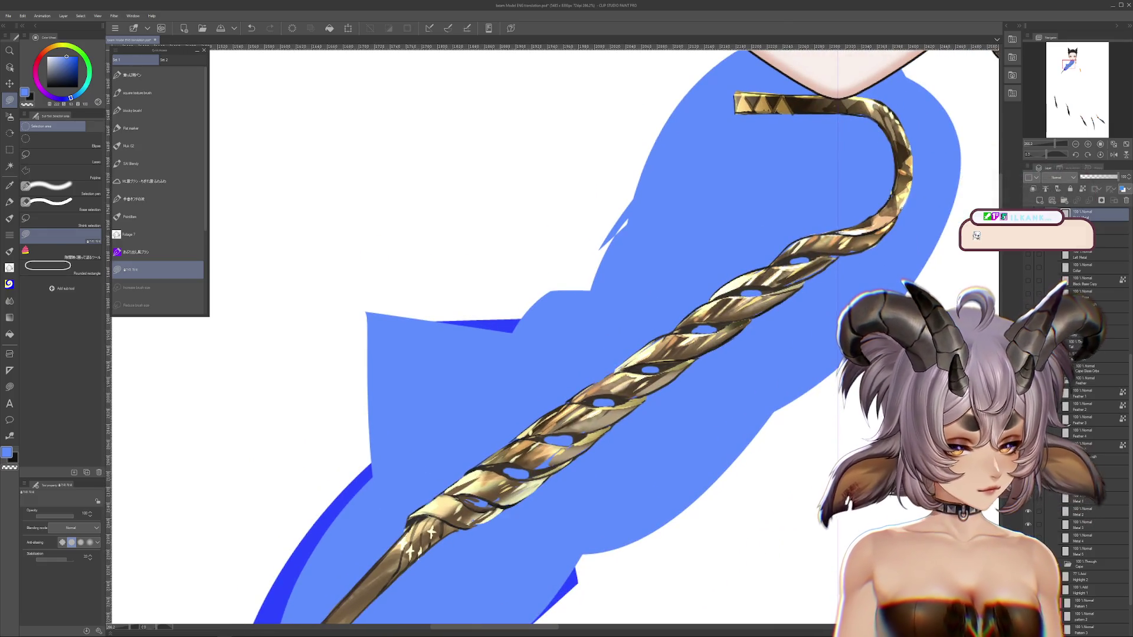
{"action": "left_click_drag", "start_coordinate": [509, 493], "coordinate": [554, 464]}
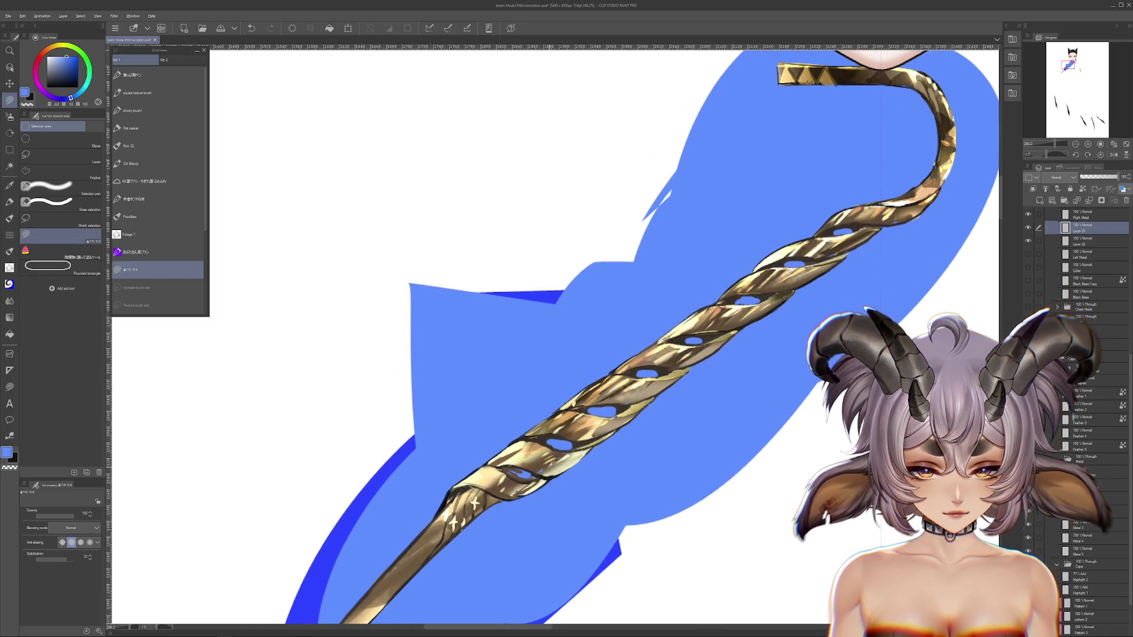
{"action": "left_click", "coordinate": [553, 464], "text": "alt"}
{"action": "left_click", "coordinate": [539, 459], "text": "alt"}
{"action": "left_click", "coordinate": [536, 470], "text": "alt"}
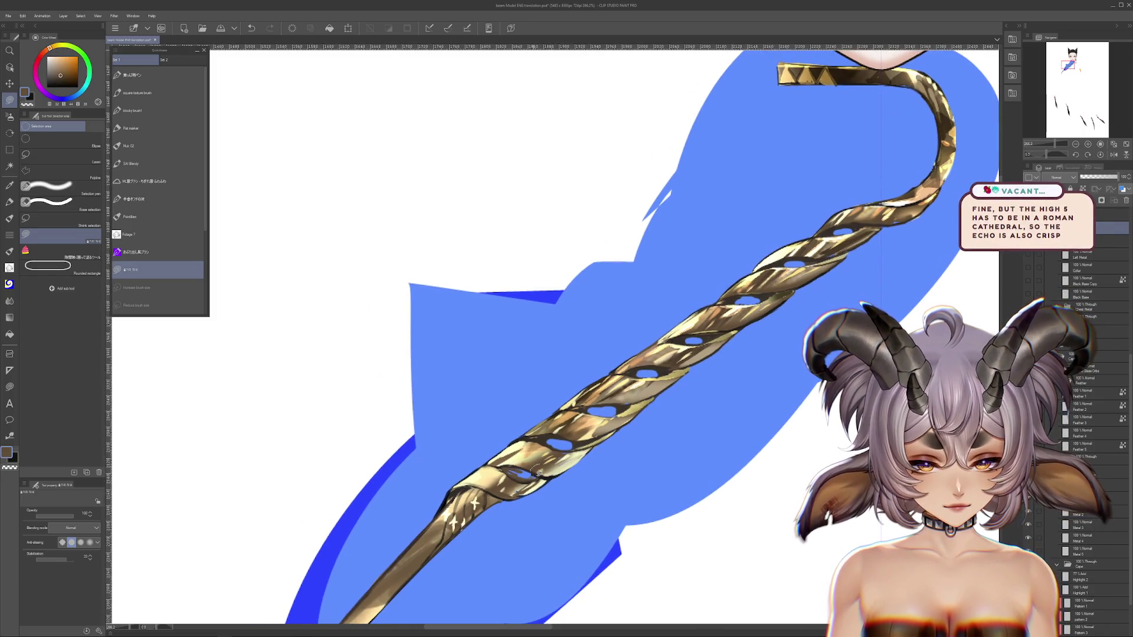
{"action": "left_click", "coordinate": [513, 490], "text": "alt"}
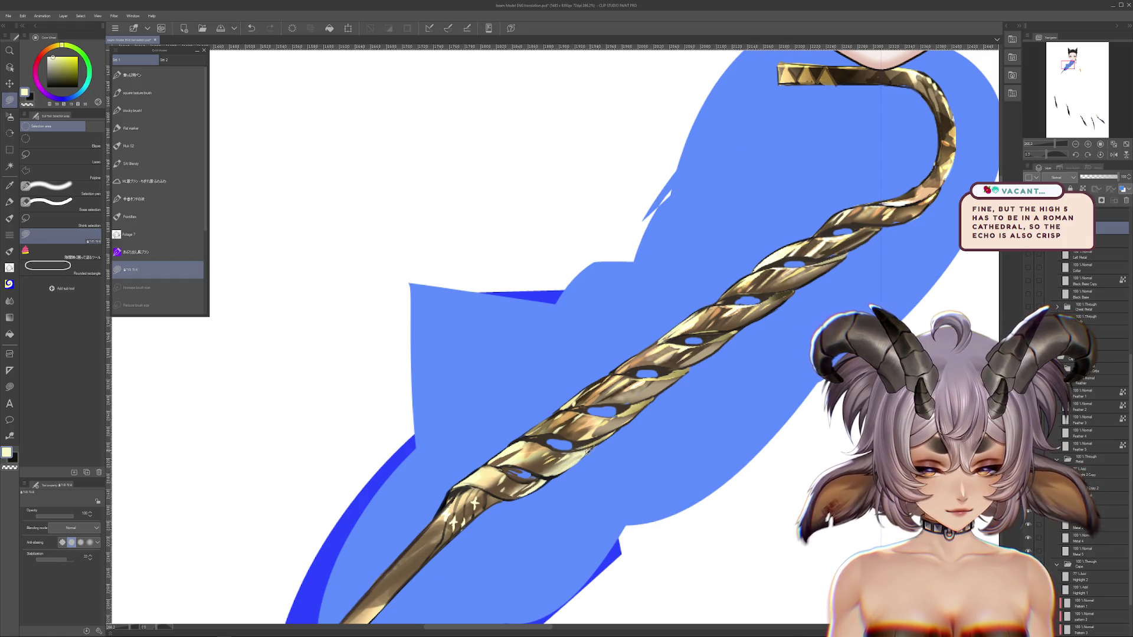
{"action": "scroll", "coordinate": [549, 461], "scroll_direction": "down", "scroll_amount": 1}
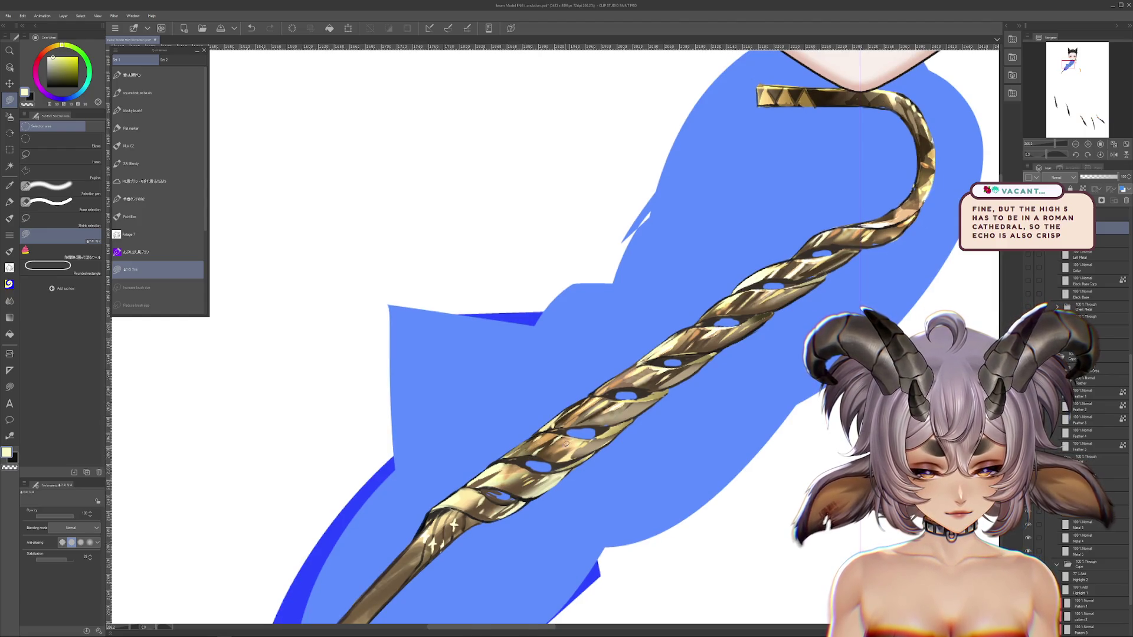
{"action": "left_click", "coordinate": [619, 433], "text": "alt"}
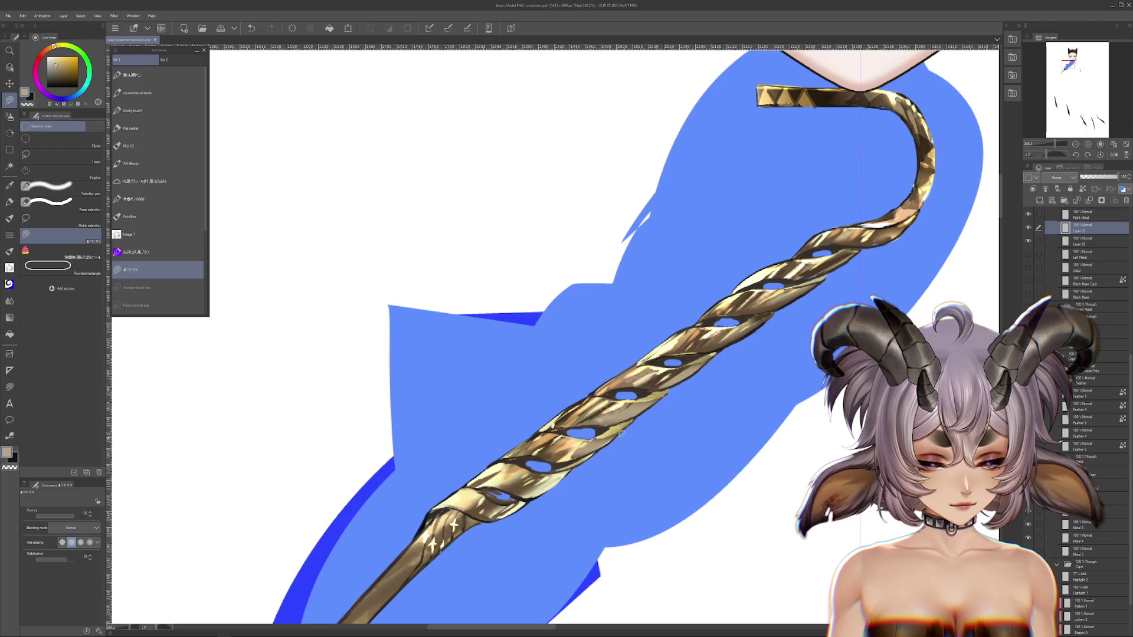
{"action": "scroll", "coordinate": [620, 423], "scroll_direction": "up", "scroll_amount": 1}
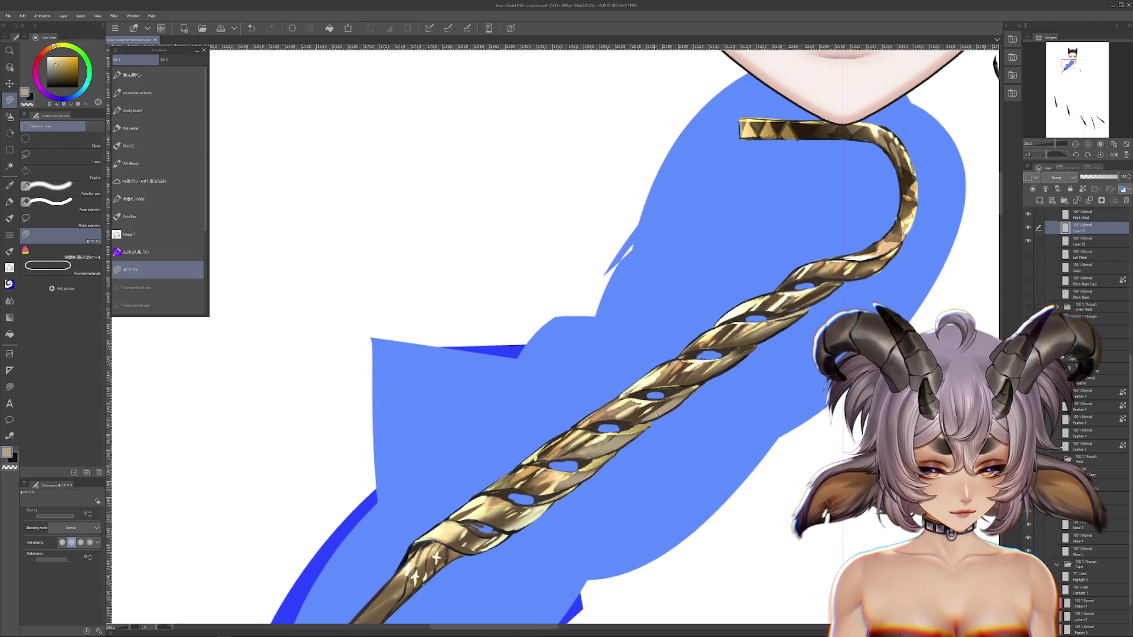
Move toward the chin and settle on a brown drawing colour after trying tan and gold tones.
{"action": "left_click_drag", "start_coordinate": [627, 429], "coordinate": [588, 468]}
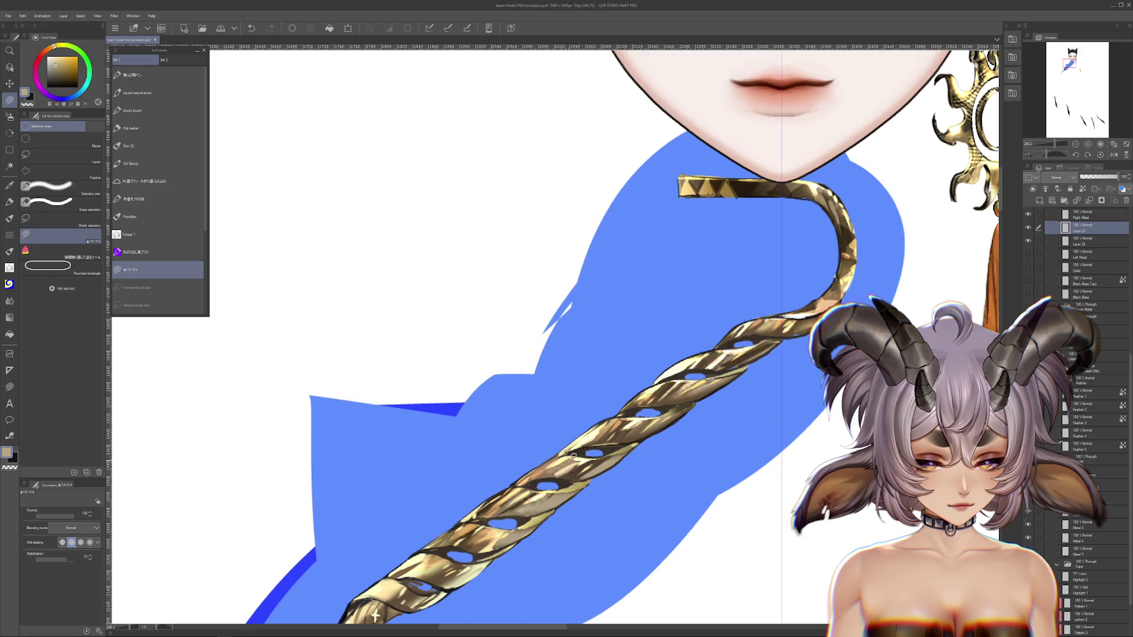
{"action": "scroll", "coordinate": [656, 427], "scroll_direction": "up", "scroll_amount": 1}
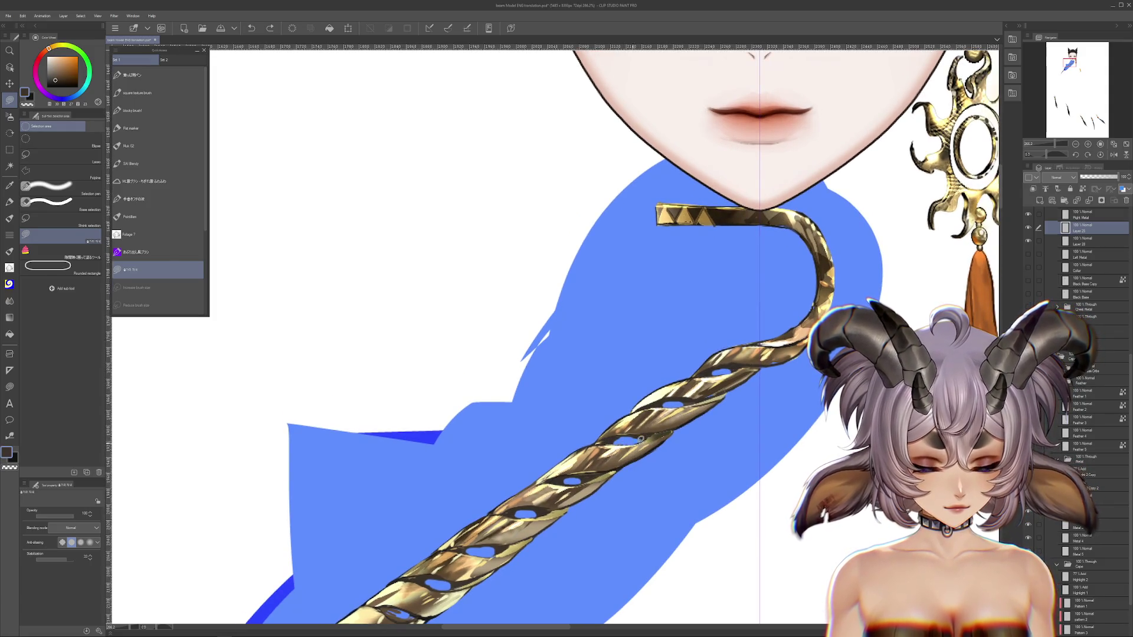
{"action": "left_click_drag", "start_coordinate": [641, 437], "coordinate": [622, 451]}
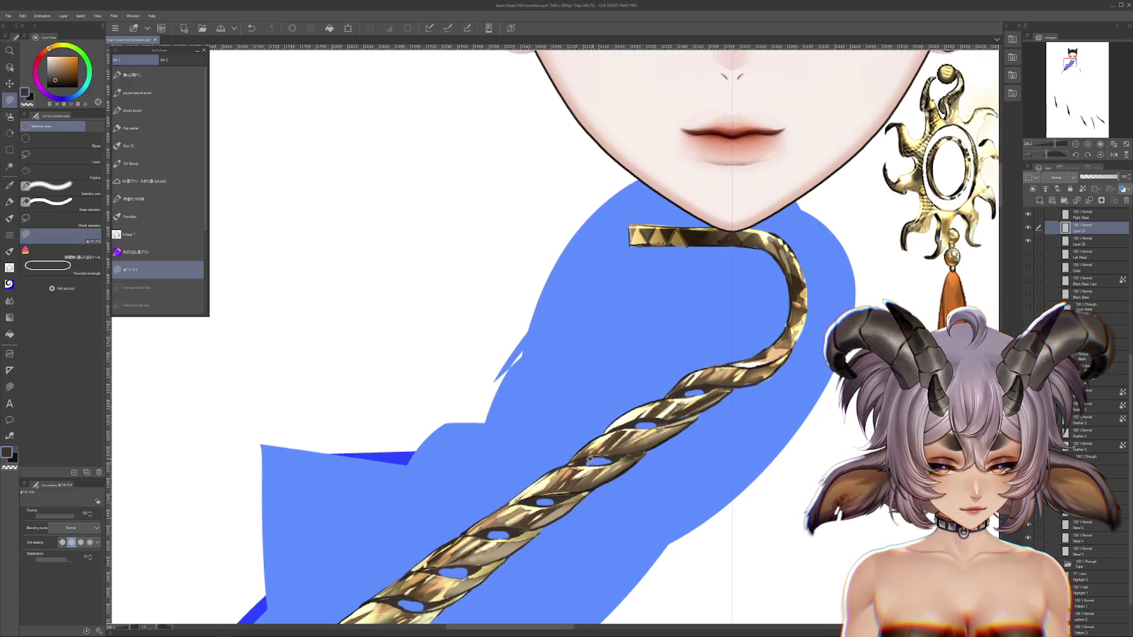
{"action": "left_click_drag", "start_coordinate": [578, 485], "coordinate": [608, 454]}
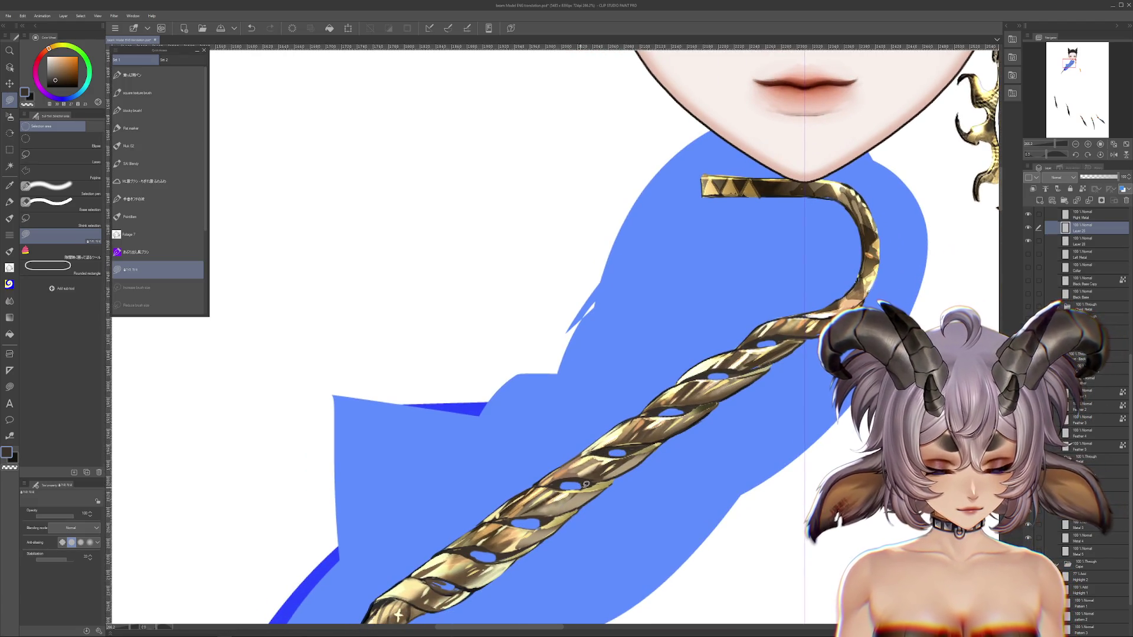
{"action": "left_click_drag", "start_coordinate": [584, 523], "coordinate": [611, 466]}
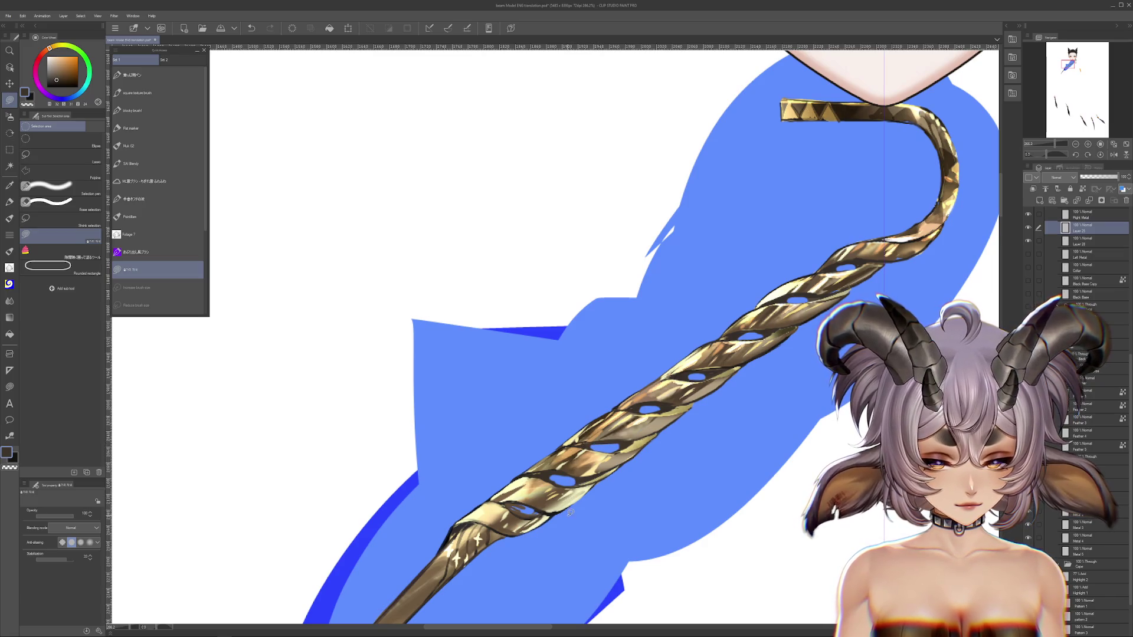
{"action": "left_click", "coordinate": [525, 505], "text": "alt"}
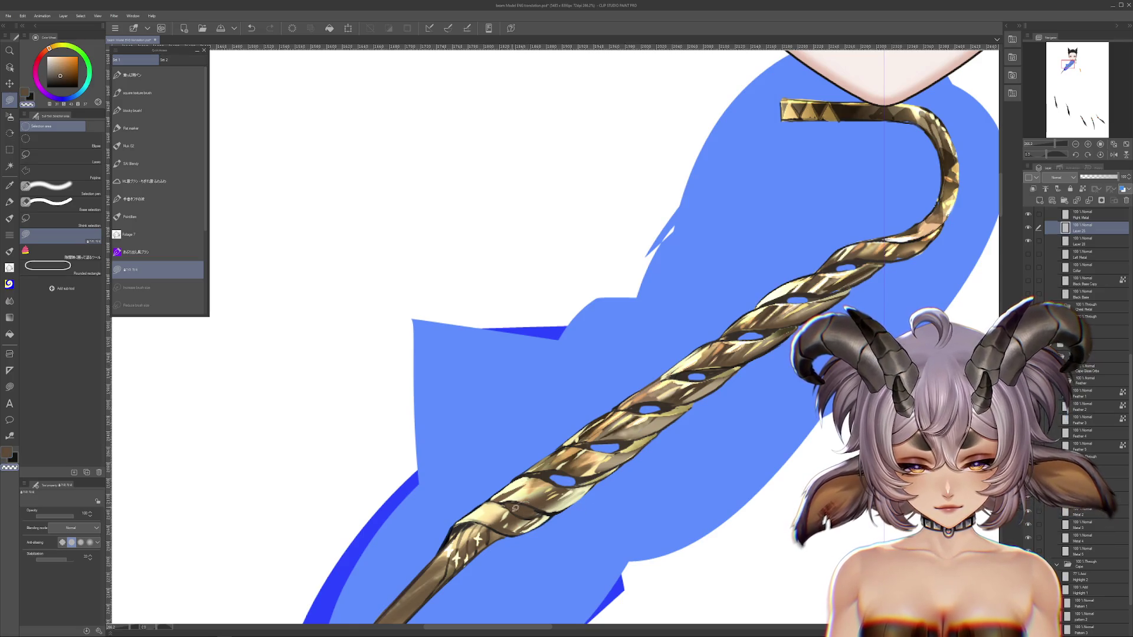
{"action": "left_click_drag", "start_coordinate": [698, 455], "coordinate": [624, 528]}
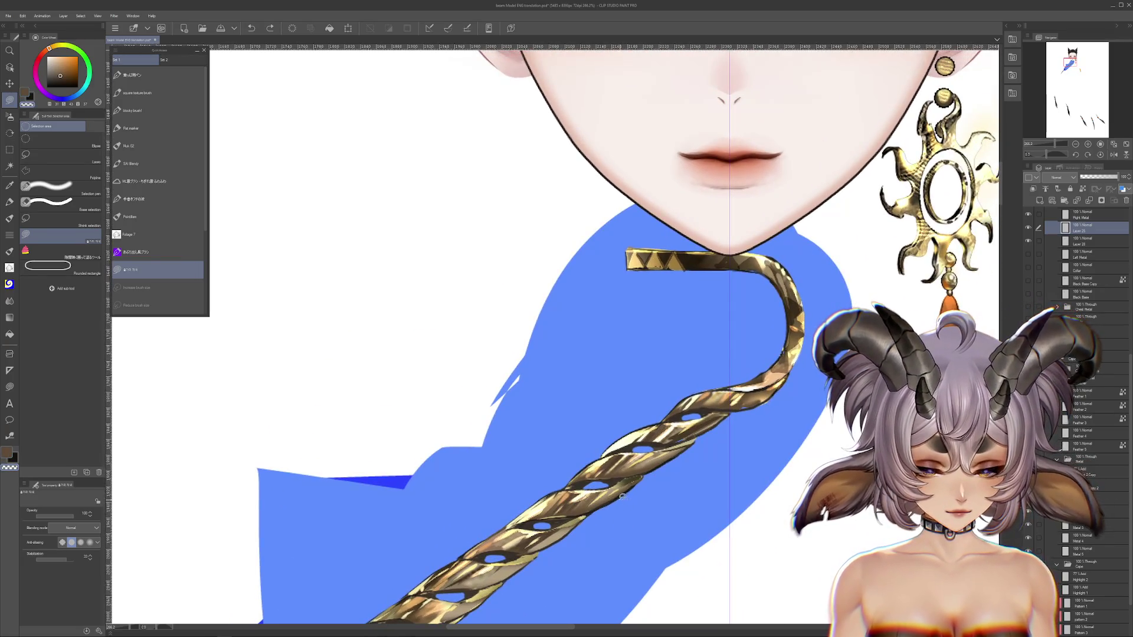
{"action": "left_click", "coordinate": [632, 481], "text": "alt"}
{"action": "left_click", "coordinate": [632, 480], "text": "alt"}
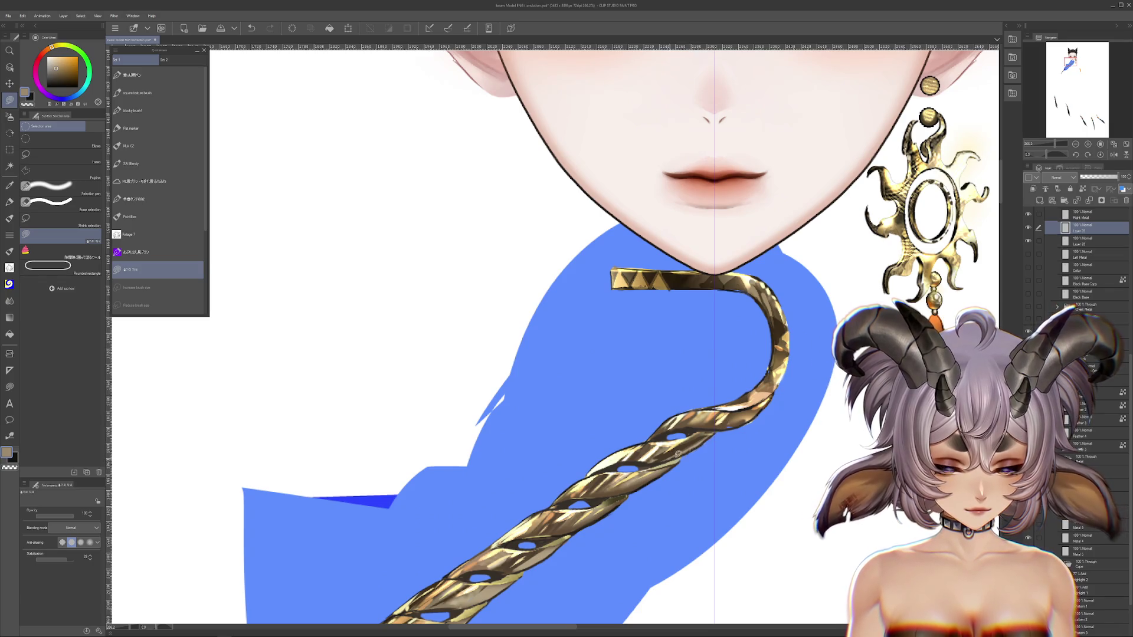
{"action": "left_click", "coordinate": [716, 433], "text": "alt"}
{"action": "left_click", "coordinate": [710, 426], "text": "alt"}
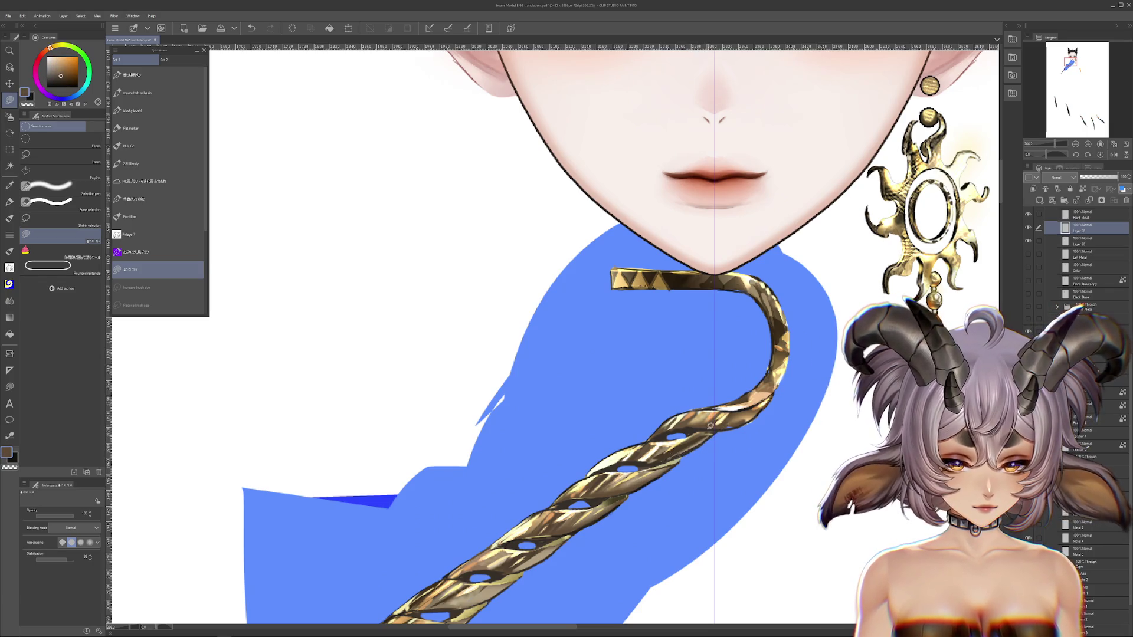
Pan along the full rope from its hooked top down to the lower blade and back.
{"action": "mouse_move", "coordinate": [755, 412]}
{"action": "left_mouse_down"}
{"action": "mouse_move", "coordinate": [702, 482]}
{"action": "mouse_move", "coordinate": [702, 543]}
{"action": "left_mouse_up"}
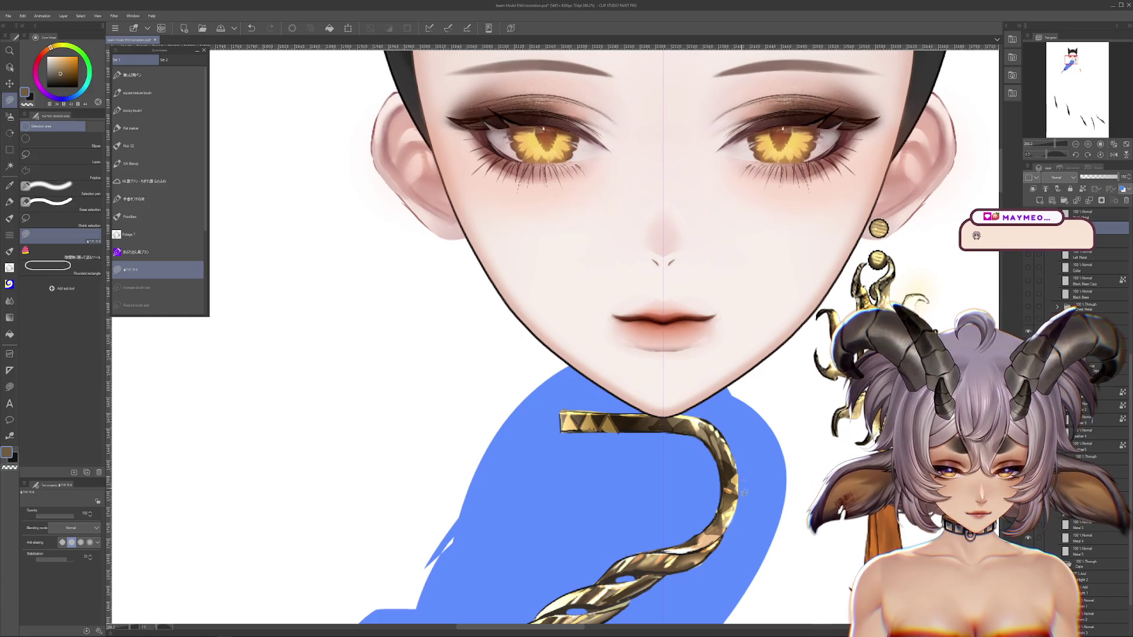
{"action": "left_click_drag", "start_coordinate": [744, 493], "coordinate": [729, 489]}
{"action": "left_click_drag", "start_coordinate": [714, 531], "coordinate": [771, 464]}
{"action": "left_click_drag", "start_coordinate": [678, 567], "coordinate": [754, 422]}
{"action": "left_click_drag", "start_coordinate": [701, 536], "coordinate": [747, 445]}
{"action": "left_click_drag", "start_coordinate": [688, 519], "coordinate": [778, 377]}
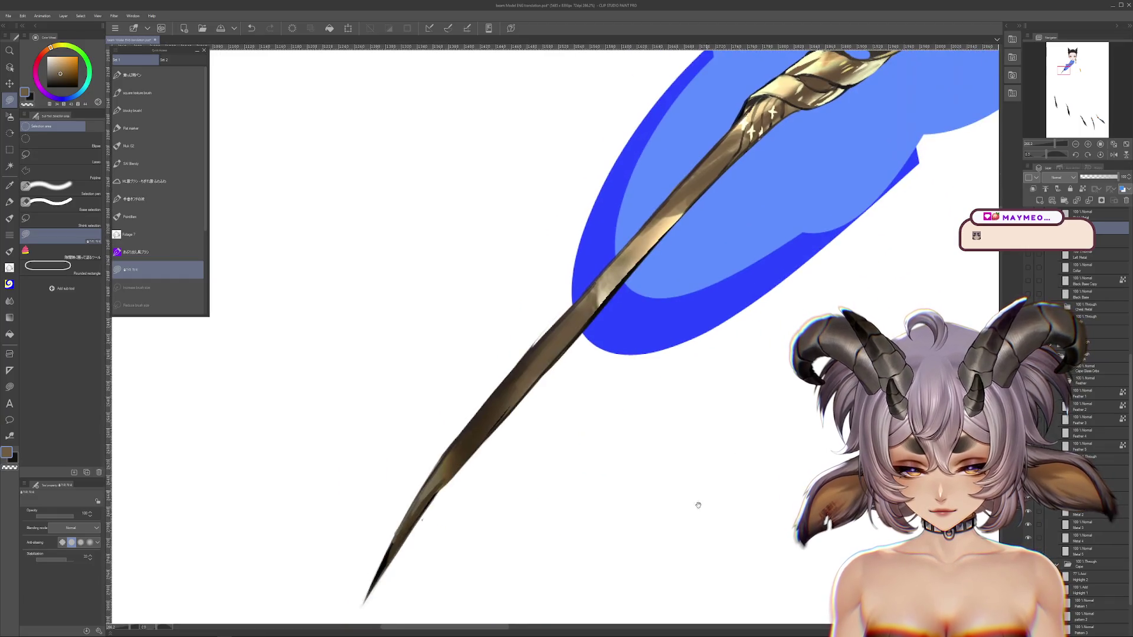
{"action": "mouse_move", "coordinate": [787, 423]}
{"action": "left_mouse_down"}
{"action": "mouse_move", "coordinate": [667, 591]}
{"action": "mouse_move", "coordinate": [730, 579]}
{"action": "left_mouse_up"}
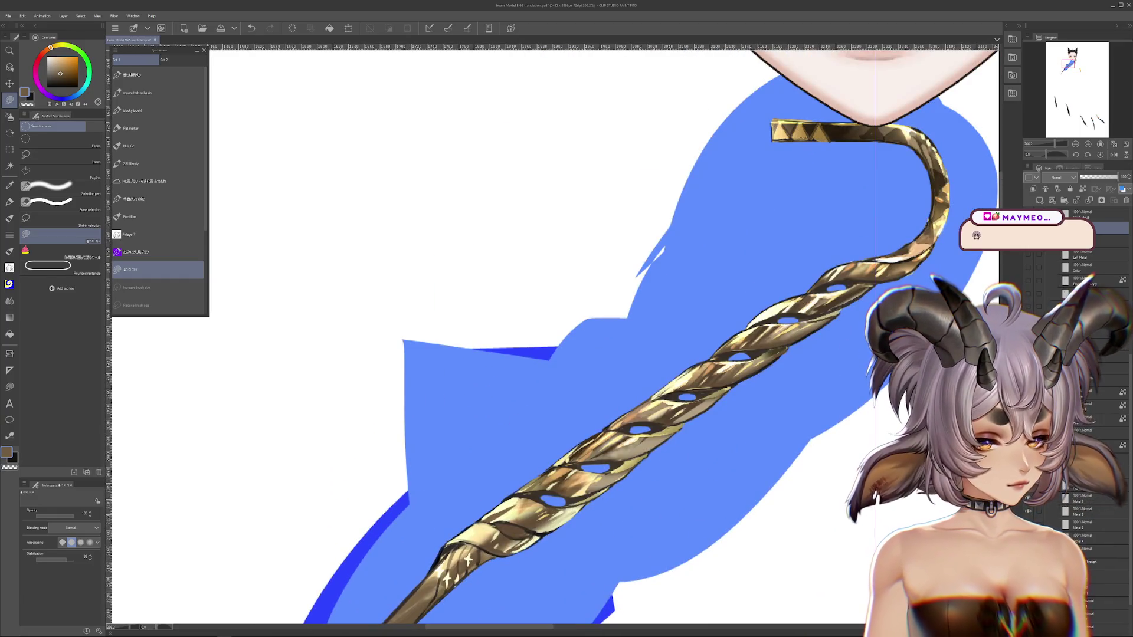
{"action": "scroll", "coordinate": [1085, 354], "scroll_direction": "down", "scroll_amount": 1}
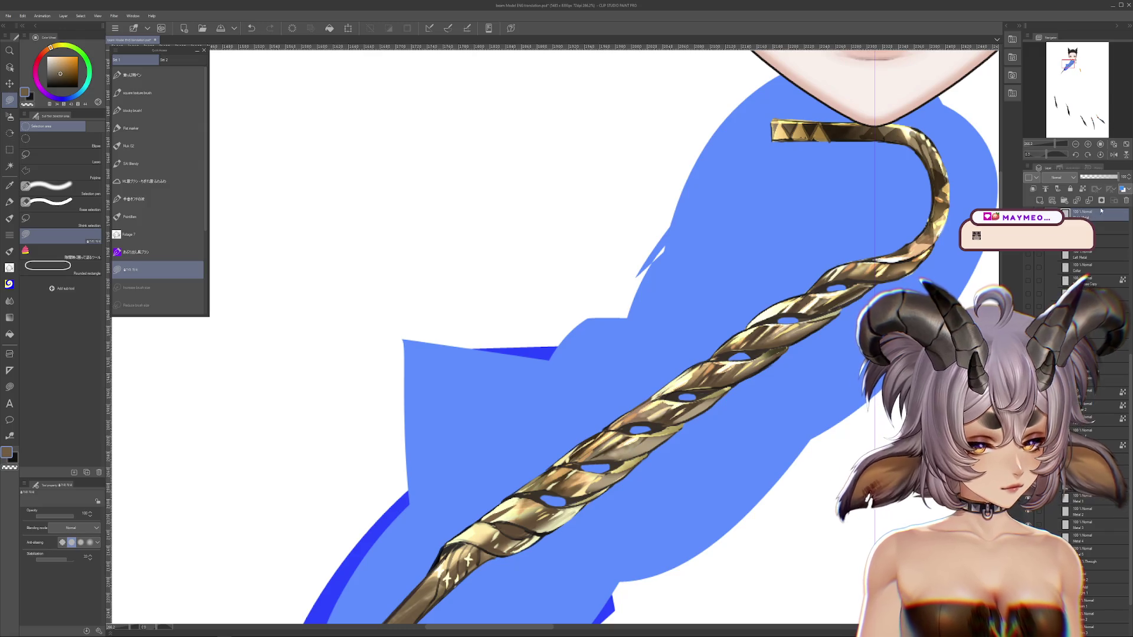
{"action": "left_click_drag", "start_coordinate": [523, 526], "coordinate": [638, 444]}
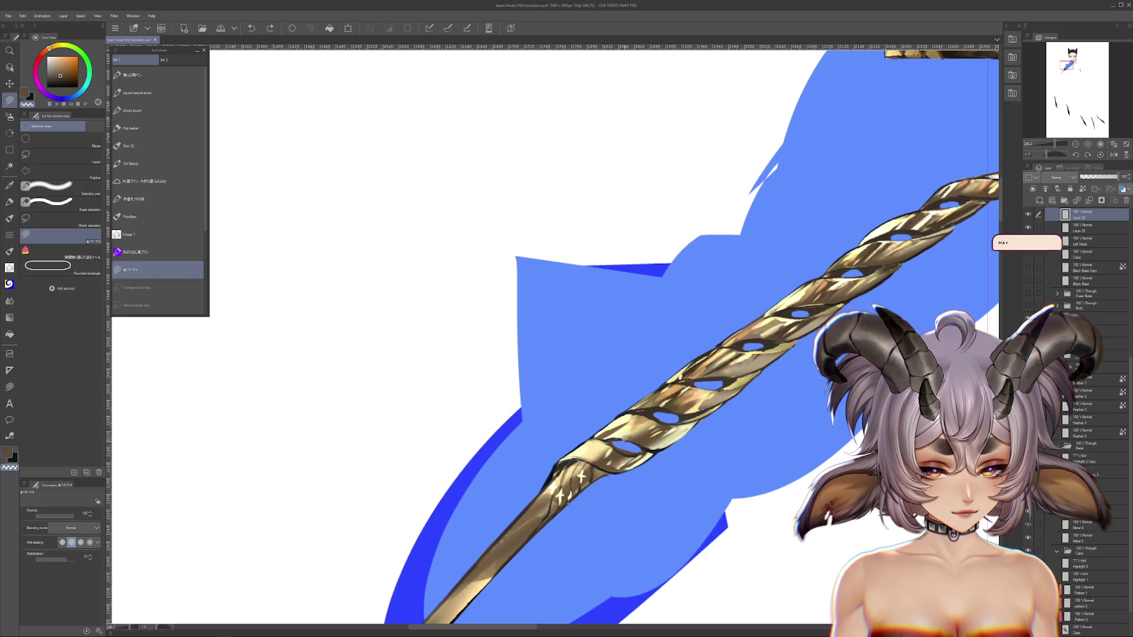
{"action": "left_click_drag", "start_coordinate": [633, 441], "coordinate": [664, 438]}
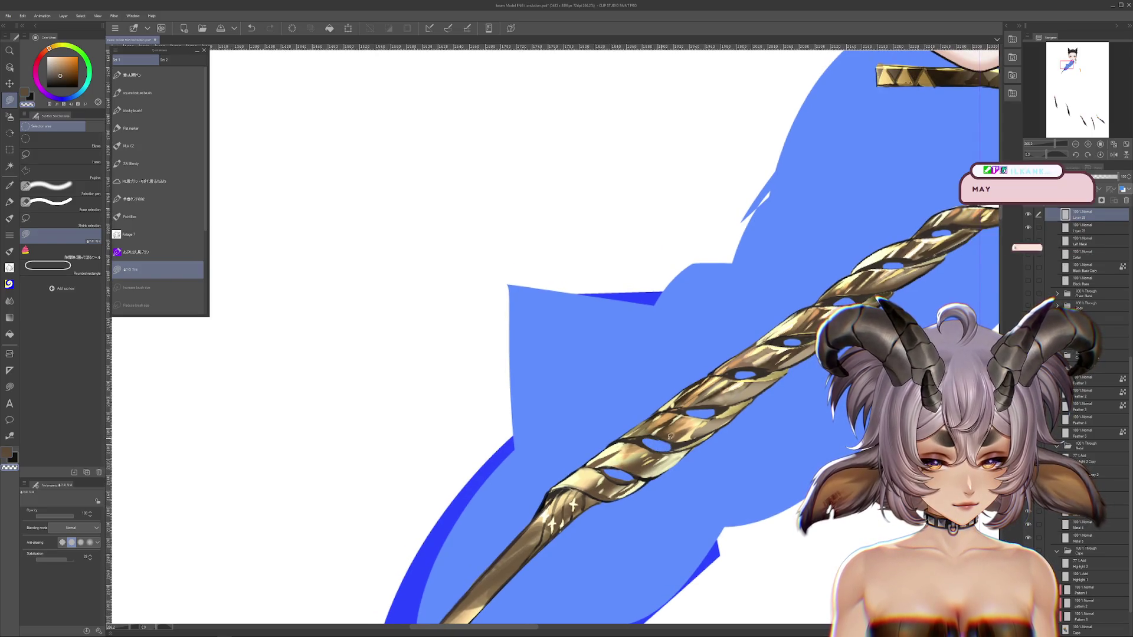
{"action": "left_click_drag", "start_coordinate": [717, 434], "coordinate": [659, 469]}
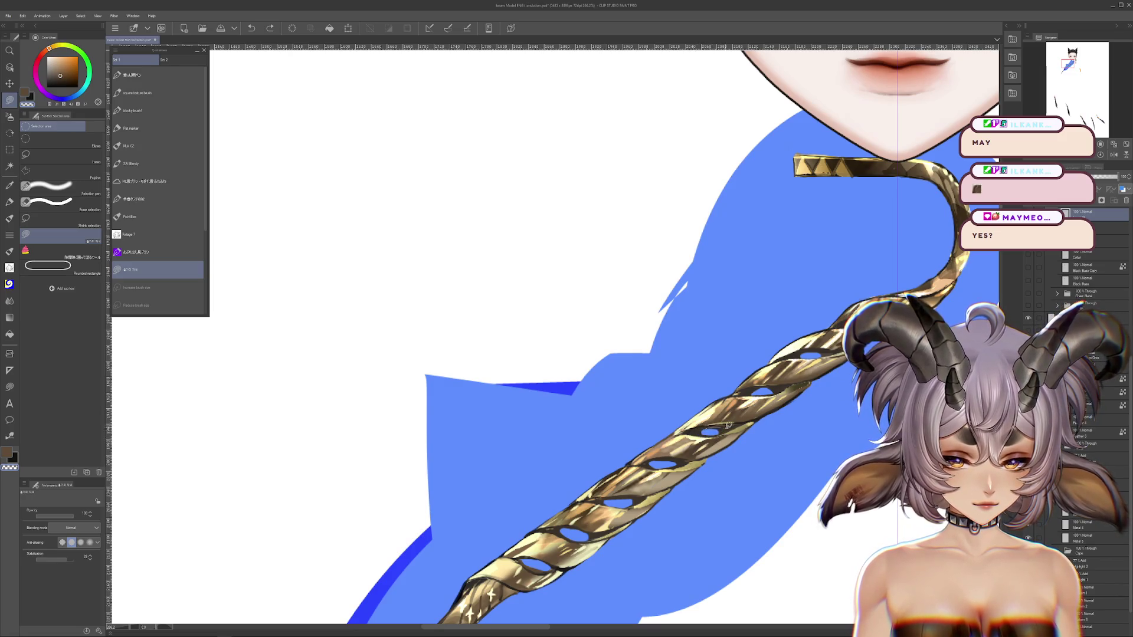
{"action": "left_click", "coordinate": [728, 425]}
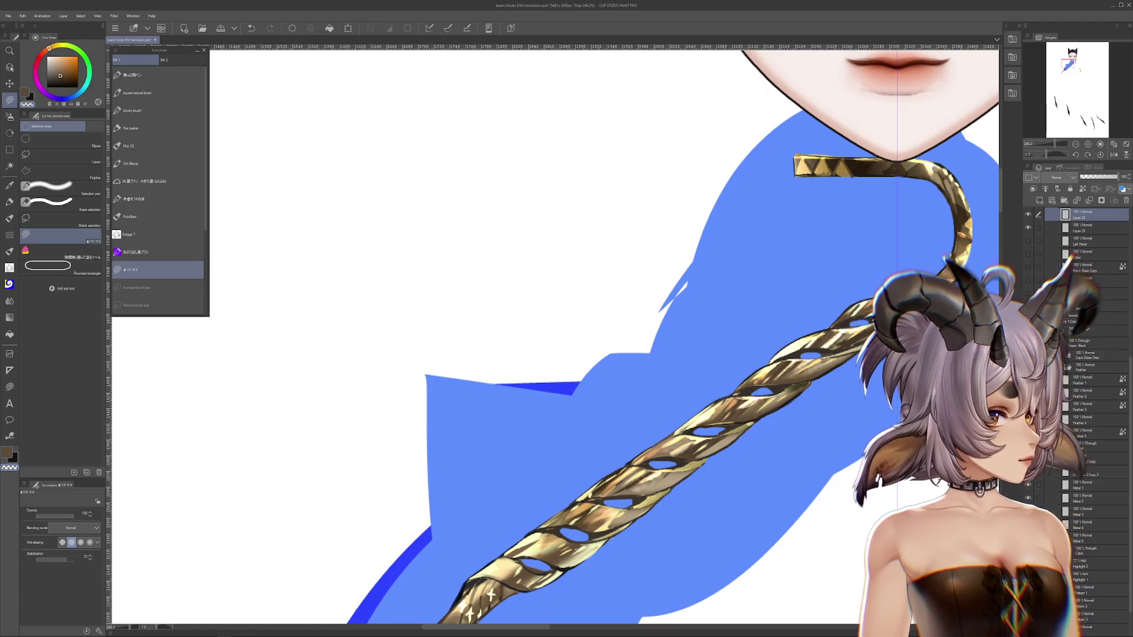
Turn off the gold rope layer's visibility to check the blue shape beneath.
{"action": "left_click", "coordinate": [1027, 227]}
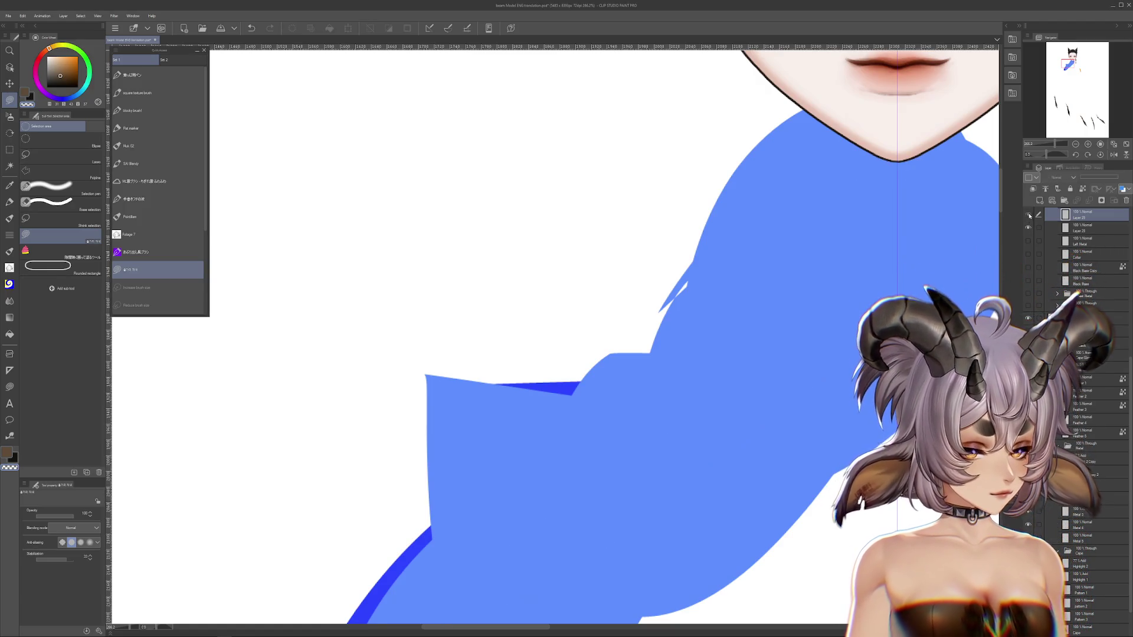
Toggle the gold rope layer's visibility on and off to compare, leaving it visible.
{"action": "left_click", "coordinate": [1028, 227]}
{"action": "left_click_drag", "start_coordinate": [825, 394], "coordinate": [676, 485]}
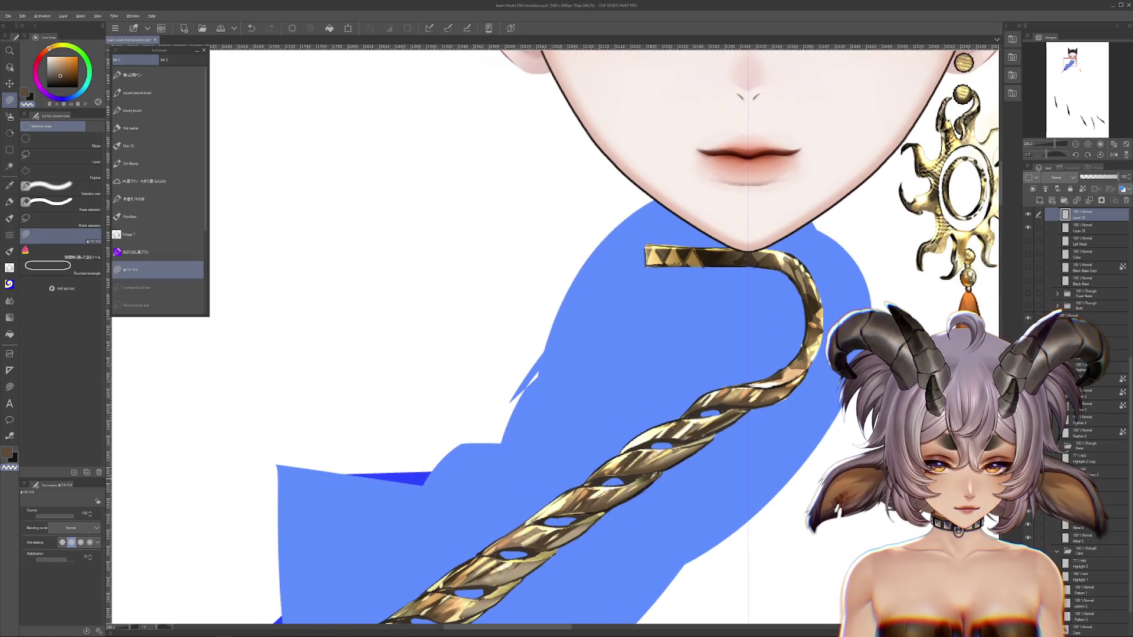
{"action": "key", "text": "x"}
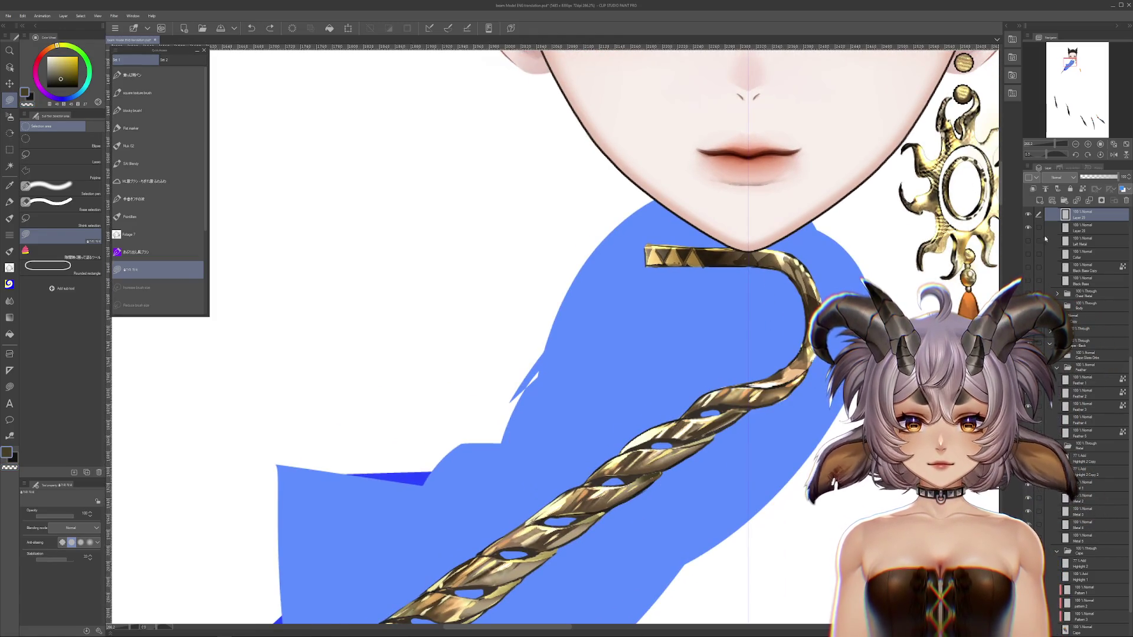
{"action": "left_click", "coordinate": [1028, 215]}
{"action": "left_click", "coordinate": [1029, 215]}
{"action": "left_click", "coordinate": [1029, 215]}
{"action": "left_click", "coordinate": [1028, 214]}
{"action": "left_click", "coordinate": [1028, 215]}
{"action": "left_click", "coordinate": [1029, 214]}
{"action": "left_click", "coordinate": [1028, 227]}
{"action": "left_click", "coordinate": [1028, 227]}
{"action": "left_click", "coordinate": [1028, 227]}
{"action": "left_click", "coordinate": [1028, 227]}
{"action": "left_click", "coordinate": [1028, 227]}
{"action": "left_click", "coordinate": [1029, 227]}
Sample the rope's dark golden-brown as the drawing colour.
{"action": "left_click_drag", "start_coordinate": [653, 409], "coordinate": [689, 452]}
{"action": "left_click", "coordinate": [667, 451], "text": "alt"}
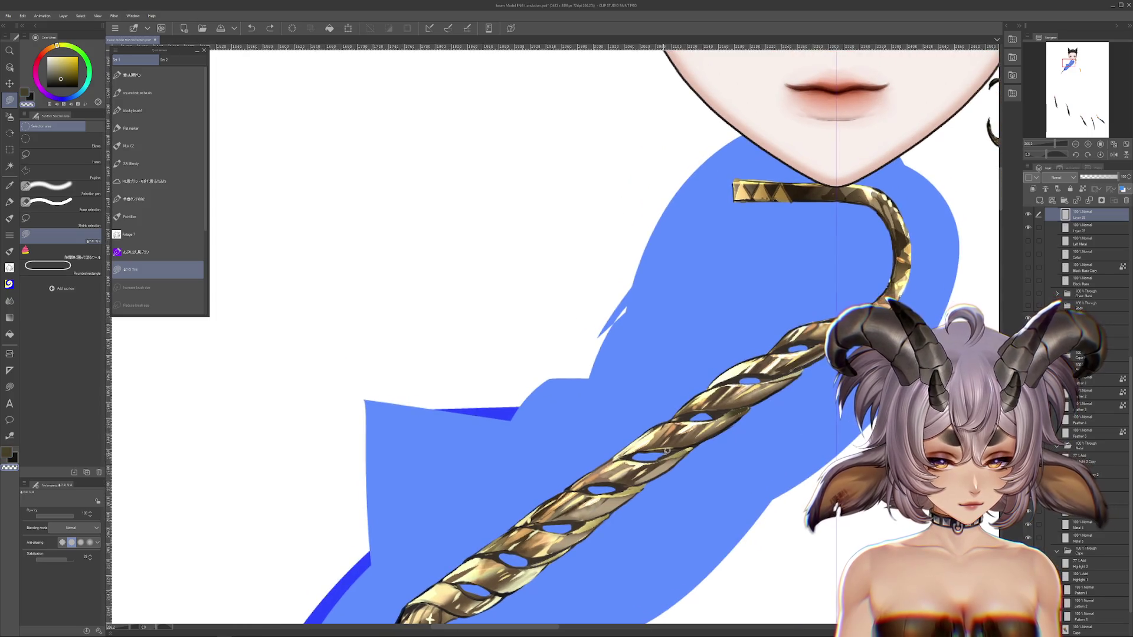
{"action": "scroll", "coordinate": [665, 450], "scroll_direction": "down", "scroll_amount": 2}
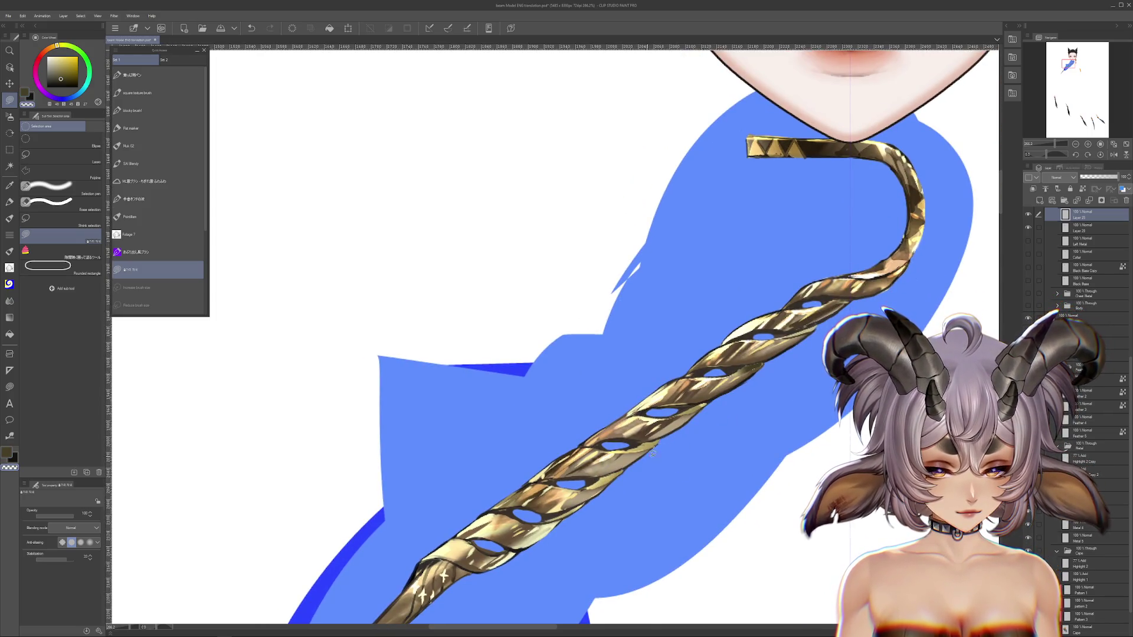
{"action": "scroll", "coordinate": [653, 453], "scroll_direction": "down", "scroll_amount": 2}
{"action": "scroll", "coordinate": [693, 445], "scroll_direction": "down", "scroll_amount": 2}
{"action": "scroll", "coordinate": [739, 405], "scroll_direction": "down", "scroll_amount": 1}
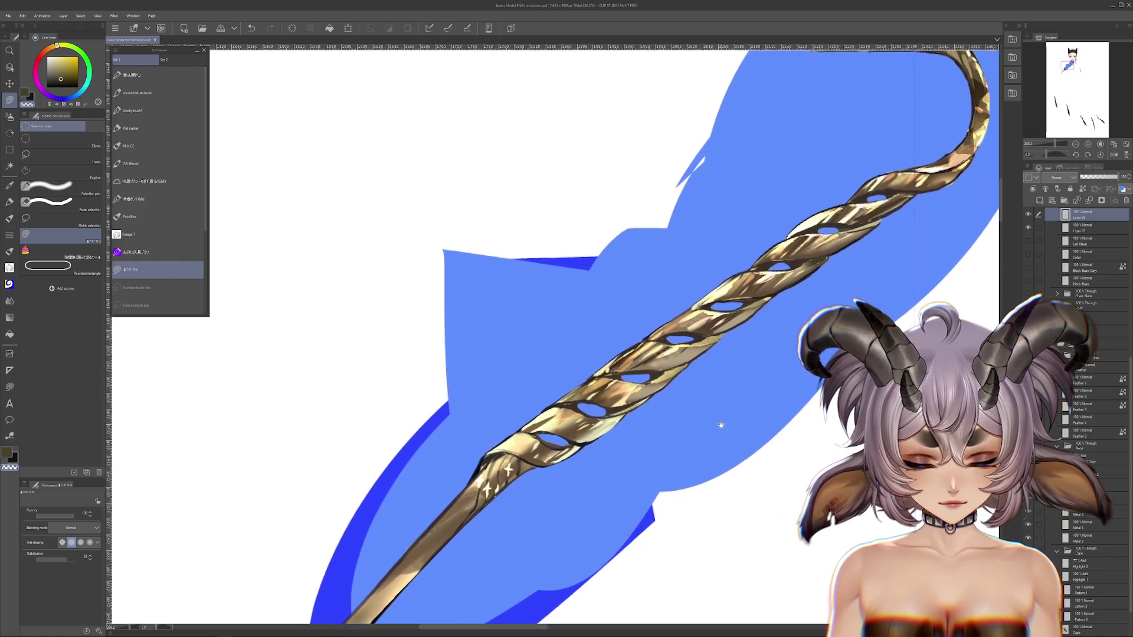
{"action": "scroll", "coordinate": [720, 424], "scroll_direction": "up", "scroll_amount": 2}
{"action": "scroll", "coordinate": [696, 416], "scroll_direction": "up", "scroll_amount": 2}
{"action": "scroll", "coordinate": [672, 407], "scroll_direction": "up", "scroll_amount": 2}
{"action": "scroll", "coordinate": [653, 400], "scroll_direction": "up", "scroll_amount": 2}
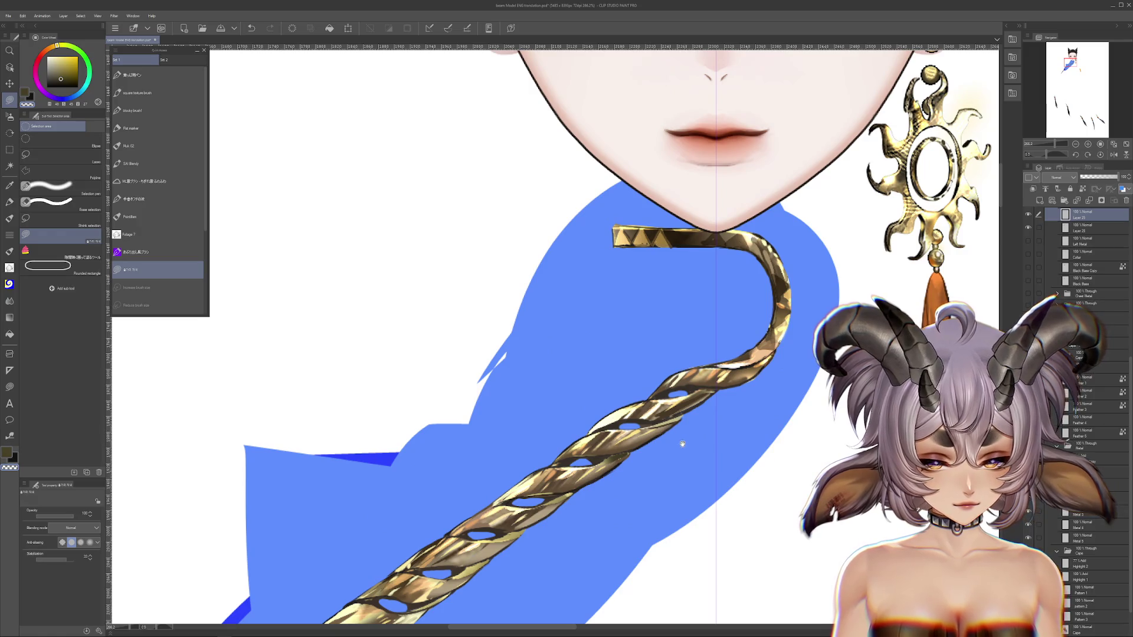
{"action": "scroll", "coordinate": [661, 460], "scroll_direction": "up", "scroll_amount": 2}
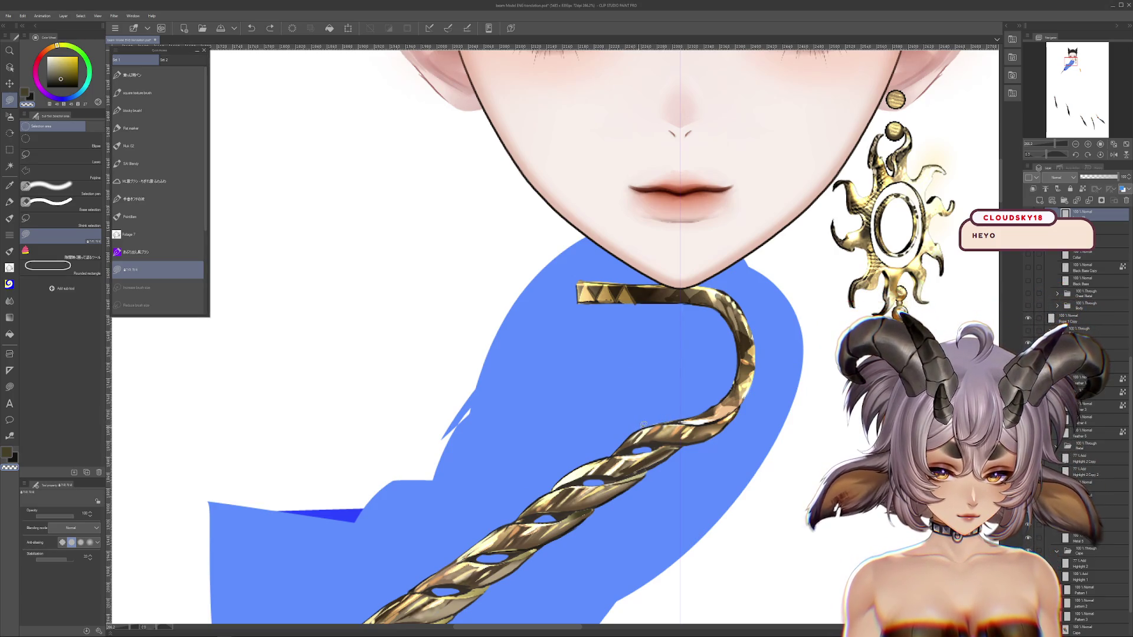
Rotate the canvas view and scroll along the rope to inspect it around the chin.
{"action": "left_click_drag", "start_coordinate": [616, 502], "coordinate": [655, 453]}
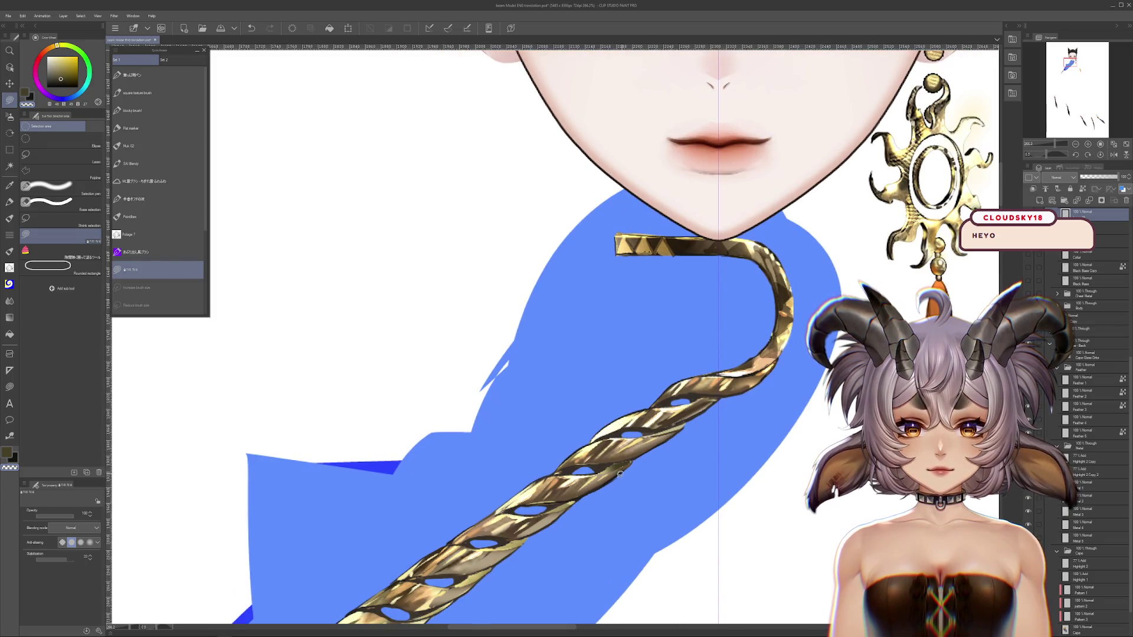
{"action": "key", "text": "r"}
{"action": "mouse_move", "coordinate": [633, 462]}
{"action": "left_mouse_down"}
{"action": "mouse_move", "coordinate": [722, 434]}
{"action": "mouse_move", "coordinate": [714, 440]}
{"action": "left_mouse_up"}
{"action": "left_click", "coordinate": [159, 270]}
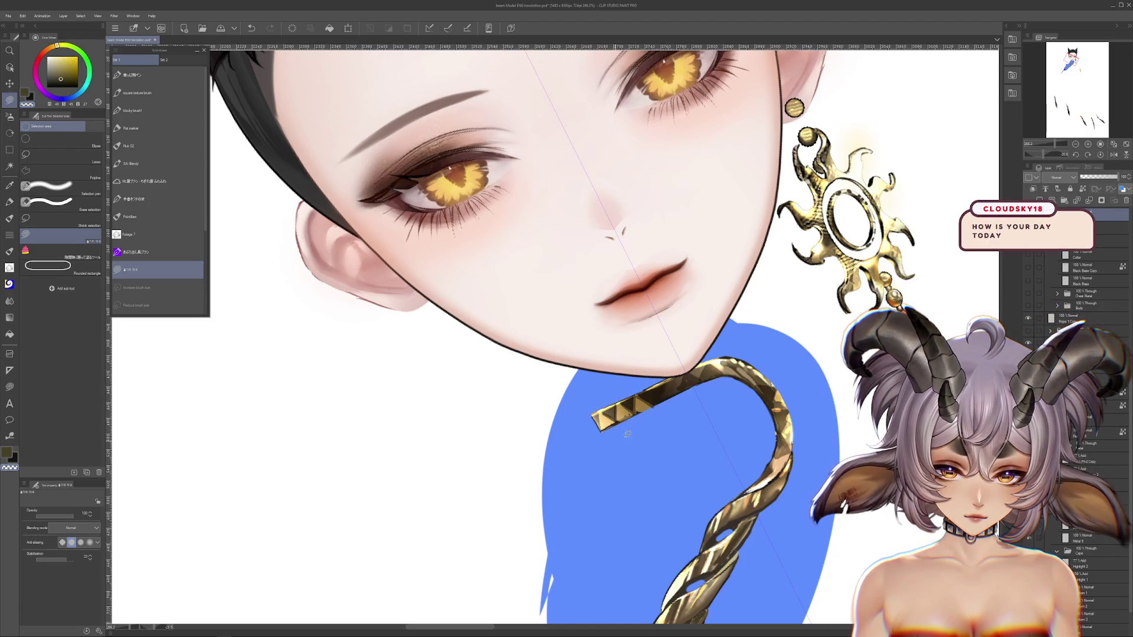
{"action": "scroll", "coordinate": [679, 415], "scroll_direction": "up", "scroll_amount": 2}
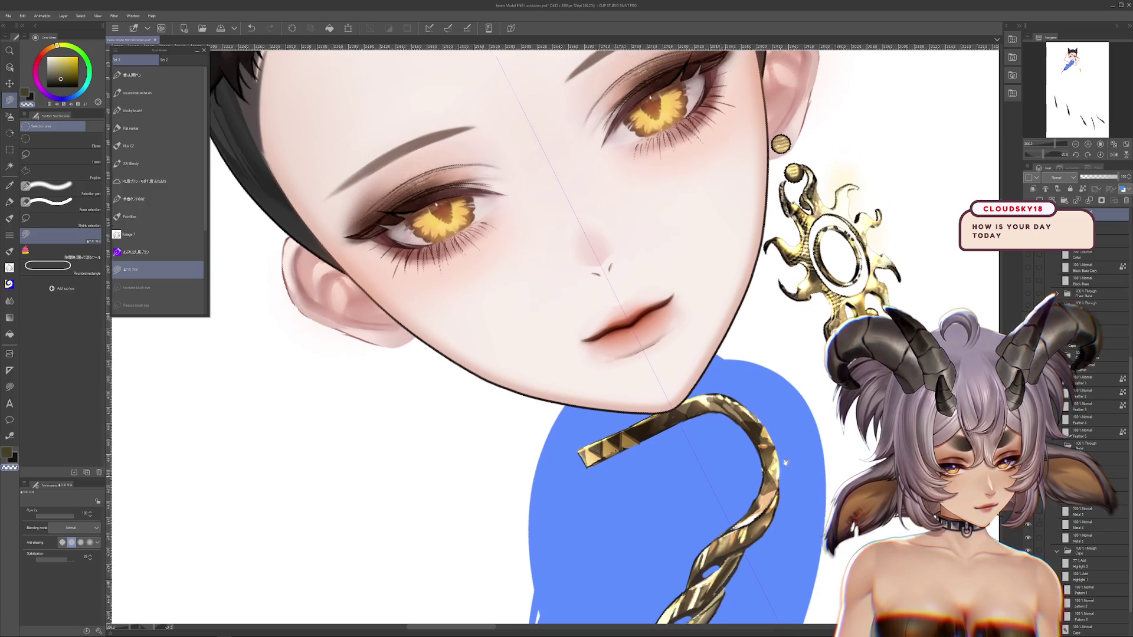
{"action": "scroll", "coordinate": [755, 410], "scroll_direction": "down", "scroll_amount": 2}
{"action": "scroll", "coordinate": [737, 422], "scroll_direction": "down", "scroll_amount": 2}
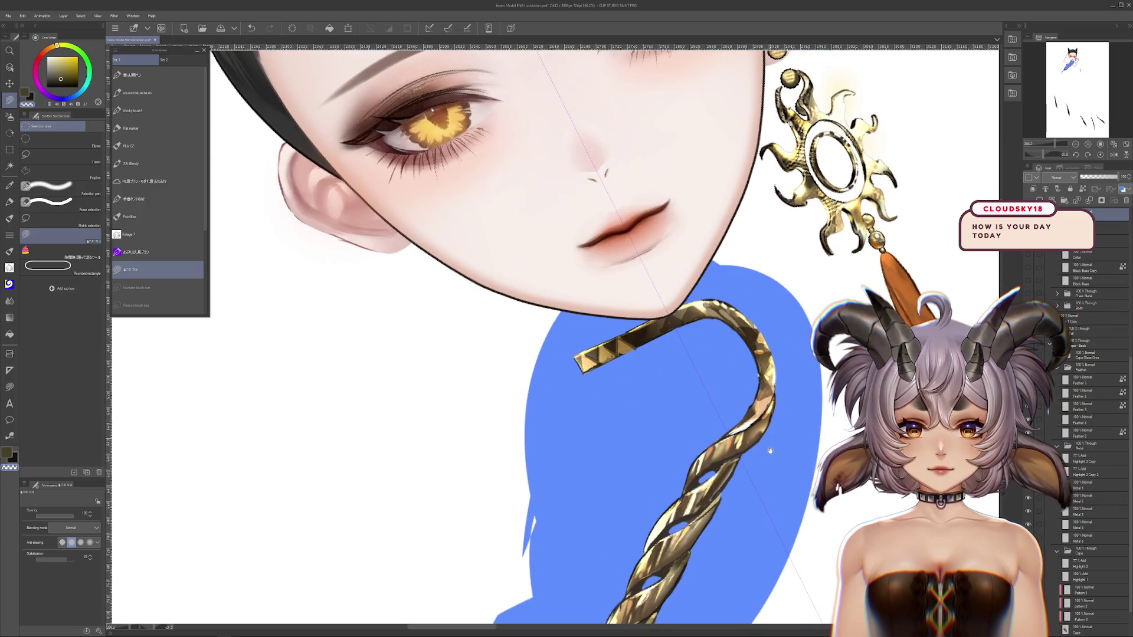
{"action": "scroll", "coordinate": [767, 454], "scroll_direction": "down", "scroll_amount": 1}
{"action": "scroll", "coordinate": [764, 463], "scroll_direction": "down", "scroll_amount": 2}
{"action": "scroll", "coordinate": [762, 471], "scroll_direction": "down", "scroll_amount": 3}
{"action": "scroll", "coordinate": [756, 437], "scroll_direction": "down", "scroll_amount": 3}
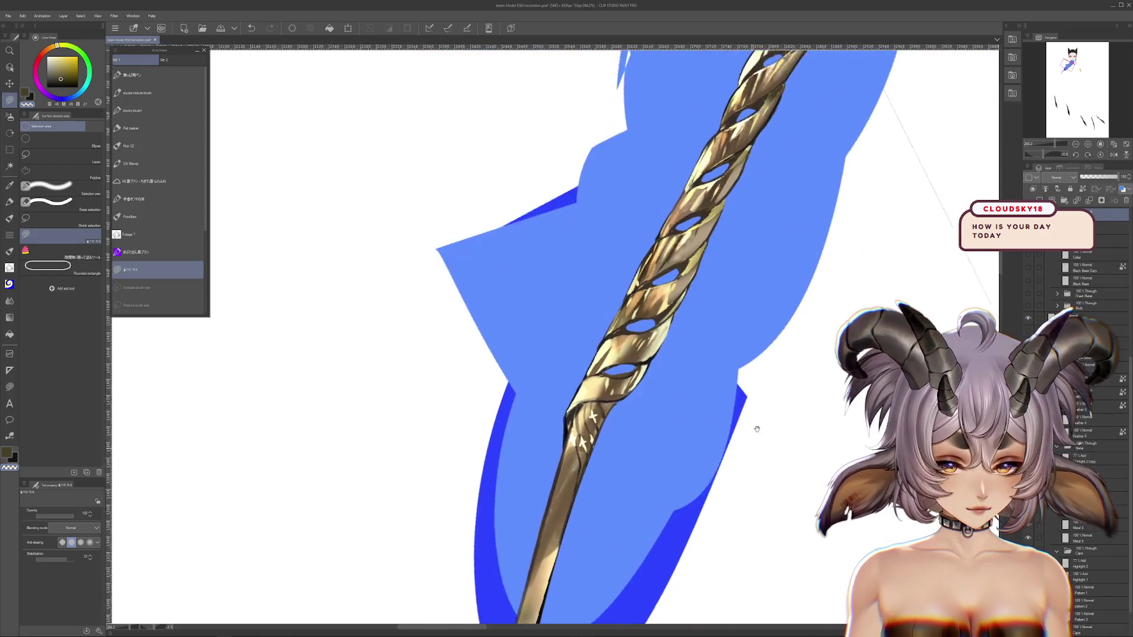
{"action": "scroll", "coordinate": [720, 484], "scroll_direction": "down", "scroll_amount": 3}
{"action": "scroll", "coordinate": [682, 525], "scroll_direction": "down", "scroll_amount": 3}
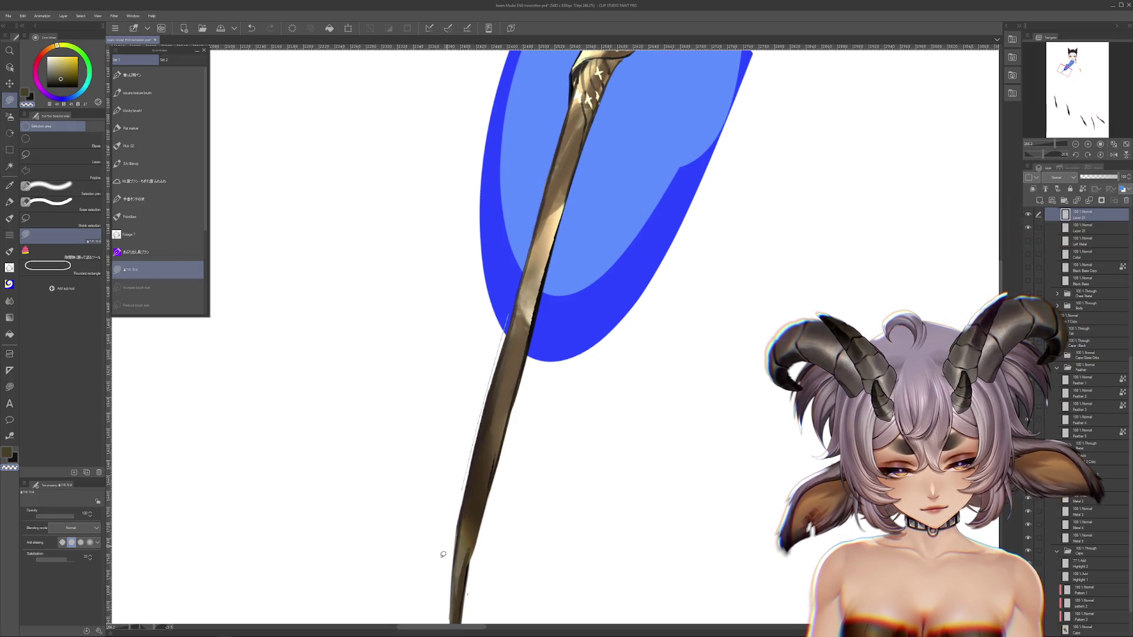
{"action": "scroll", "coordinate": [493, 363], "scroll_direction": "down", "scroll_amount": 2}
{"action": "scroll", "coordinate": [494, 372], "scroll_direction": "down", "scroll_amount": 1}
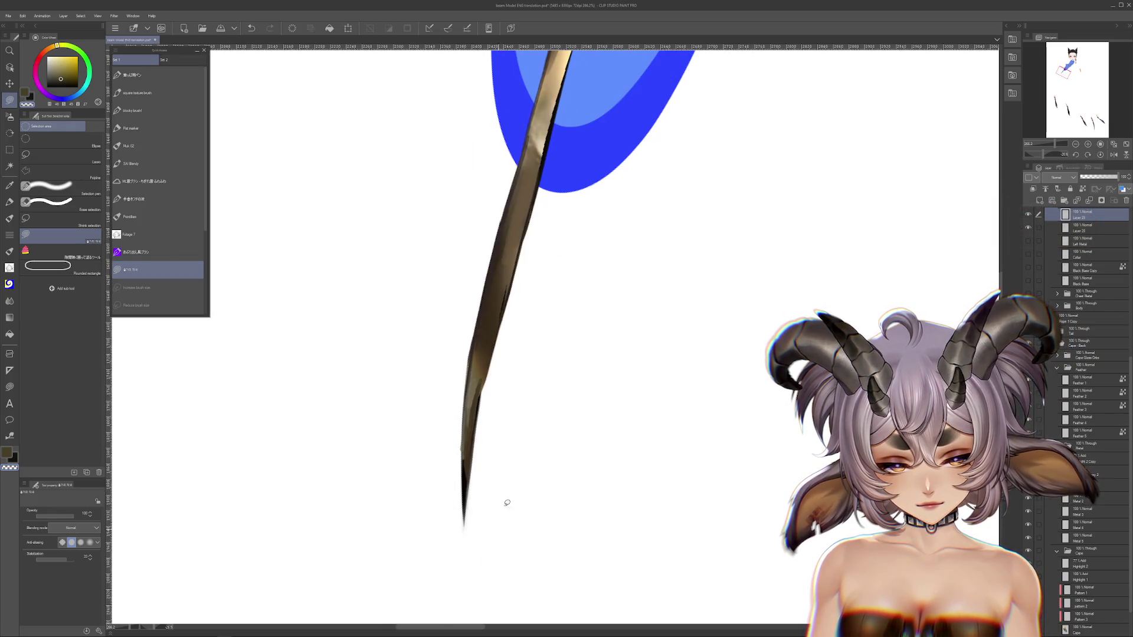
{"action": "scroll", "coordinate": [615, 393], "scroll_direction": "up", "scroll_amount": 3}
{"action": "scroll", "coordinate": [715, 400], "scroll_direction": "up", "scroll_amount": 1}
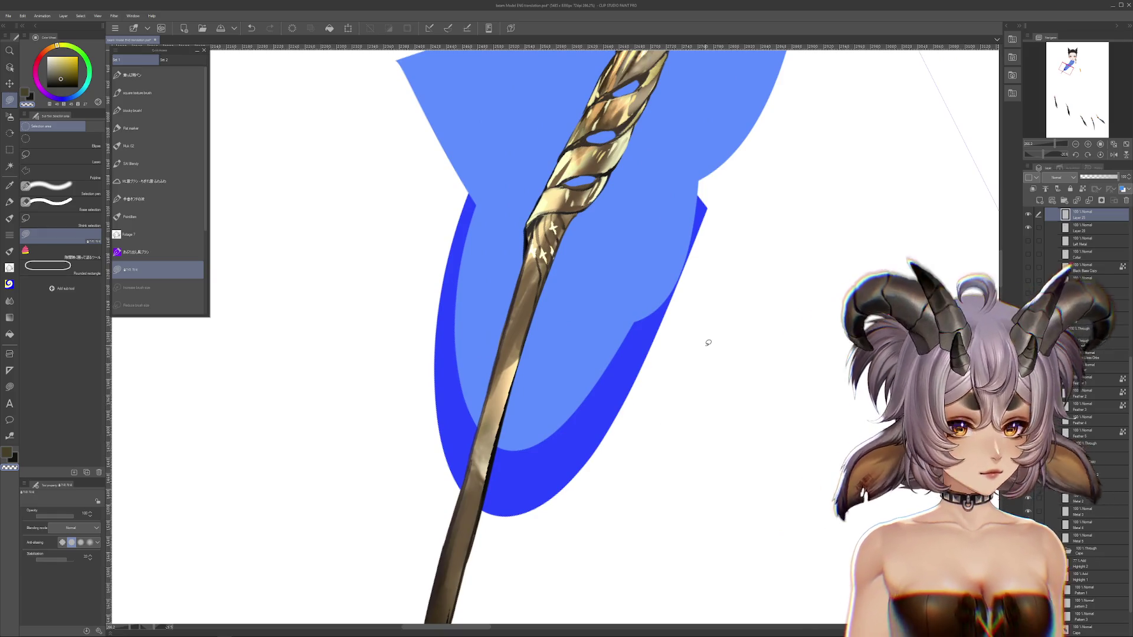
{"action": "scroll", "coordinate": [708, 360], "scroll_direction": "down", "scroll_amount": 3}
Reset the view rotation to upright, then select Layer 28, the blue fill, and delete it.
{"action": "key", "text": "@"}
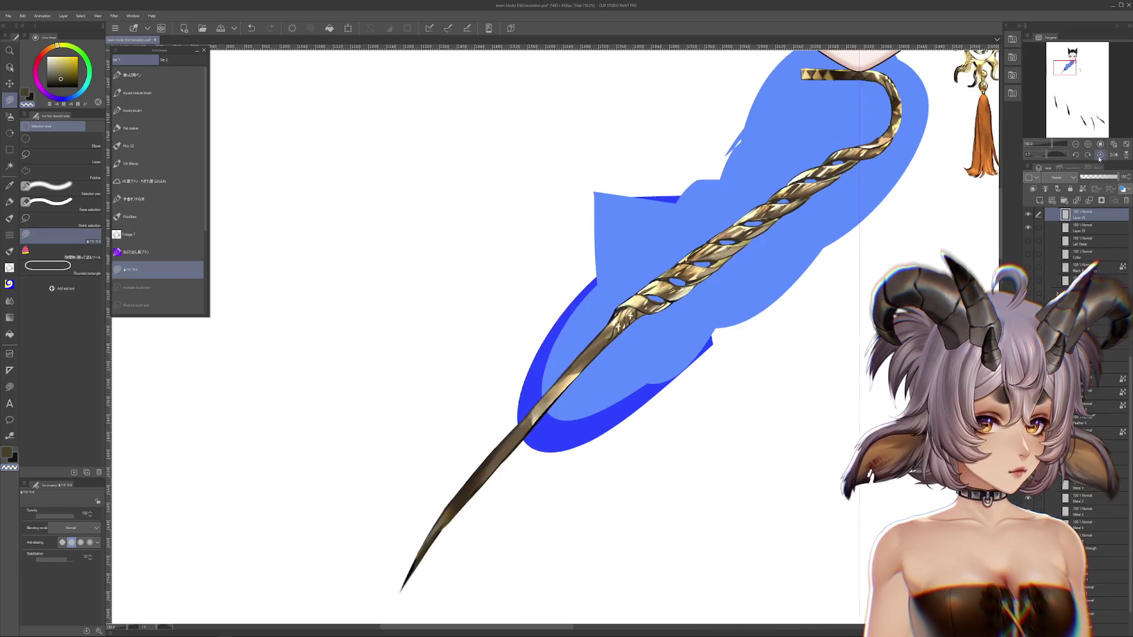
{"action": "left_click", "coordinate": [611, 371], "text": "ctrl"}
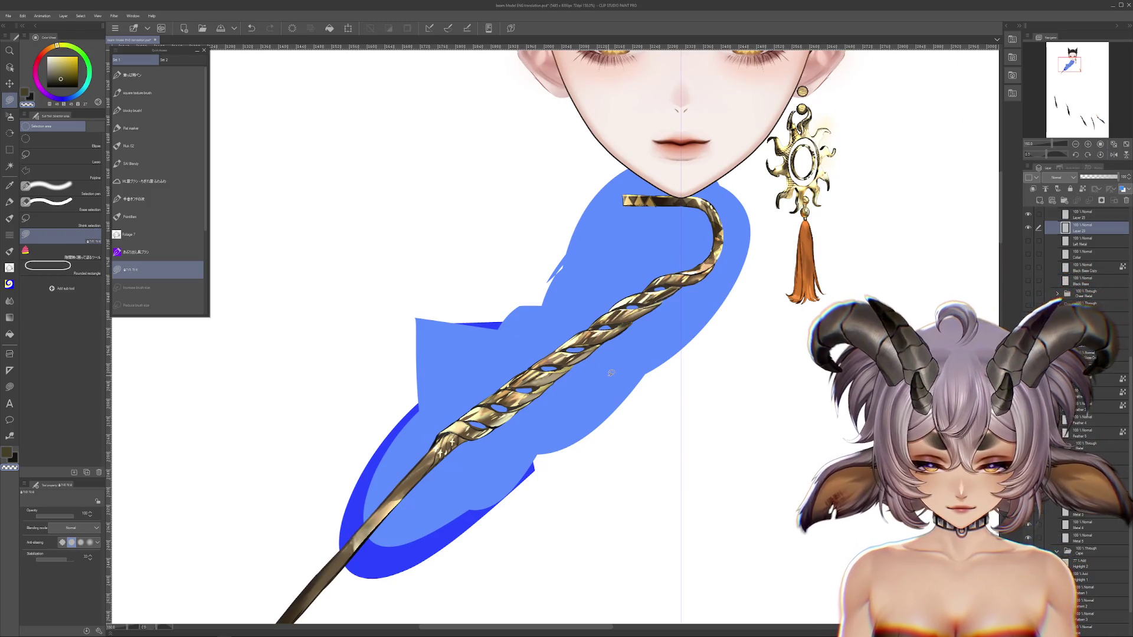
{"action": "left_click_drag", "start_coordinate": [581, 403], "coordinate": [610, 384]}
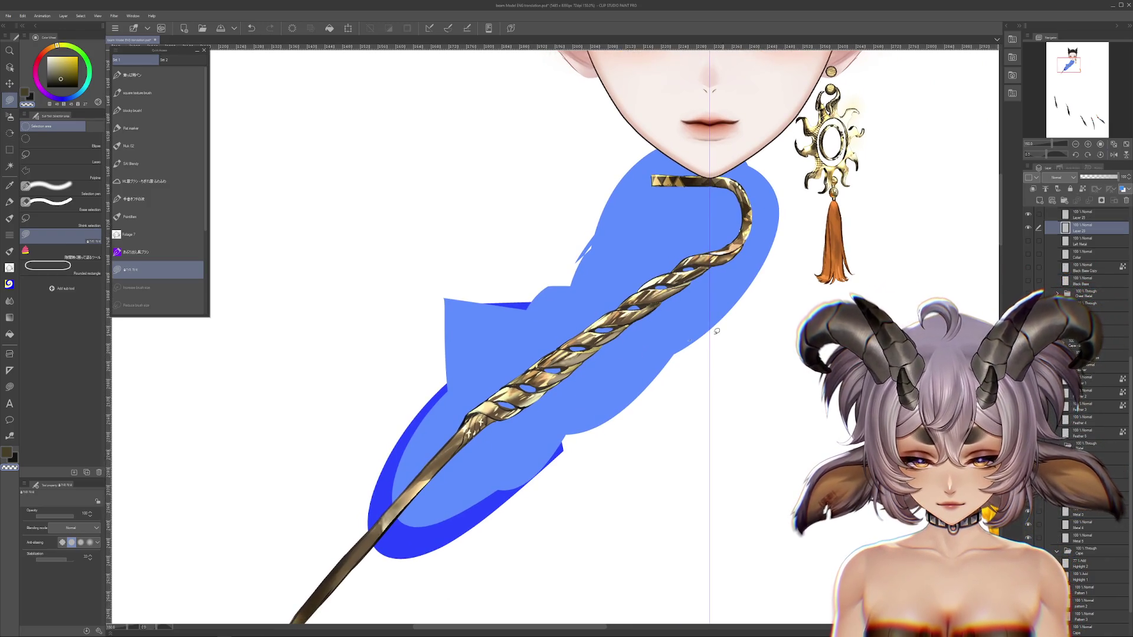
{"action": "key", "text": "Delete"}
Pick a dark grey-blue drawing colour and straighten the view to show the whole face.
{"action": "mouse_move", "coordinate": [751, 251]}
{"action": "left_mouse_down"}
{"action": "mouse_move", "coordinate": [697, 360]}
{"action": "mouse_move", "coordinate": [667, 161]}
{"action": "mouse_move", "coordinate": [650, 262]}
{"action": "left_mouse_up"}
{"action": "scroll", "coordinate": [697, 360], "scroll_direction": "up", "scroll_amount": 4}
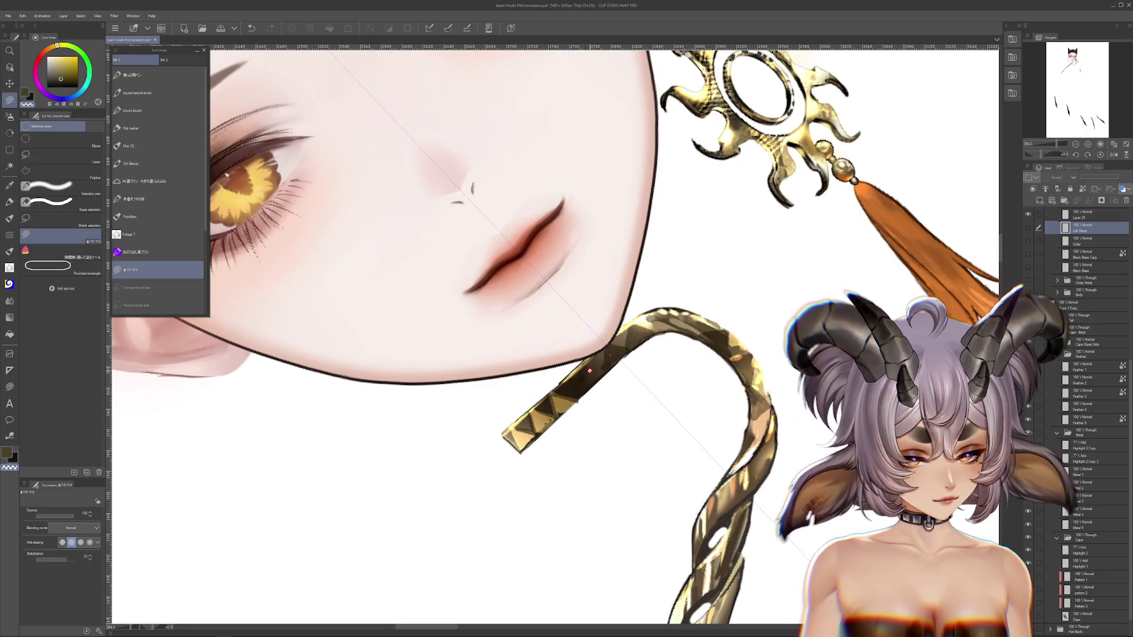
{"action": "left_click_drag", "start_coordinate": [627, 392], "coordinate": [612, 425]}
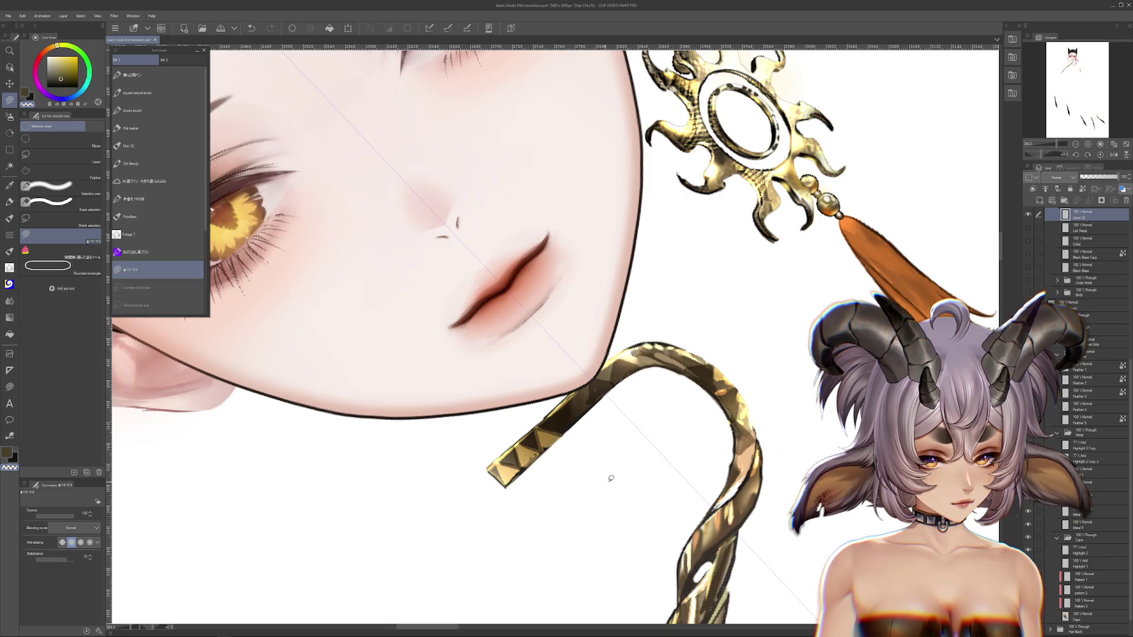
{"action": "left_click", "coordinate": [737, 417], "text": "alt"}
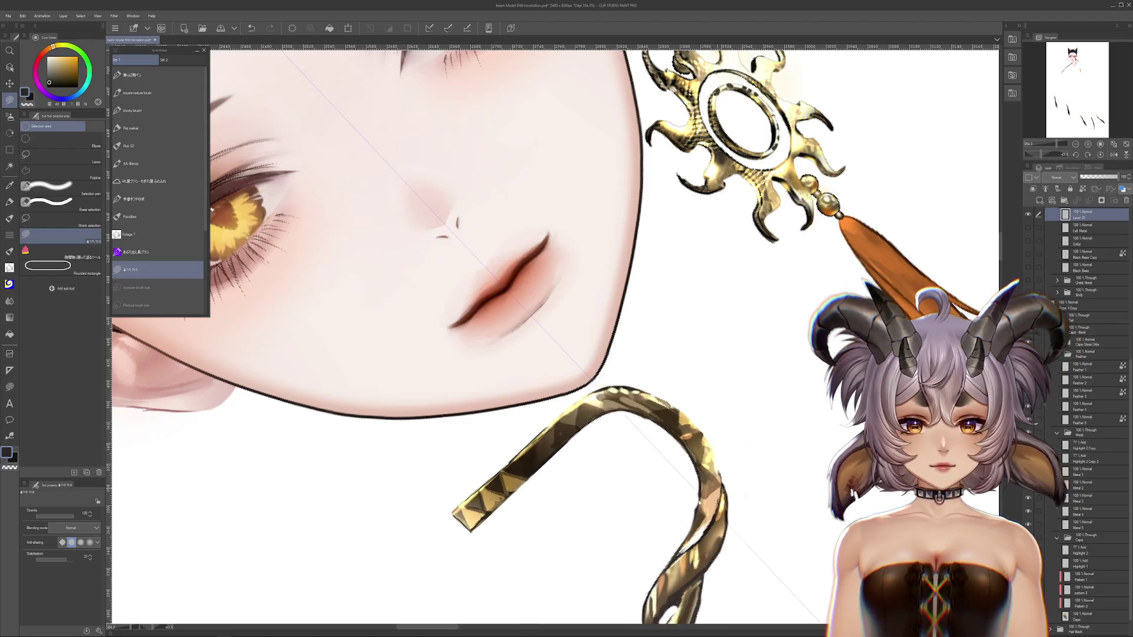
{"action": "scroll", "coordinate": [820, 463], "scroll_direction": "down", "scroll_amount": 2}
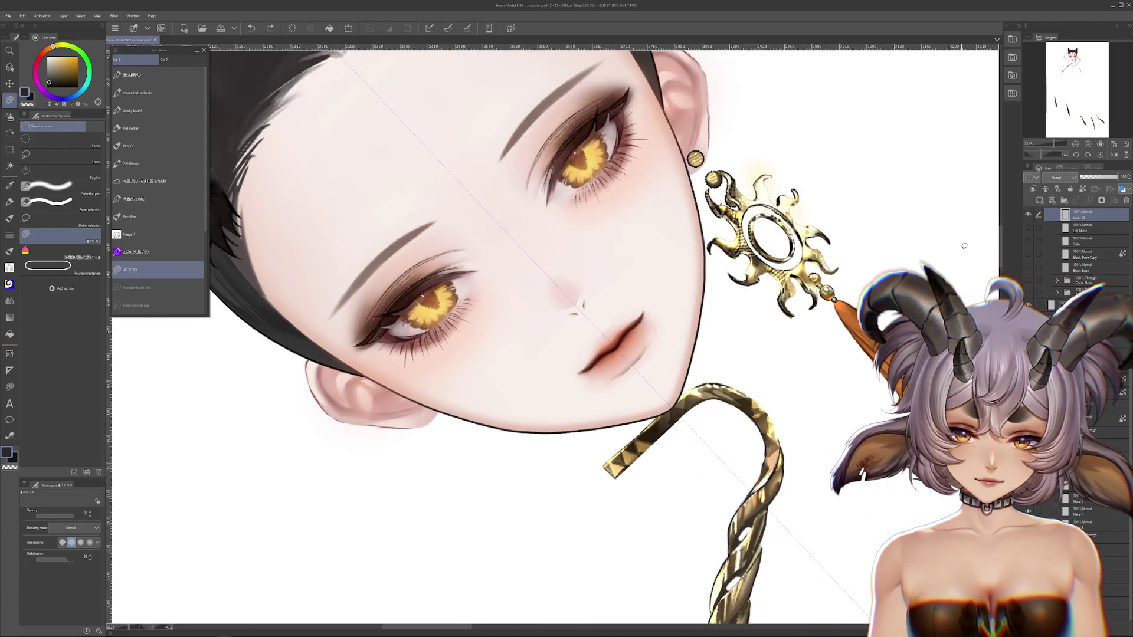
{"action": "key", "text": "ctrl+0"}
{"action": "scroll", "coordinate": [752, 323], "scroll_direction": "down", "scroll_amount": 3}
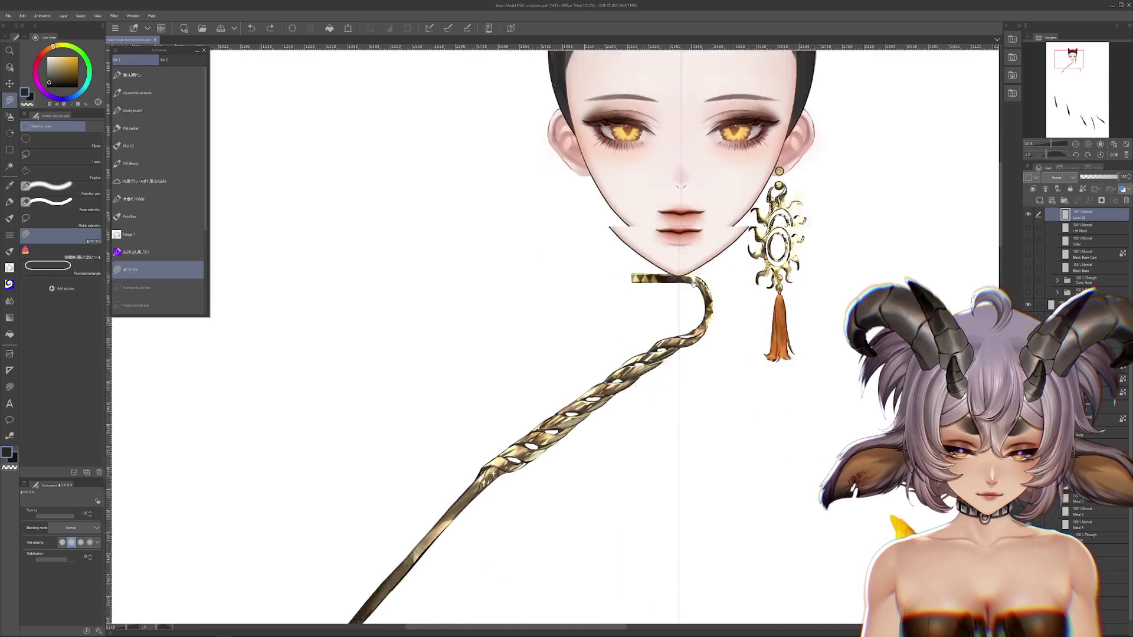
{"action": "scroll", "coordinate": [682, 286], "scroll_direction": "down", "scroll_amount": 2}
Hide the rope layer, move the bracket layer below Left Metal, and lasso a blue backdrop.
{"action": "left_click", "coordinate": [1029, 227]}
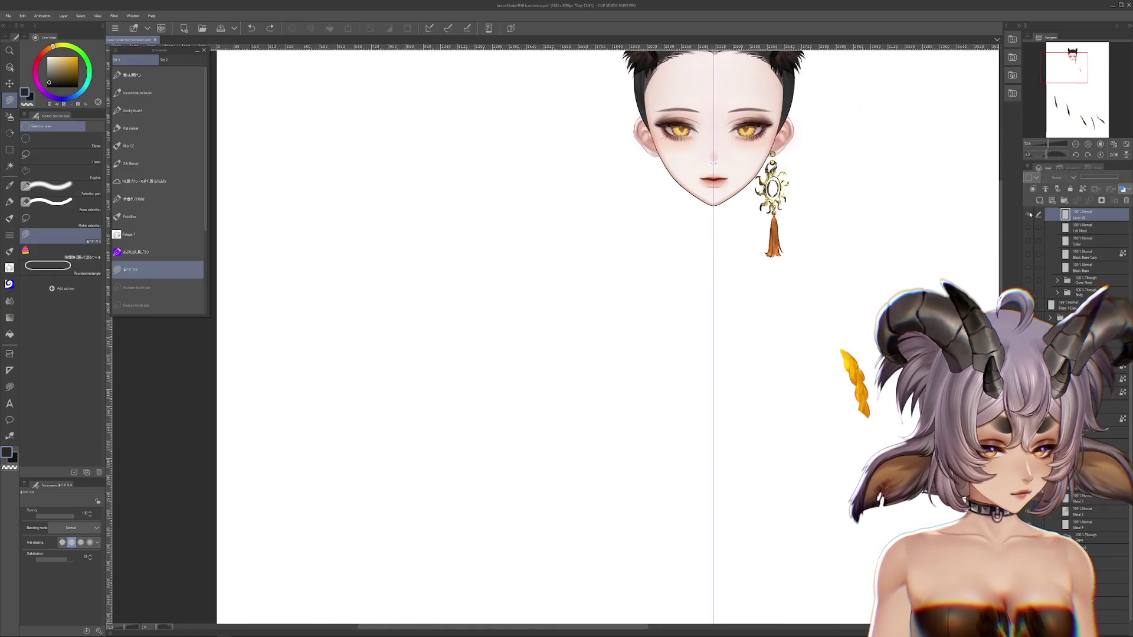
{"action": "left_click", "coordinate": [1029, 228]}
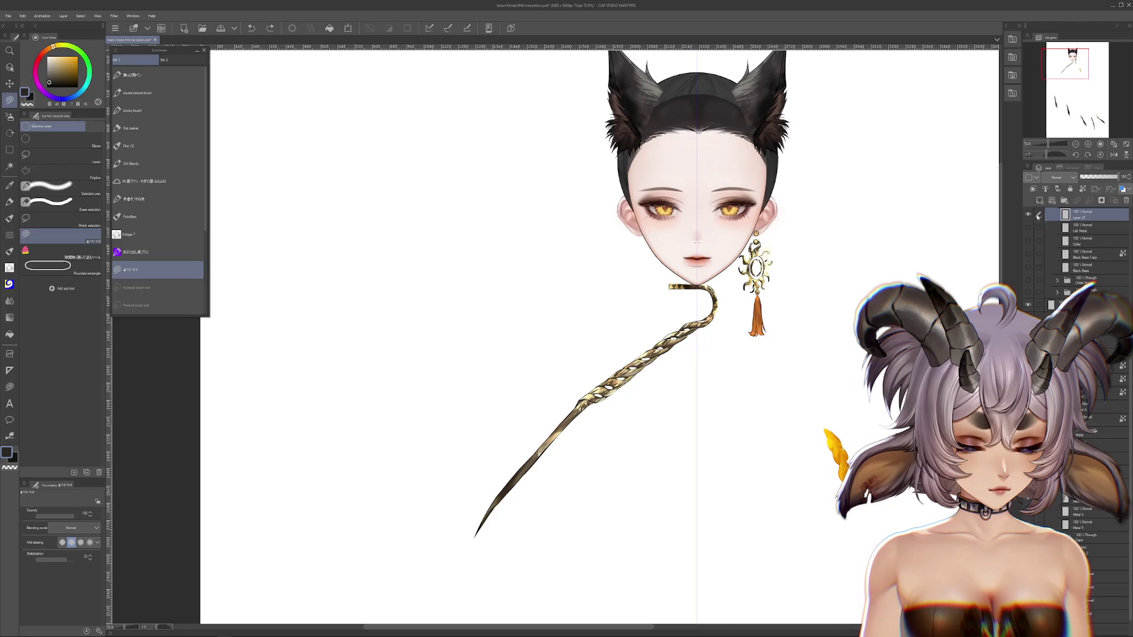
{"action": "left_click", "coordinate": [1029, 227]}
{"action": "left_click_drag", "start_coordinate": [1082, 214], "coordinate": [1083, 240]}
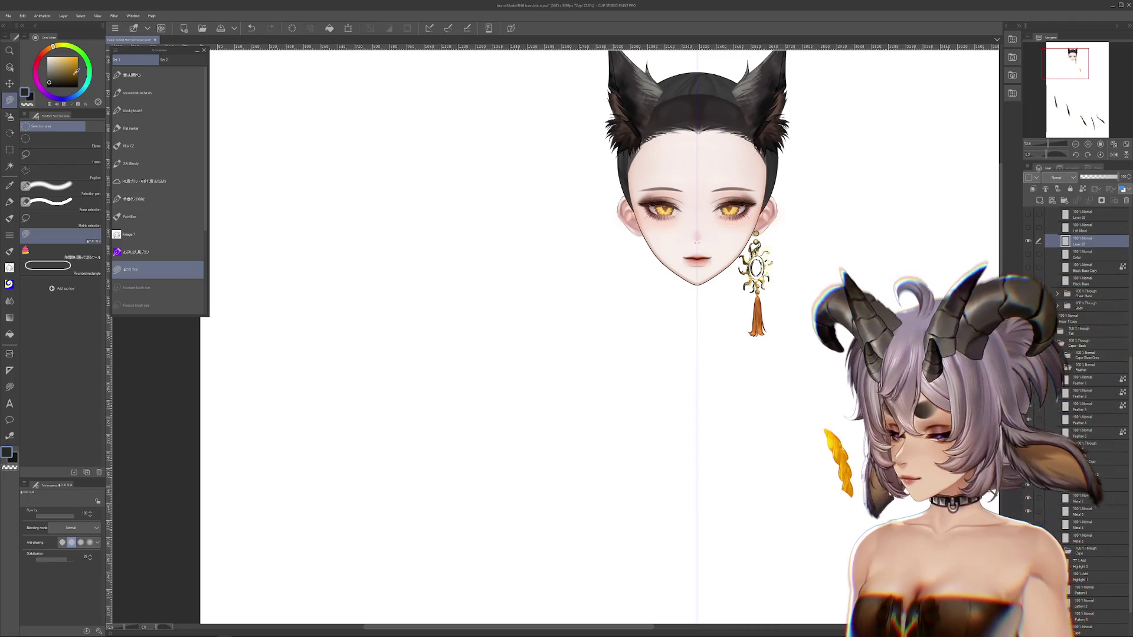
{"action": "key", "text": "x"}
{"action": "left_click_drag", "start_coordinate": [496, 91], "coordinate": [791, 103]}
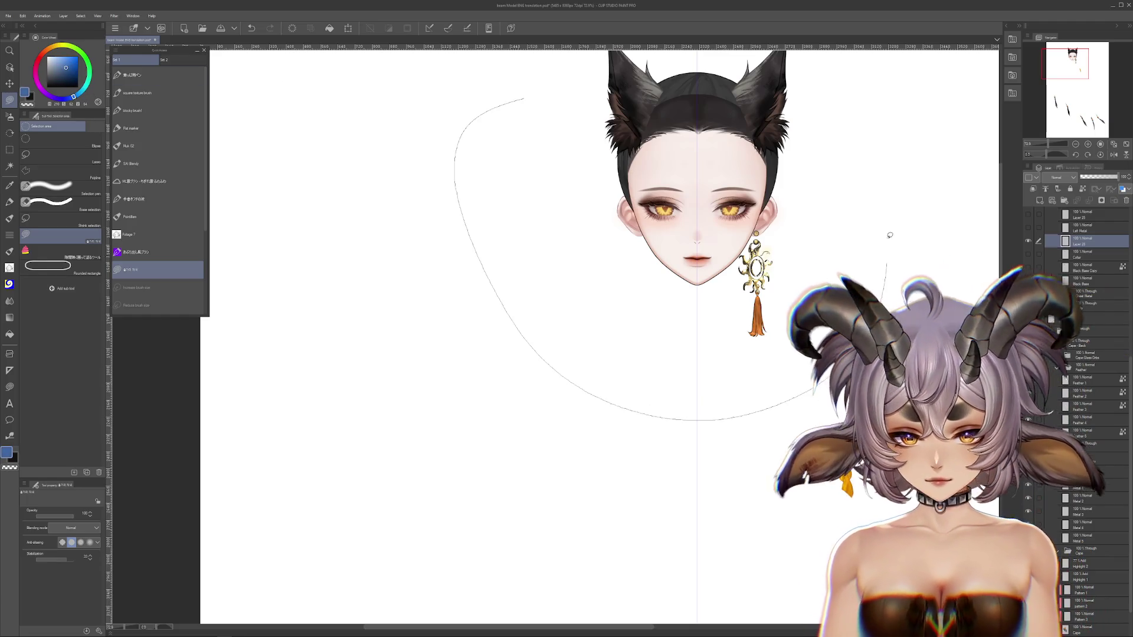
Select the Left Metal layer and rotate the view around the earring and bracket.
{"action": "scroll", "coordinate": [786, 305], "scroll_direction": "up", "scroll_amount": 2}
{"action": "scroll", "coordinate": [786, 305], "scroll_direction": "up", "scroll_amount": 2}
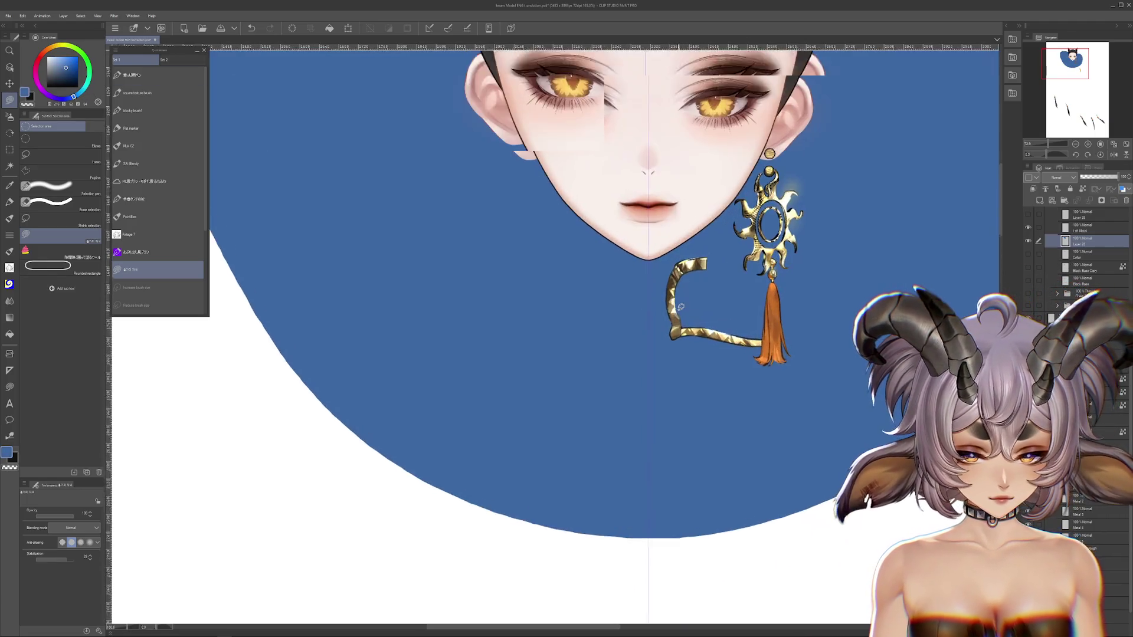
{"action": "scroll", "coordinate": [708, 330], "scroll_direction": "up", "scroll_amount": 2}
{"action": "scroll", "coordinate": [649, 342], "scroll_direction": "up", "scroll_amount": 1}
{"action": "left_click", "coordinate": [609, 351], "text": "ctrl+shift"}
{"action": "scroll", "coordinate": [608, 352], "scroll_direction": "up", "scroll_amount": 1}
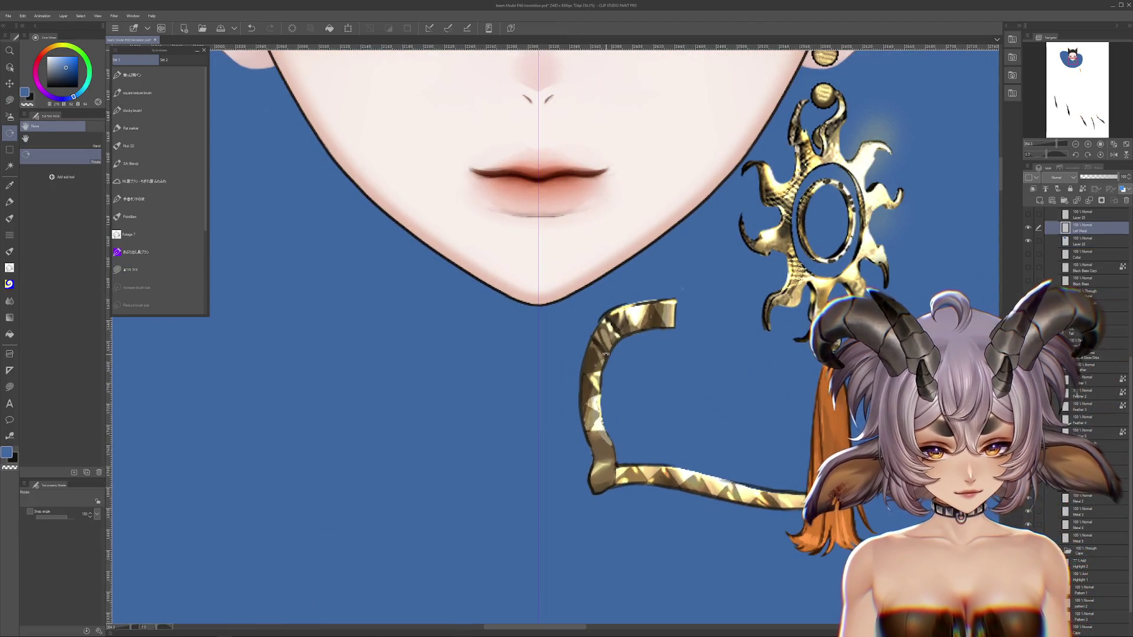
{"action": "left_click_drag", "start_coordinate": [609, 351], "coordinate": [697, 360]}
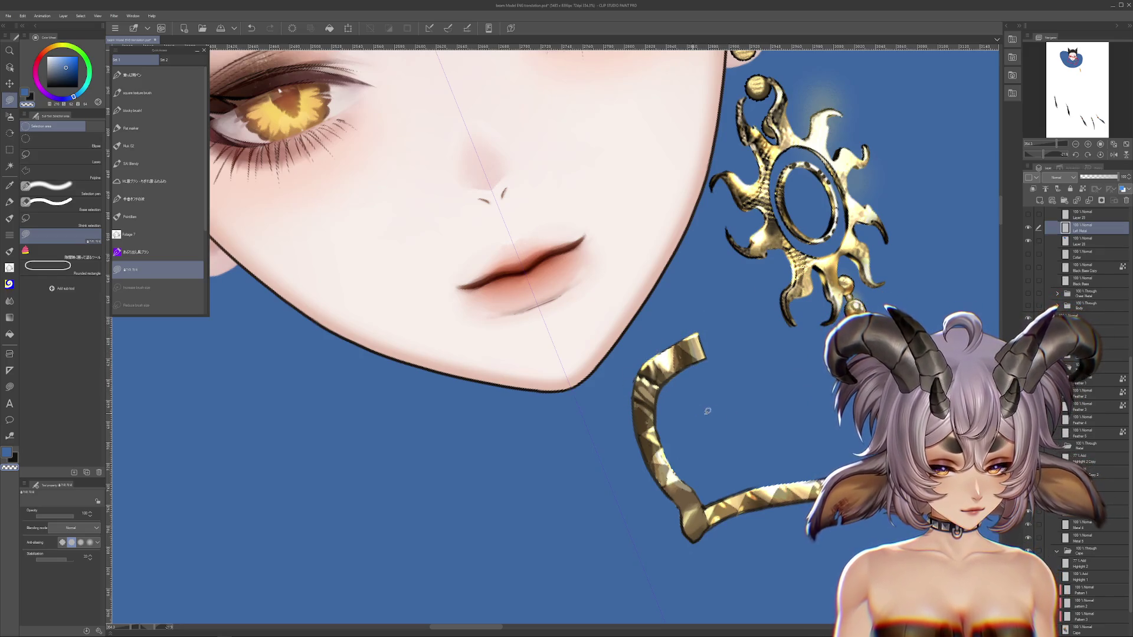
{"action": "mouse_move", "coordinate": [707, 411]}
{"action": "left_mouse_down"}
{"action": "mouse_move", "coordinate": [610, 344]}
{"action": "mouse_move", "coordinate": [590, 265]}
{"action": "left_mouse_up"}
{"action": "key", "text": "r"}
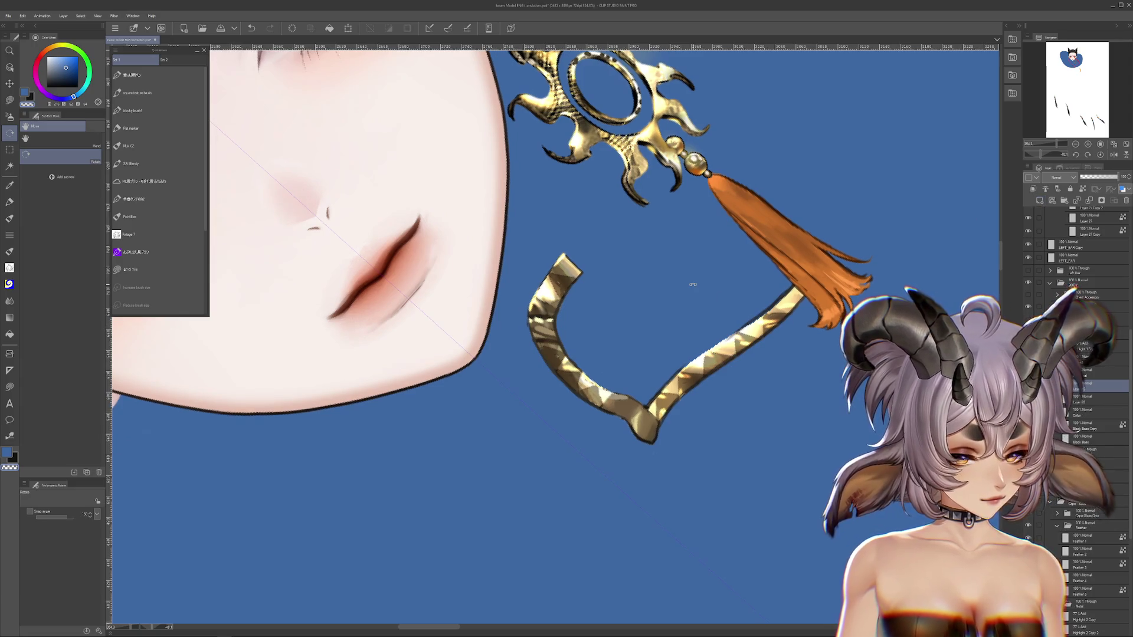
{"action": "key", "text": "m"}
{"action": "left_click_drag", "start_coordinate": [769, 318], "coordinate": [770, 389]}
Undo two stray strokes and sample the gold tone from the chain end on Left Metal.
{"action": "key", "text": "x"}
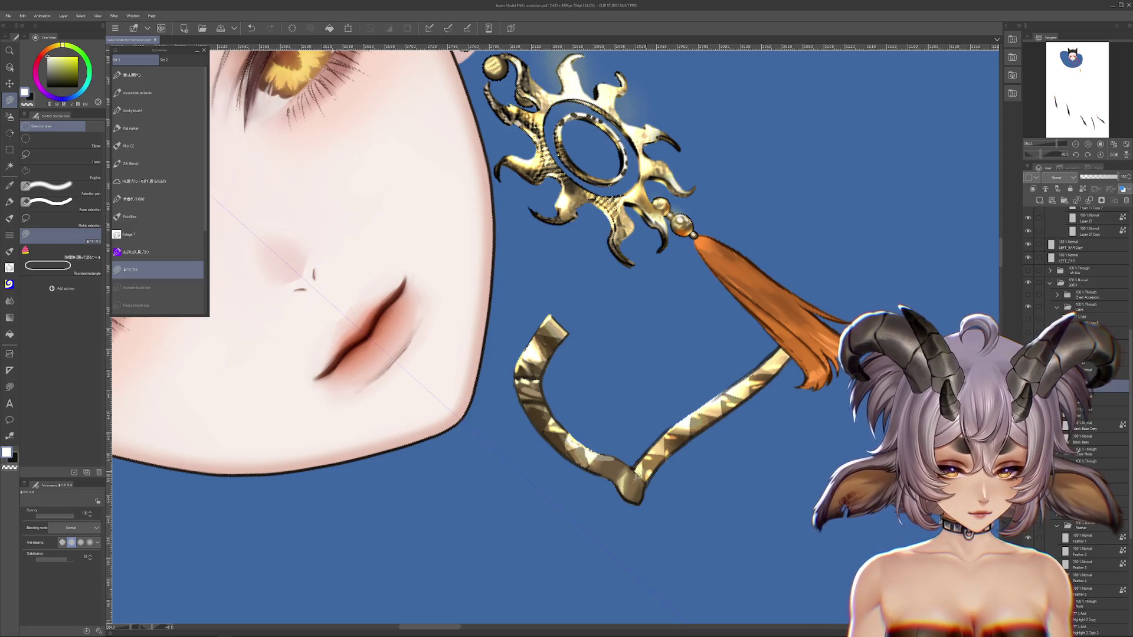
{"action": "left_click_drag", "start_coordinate": [707, 434], "coordinate": [687, 453]}
{"action": "key", "text": "ctrl+z"}
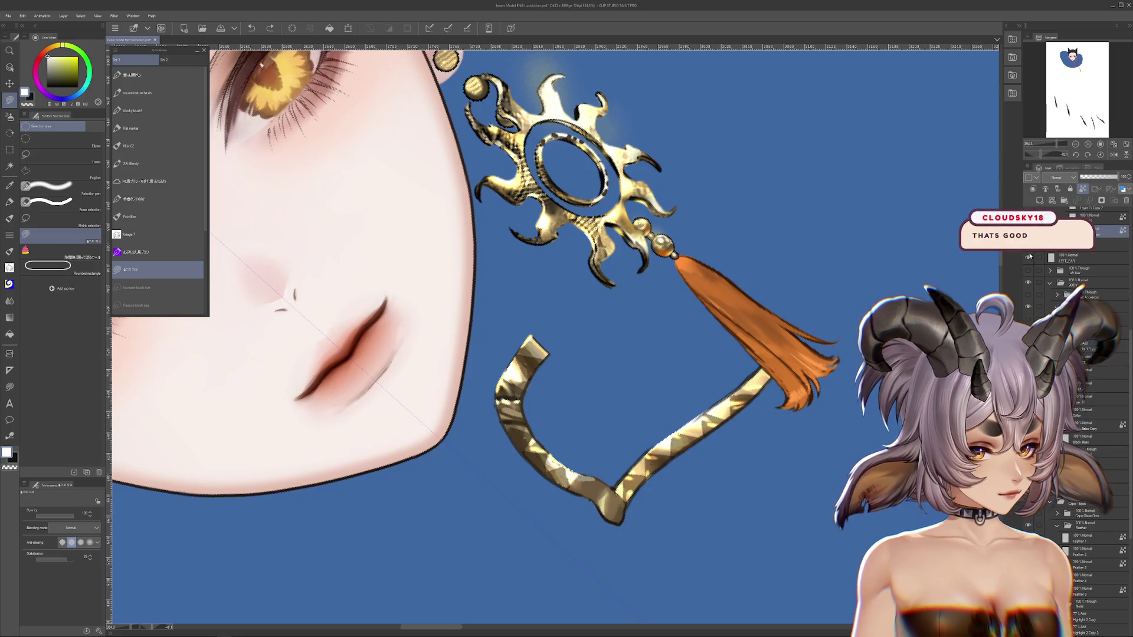
{"action": "key", "text": "ctrl+z"}
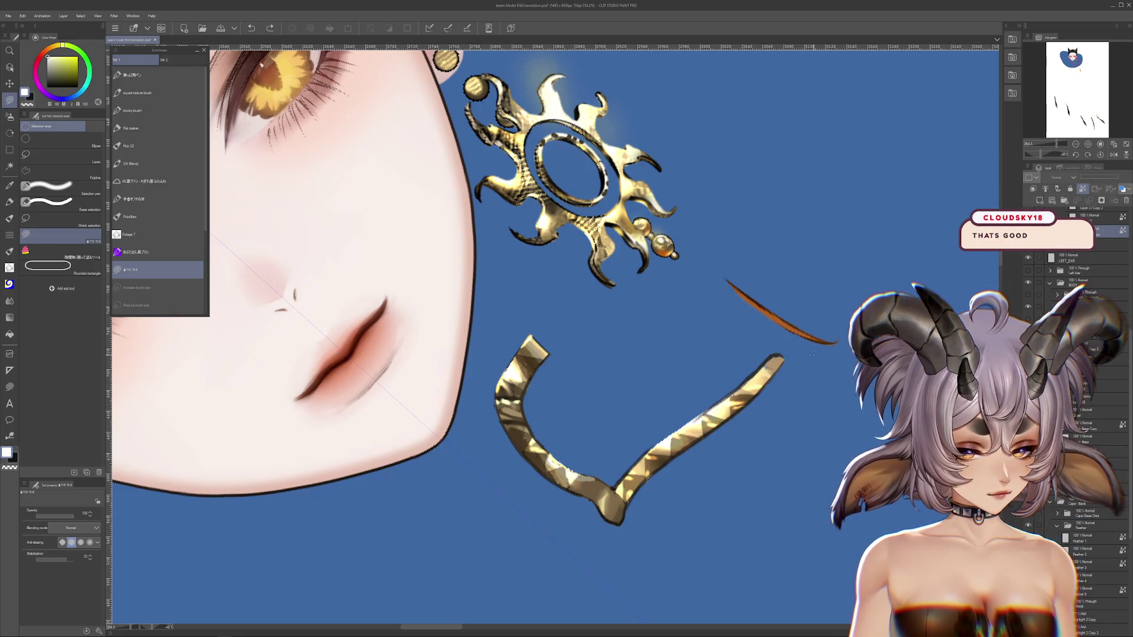
{"action": "left_click", "coordinate": [1076, 370]}
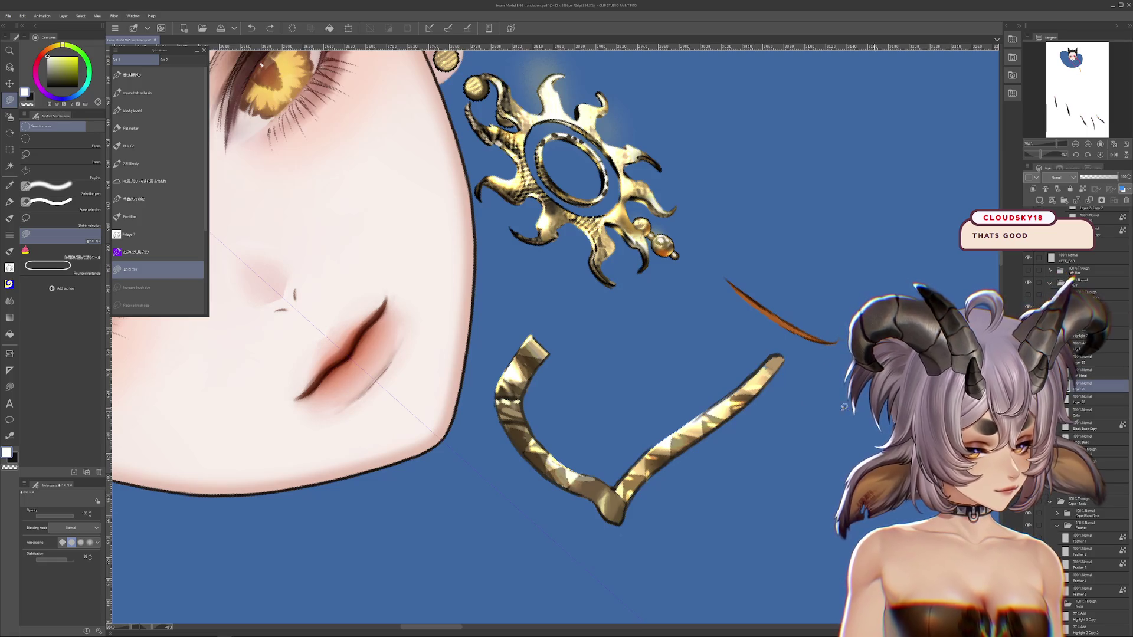
{"action": "left_click", "coordinate": [764, 364], "text": "alt"}
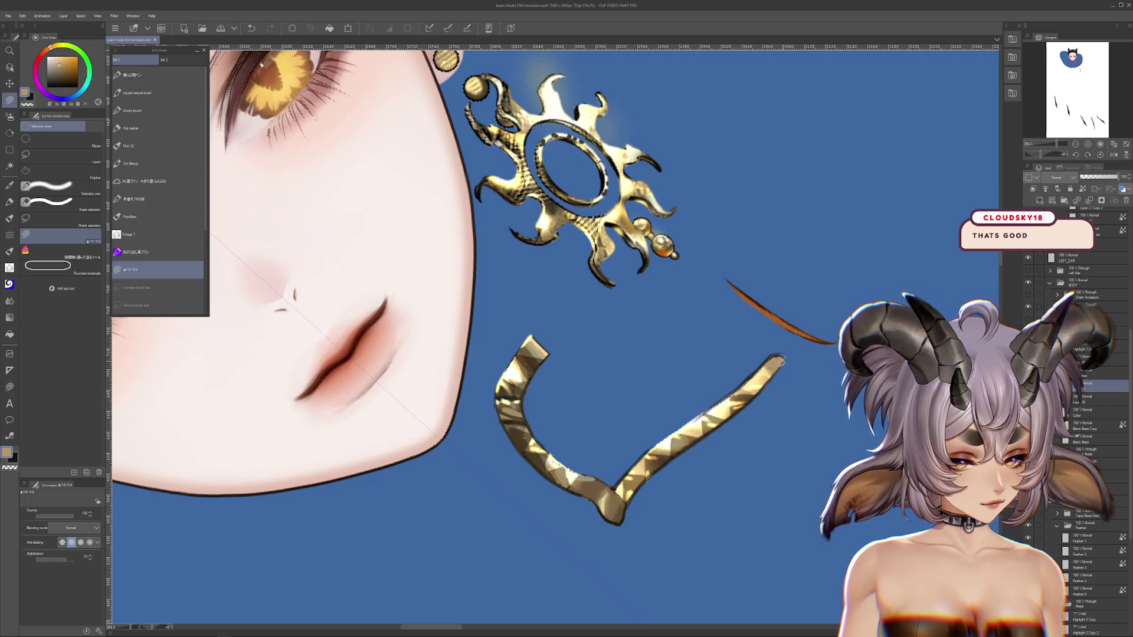
Select Layer 23 and pan over the gold bracket to review it.
{"action": "scroll", "coordinate": [765, 432], "scroll_direction": "down", "scroll_amount": 2}
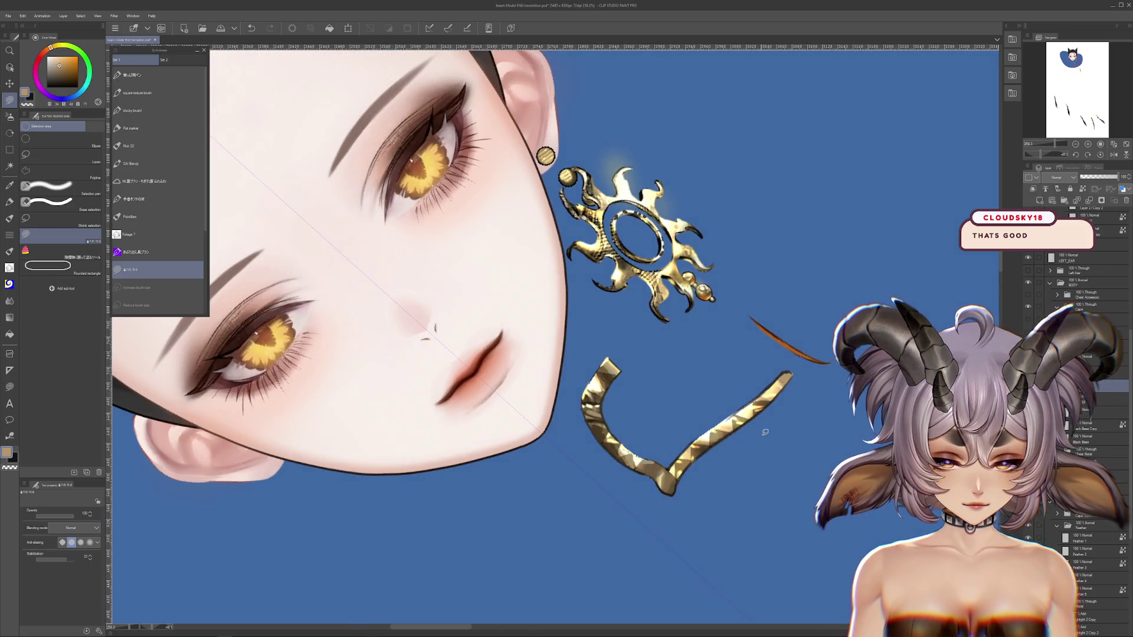
{"action": "scroll", "coordinate": [765, 432], "scroll_direction": "up", "scroll_amount": 1}
{"action": "scroll", "coordinate": [765, 432], "scroll_direction": "up", "scroll_amount": 1}
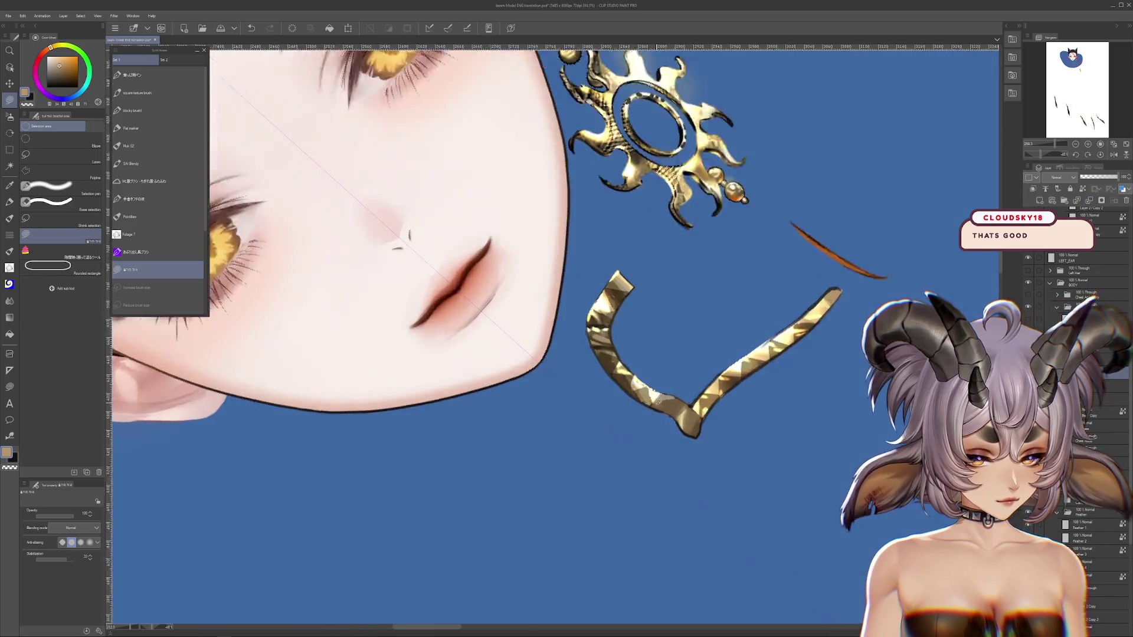
{"action": "left_click", "coordinate": [1080, 372]}
{"action": "scroll", "coordinate": [544, 449], "scroll_direction": "up", "scroll_amount": 2}
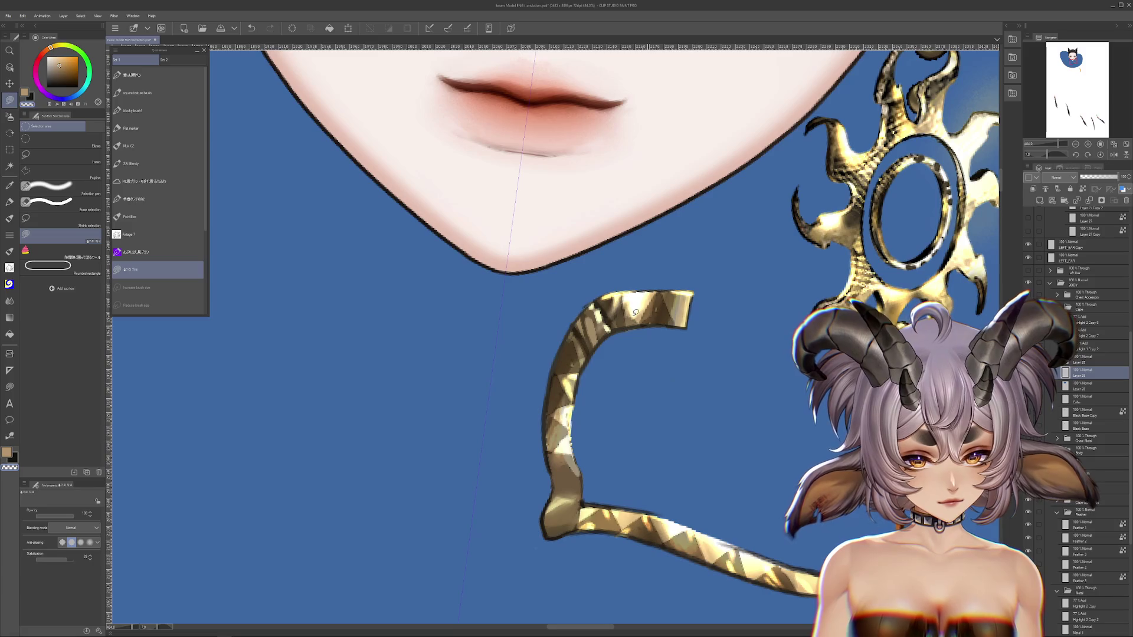
{"action": "left_click_drag", "start_coordinate": [783, 446], "coordinate": [749, 346]}
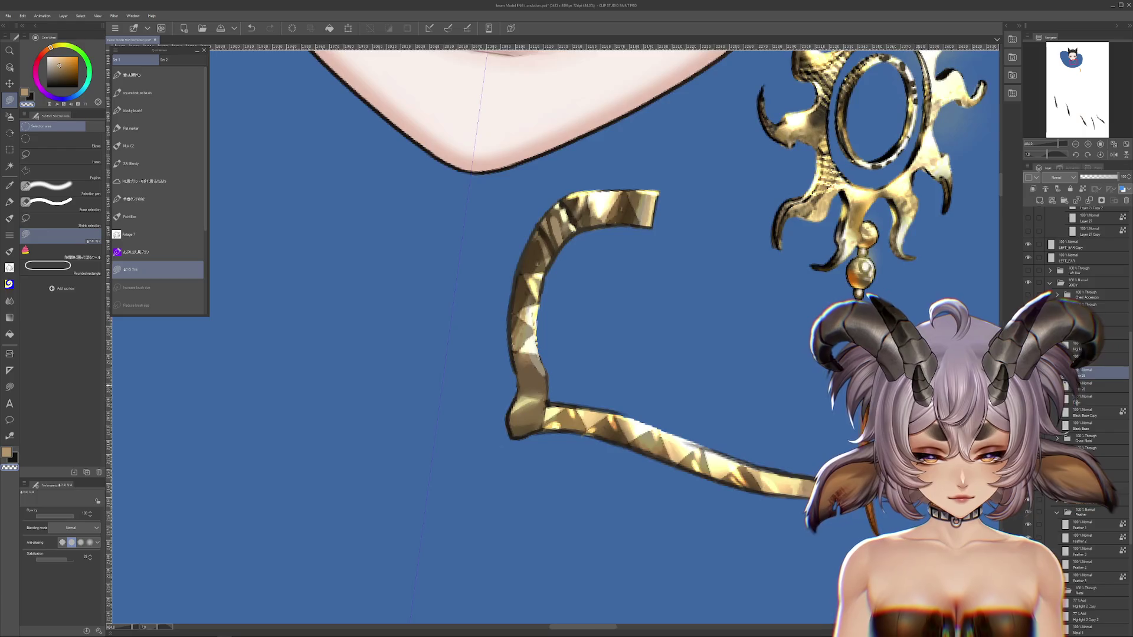
{"action": "scroll", "coordinate": [767, 348], "scroll_direction": "down", "scroll_amount": 3}
{"action": "scroll", "coordinate": [767, 348], "scroll_direction": "down", "scroll_amount": 1}
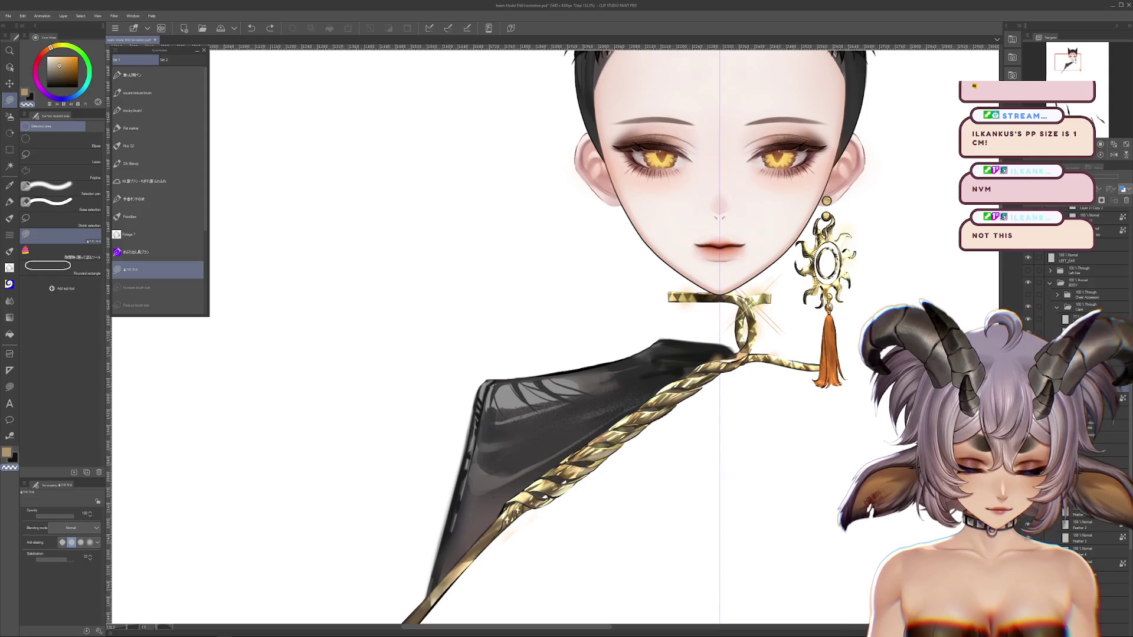
Bring back the black high collar and toggle the rope, Cape and upper collar layers to compare.
{"action": "key", "text": "ctrl+z"}
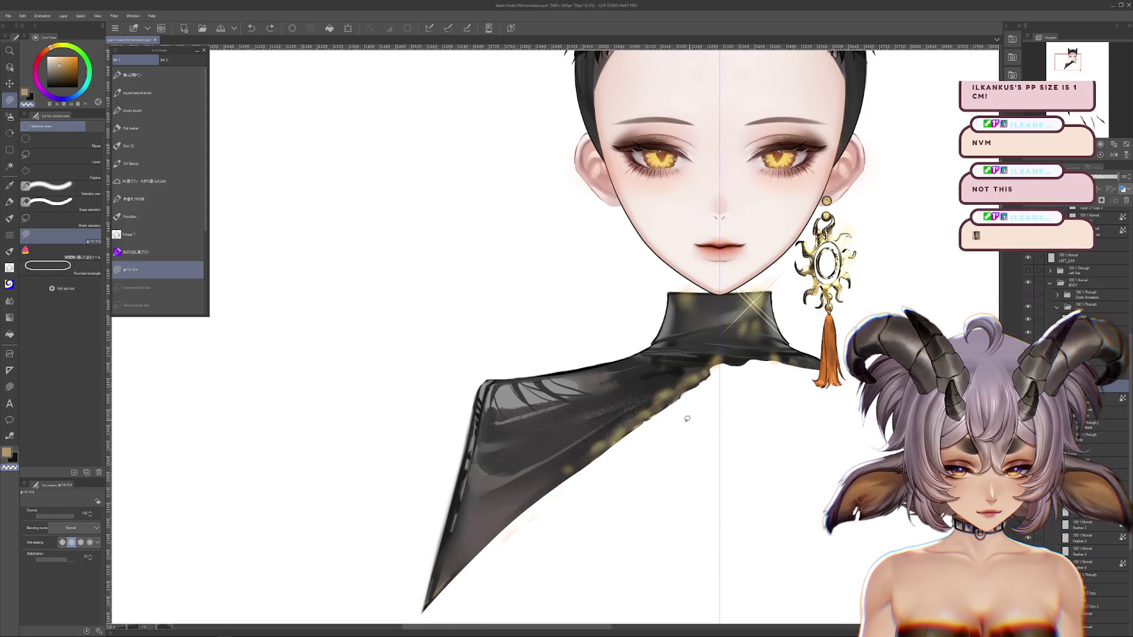
{"action": "scroll", "coordinate": [690, 418], "scroll_direction": "up", "scroll_amount": 1}
{"action": "scroll", "coordinate": [702, 396], "scroll_direction": "up", "scroll_amount": 1}
{"action": "scroll", "coordinate": [720, 359], "scroll_direction": "up", "scroll_amount": 1}
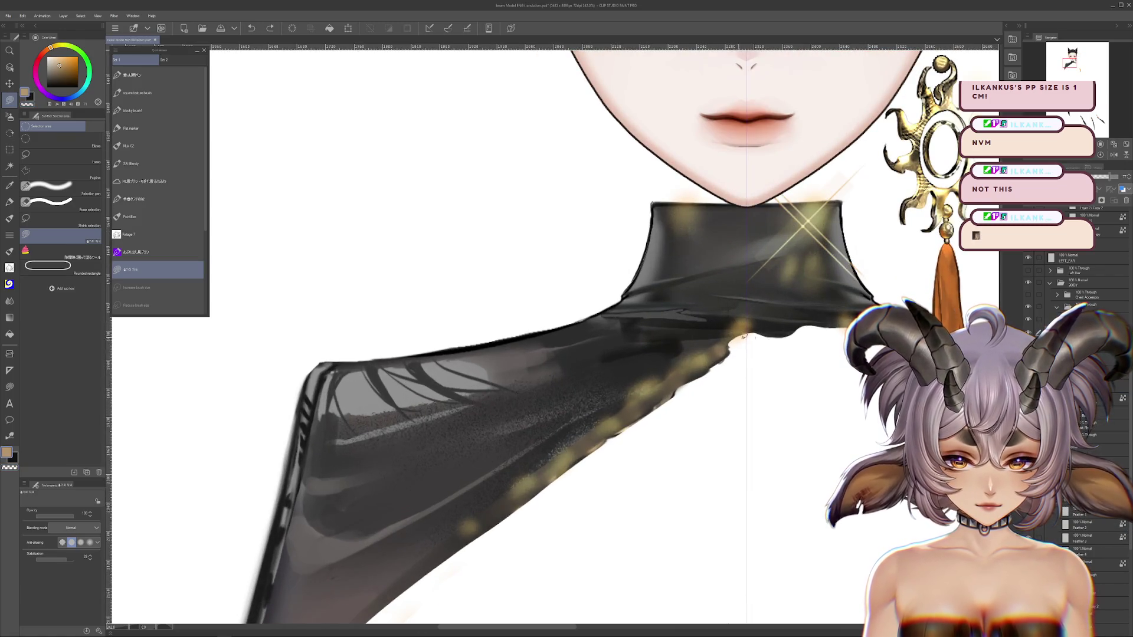
{"action": "scroll", "coordinate": [740, 335], "scroll_direction": "down", "scroll_amount": 1}
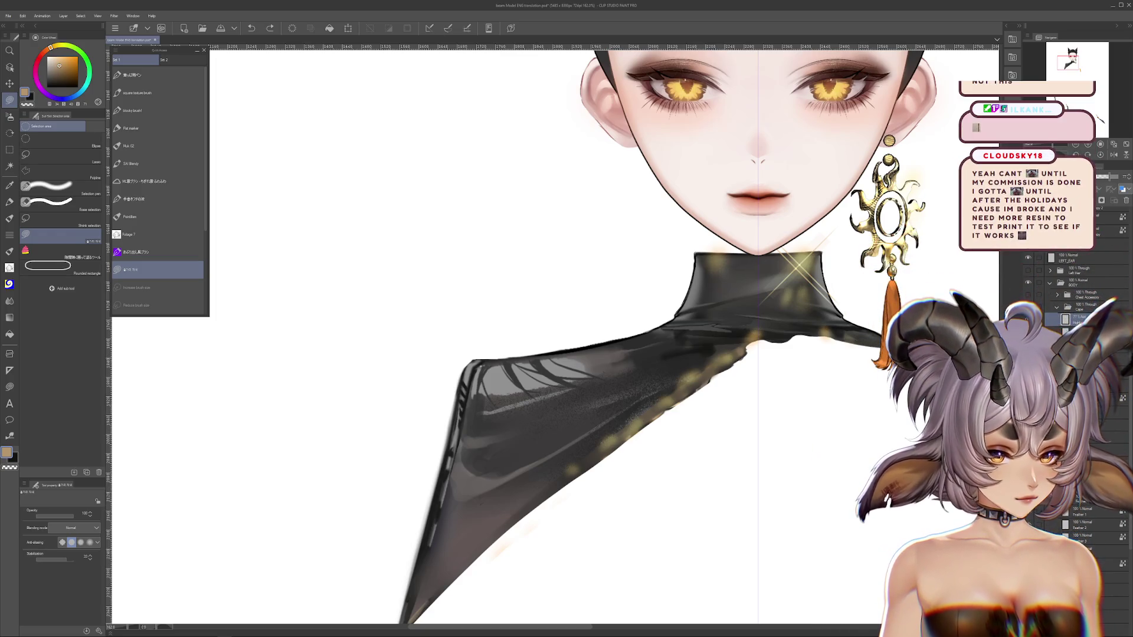
{"action": "left_click", "coordinate": [1028, 306]}
{"action": "left_click", "coordinate": [1028, 307]}
{"action": "left_click", "coordinate": [1028, 306]}
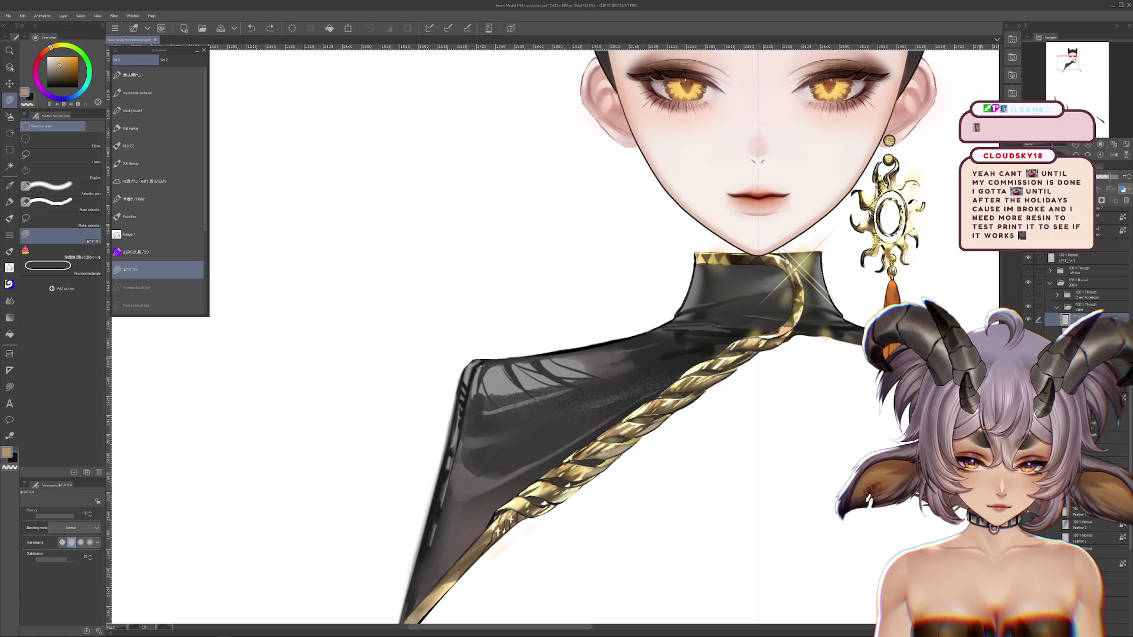
{"action": "scroll", "coordinate": [739, 321], "scroll_direction": "up", "scroll_amount": 2}
{"action": "left_click", "coordinate": [1028, 307]}
{"action": "left_click", "coordinate": [1028, 307]}
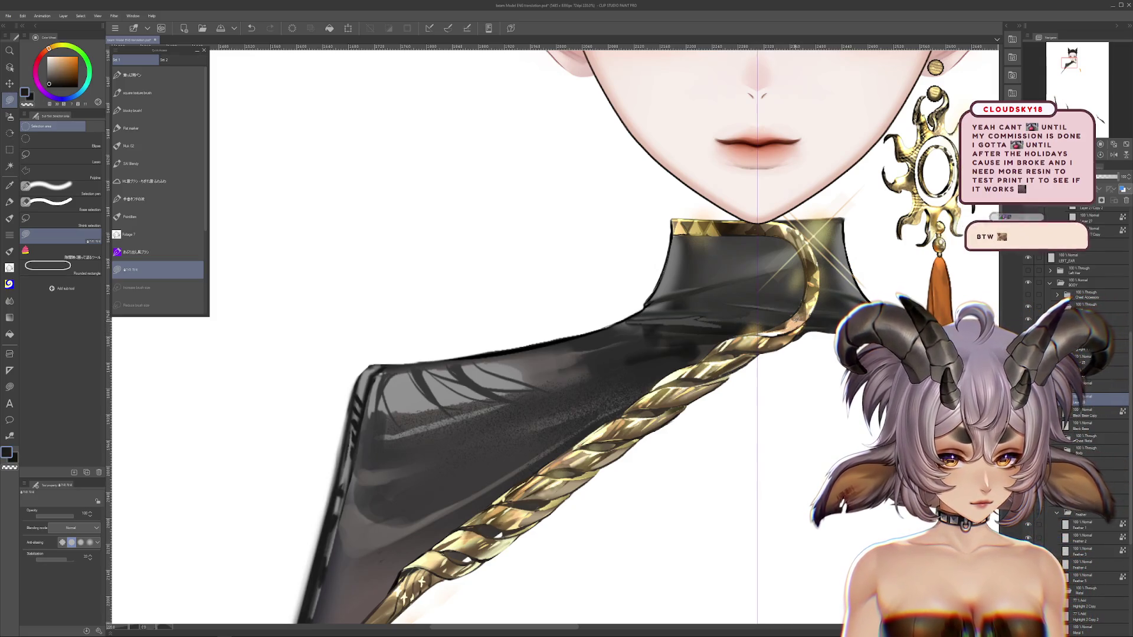
Clear the selection and undo the last stroke near the collar.
{"action": "left_click_drag", "start_coordinate": [654, 433], "coordinate": [752, 354]}
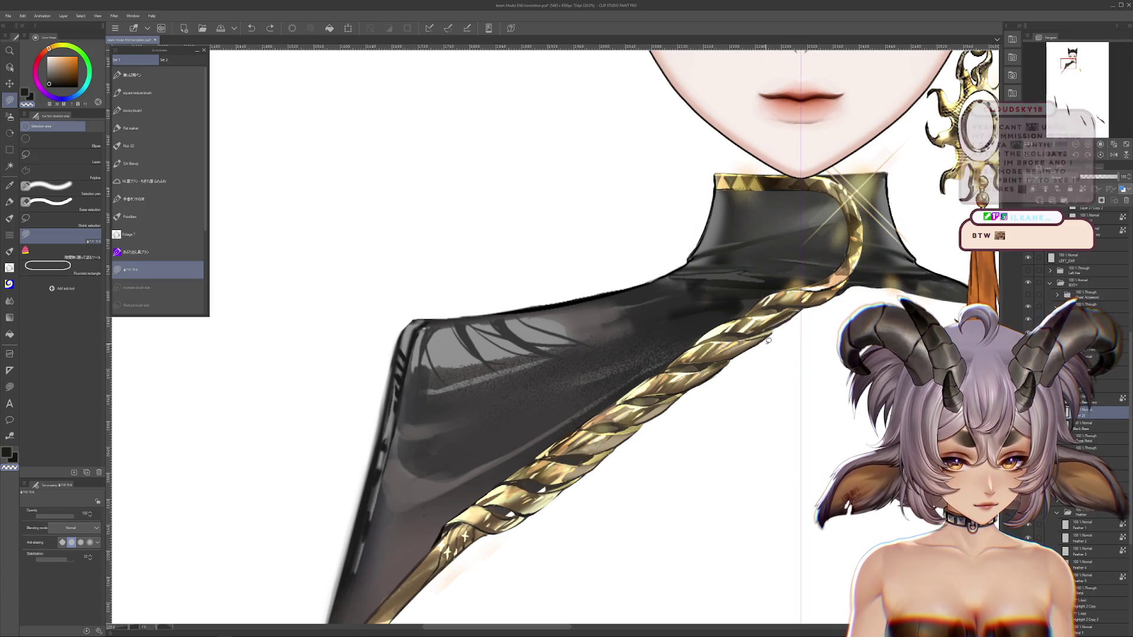
{"action": "key", "text": "ctrl+d"}
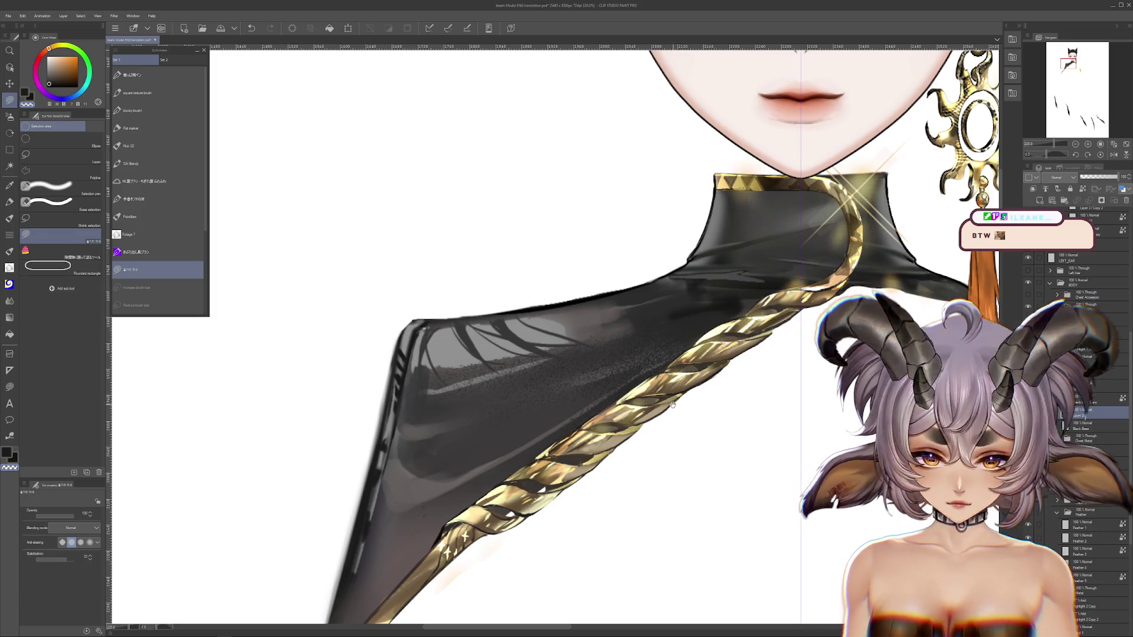
{"action": "key", "text": "ctrl+z"}
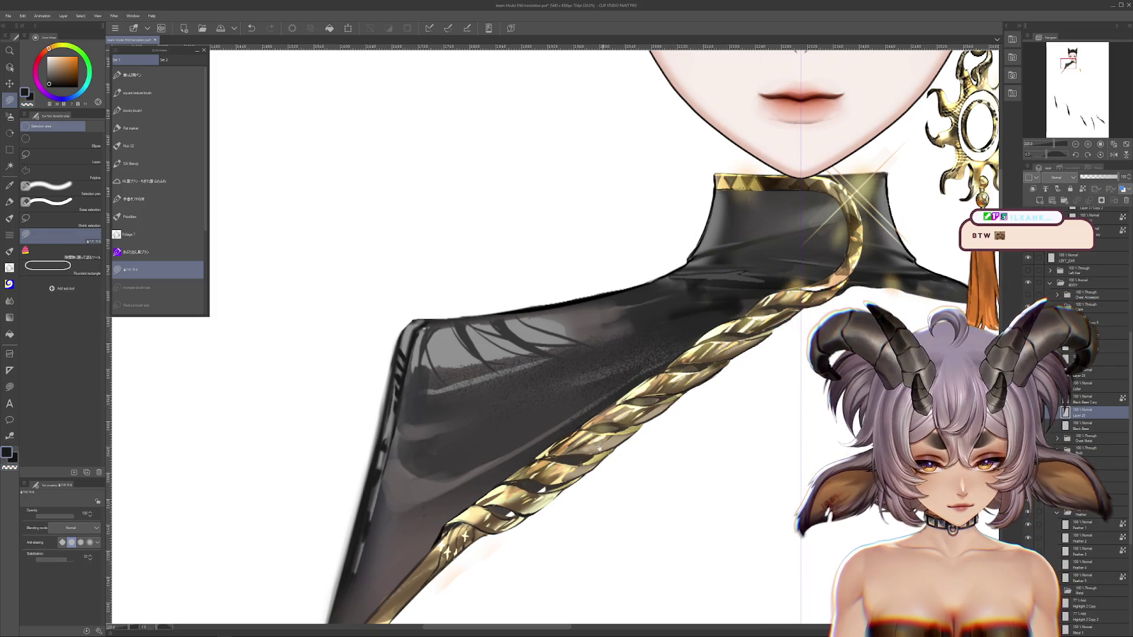
{"action": "left_click_drag", "start_coordinate": [604, 438], "coordinate": [706, 341]}
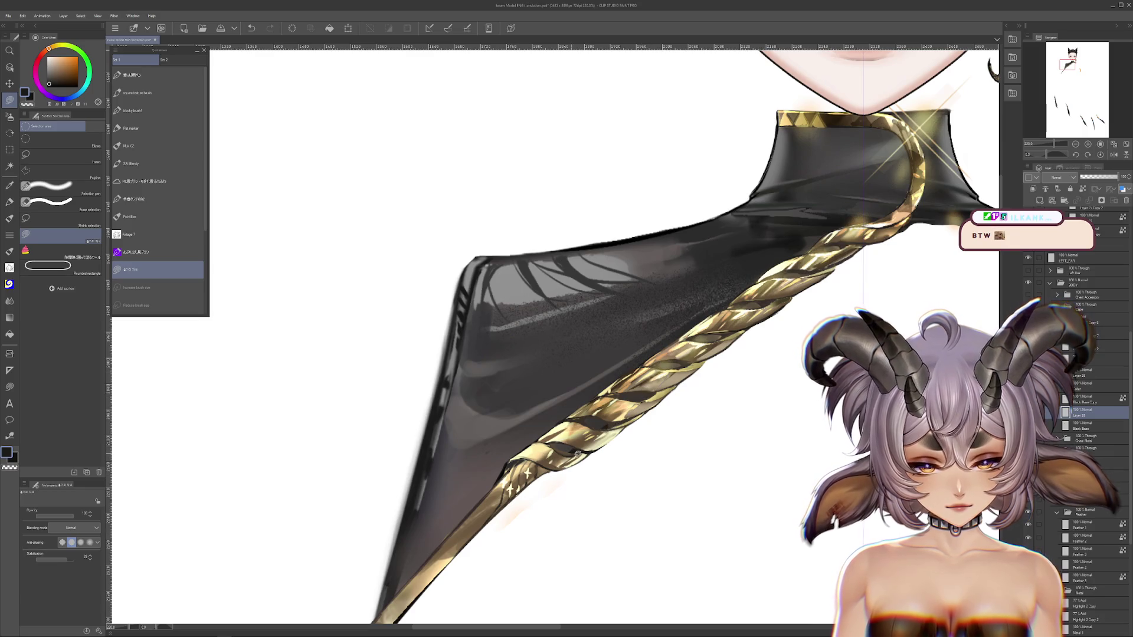
{"action": "left_click_drag", "start_coordinate": [587, 437], "coordinate": [620, 409]}
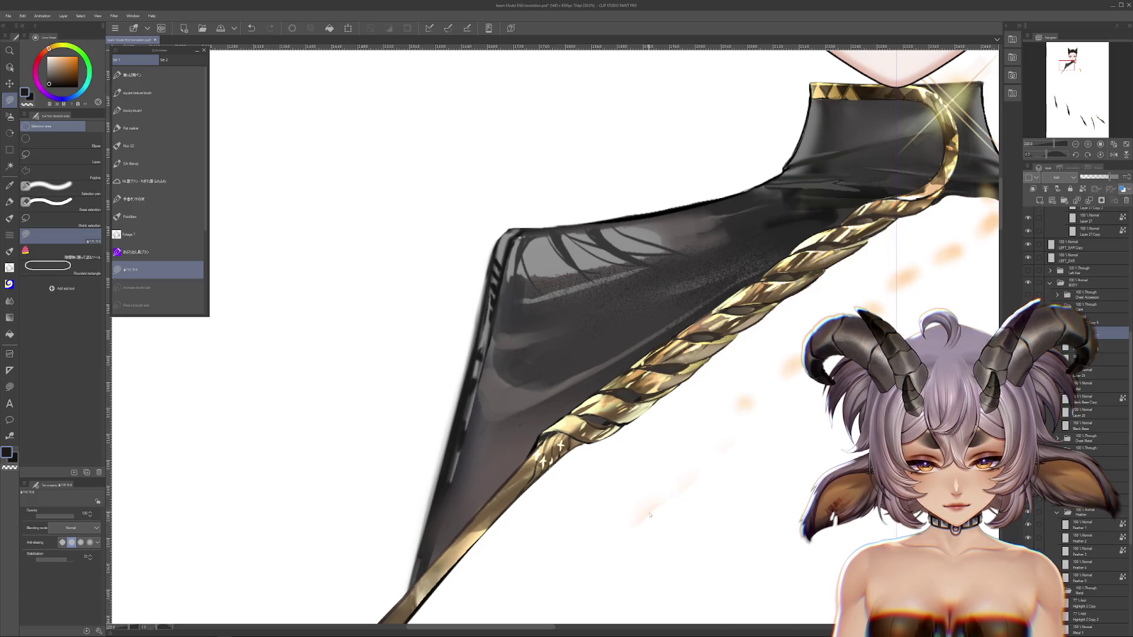
On the Add-mode glow layer, transform the shawl and rope slightly up and left.
{"action": "key", "text": "ctrl+z"}
{"action": "scroll", "coordinate": [674, 518], "scroll_direction": "down", "scroll_amount": 1}
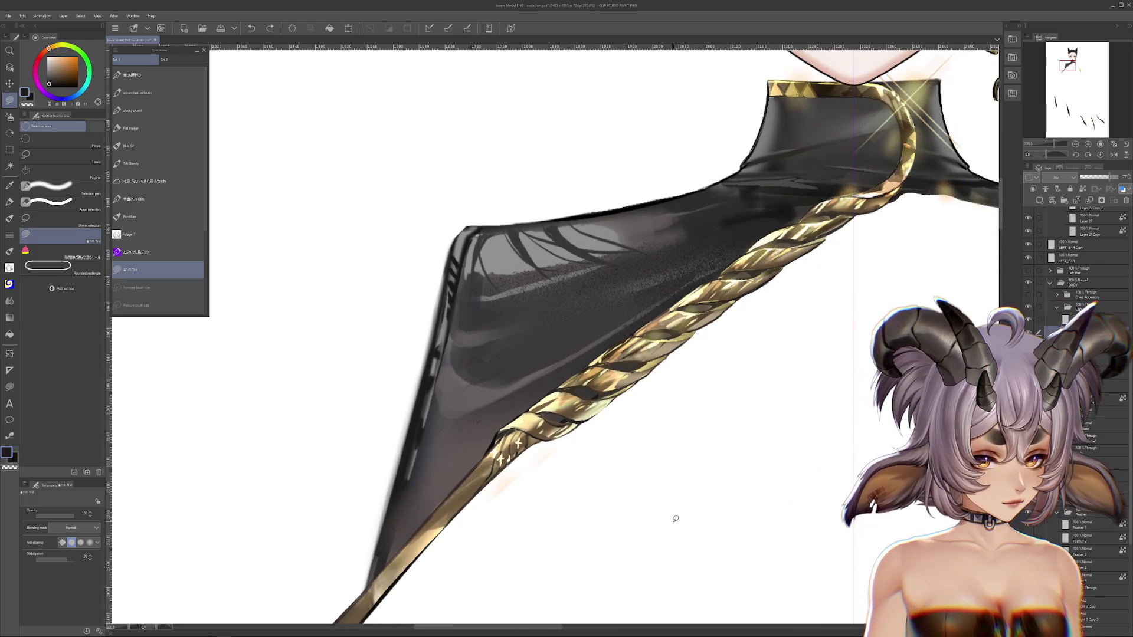
{"action": "scroll", "coordinate": [652, 491], "scroll_direction": "down", "scroll_amount": 1}
{"action": "key", "text": "ctrl+t"}
{"action": "left_click_drag", "start_coordinate": [643, 460], "coordinate": [623, 422]}
{"action": "key", "text": "Return"}
{"action": "left_click_drag", "start_coordinate": [785, 425], "coordinate": [694, 440]}
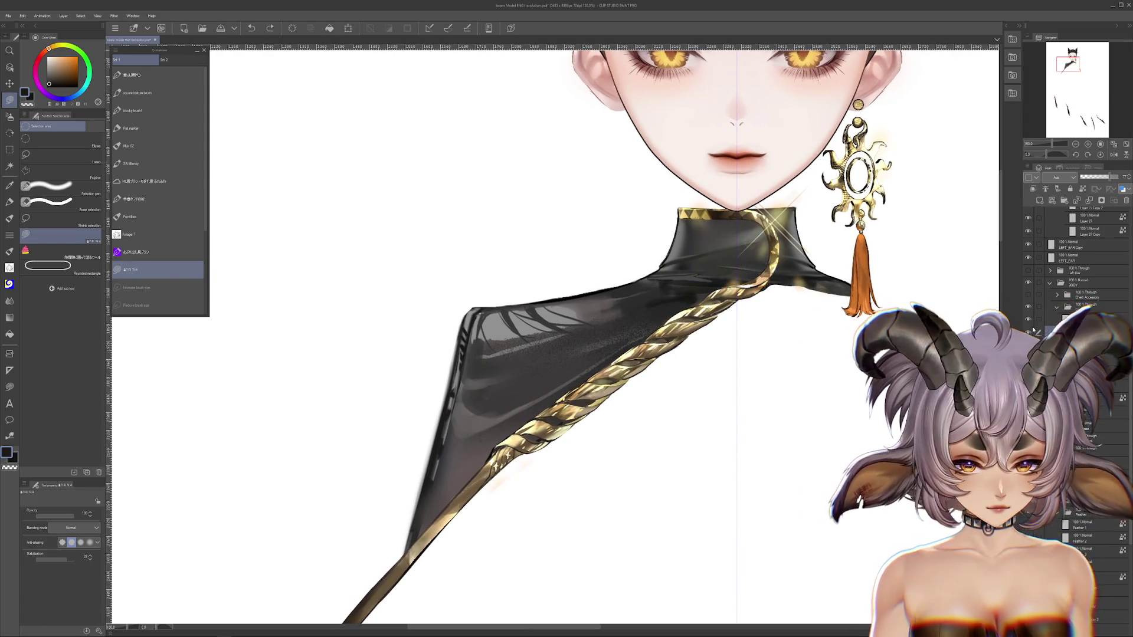
Step through undo and redo to compare, ending with the twisted gold rope removed.
{"action": "key", "text": "ctrl+z"}
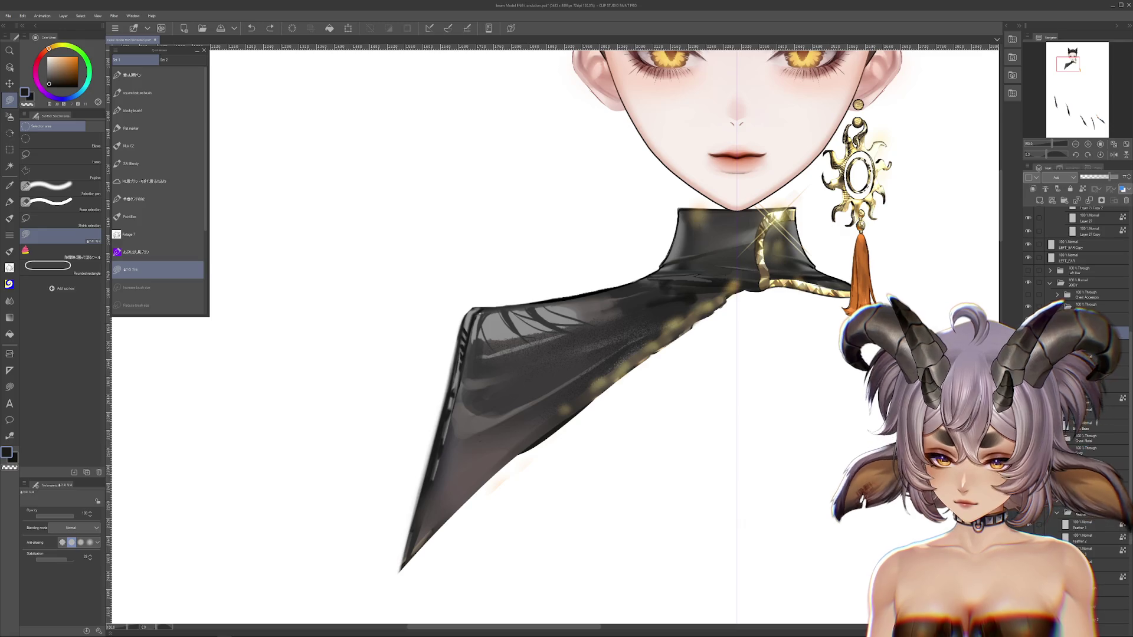
{"action": "key", "text": "ctrl+y"}
{"action": "key", "text": "ctrl+y"}
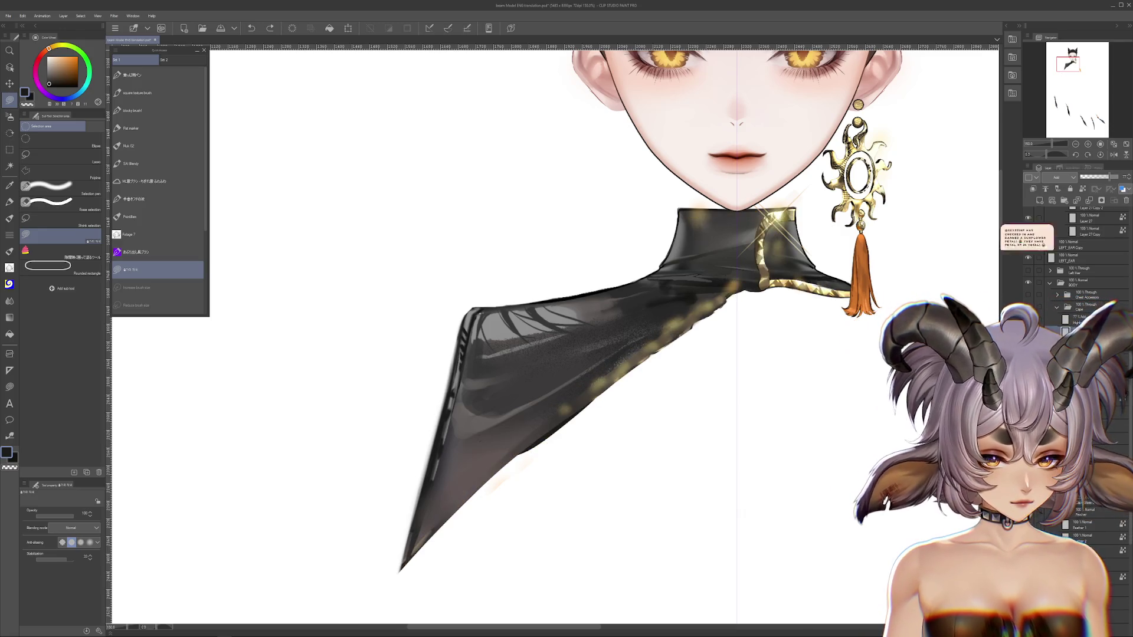
{"action": "key", "text": "ctrl+y"}
{"action": "key", "text": "ctrl+z"}
{"action": "key", "text": "ctrl+z"}
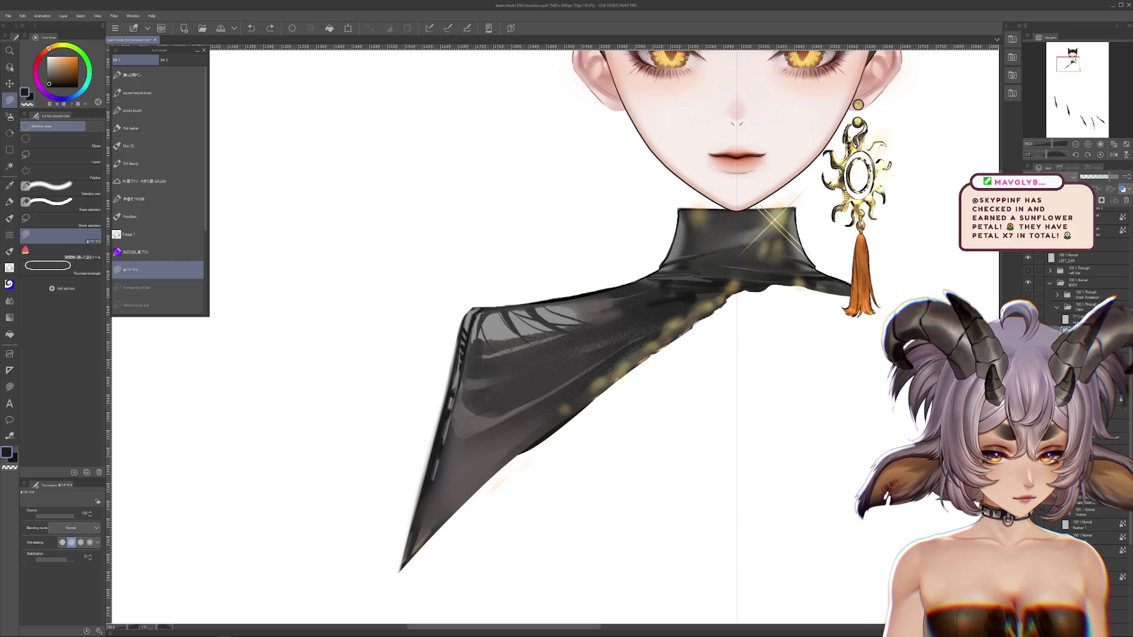
{"action": "key", "text": "ctrl+y"}
{"action": "key", "text": "ctrl+z"}
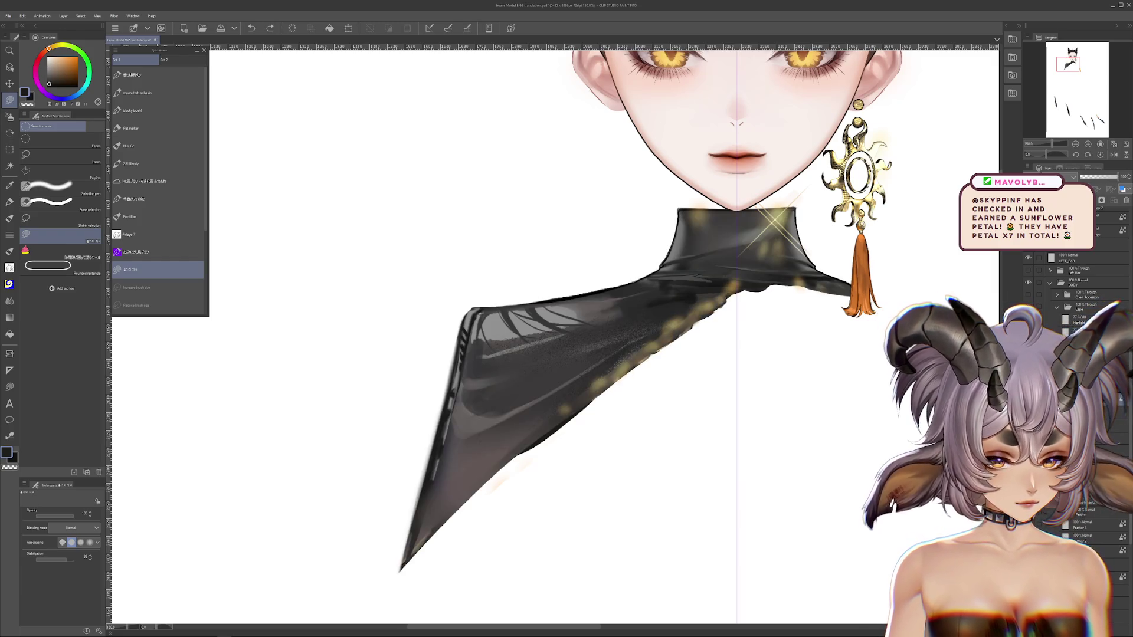
{"action": "scroll", "coordinate": [840, 381], "scroll_direction": "up", "scroll_amount": 1}
Set the colour to transparent, compare recent shawl and collar strokes, and frame the figure.
{"action": "key", "text": "c"}
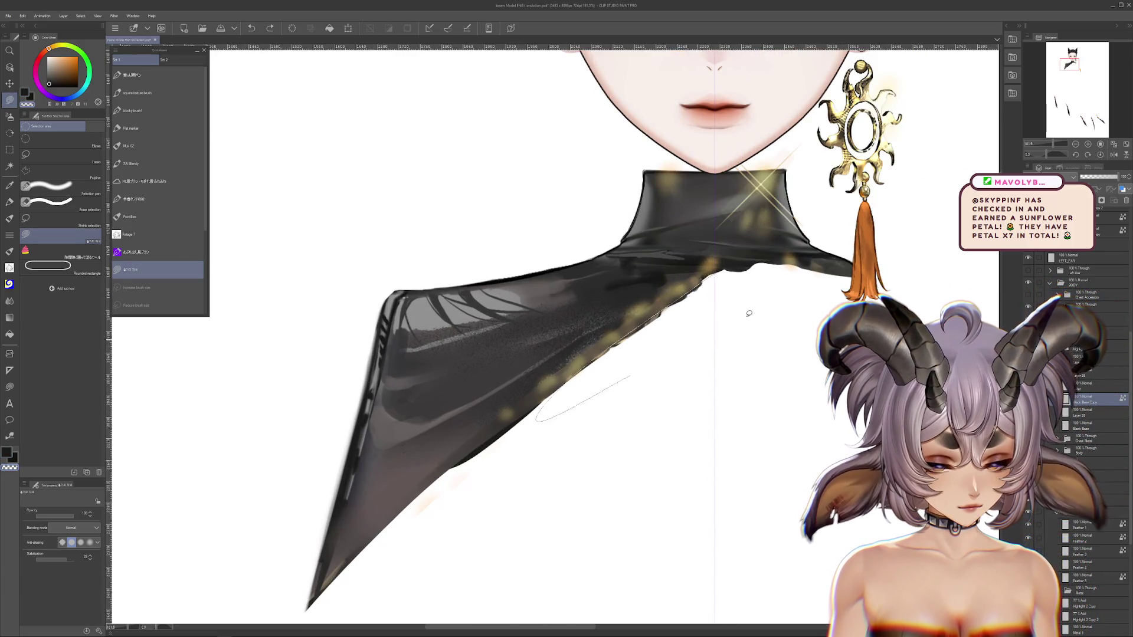
{"action": "mouse_move", "coordinate": [753, 418]}
{"action": "left_mouse_down"}
{"action": "mouse_move", "coordinate": [773, 387]}
{"action": "mouse_move", "coordinate": [728, 443]}
{"action": "left_mouse_up"}
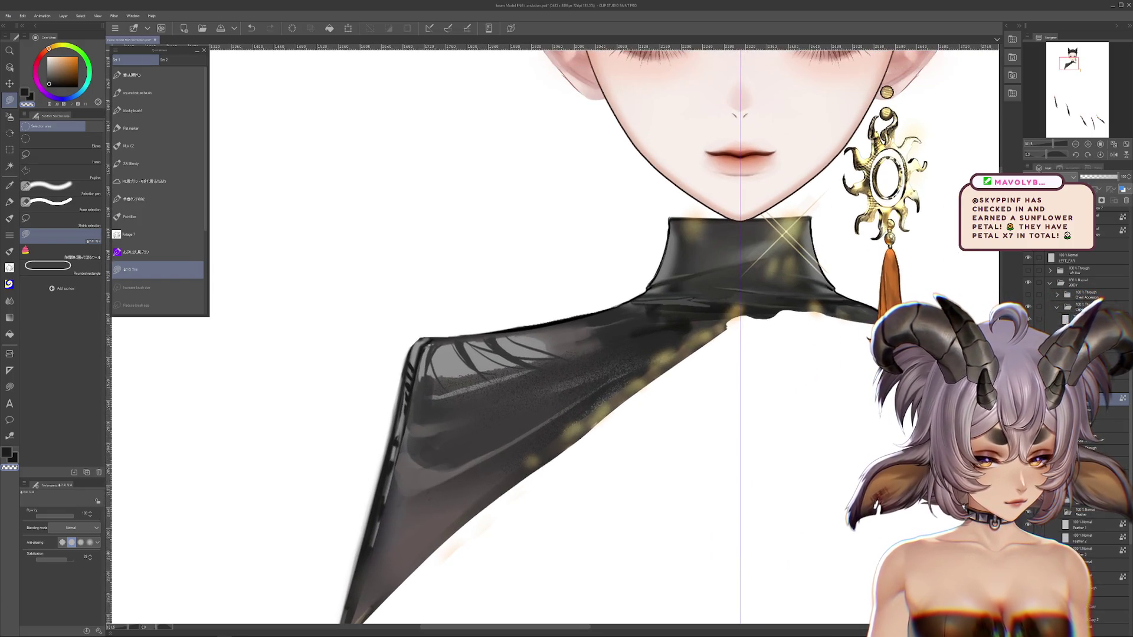
{"action": "key", "text": "ctrl+z"}
{"action": "key", "text": "ctrl+y"}
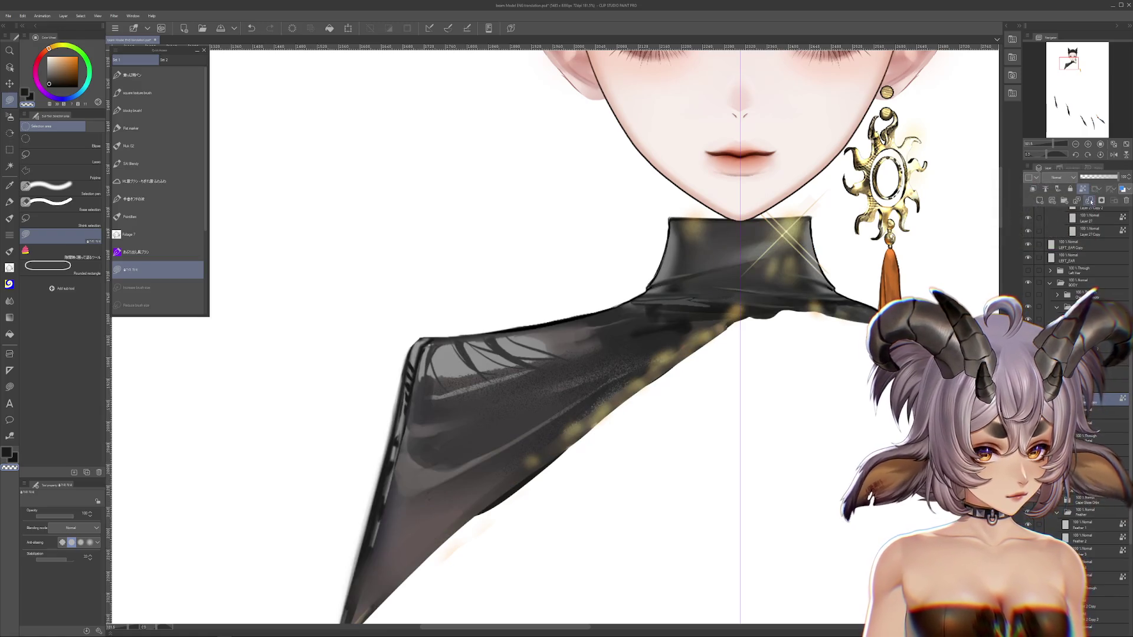
{"action": "key", "text": "ctrl+z"}
{"action": "key", "text": "ctrl+y"}
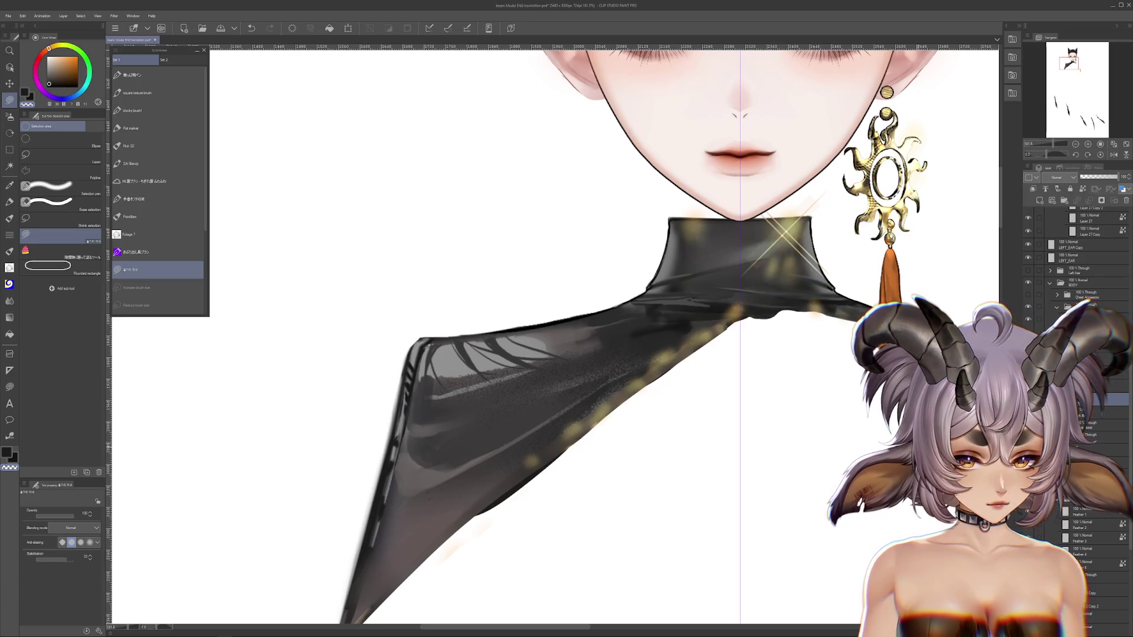
{"action": "left_click_drag", "start_coordinate": [908, 449], "coordinate": [857, 482]}
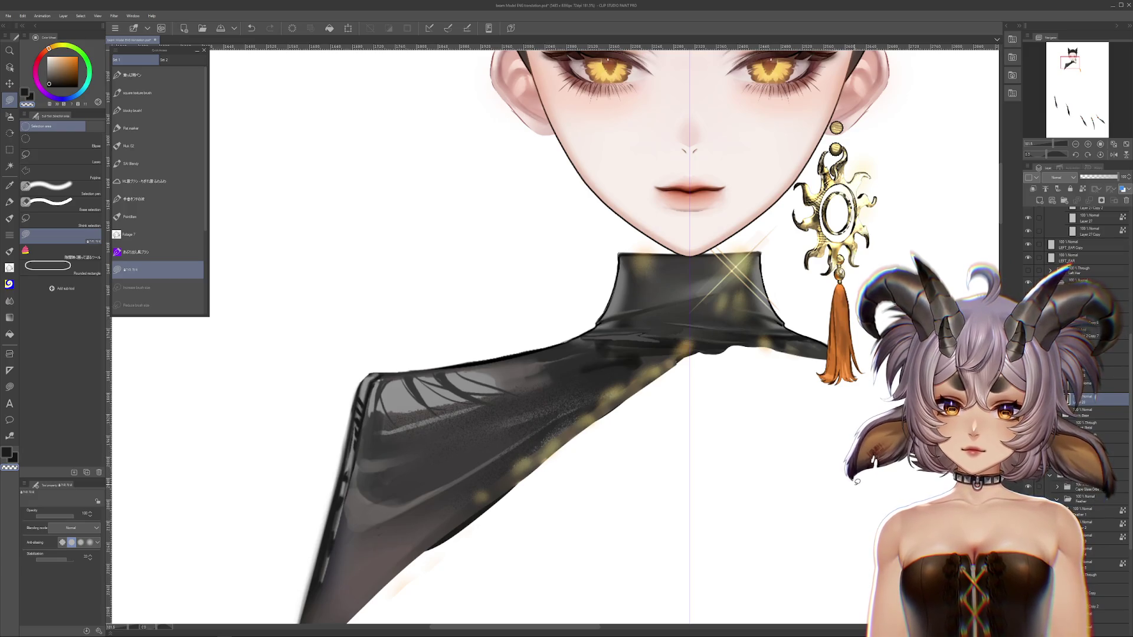
{"action": "scroll", "coordinate": [873, 406], "scroll_direction": "down", "scroll_amount": 4}
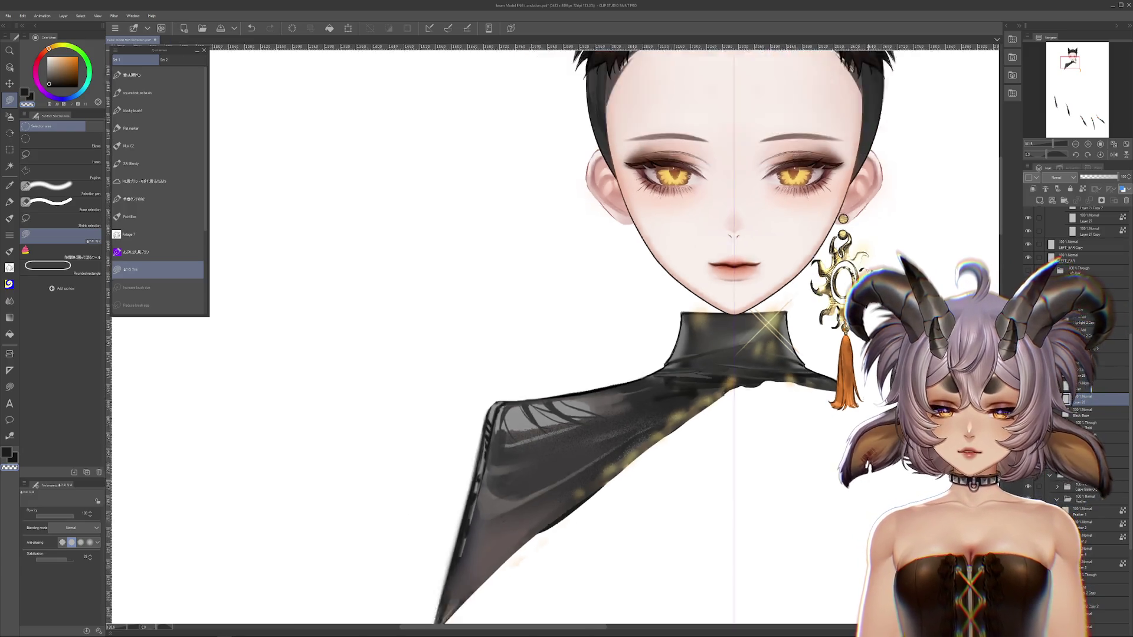
{"action": "scroll", "coordinate": [873, 407], "scroll_direction": "down", "scroll_amount": 1}
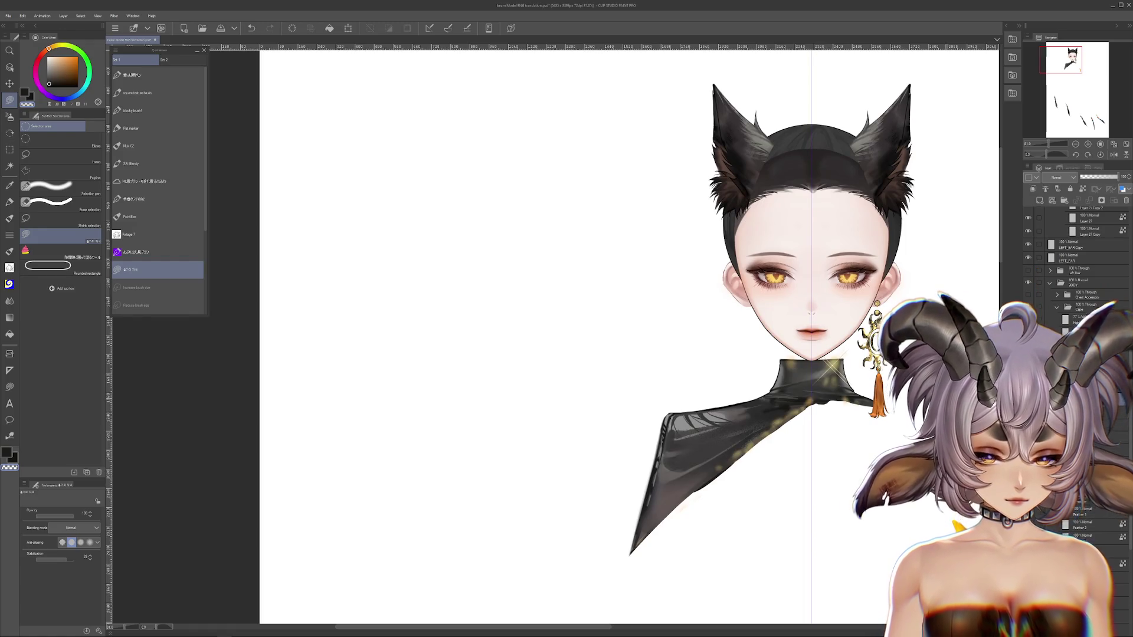
{"action": "left_click_drag", "start_coordinate": [590, 331], "coordinate": [578, 323]}
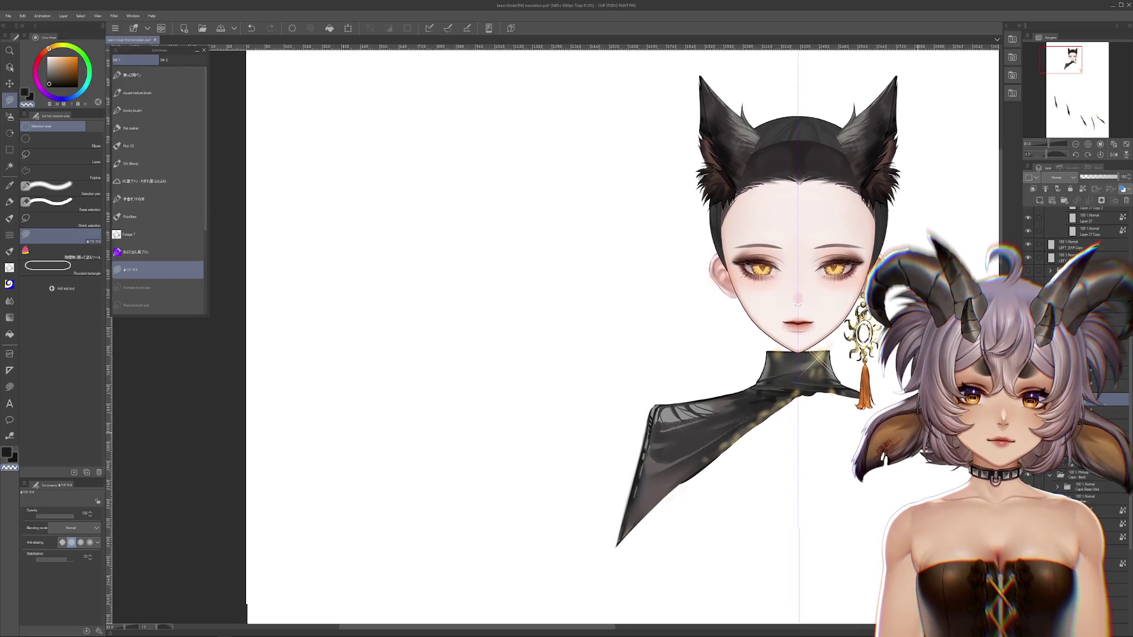
{"action": "scroll", "coordinate": [816, 382], "scroll_direction": "up", "scroll_amount": 3}
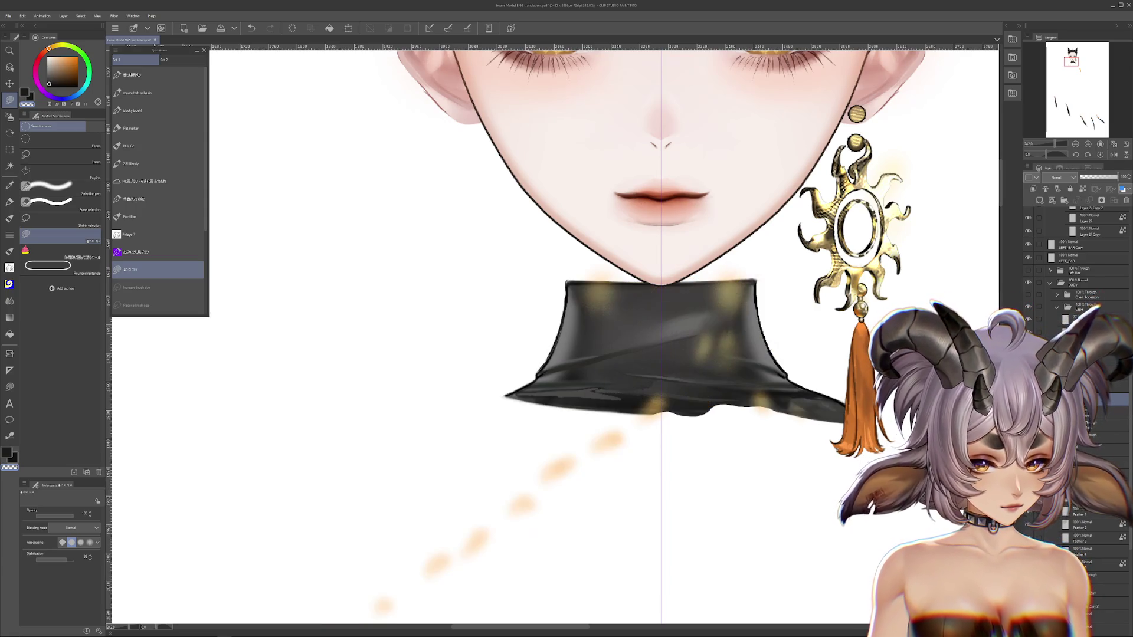
Undo the stray black stroke and rotate the black sleeve counter-clockwise with Ctrl+T.
{"action": "key", "text": "ctrl+z"}
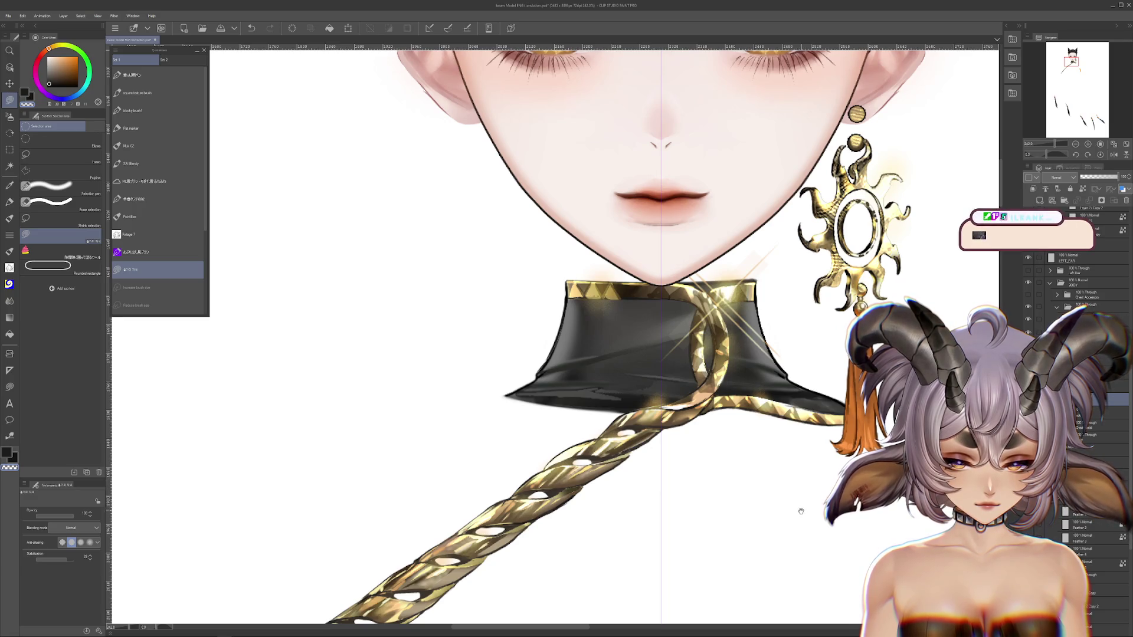
{"action": "left_click_drag", "start_coordinate": [801, 511], "coordinate": [804, 515]}
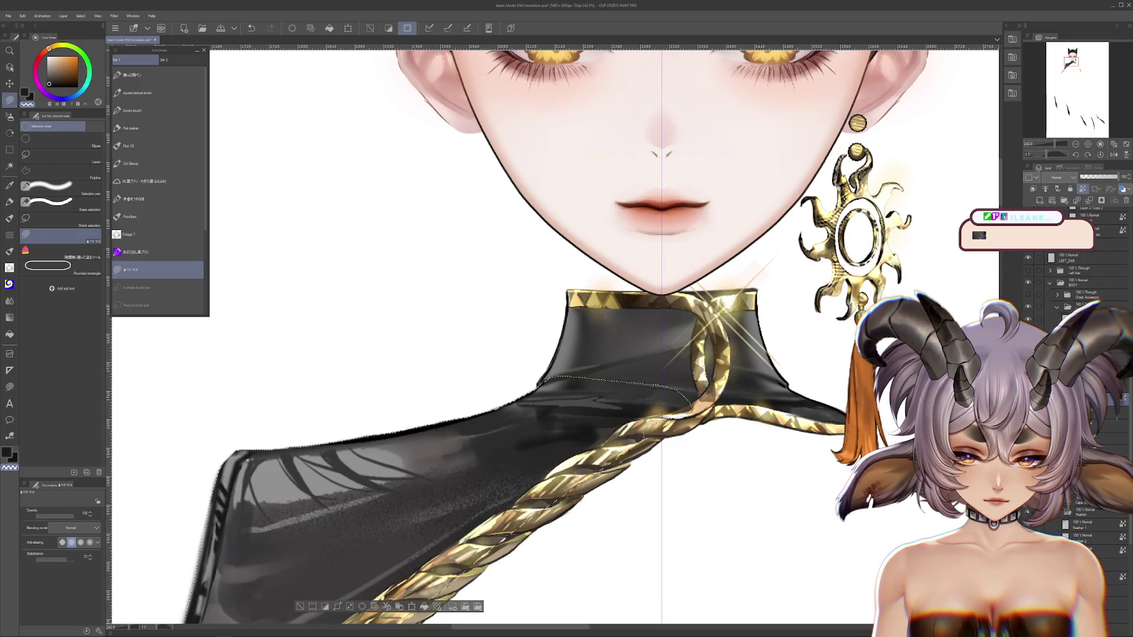
{"action": "left_click_drag", "start_coordinate": [696, 407], "coordinate": [366, 614]}
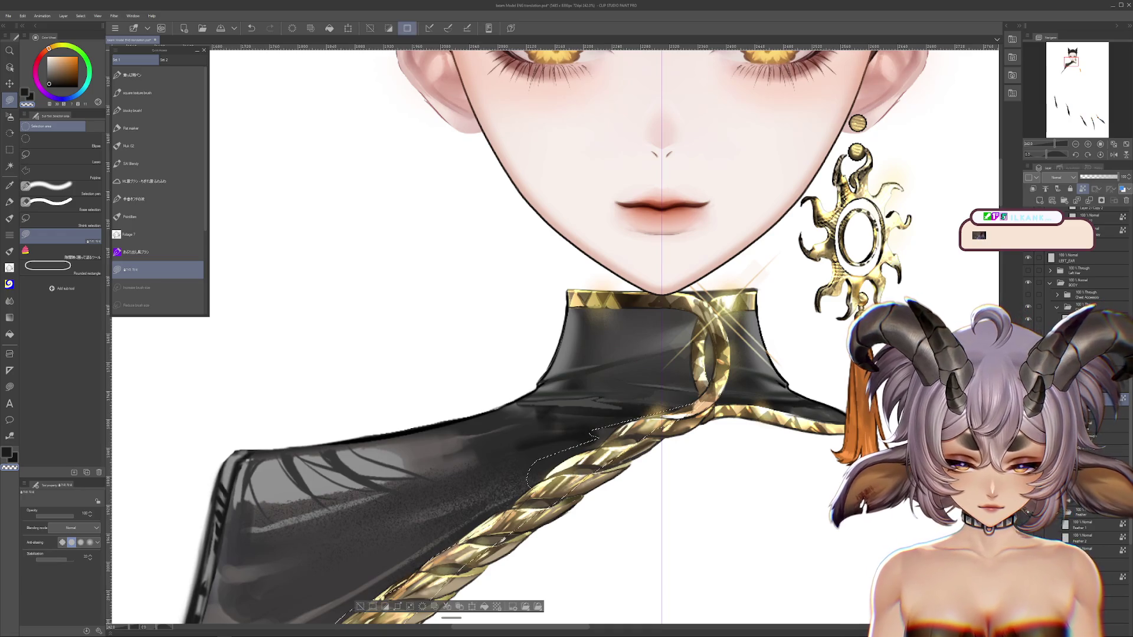
{"action": "key", "text": "ctrl+d"}
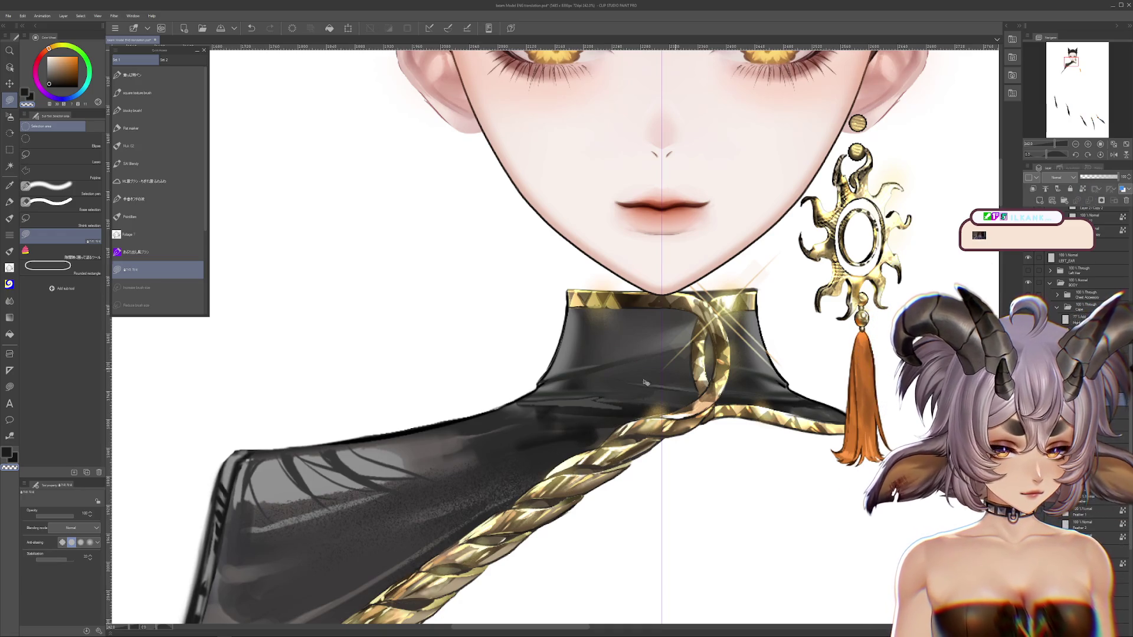
{"action": "key", "text": "ctrl+t"}
{"action": "left_click_drag", "start_coordinate": [649, 380], "coordinate": [484, 365]}
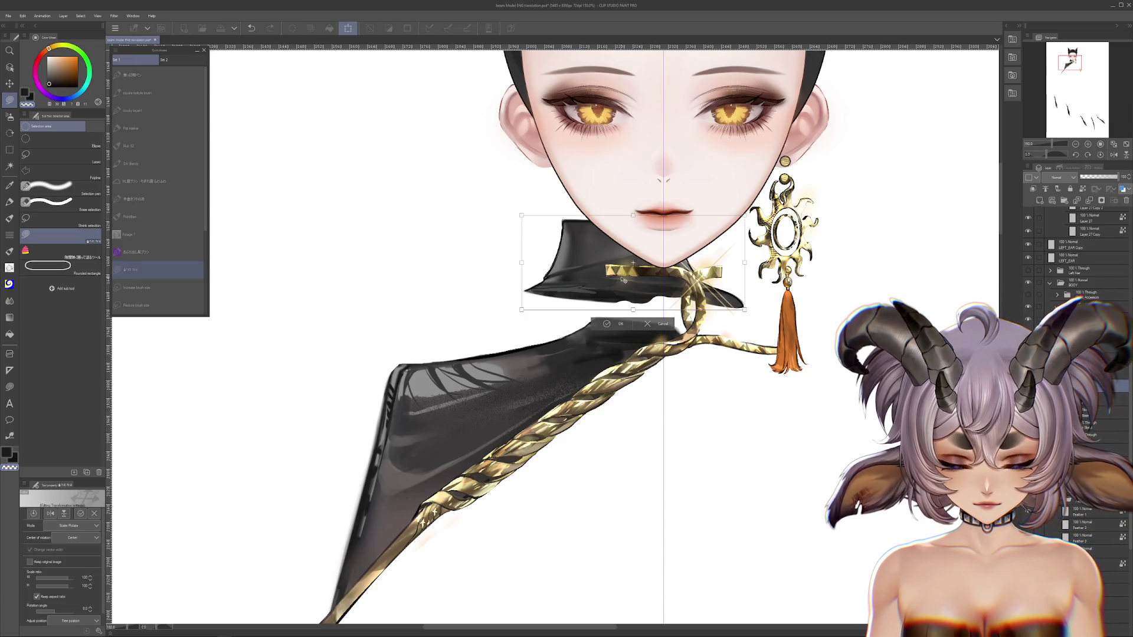
Rotate the view around the collar and undo the stray line running past it.
{"action": "scroll", "coordinate": [697, 370], "scroll_direction": "up", "scroll_amount": 1}
{"action": "scroll", "coordinate": [697, 370], "scroll_direction": "up", "scroll_amount": 1}
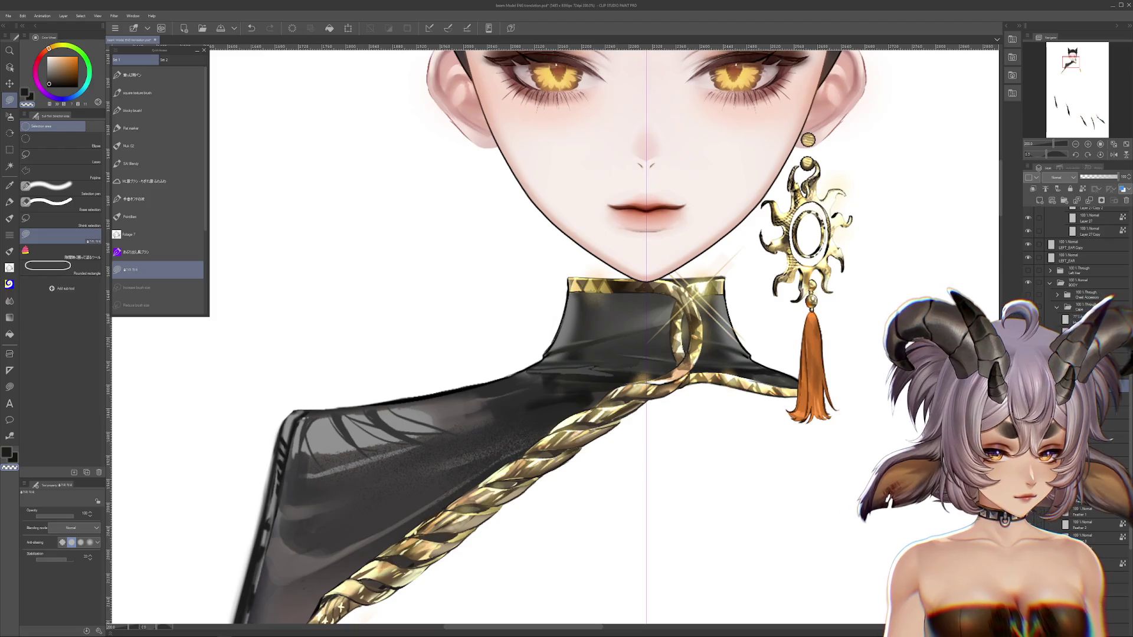
{"action": "key", "text": "r"}
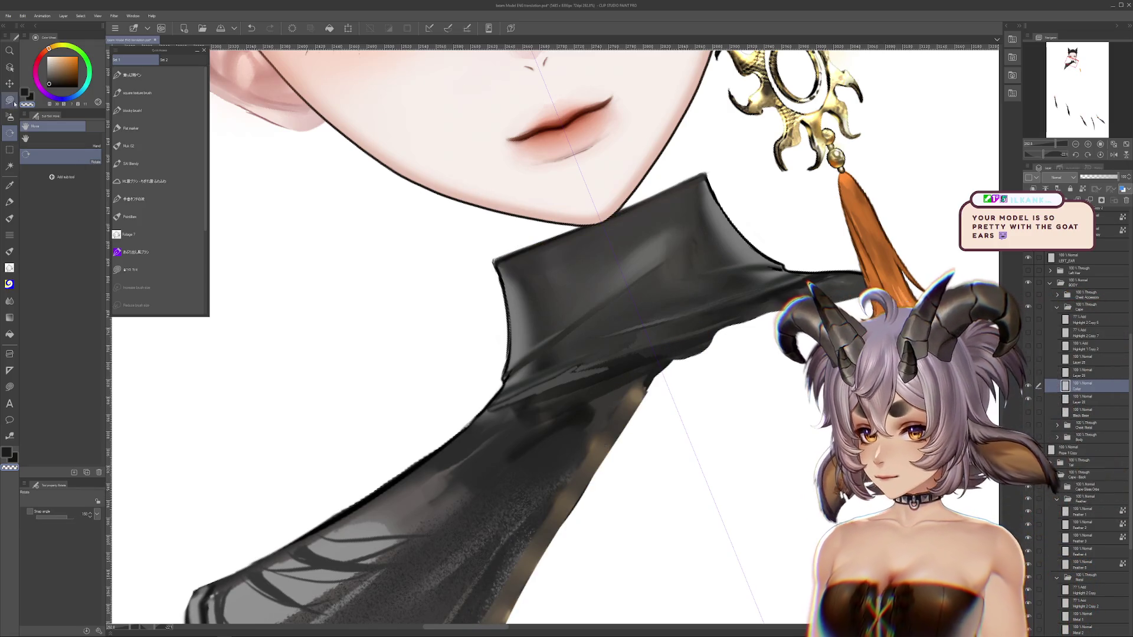
{"action": "key", "text": "m"}
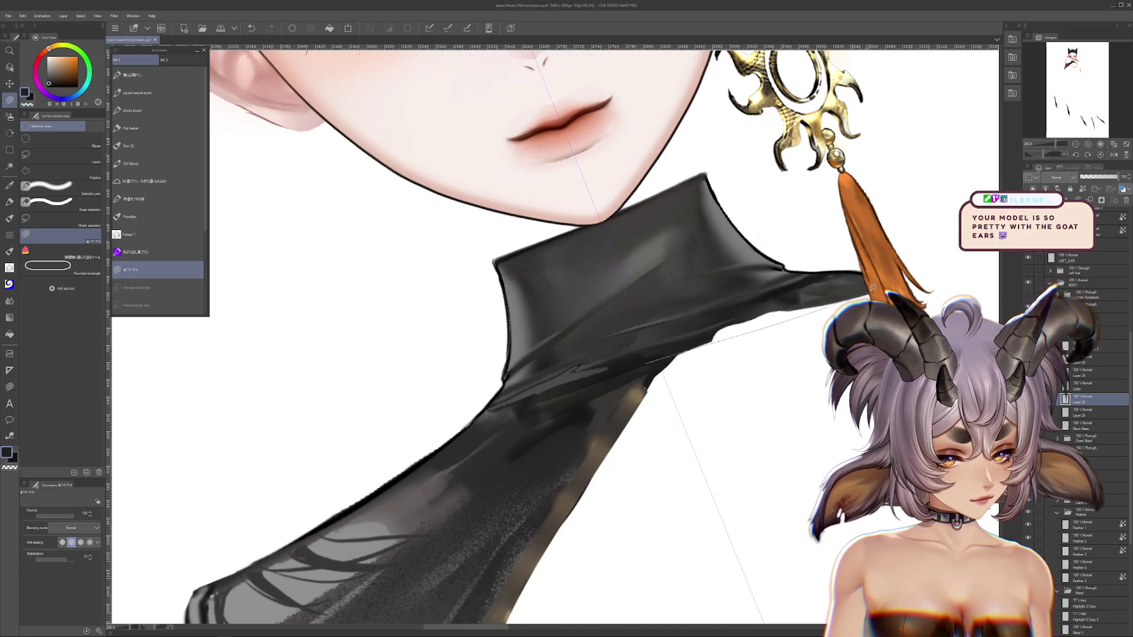
{"action": "key", "text": "ctrl+z"}
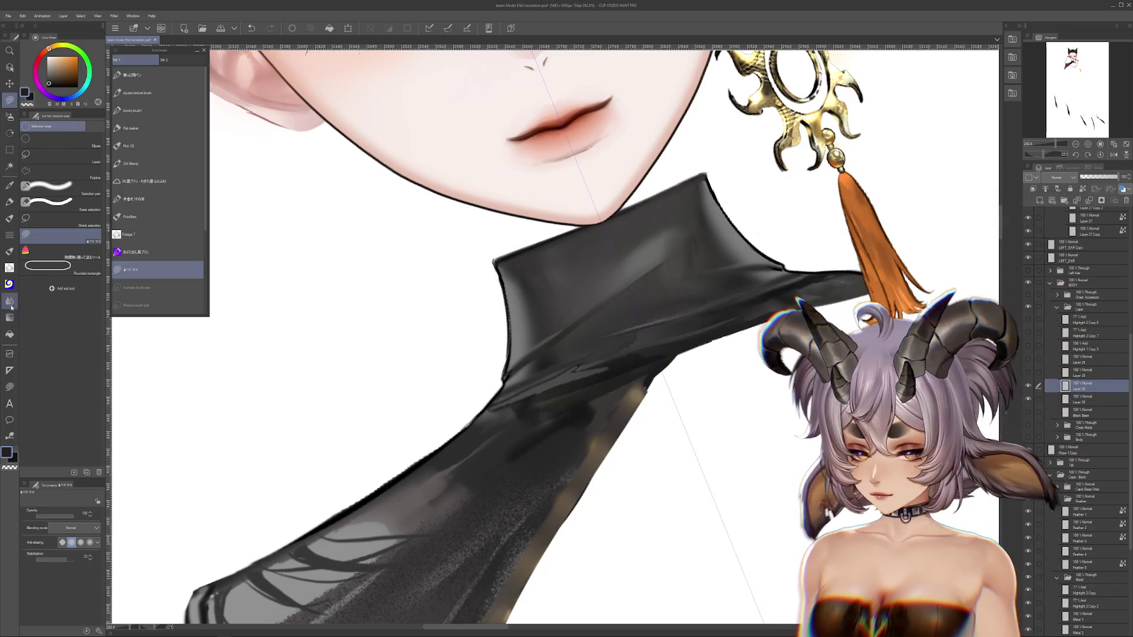
{"action": "key", "text": "j"}
{"action": "left_click_drag", "start_coordinate": [455, 329], "coordinate": [478, 373]}
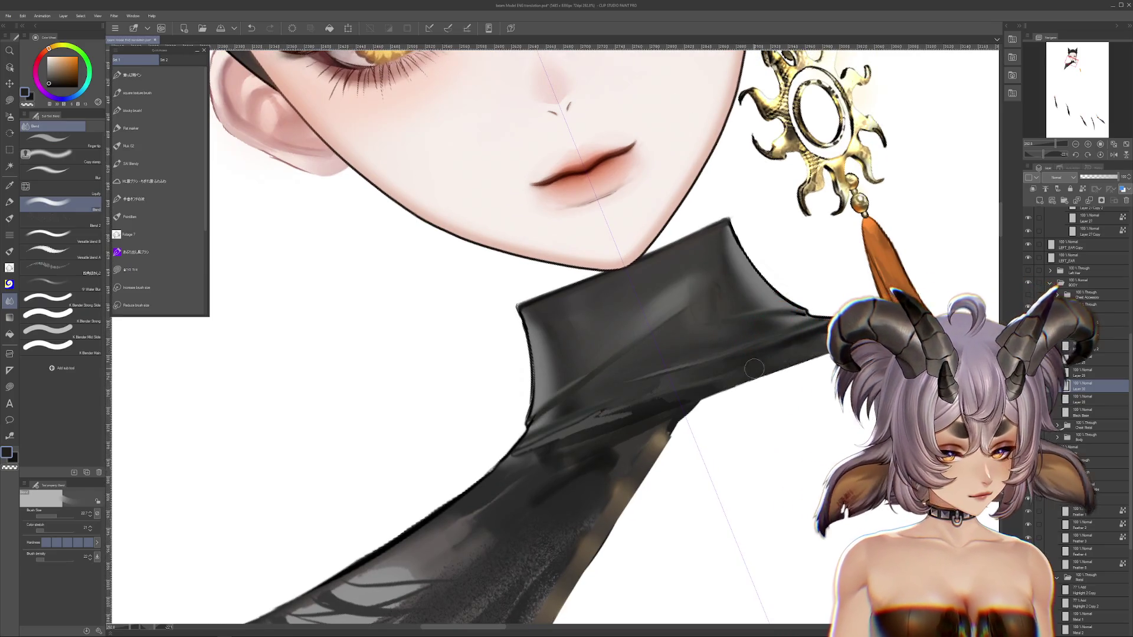
Soften the sleeve's lower edge, then straighten the canvas view upright on the collar and gold rope.
{"action": "left_click_drag", "start_coordinate": [757, 368], "coordinate": [663, 415]}
{"action": "scroll", "coordinate": [823, 387], "scroll_direction": "down", "scroll_amount": 2}
{"action": "left_click", "coordinate": [1101, 155]}
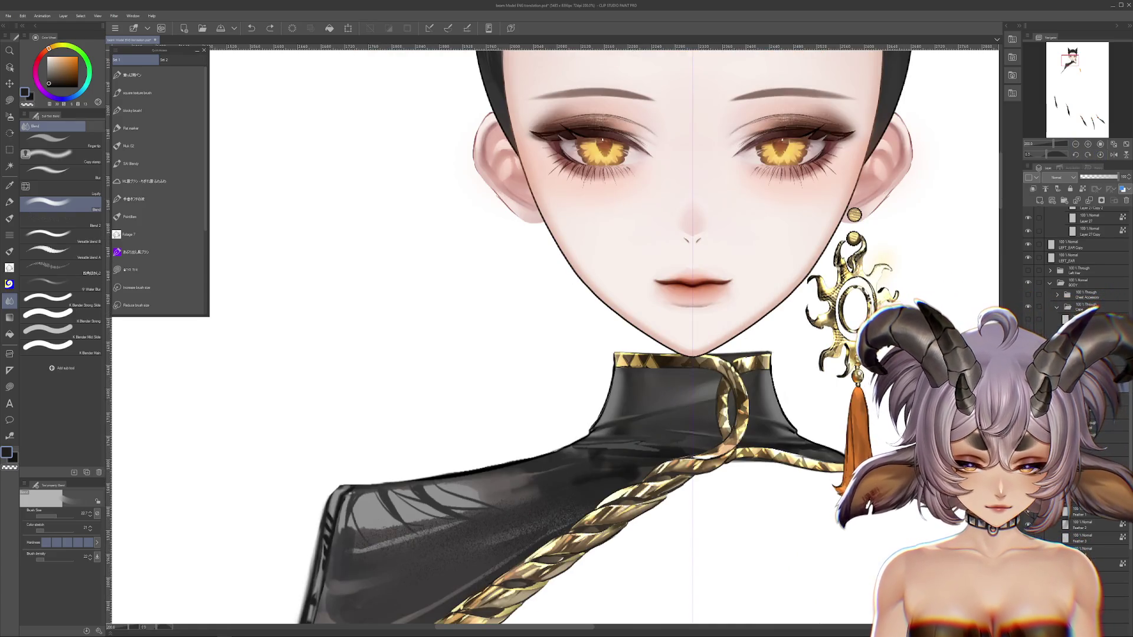
{"action": "left_click_drag", "start_coordinate": [814, 425], "coordinate": [761, 359]}
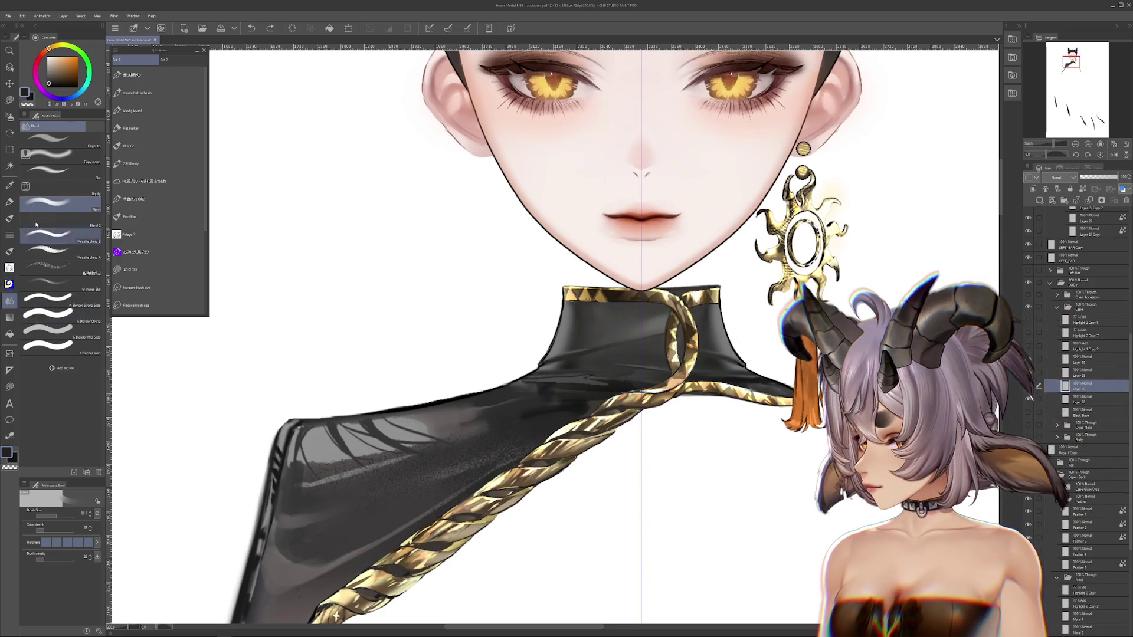
With the Liquify brush at 63, then 449, push and smooth the shawl's lower edge toward the rope.
{"action": "left_click", "coordinate": [59, 188]}
{"action": "left_click_drag", "start_coordinate": [56, 515], "coordinate": [76, 516]}
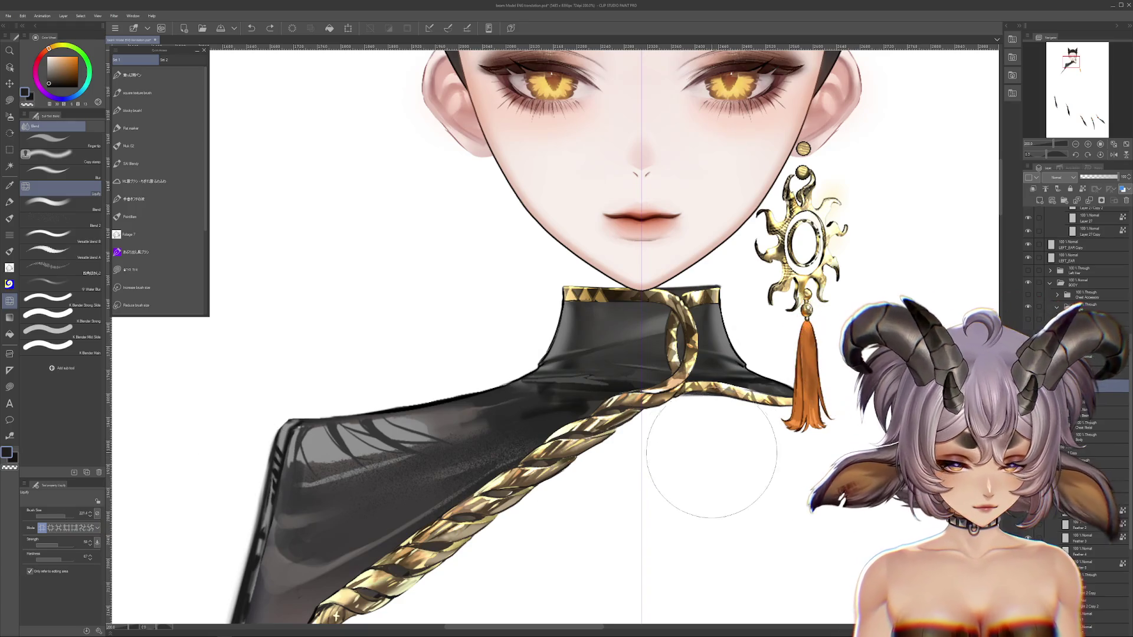
{"action": "scroll", "coordinate": [756, 239], "scroll_direction": "down", "scroll_amount": 3}
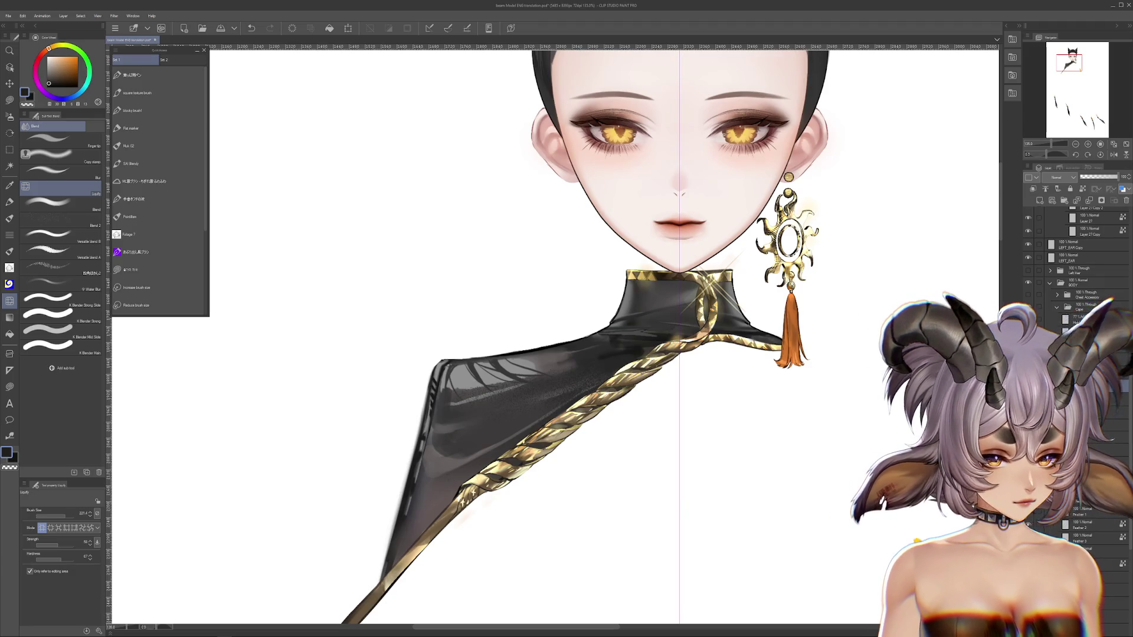
{"action": "mouse_move", "coordinate": [396, 542]}
{"action": "left_mouse_down"}
{"action": "mouse_move", "coordinate": [360, 555]}
{"action": "mouse_move", "coordinate": [343, 584]}
{"action": "left_mouse_up"}
{"action": "mouse_move", "coordinate": [416, 517]}
{"action": "left_mouse_down"}
{"action": "mouse_move", "coordinate": [555, 398]}
{"action": "mouse_move", "coordinate": [440, 404]}
{"action": "mouse_move", "coordinate": [481, 318]}
{"action": "left_mouse_up"}
{"action": "key", "text": "ctrl+z"}
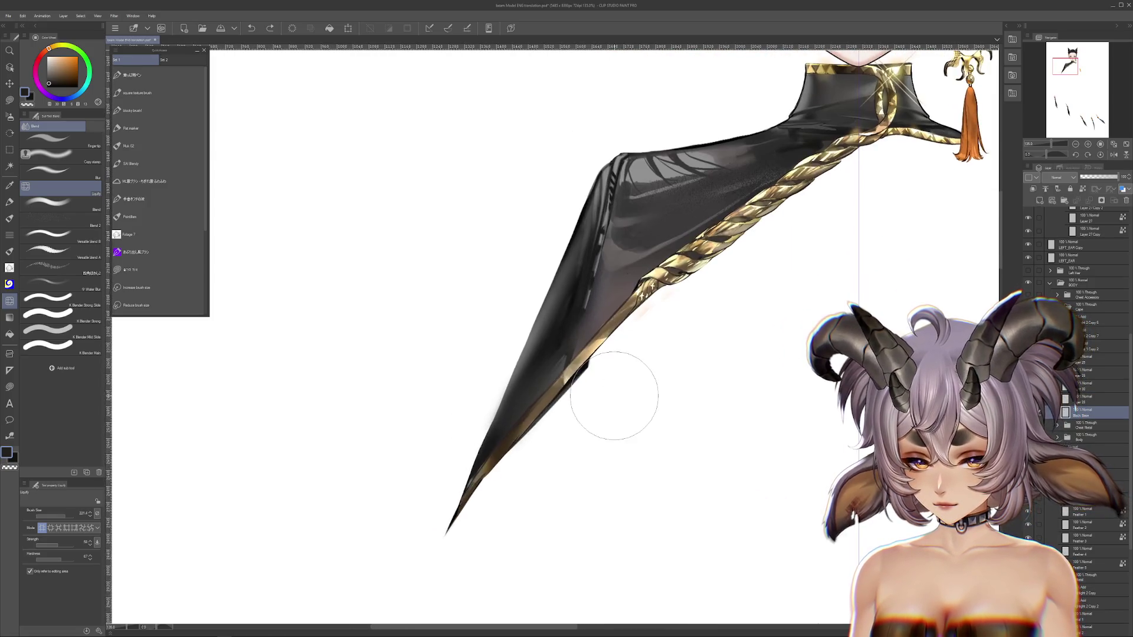
{"action": "left_click_drag", "start_coordinate": [47, 516], "coordinate": [59, 516]}
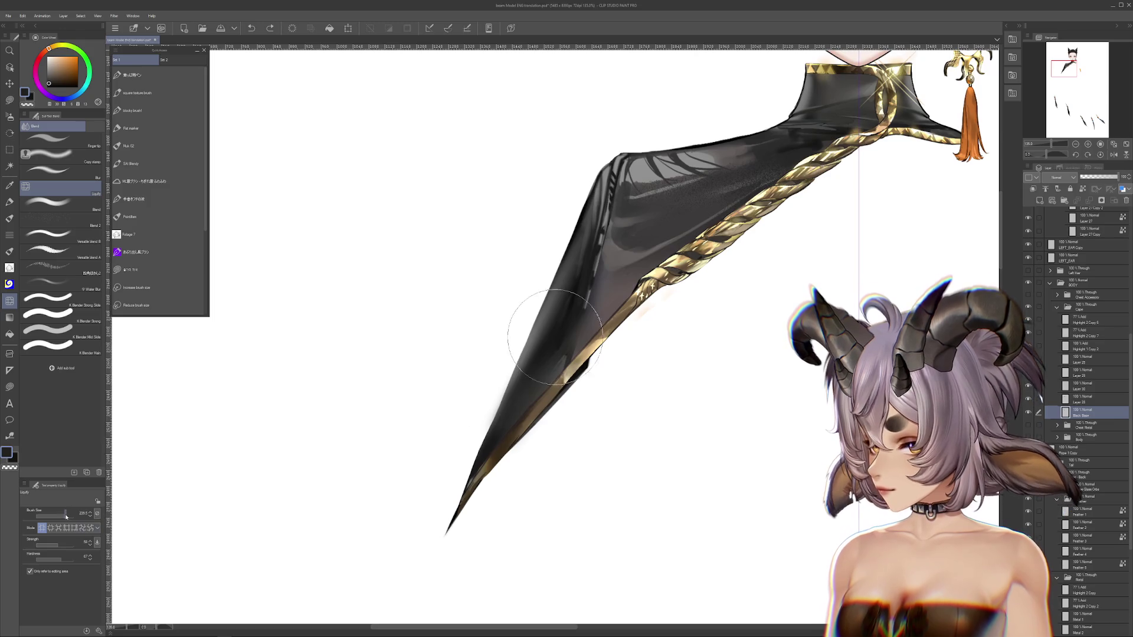
{"action": "left_click_drag", "start_coordinate": [540, 476], "coordinate": [633, 378]}
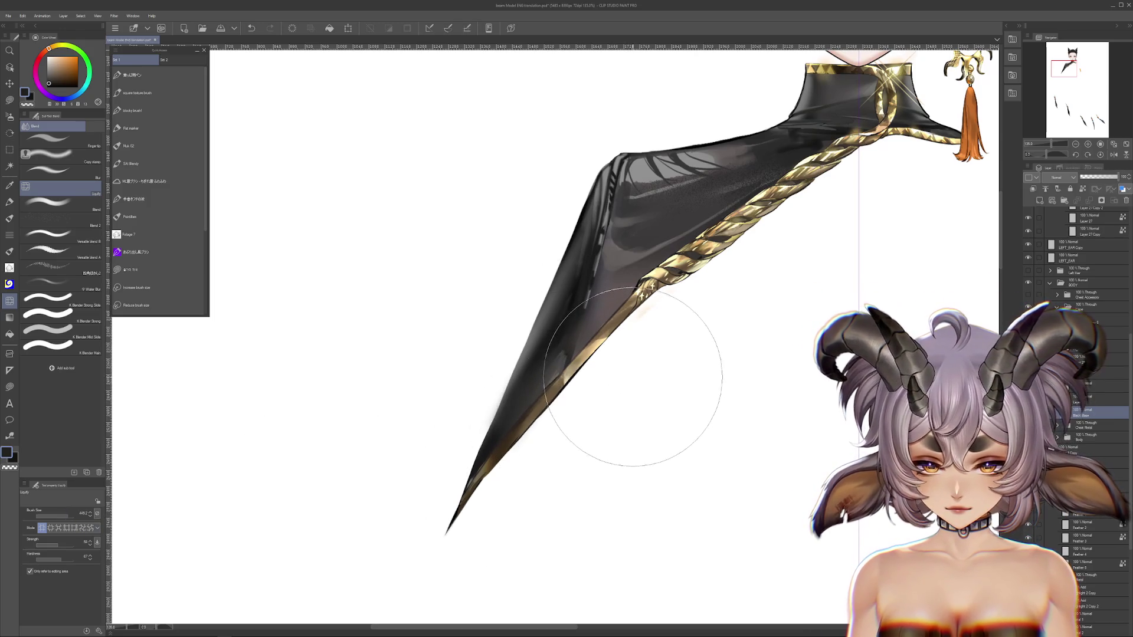
Lasso and delete the thin stray tail at the shawl tip, comparing versions with undo and redo.
{"action": "key", "text": "m"}
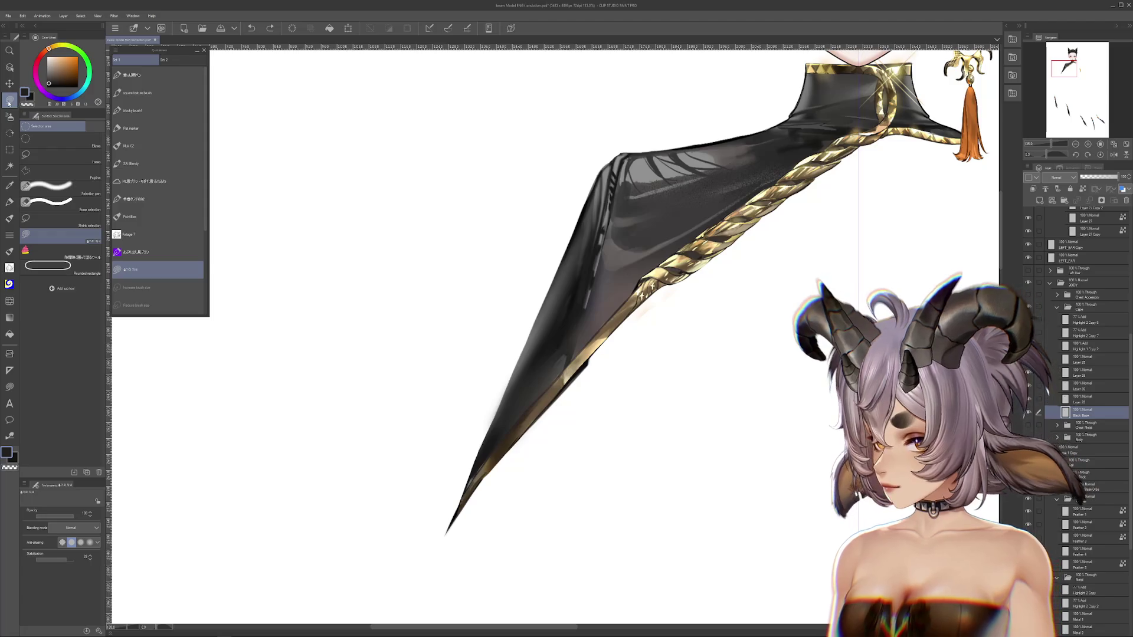
{"action": "left_click_drag", "start_coordinate": [607, 334], "coordinate": [485, 476]}
{"action": "key", "text": "Delete"}
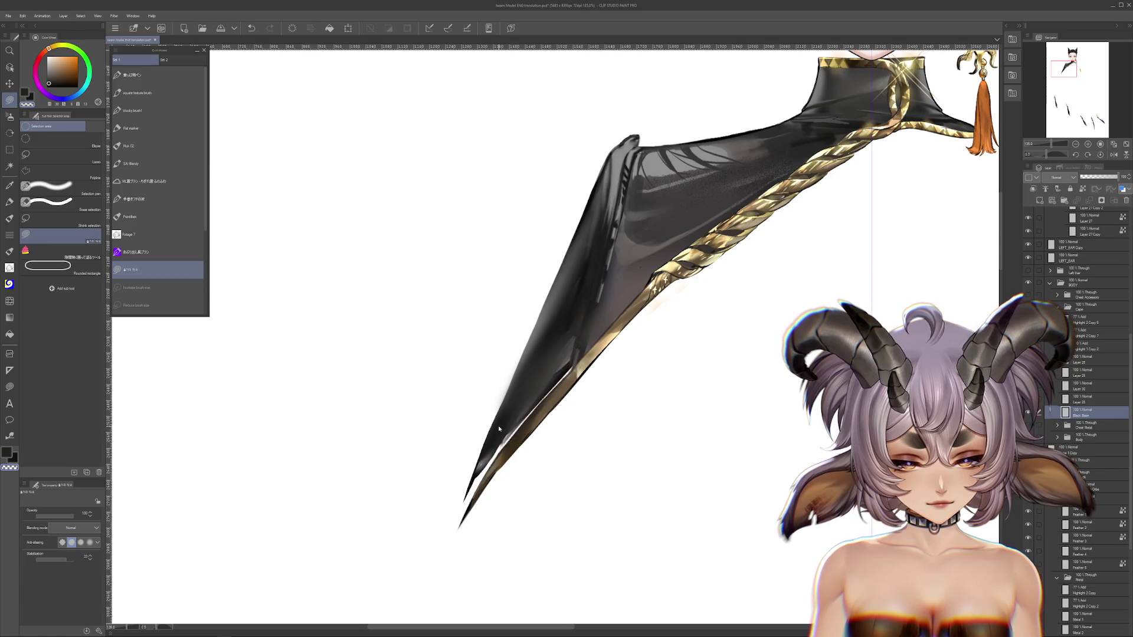
{"action": "key", "text": "ctrl+z"}
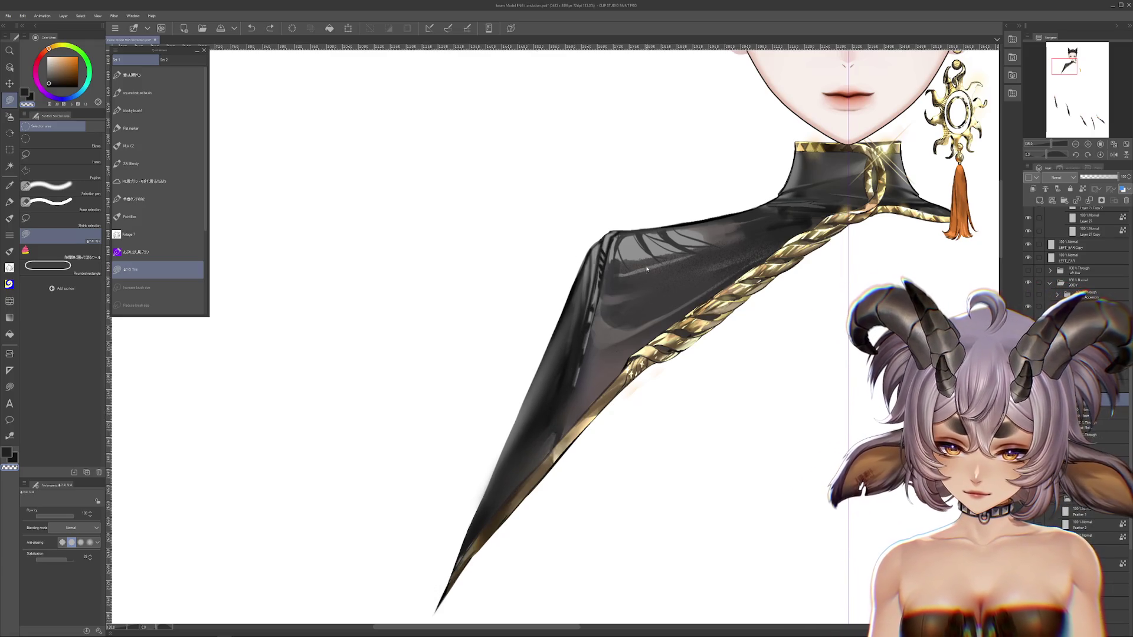
{"action": "key", "text": "ctrl+z"}
{"action": "key", "text": "ctrl+z"}
{"action": "key", "text": "ctrl+y"}
{"action": "key", "text": "ctrl+z"}
{"action": "scroll", "coordinate": [466, 319], "scroll_direction": "down", "scroll_amount": 2}
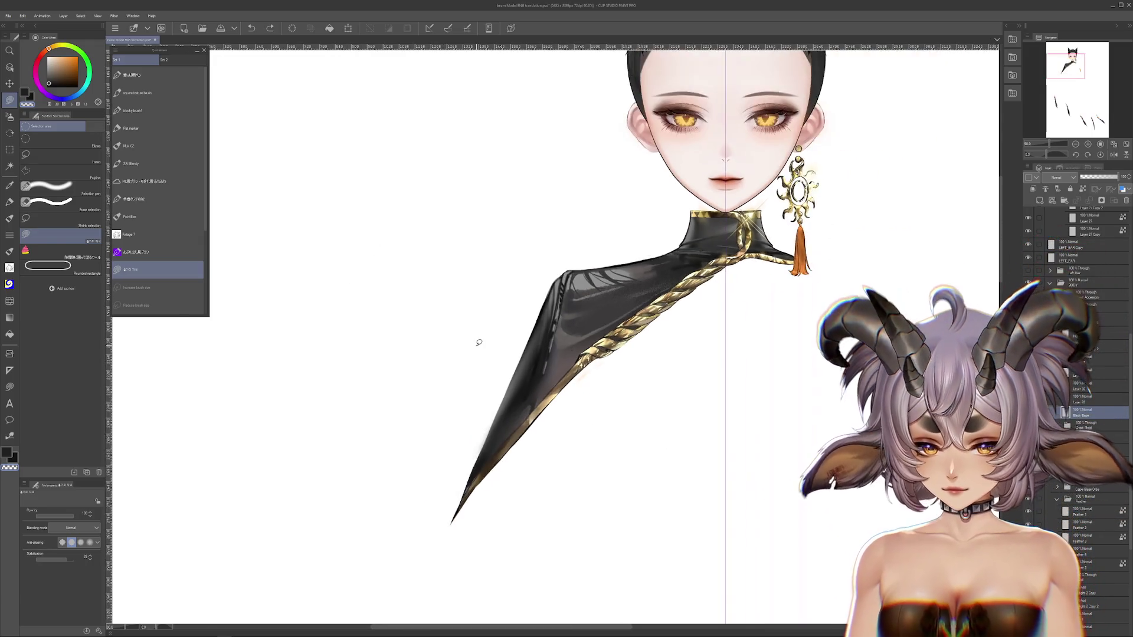
Turn on the Chest Metal layer to show the gold chest ornament, re-centring the figure.
{"action": "scroll", "coordinate": [480, 337], "scroll_direction": "down", "scroll_amount": 1}
{"action": "left_click", "coordinate": [1028, 295]}
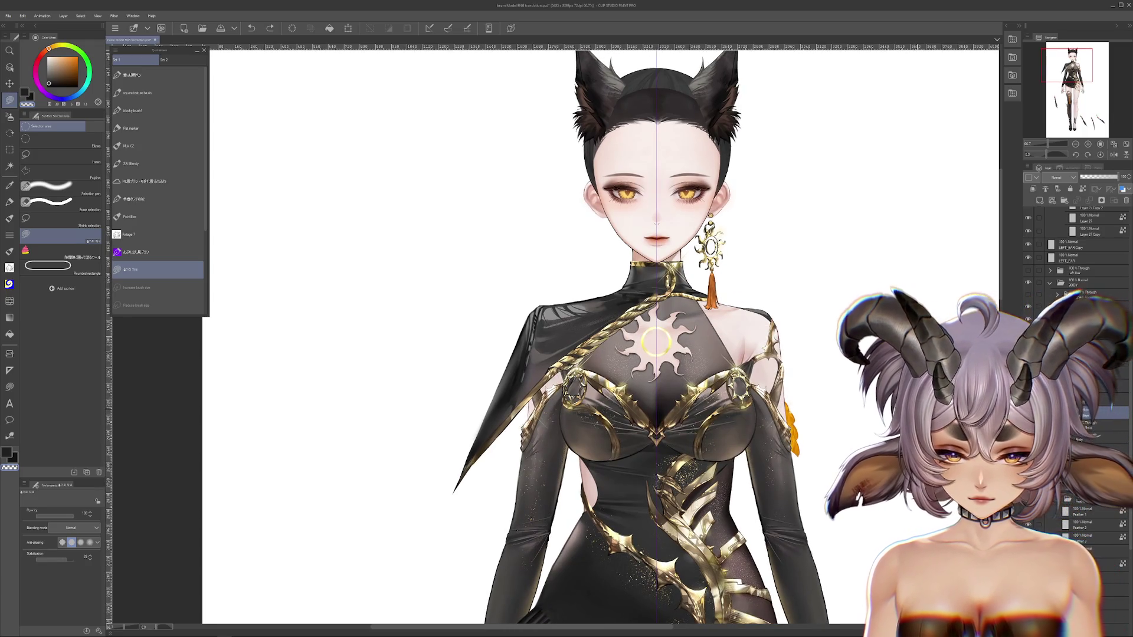
{"action": "left_click_drag", "start_coordinate": [801, 322], "coordinate": [781, 357]}
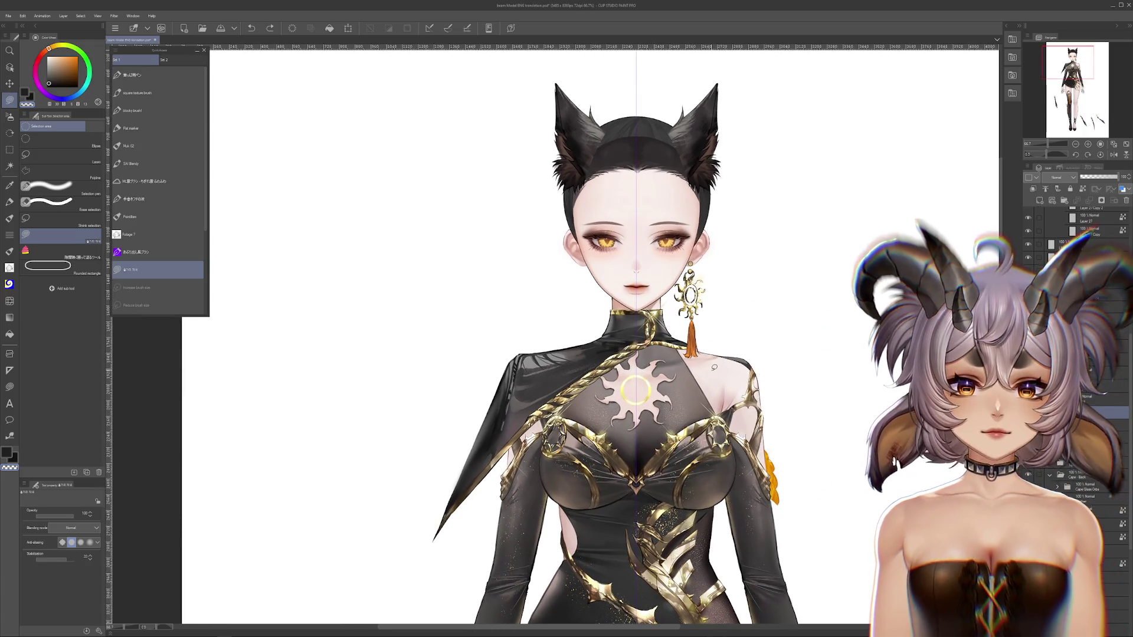
{"action": "scroll", "coordinate": [692, 354], "scroll_direction": "up", "scroll_amount": 3}
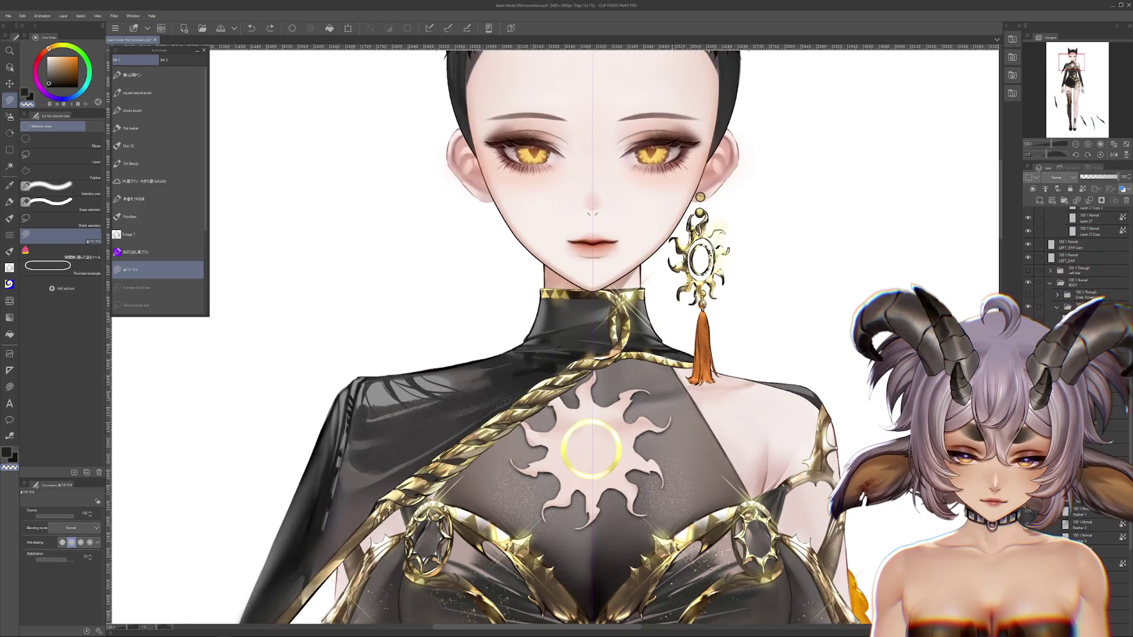
{"action": "scroll", "coordinate": [808, 349], "scroll_direction": "down", "scroll_amount": 2}
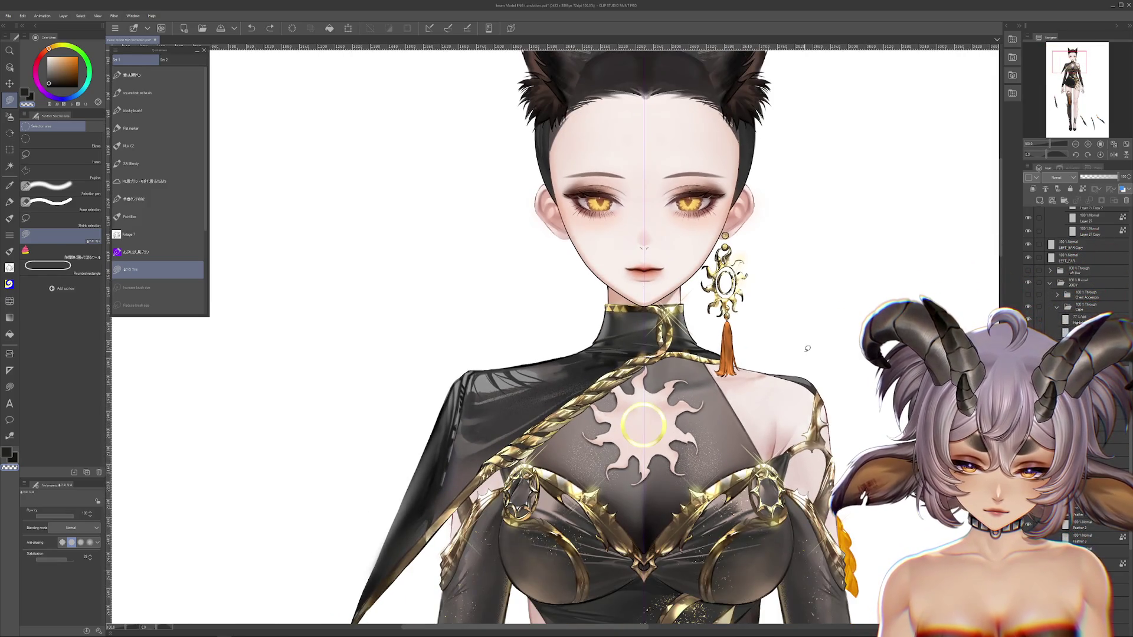
{"action": "scroll", "coordinate": [807, 349], "scroll_direction": "down", "scroll_amount": 1}
{"action": "scroll", "coordinate": [807, 349], "scroll_direction": "down", "scroll_amount": 1}
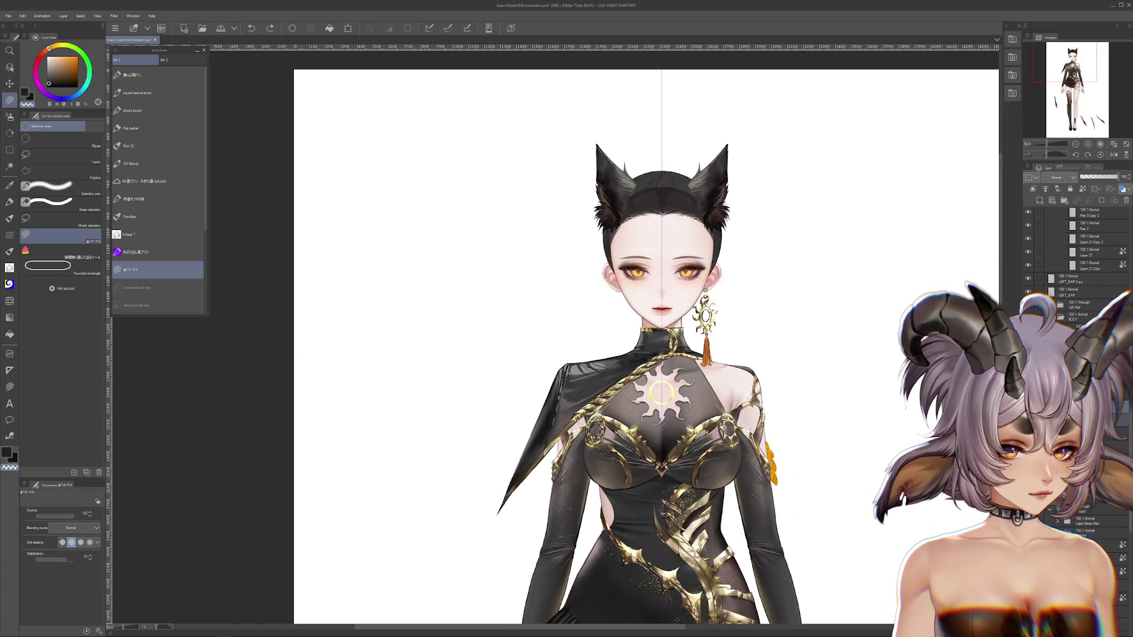
Show the orange braided rope with tassel and the Left Hair strand, then collapse the HEAD folder.
{"action": "left_click", "coordinate": [1028, 329]}
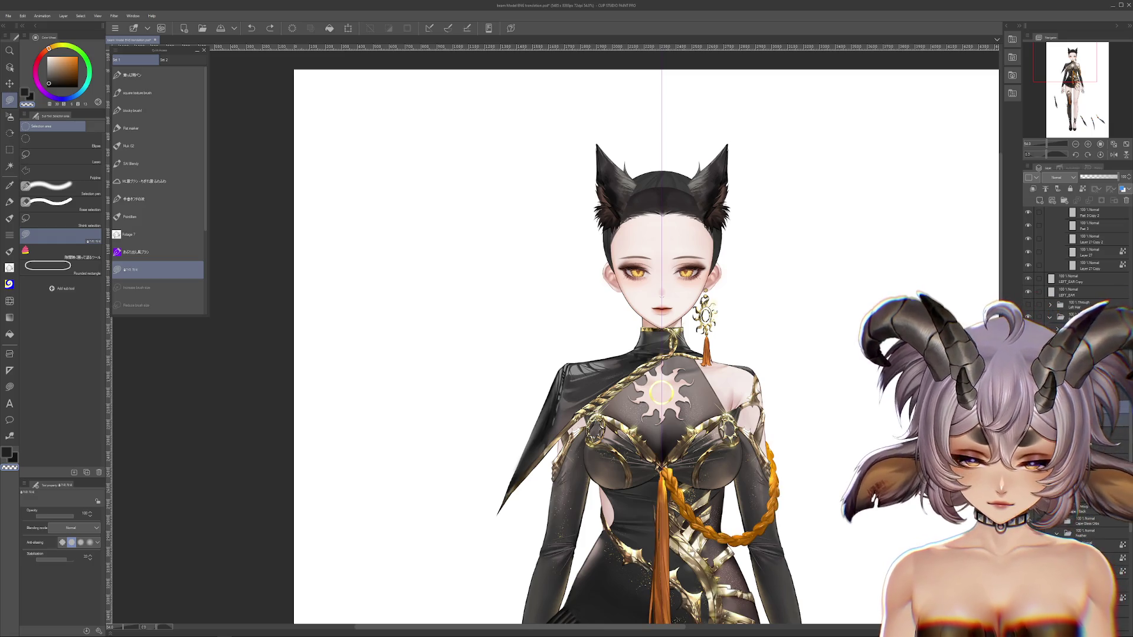
{"action": "left_click", "coordinate": [1029, 306]}
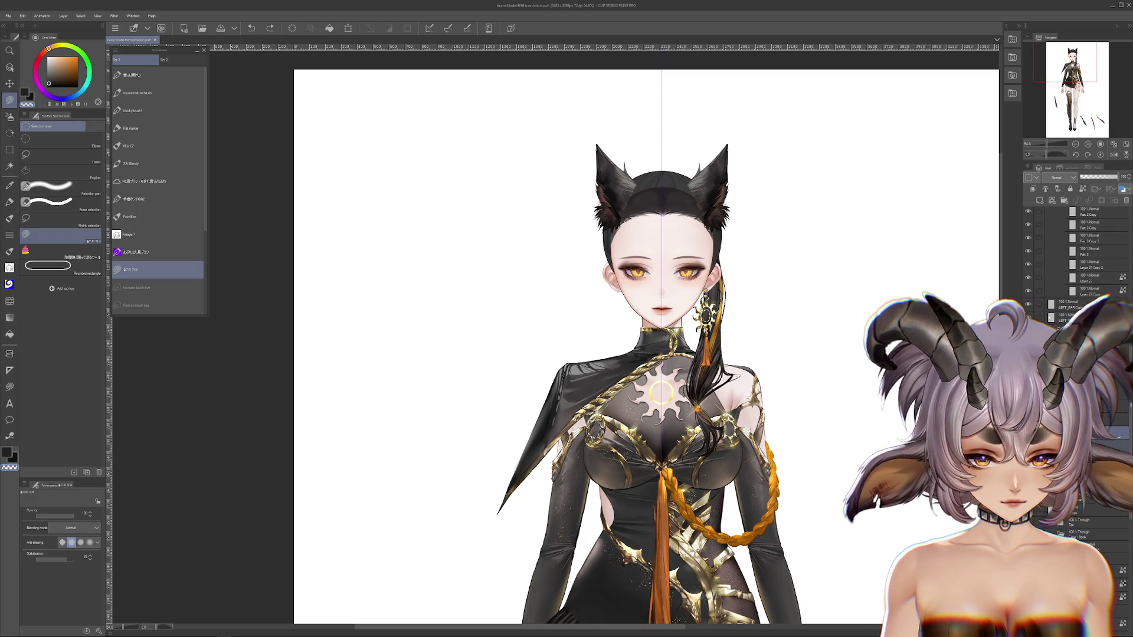
{"action": "scroll", "coordinate": [1089, 250], "scroll_direction": "up", "scroll_amount": 5}
{"action": "scroll", "coordinate": [1089, 251], "scroll_direction": "up", "scroll_amount": 5}
{"action": "scroll", "coordinate": [1089, 250], "scroll_direction": "up", "scroll_amount": 5}
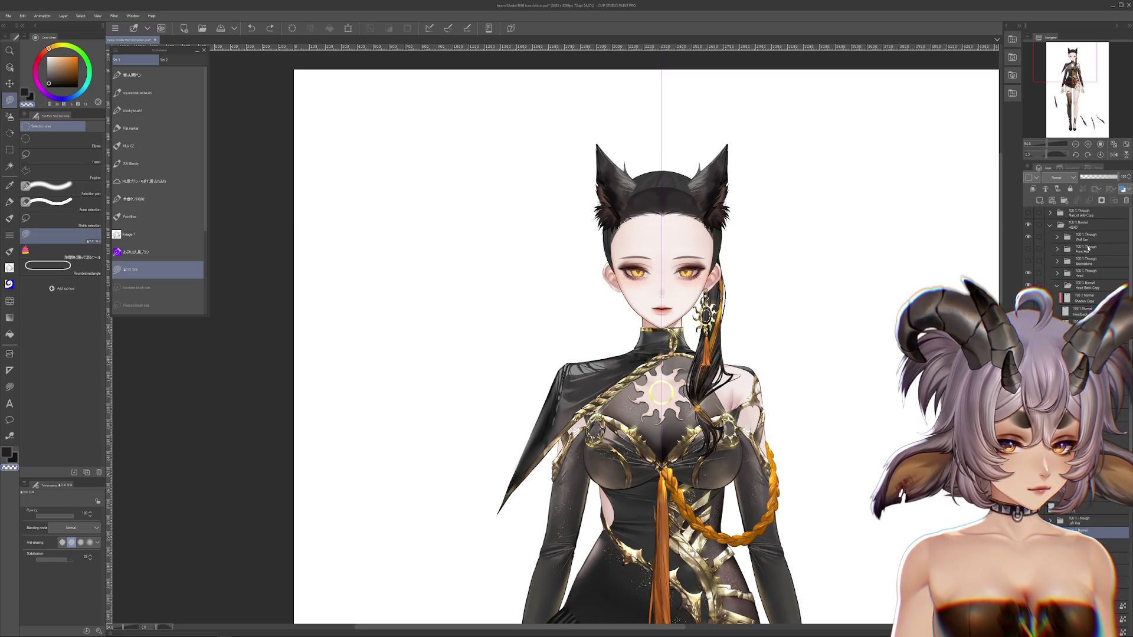
{"action": "left_click", "coordinate": [1051, 226]}
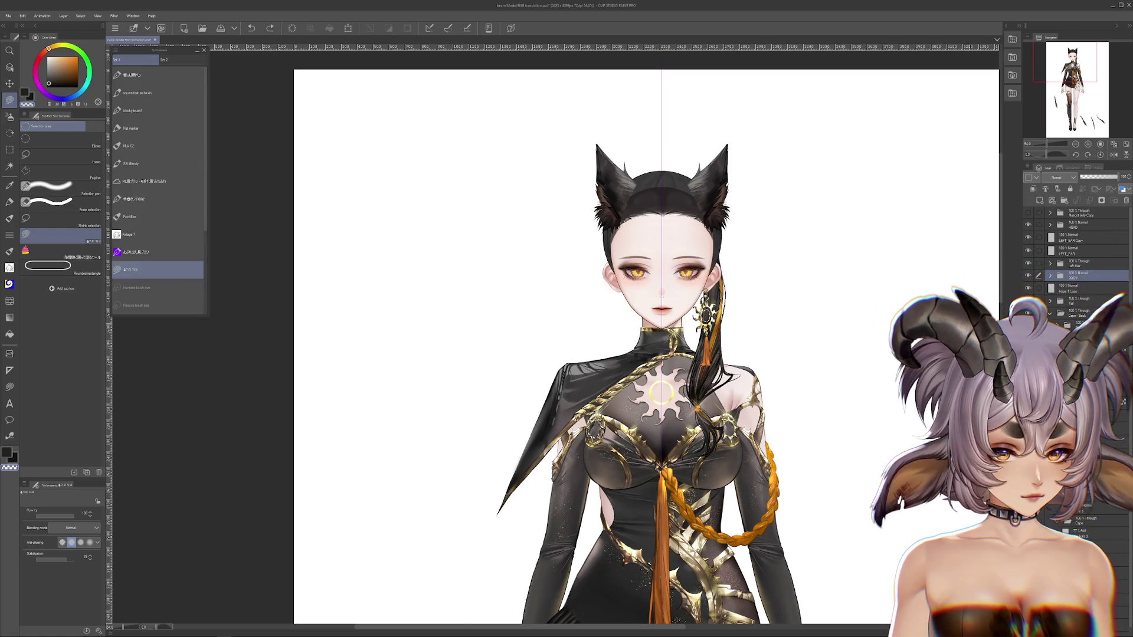
{"action": "scroll", "coordinate": [966, 337], "scroll_direction": "down", "scroll_amount": 4}
{"action": "left_click_drag", "start_coordinate": [826, 413], "coordinate": [695, 262]}
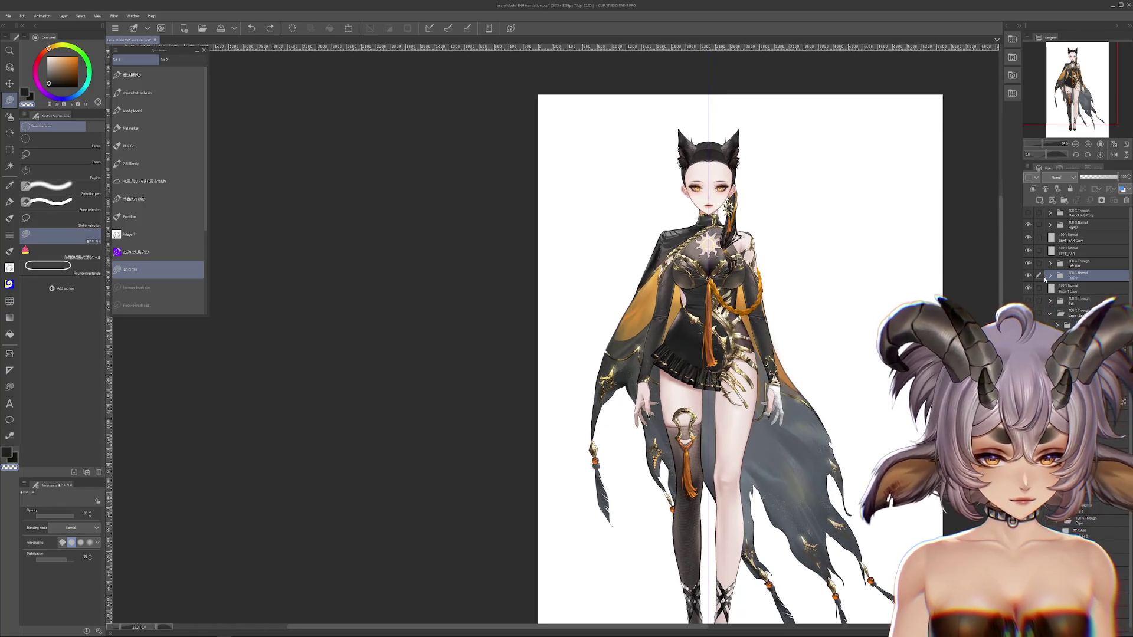
Hide the HEAD, Left Hair and BODY layers so only the orange-to-grey cape shows, zoomed in.
{"action": "left_click", "coordinate": [1027, 224]}
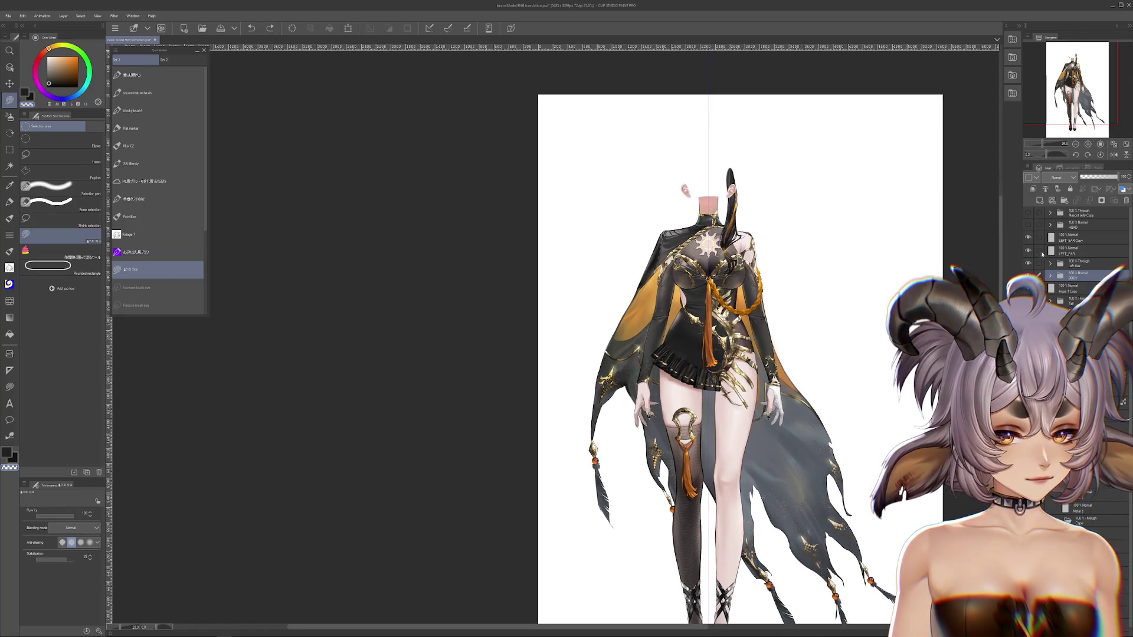
{"action": "left_click", "coordinate": [1028, 263]}
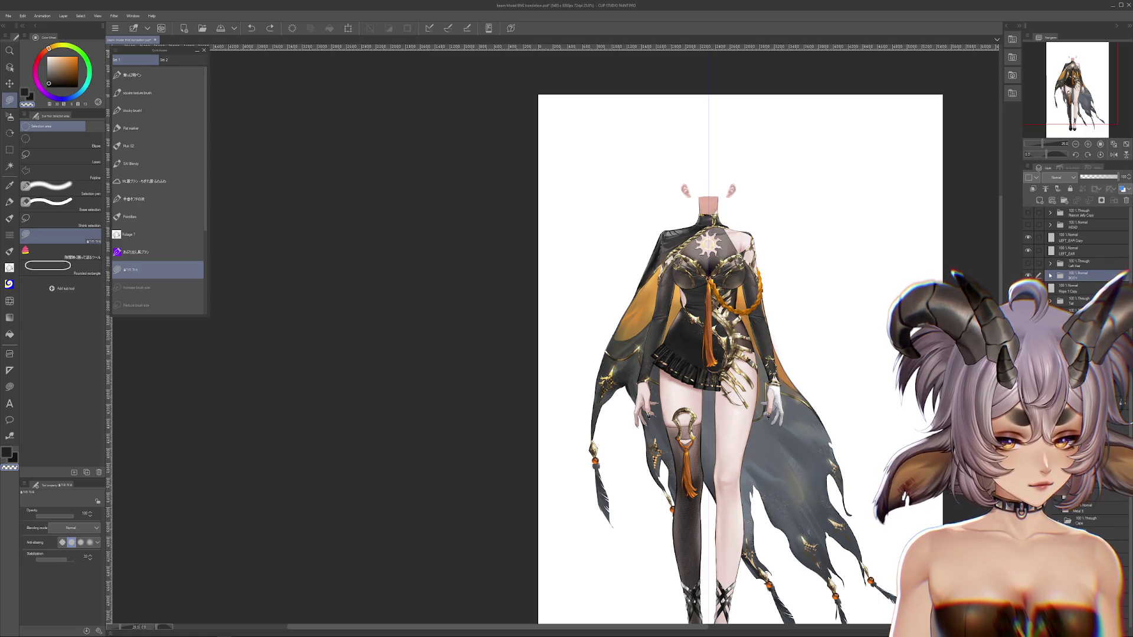
{"action": "left_click", "coordinate": [1050, 276]}
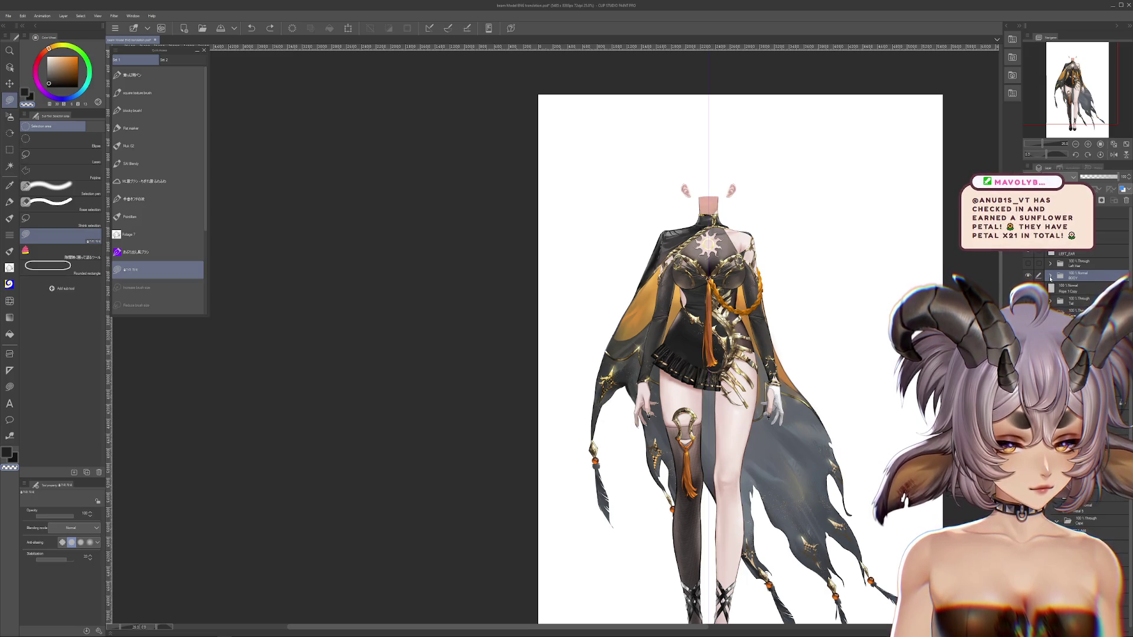
{"action": "left_click", "coordinate": [1050, 276]}
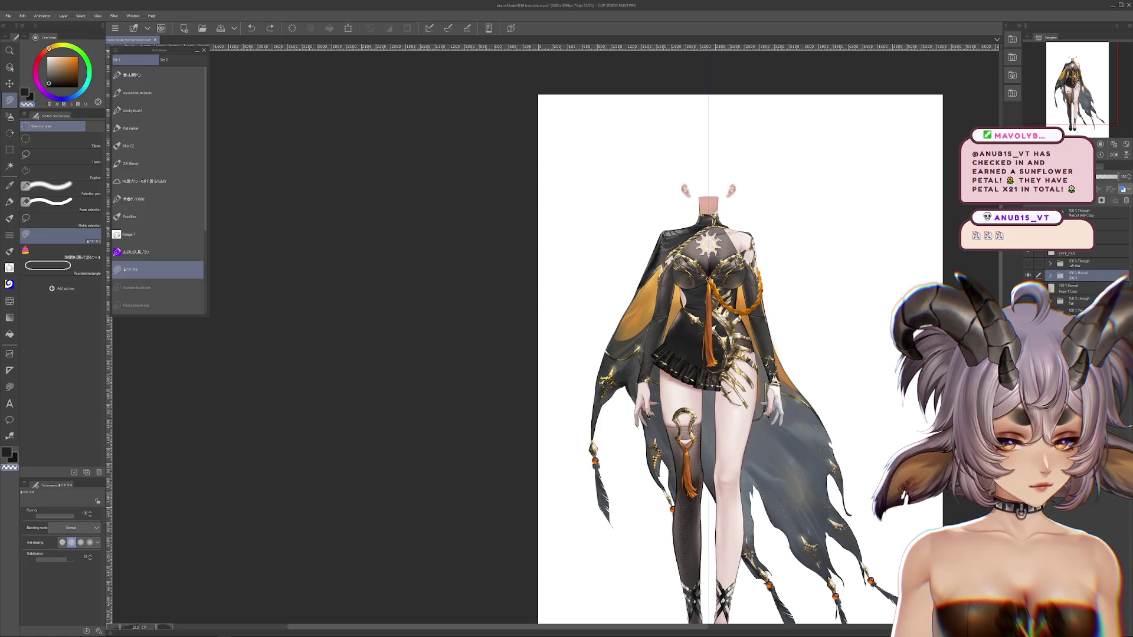
{"action": "left_click", "coordinate": [1028, 275]}
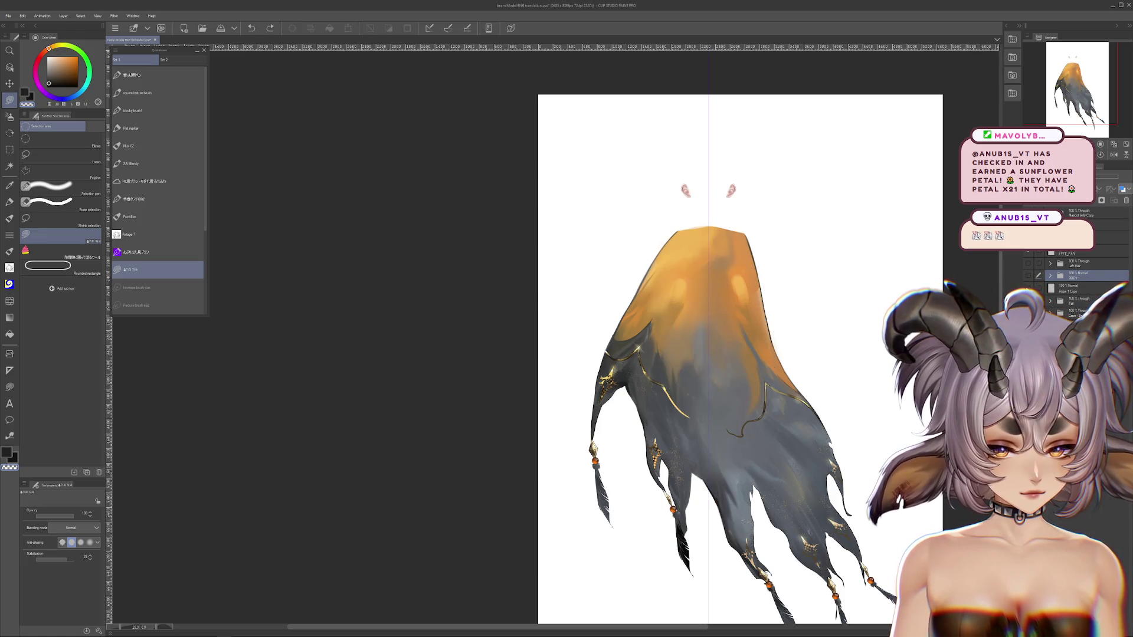
{"action": "scroll", "coordinate": [766, 425], "scroll_direction": "up", "scroll_amount": 1}
{"action": "scroll", "coordinate": [766, 425], "scroll_direction": "up", "scroll_amount": 1}
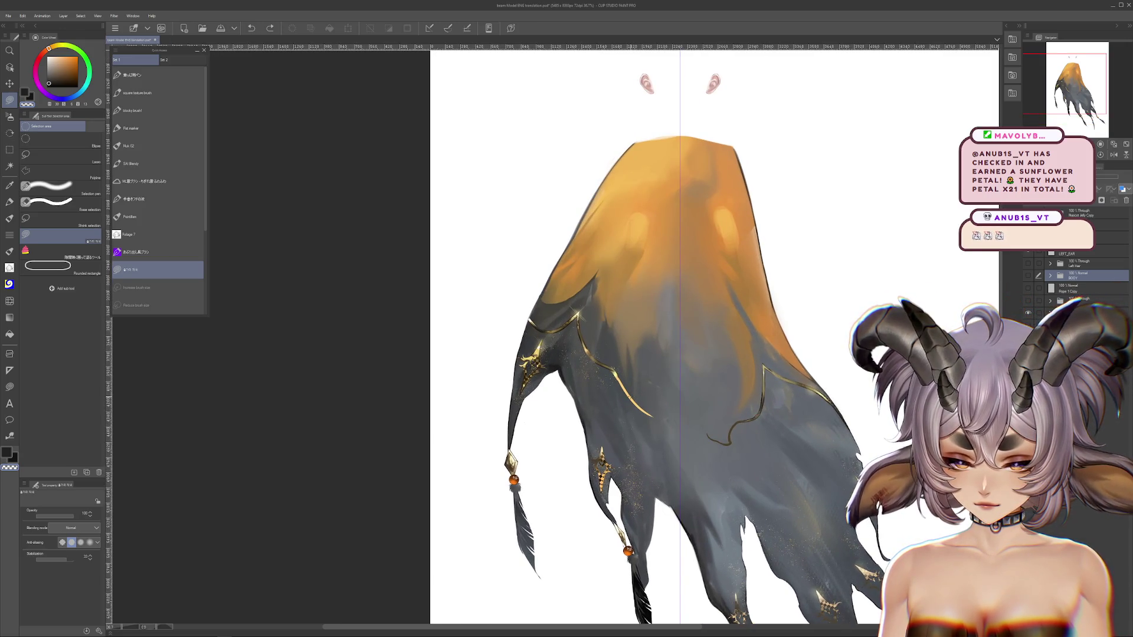
{"action": "scroll", "coordinate": [767, 426], "scroll_direction": "down", "scroll_amount": 2}
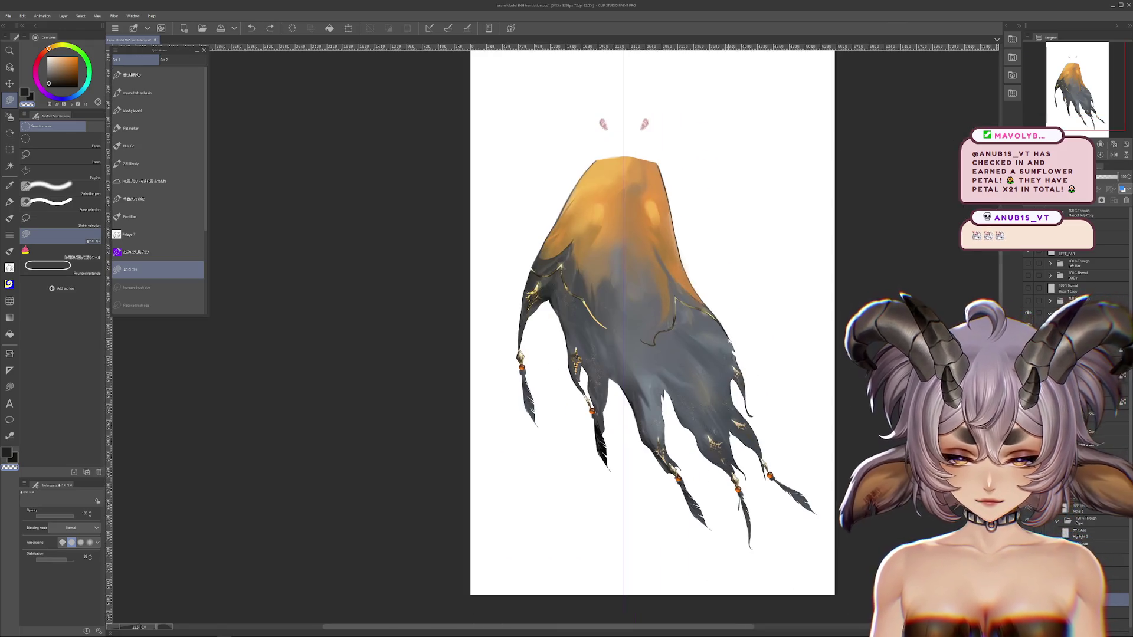
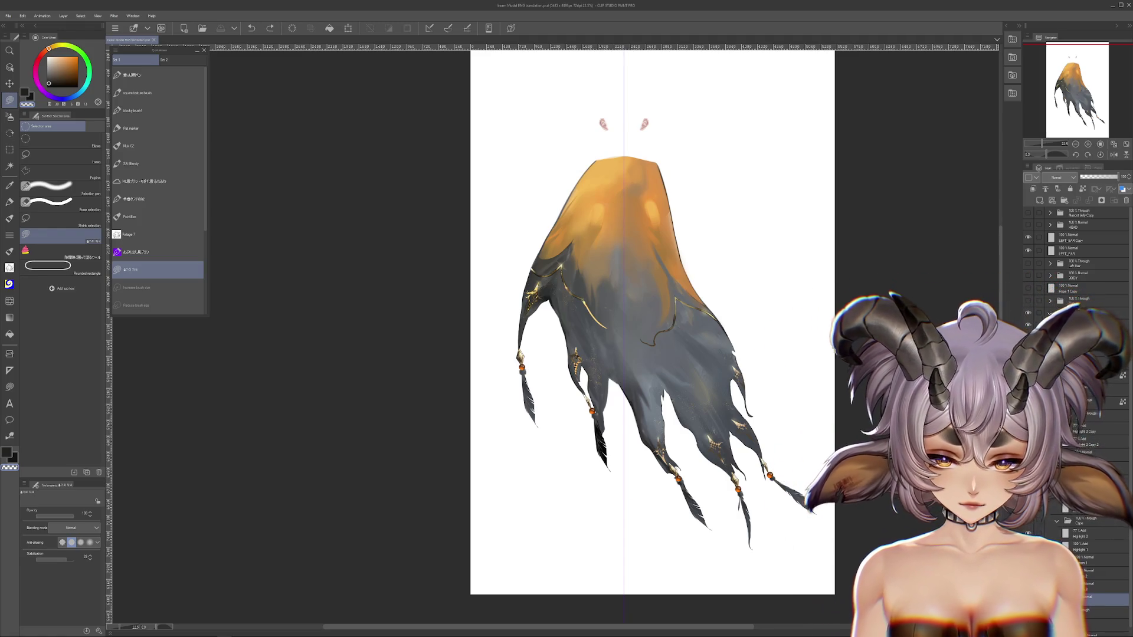
Lasso a spot on the left cape strand, place a gold ornament there, and deselect.
{"action": "scroll", "coordinate": [564, 369], "scroll_direction": "up", "scroll_amount": 2}
{"action": "scroll", "coordinate": [563, 369], "scroll_direction": "up", "scroll_amount": 2}
{"action": "scroll", "coordinate": [564, 369], "scroll_direction": "up", "scroll_amount": 2}
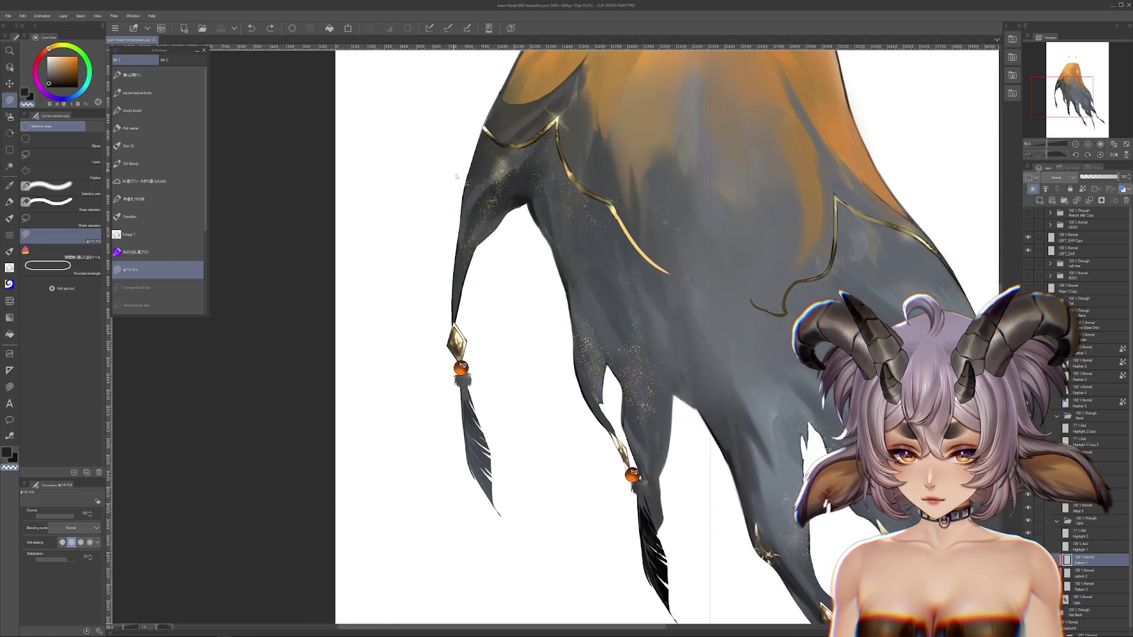
{"action": "scroll", "coordinate": [766, 426], "scroll_direction": "down", "scroll_amount": 1}
{"action": "scroll", "coordinate": [765, 426], "scroll_direction": "down", "scroll_amount": 1}
{"action": "scroll", "coordinate": [766, 426], "scroll_direction": "down", "scroll_amount": 1}
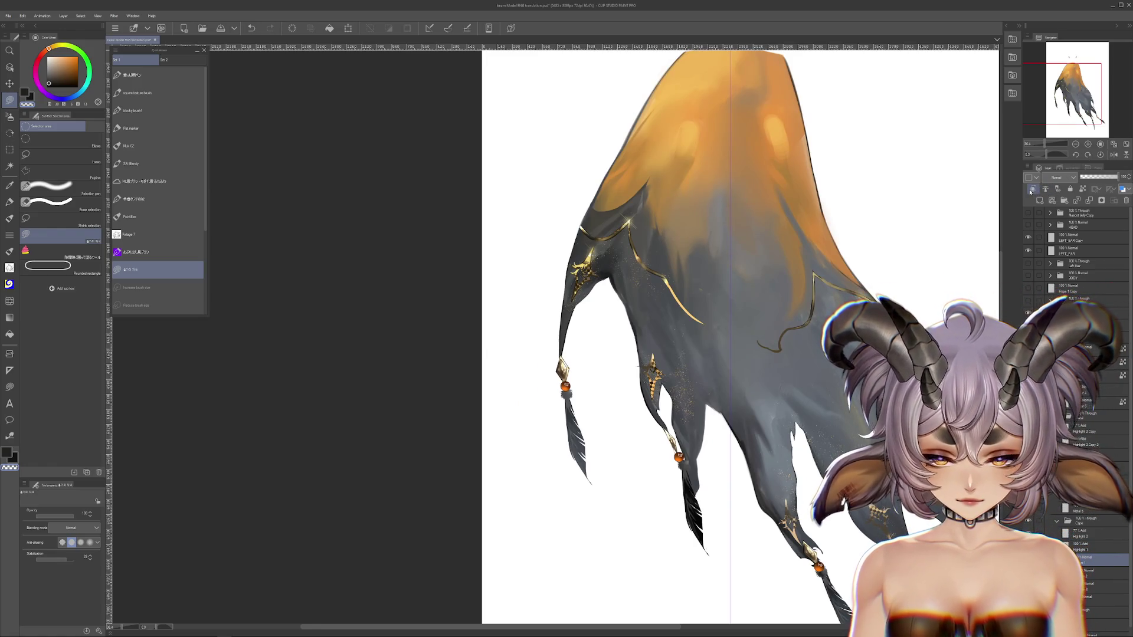
{"action": "left_click_drag", "start_coordinate": [983, 207], "coordinate": [894, 160]}
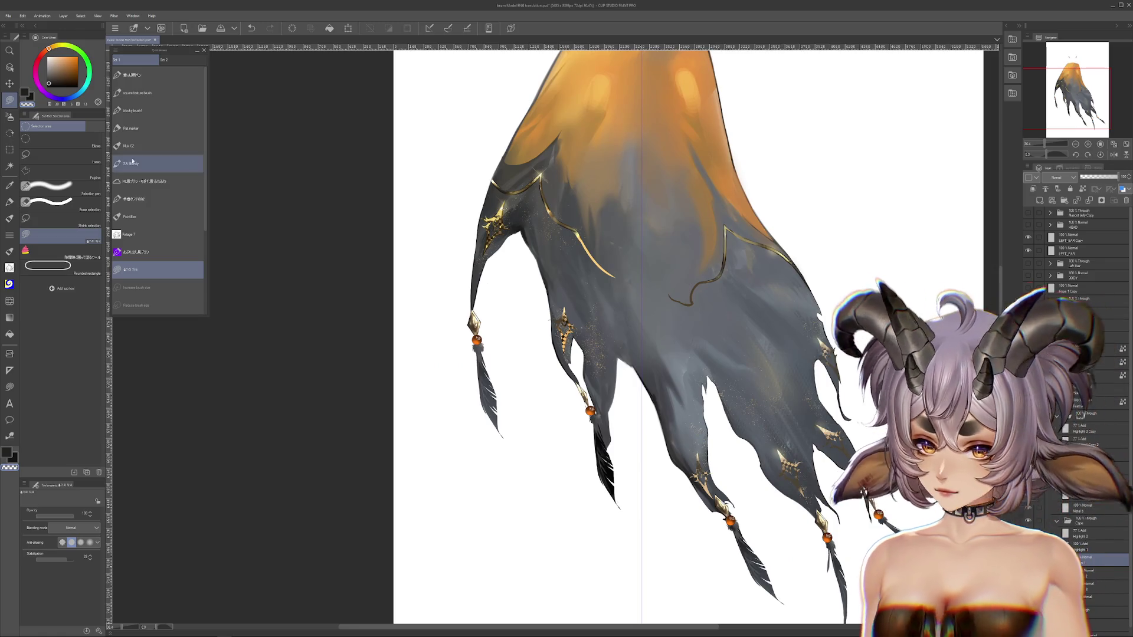
{"action": "left_click", "coordinate": [41, 155]}
{"action": "scroll", "coordinate": [456, 195], "scroll_direction": "up", "scroll_amount": 2}
{"action": "left_click_drag", "start_coordinate": [433, 212], "coordinate": [519, 298]}
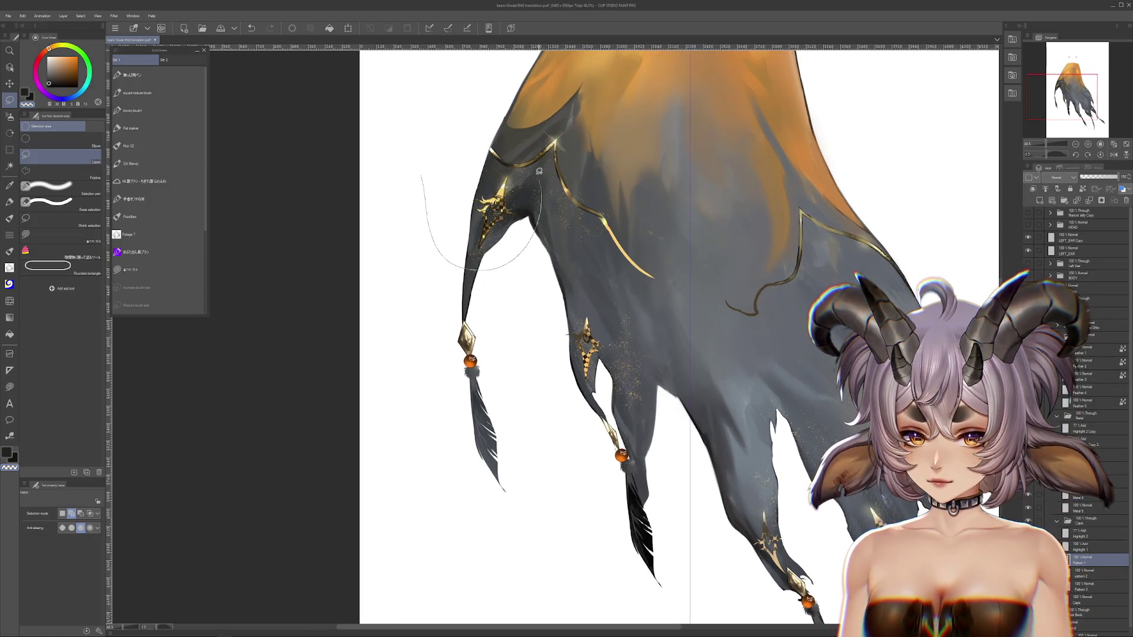
{"action": "key", "text": "Delete"}
{"action": "key", "text": "ctrl+d"}
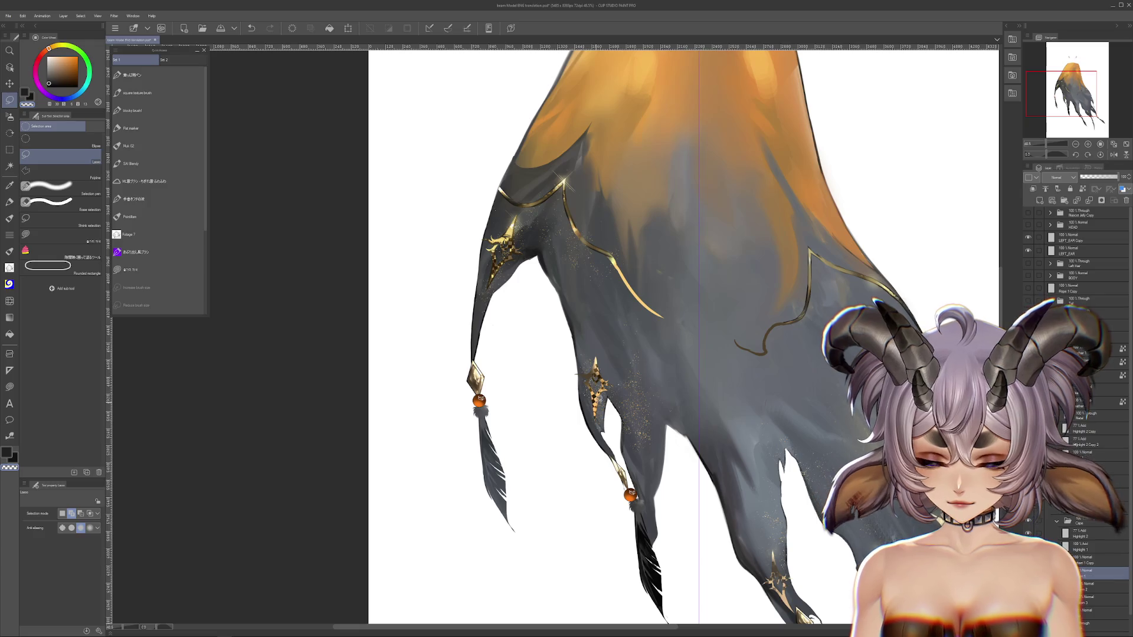
Make quick trial selections around the ornament on the lower cape strand and clear them.
{"action": "left_click_drag", "start_coordinate": [634, 388], "coordinate": [555, 328]}
{"action": "key", "text": "ctrl+d"}
{"action": "scroll", "coordinate": [649, 443], "scroll_direction": "down", "scroll_amount": 3}
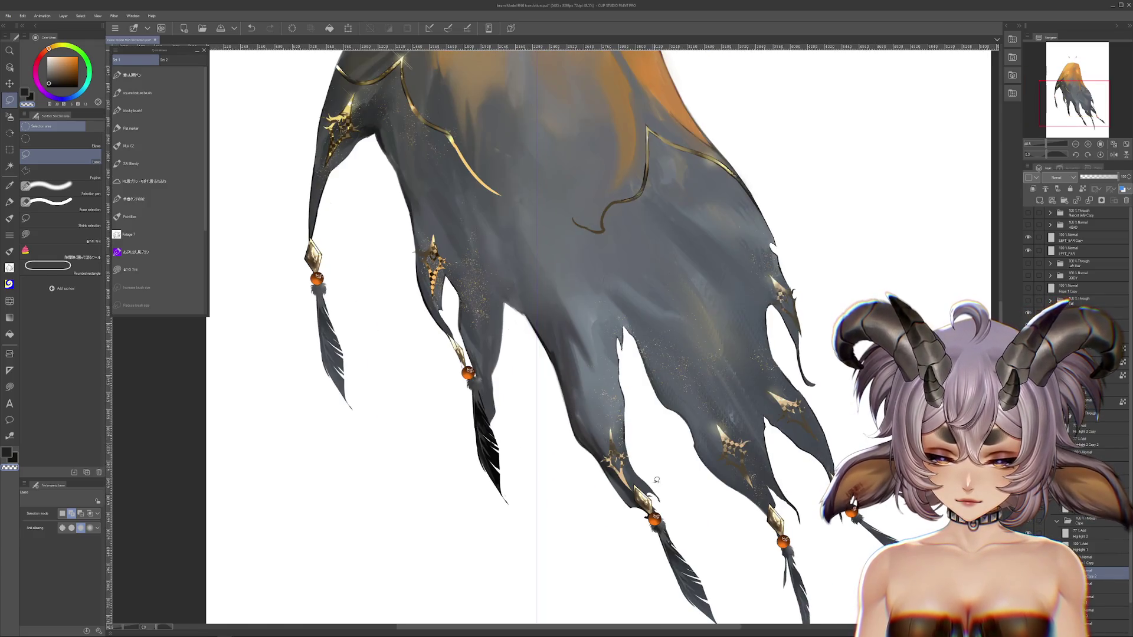
{"action": "left_click_drag", "start_coordinate": [573, 387], "coordinate": [559, 364]}
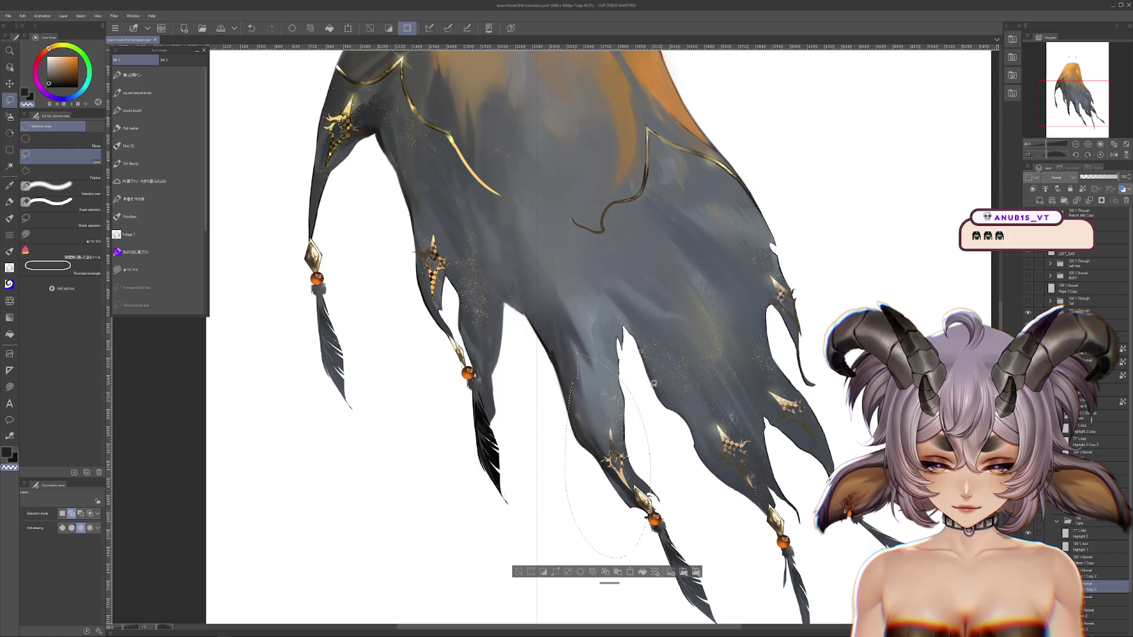
{"action": "key", "text": "ctrl+d"}
{"action": "scroll", "coordinate": [484, 342], "scroll_direction": "down", "scroll_amount": 1}
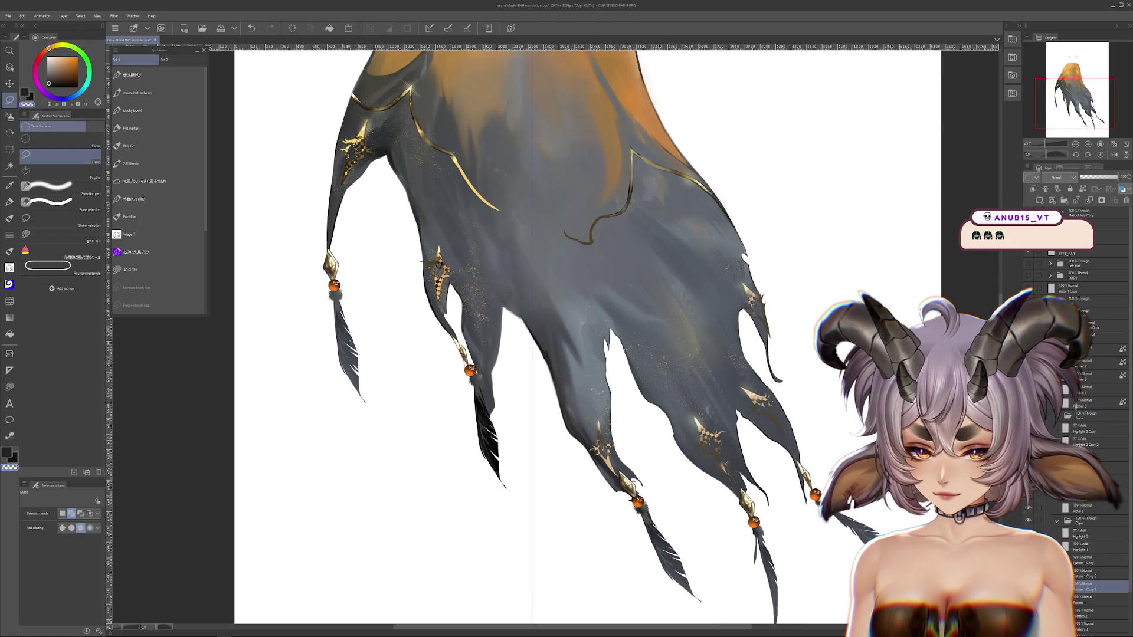
Select the ornament on the right strand and apply a scale/rotate transform to it.
{"action": "left_click_drag", "start_coordinate": [662, 392], "coordinate": [647, 406]}
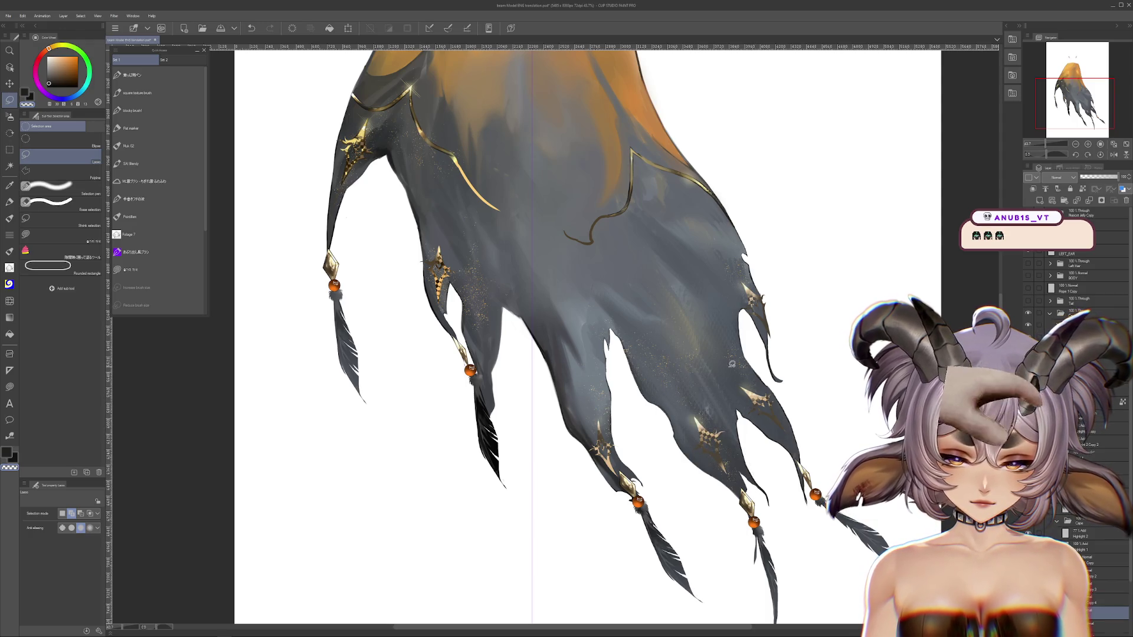
{"action": "left_click_drag", "start_coordinate": [725, 356], "coordinate": [751, 347]}
{"action": "key", "text": "ctrl+t"}
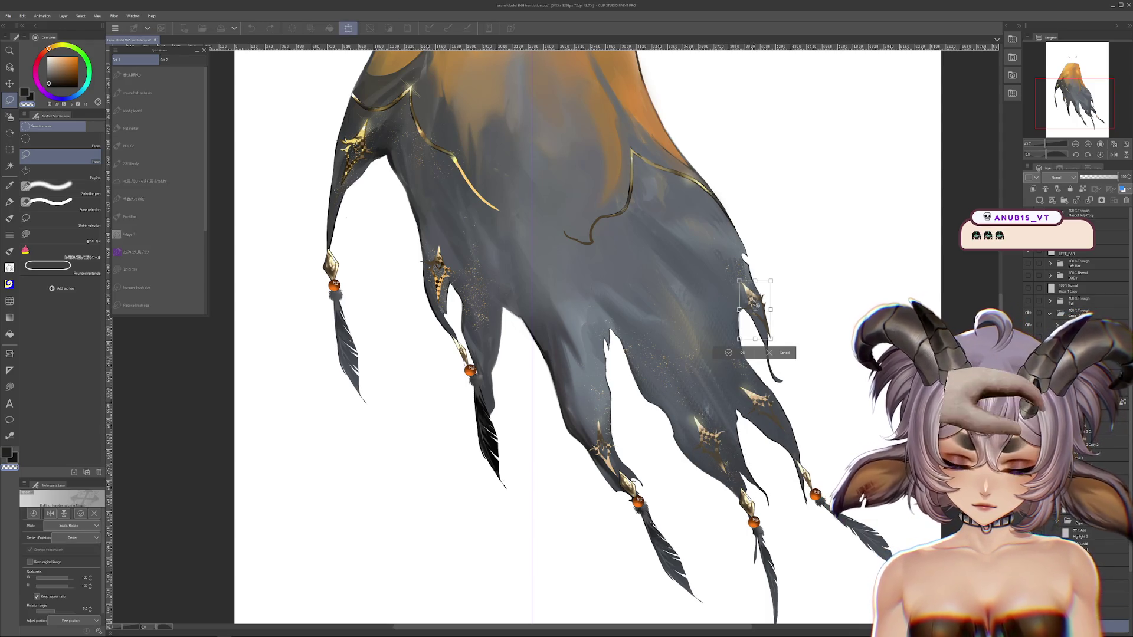
{"action": "key", "text": "Return"}
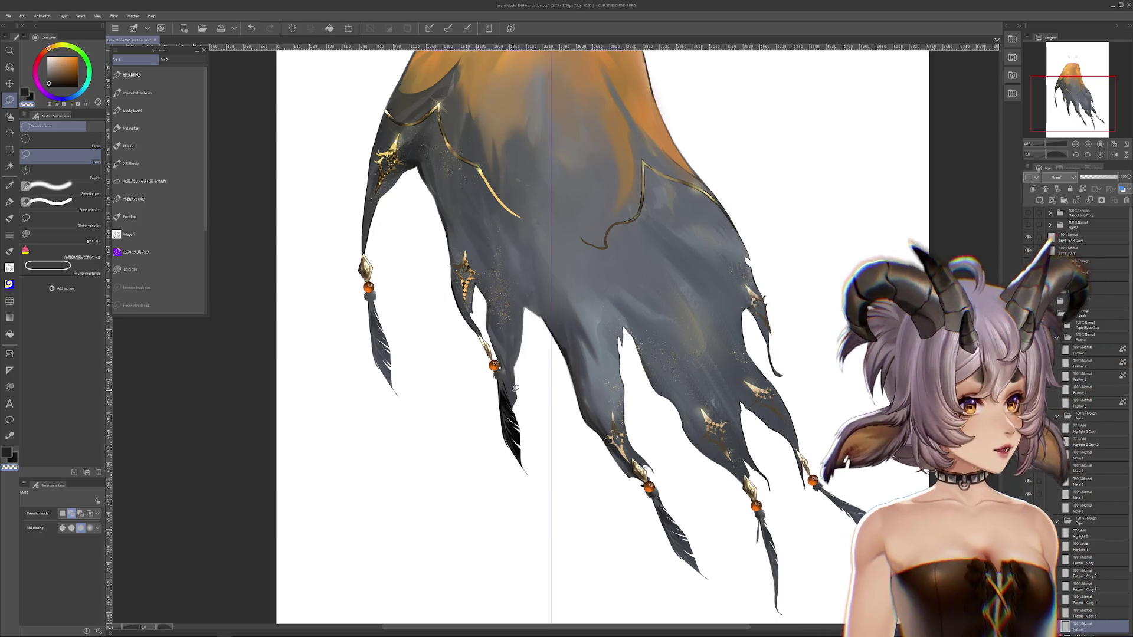
Pan and zoom around the cape to review the adjusted ornaments.
{"action": "scroll", "coordinate": [738, 389], "scroll_direction": "down", "scroll_amount": 2}
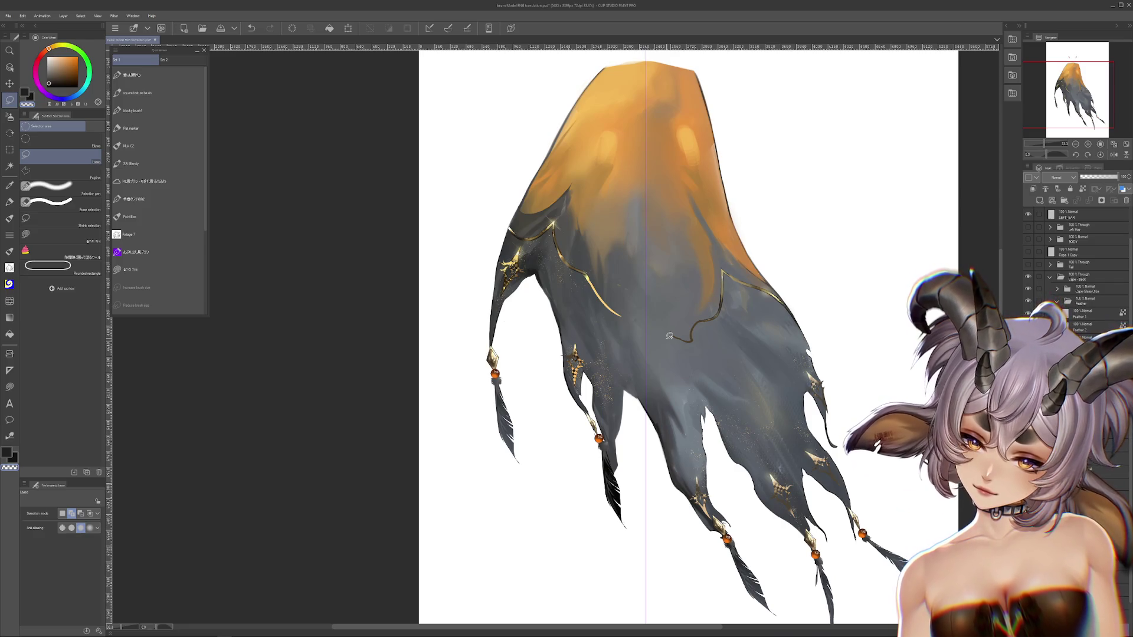
{"action": "scroll", "coordinate": [669, 335], "scroll_direction": "down", "scroll_amount": 1}
{"action": "scroll", "coordinate": [634, 376], "scroll_direction": "up", "scroll_amount": 2}
{"action": "scroll", "coordinate": [634, 376], "scroll_direction": "up", "scroll_amount": 2}
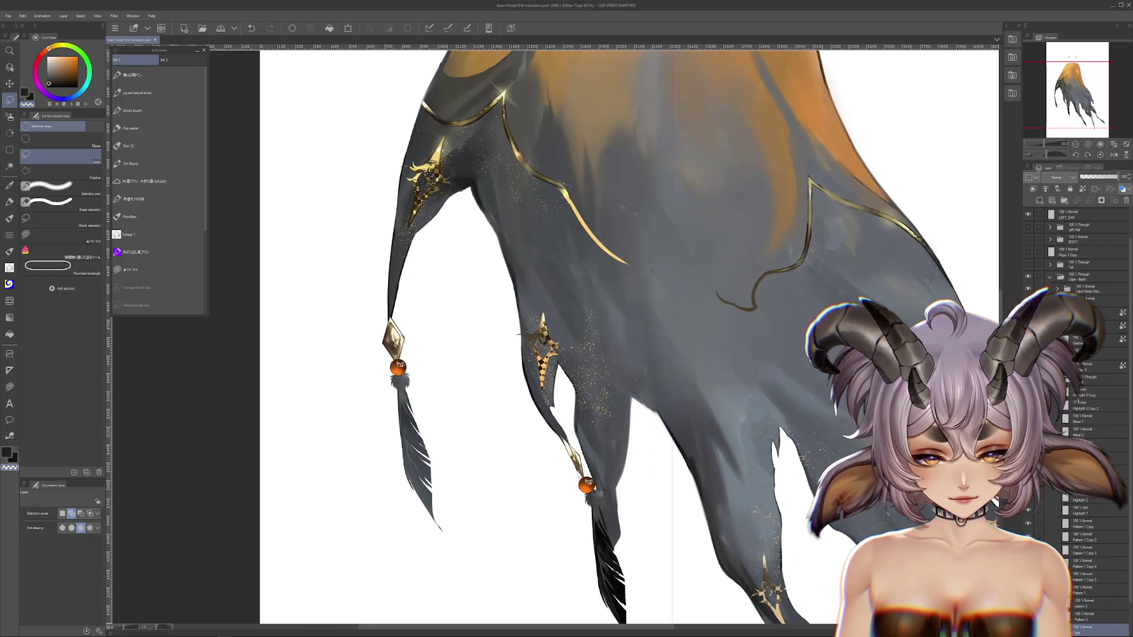
{"action": "left_click_drag", "start_coordinate": [627, 271], "coordinate": [655, 270]}
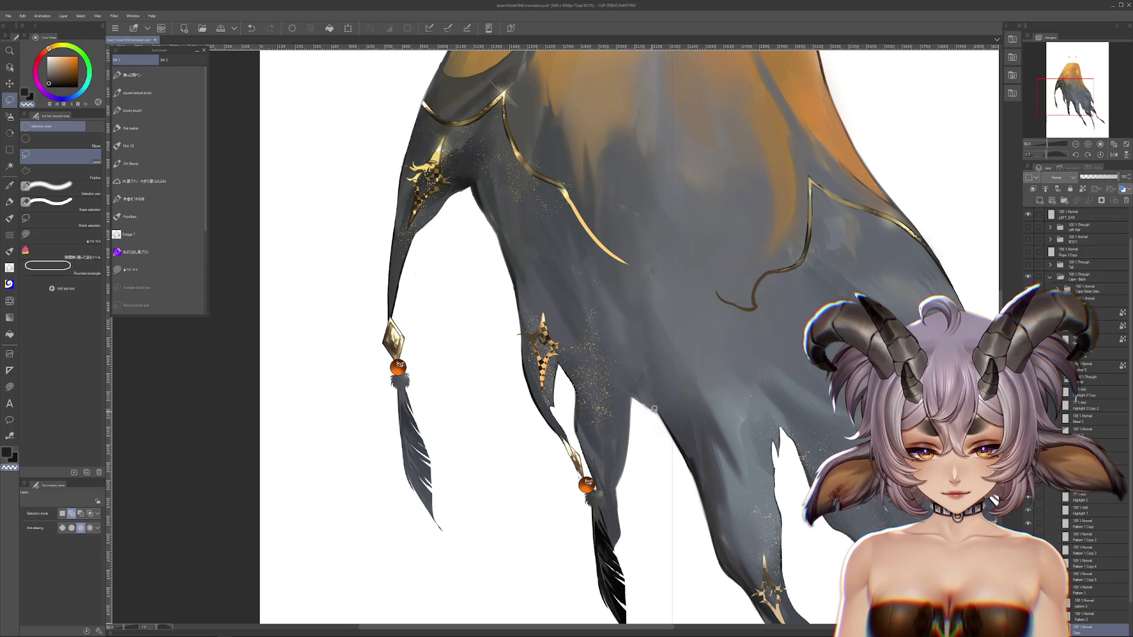
{"action": "scroll", "coordinate": [653, 408], "scroll_direction": "down", "scroll_amount": 2}
{"action": "scroll", "coordinate": [659, 415], "scroll_direction": "down", "scroll_amount": 1}
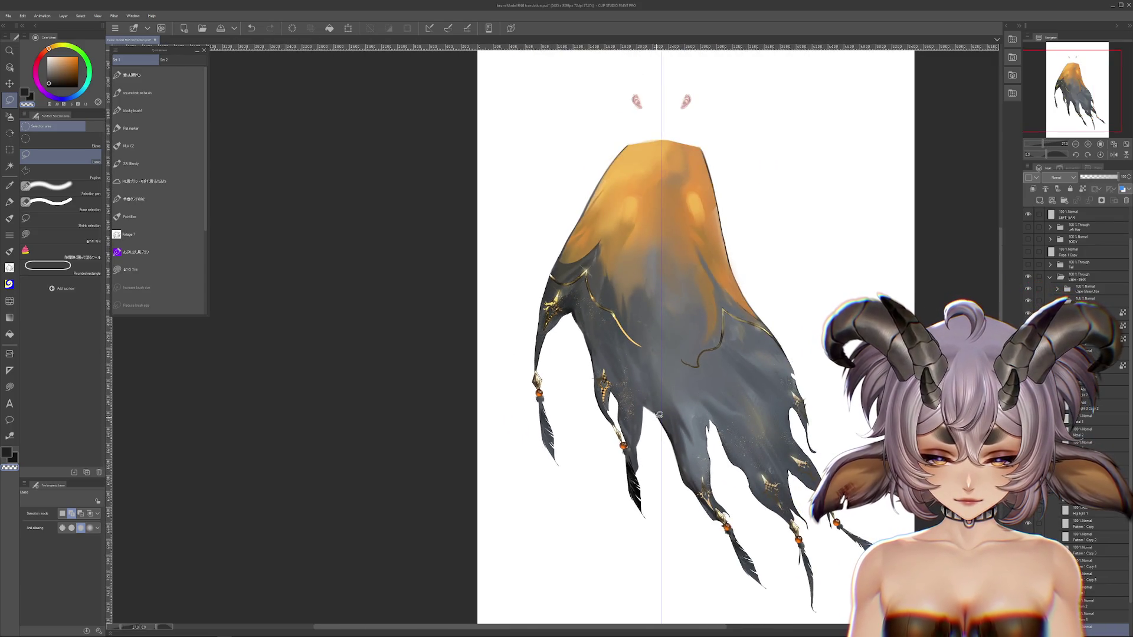
{"action": "mouse_move", "coordinate": [659, 415]}
{"action": "left_mouse_down"}
{"action": "mouse_move", "coordinate": [678, 349]}
{"action": "mouse_move", "coordinate": [734, 414]}
{"action": "mouse_move", "coordinate": [682, 352]}
{"action": "left_mouse_up"}
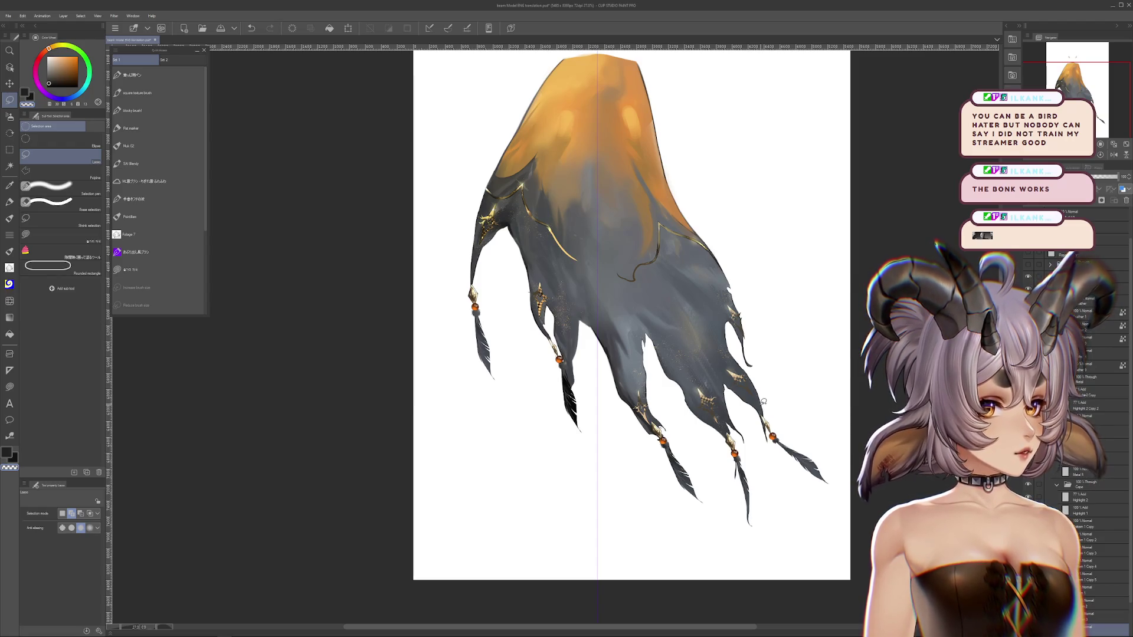
Select the ornament near the cape's upper left and transform it.
{"action": "left_click_drag", "start_coordinate": [763, 402], "coordinate": [798, 475]}
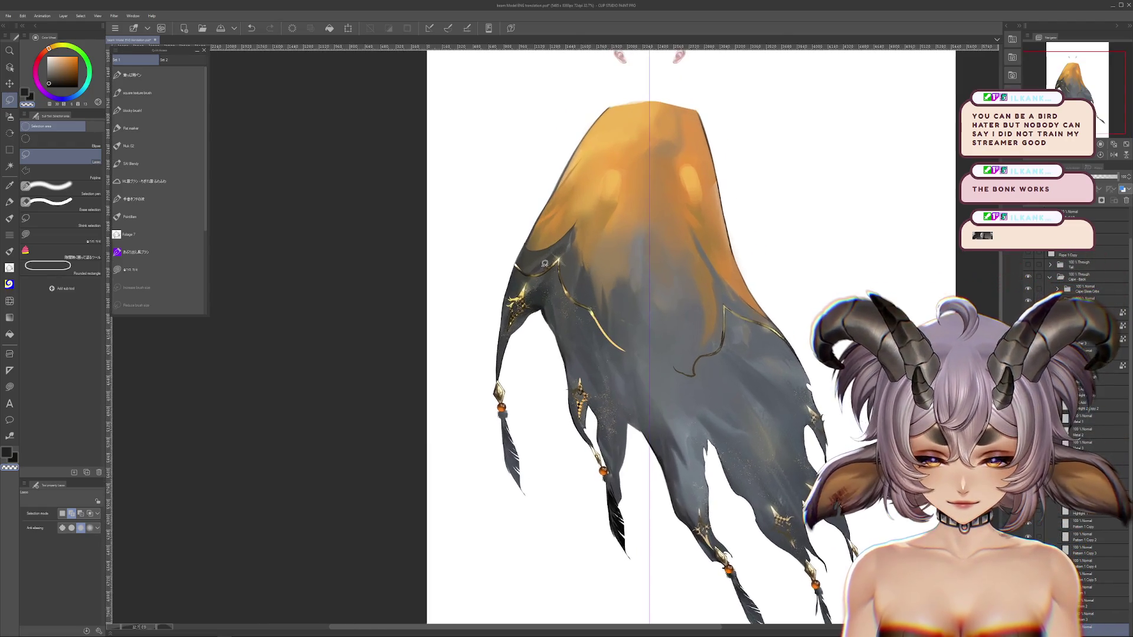
{"action": "scroll", "coordinate": [444, 554], "scroll_direction": "up", "scroll_amount": 5}
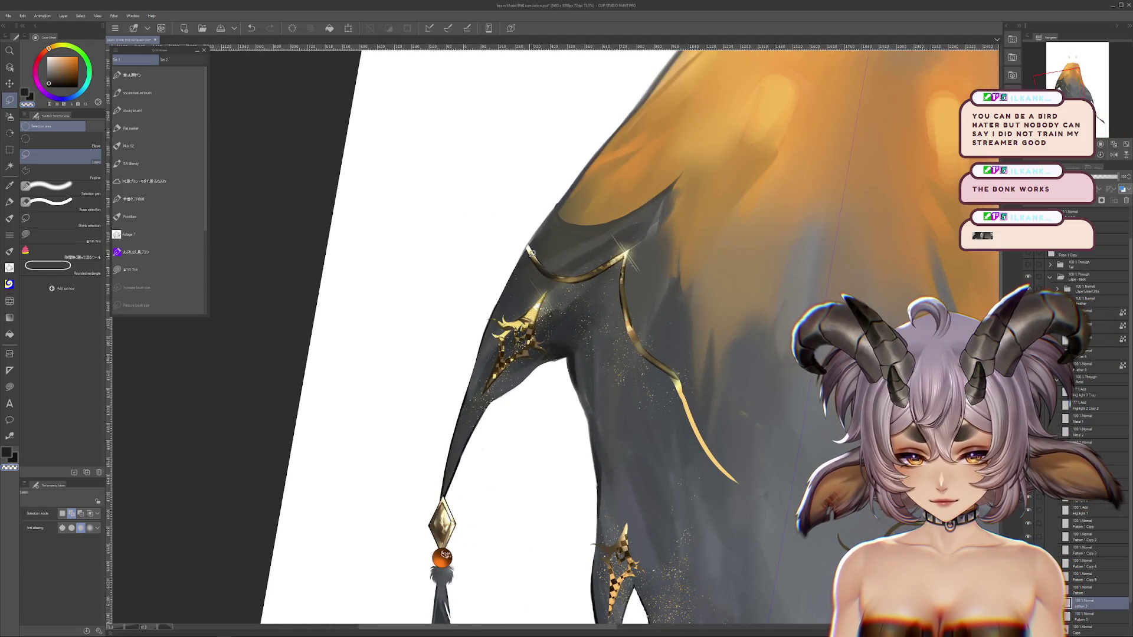
{"action": "left_click_drag", "start_coordinate": [443, 555], "coordinate": [506, 593]}
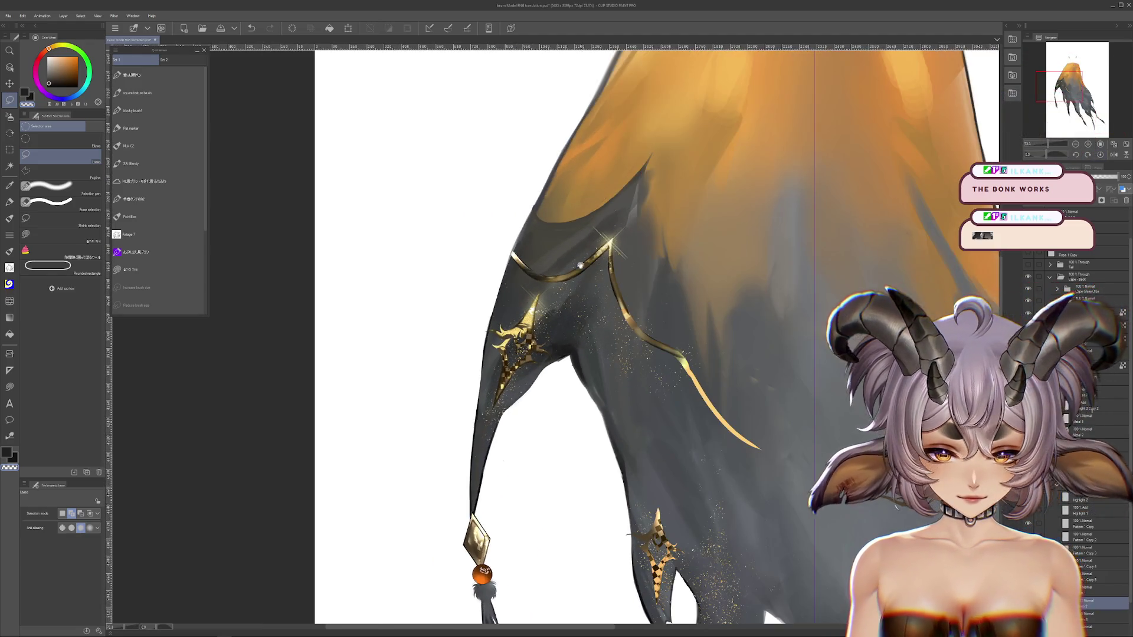
{"action": "key", "text": "ctrl+t"}
{"action": "key", "text": "Return"}
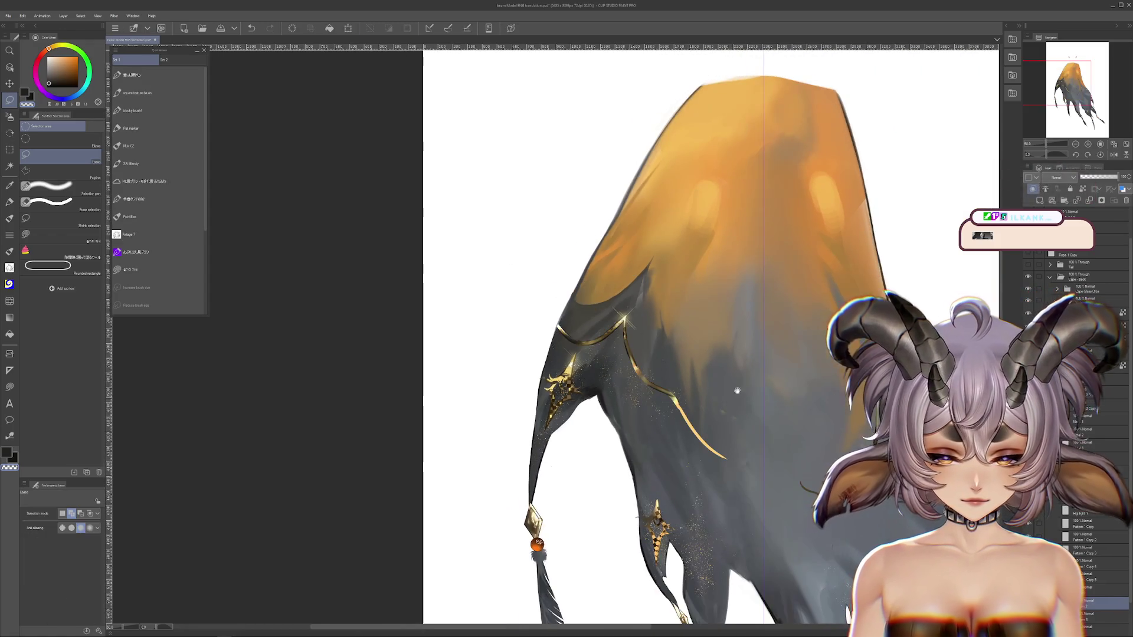
{"action": "scroll", "coordinate": [593, 344], "scroll_direction": "down", "scroll_amount": 2}
{"action": "key", "text": "j"}
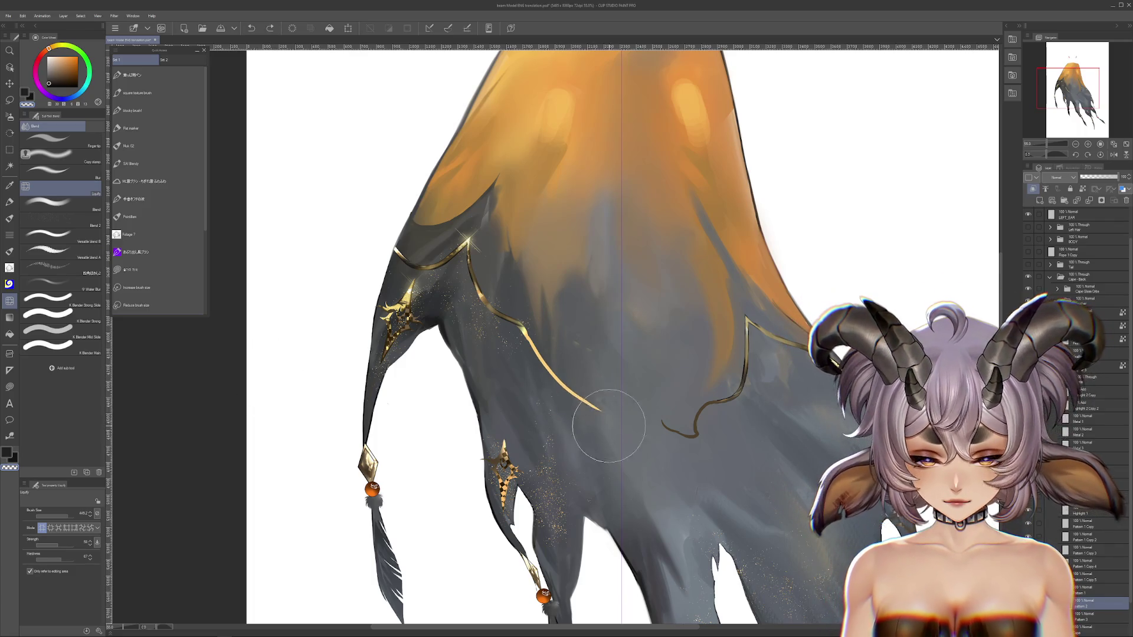
Liquify-stretch the gold curl's left end, then undo and redo to keep the gold trim lines.
{"action": "left_click_drag", "start_coordinate": [663, 437], "coordinate": [637, 423]}
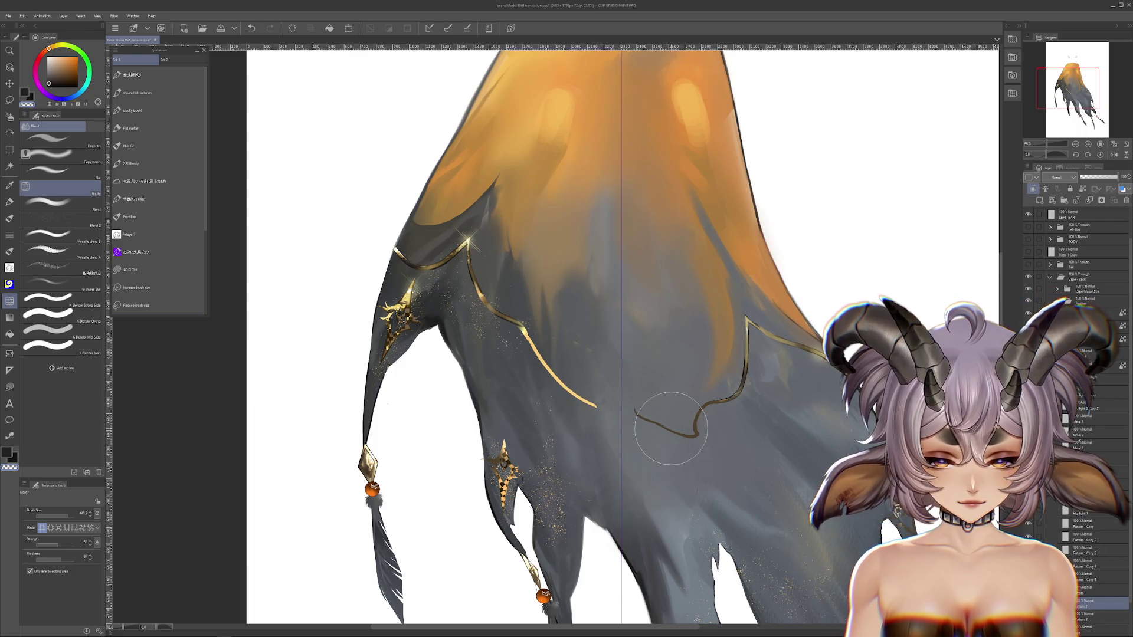
{"action": "scroll", "coordinate": [636, 423], "scroll_direction": "up", "scroll_amount": 1}
{"action": "key", "text": "ctrl+z"}
{"action": "key", "text": "ctrl+z"}
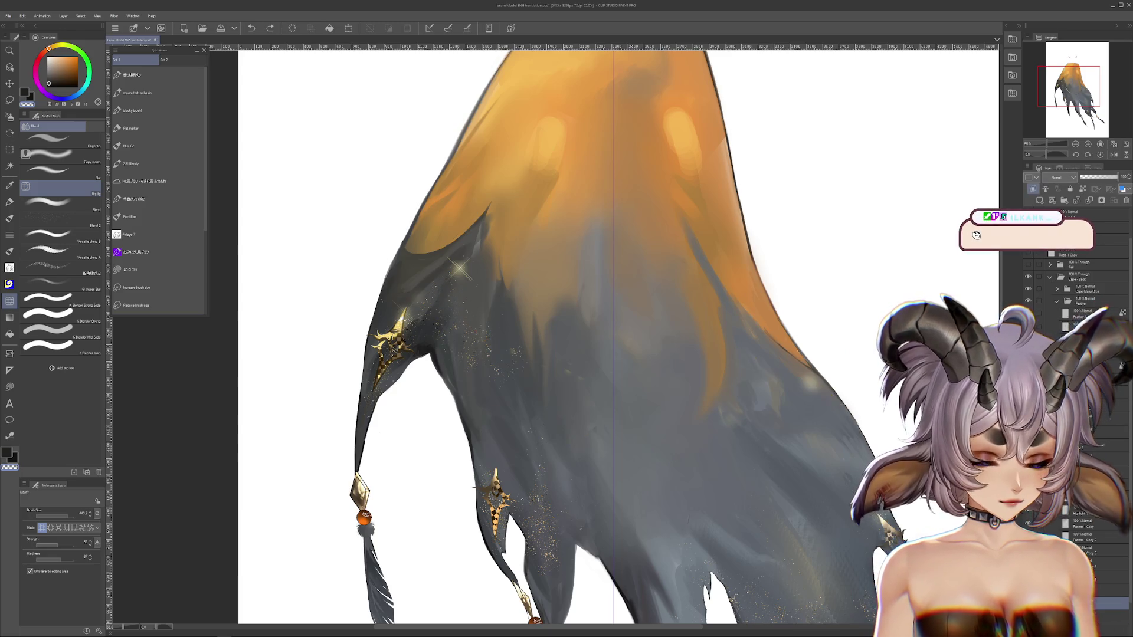
{"action": "key", "text": "ctrl+y"}
{"action": "scroll", "coordinate": [810, 469], "scroll_direction": "down", "scroll_amount": 1}
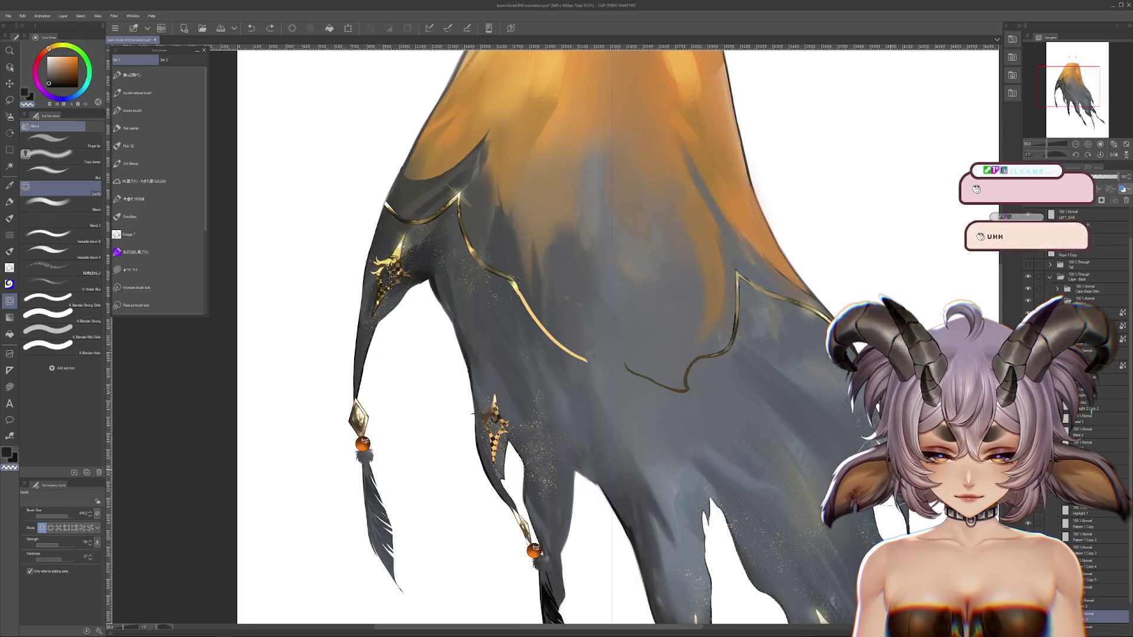
{"action": "scroll", "coordinate": [810, 469], "scroll_direction": "down", "scroll_amount": 1}
Transform the cape artwork, undo it, and reapply the transform adjustment.
{"action": "key", "text": "ctrl+t"}
{"action": "scroll", "coordinate": [810, 469], "scroll_direction": "down", "scroll_amount": 2}
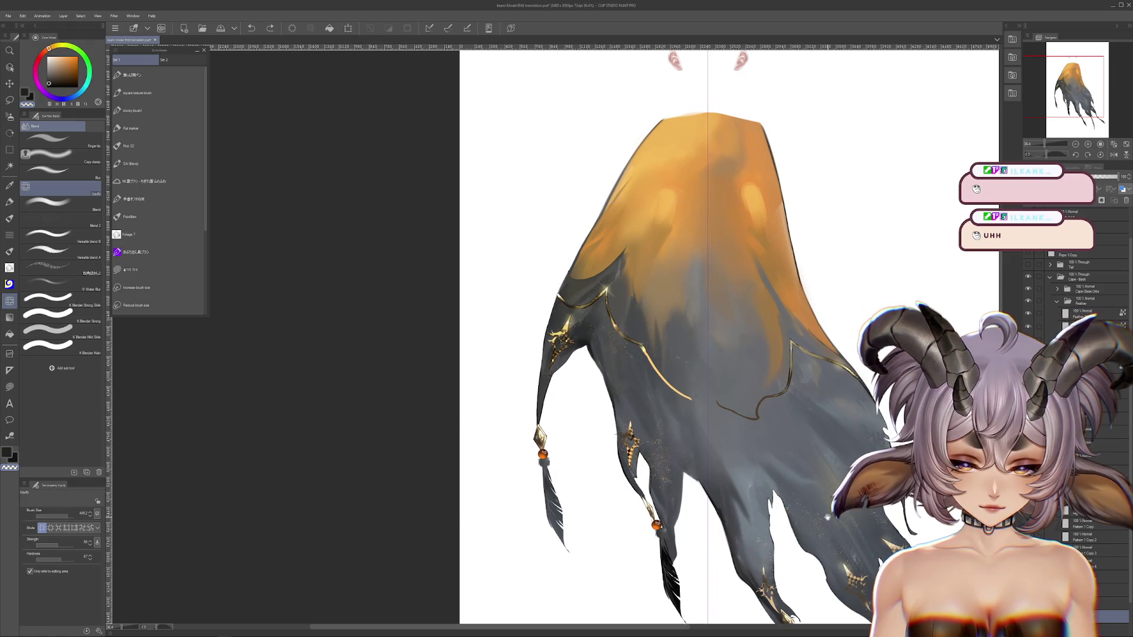
{"action": "scroll", "coordinate": [790, 436], "scroll_direction": "right", "scroll_amount": 2}
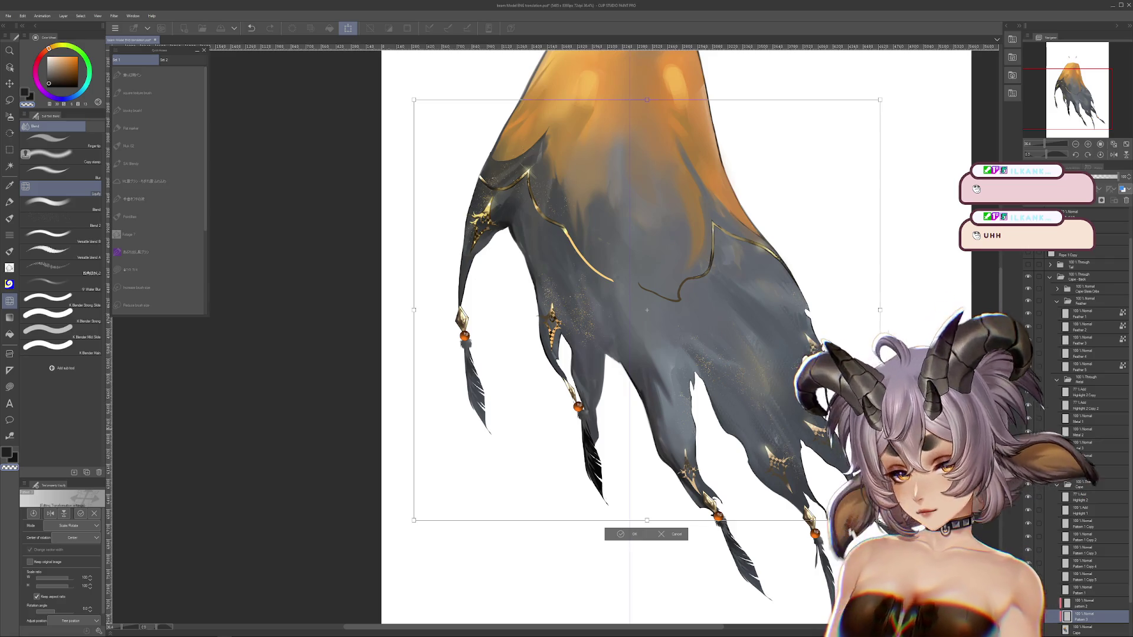
{"action": "key", "text": "Return"}
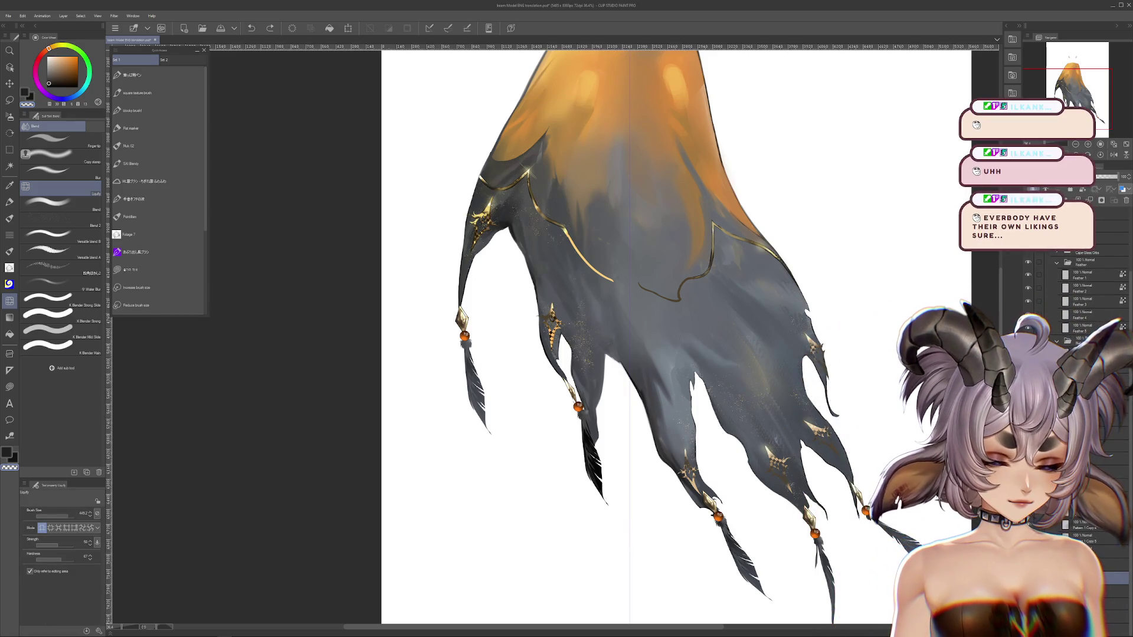
{"action": "key", "text": "ctrl+z"}
{"action": "scroll", "coordinate": [612, 339], "scroll_direction": "up", "scroll_amount": 5}
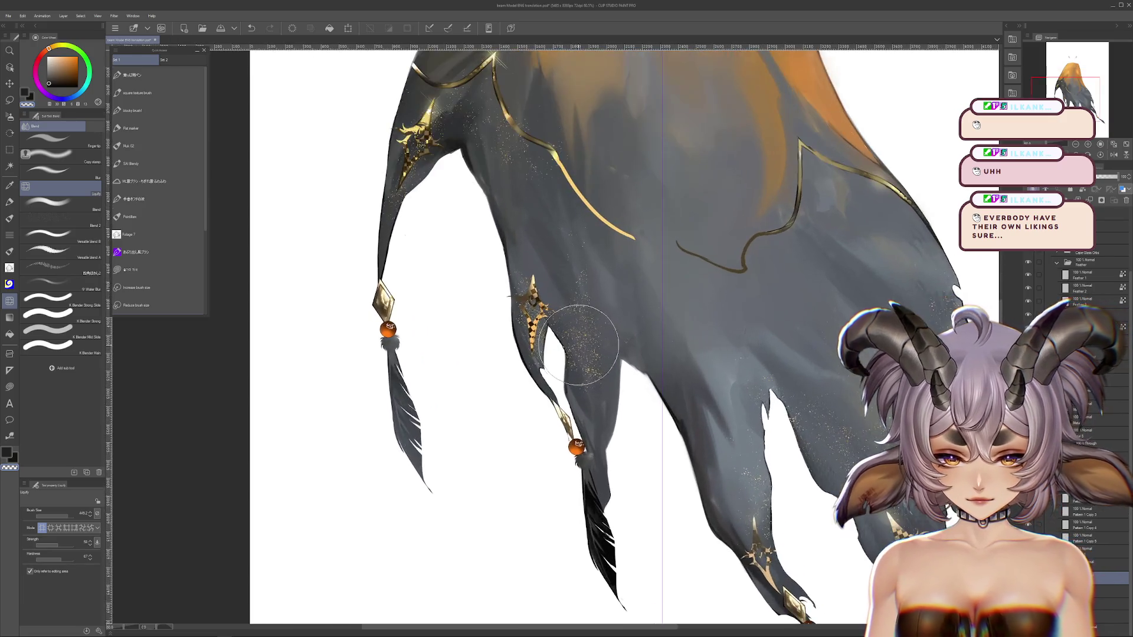
{"action": "key", "text": "ctrl+t"}
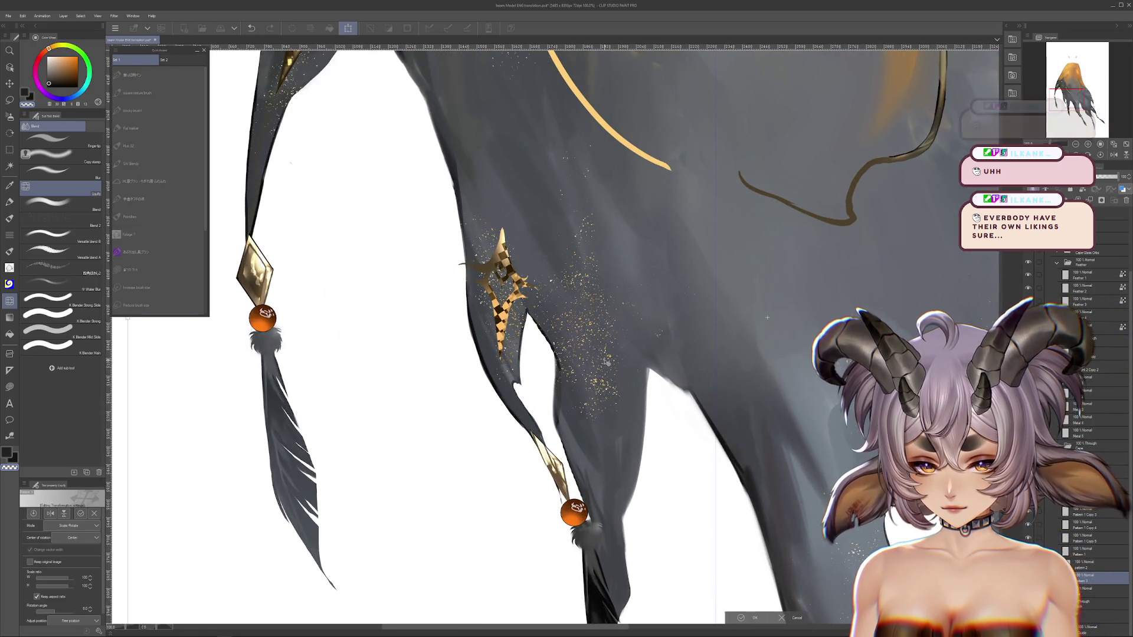
{"action": "key", "text": "Return"}
{"action": "scroll", "coordinate": [600, 369], "scroll_direction": "down", "scroll_amount": 3}
{"action": "scroll", "coordinate": [600, 370], "scroll_direction": "down", "scroll_amount": 2}
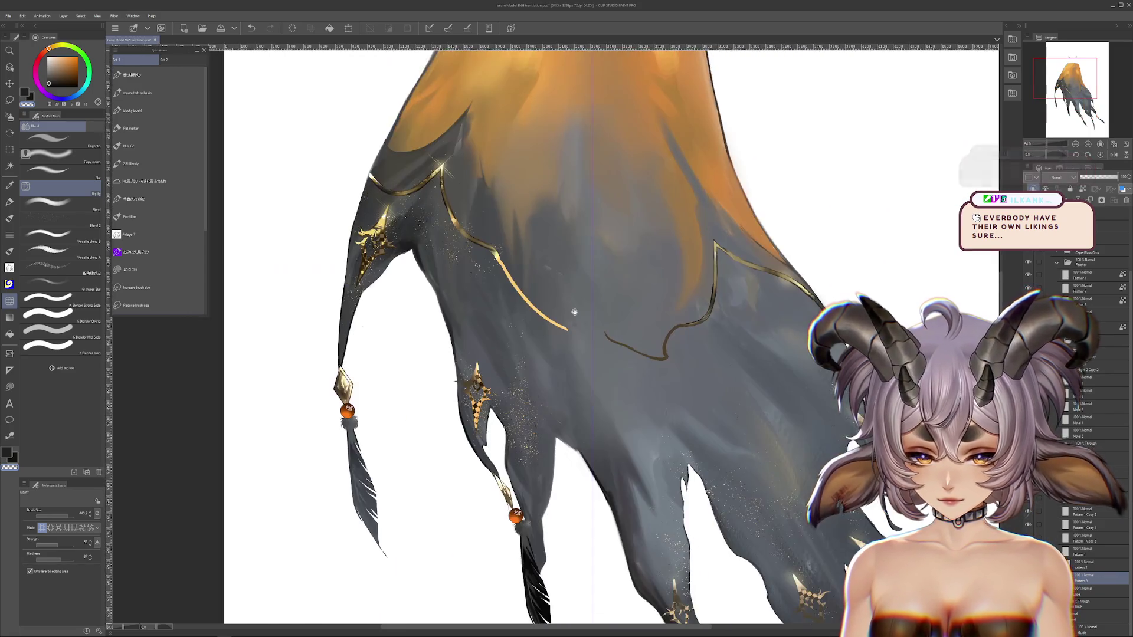
{"action": "mouse_move", "coordinate": [619, 328]}
{"action": "left_mouse_down"}
{"action": "mouse_move", "coordinate": [645, 458]}
{"action": "mouse_move", "coordinate": [800, 564]}
{"action": "left_mouse_up"}
On the Feather 5 layer, undo to return the orange orb to the feather tip, then review the cape.
{"action": "left_click", "coordinate": [1085, 327]}
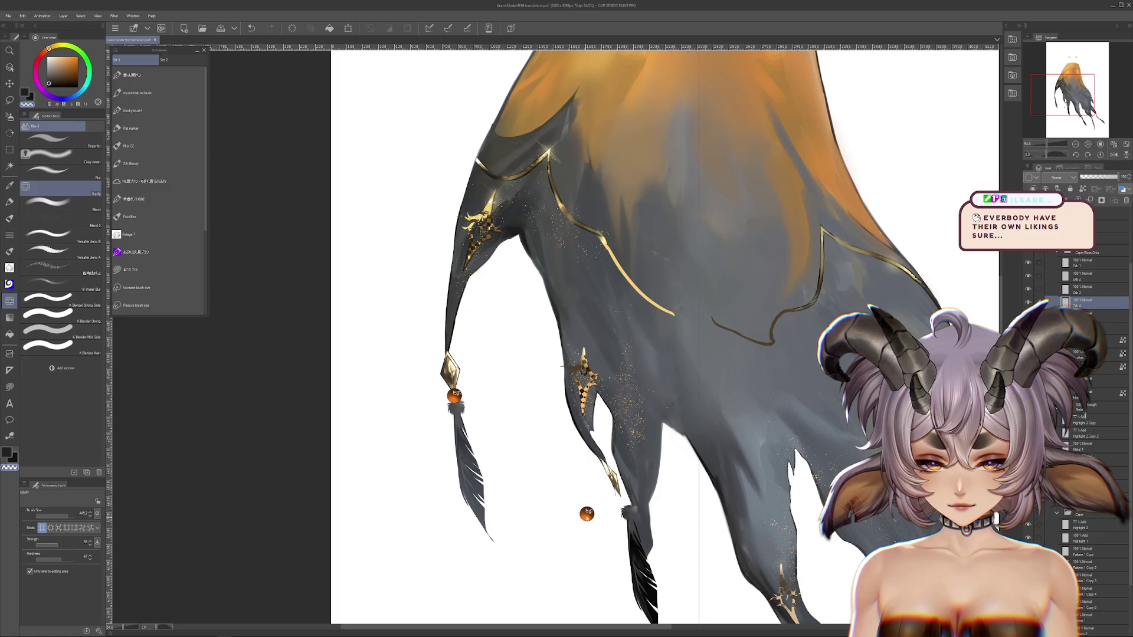
{"action": "key", "text": "ctrl+z"}
{"action": "left_click_drag", "start_coordinate": [639, 467], "coordinate": [546, 291]}
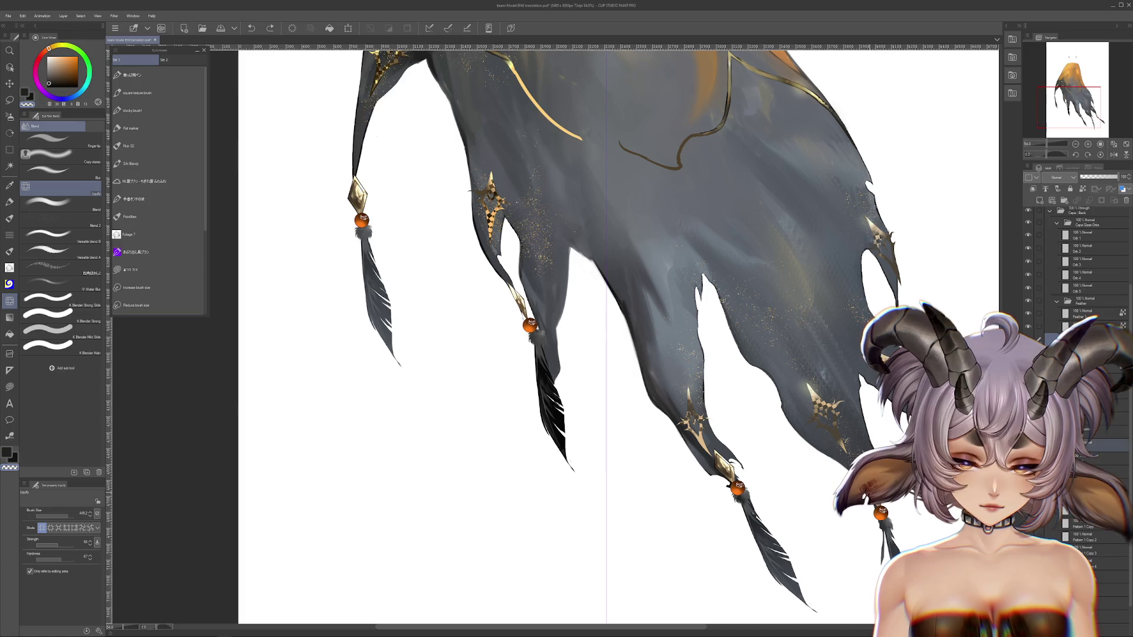
{"action": "left_click_drag", "start_coordinate": [727, 370], "coordinate": [678, 537]}
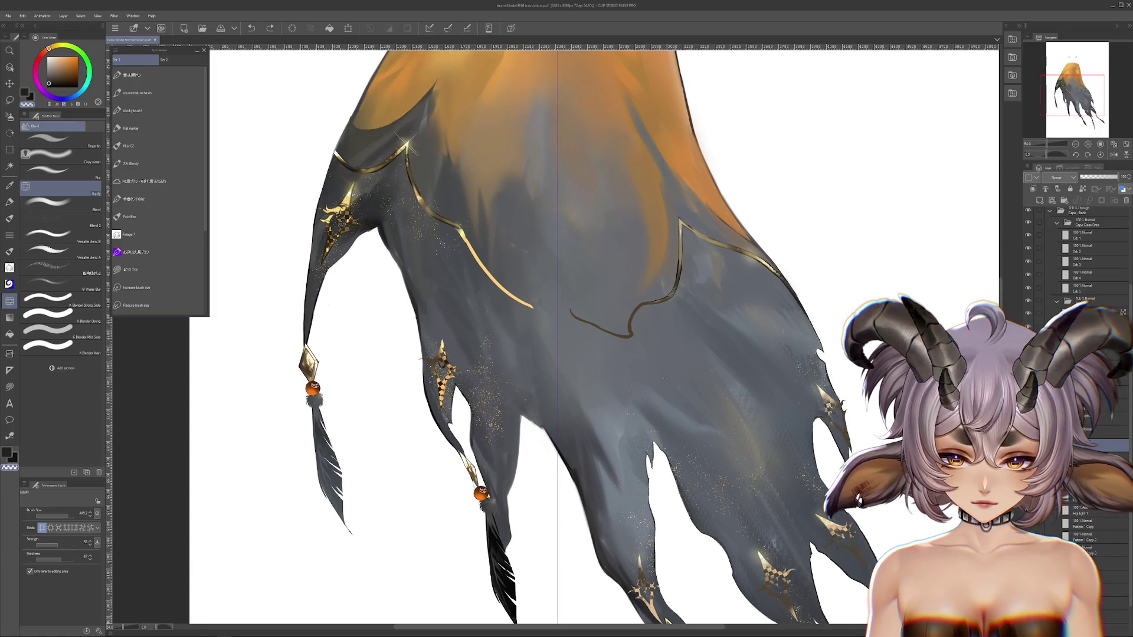
{"action": "scroll", "coordinate": [590, 331], "scroll_direction": "down", "scroll_amount": 1}
{"action": "scroll", "coordinate": [590, 331], "scroll_direction": "down", "scroll_amount": 1}
{"action": "scroll", "coordinate": [590, 330], "scroll_direction": "down", "scroll_amount": 2}
{"action": "scroll", "coordinate": [590, 330], "scroll_direction": "down", "scroll_amount": 1}
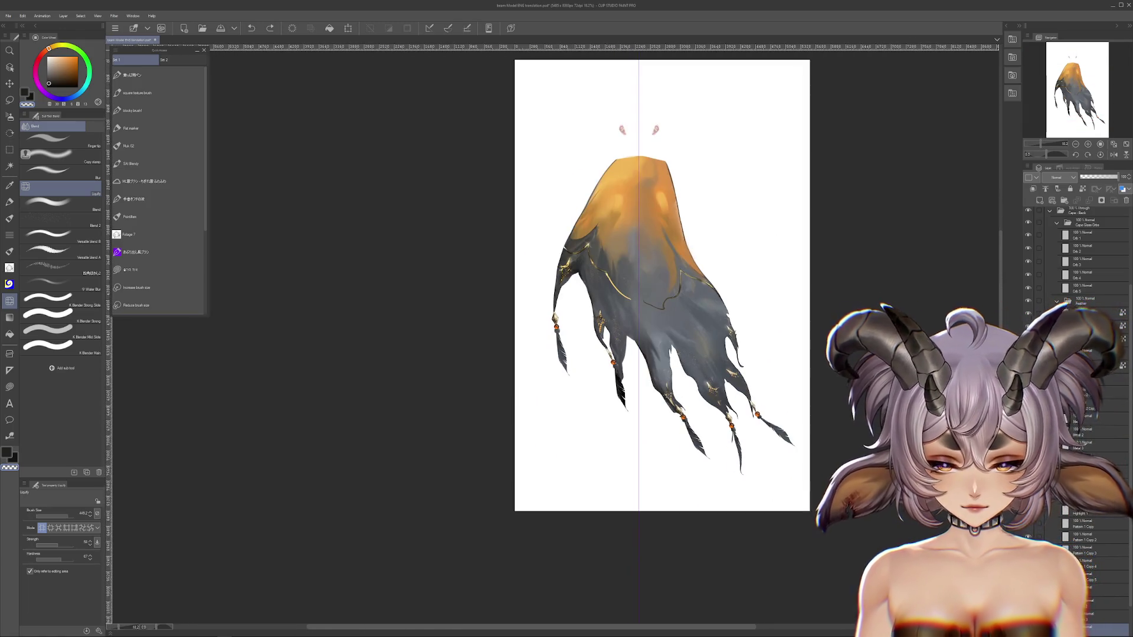
{"action": "scroll", "coordinate": [1080, 266], "scroll_direction": "down", "scroll_amount": 2}
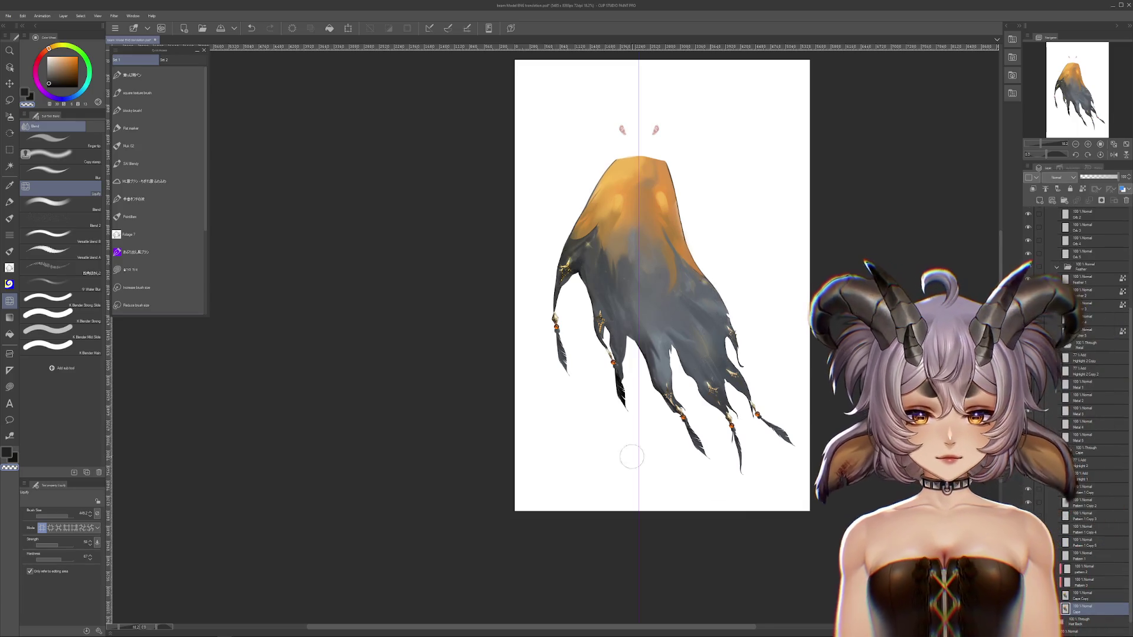
{"action": "scroll", "coordinate": [533, 263], "scroll_direction": "up", "scroll_amount": 1}
{"action": "scroll", "coordinate": [533, 263], "scroll_direction": "up", "scroll_amount": 1}
{"action": "scroll", "coordinate": [533, 263], "scroll_direction": "up", "scroll_amount": 1}
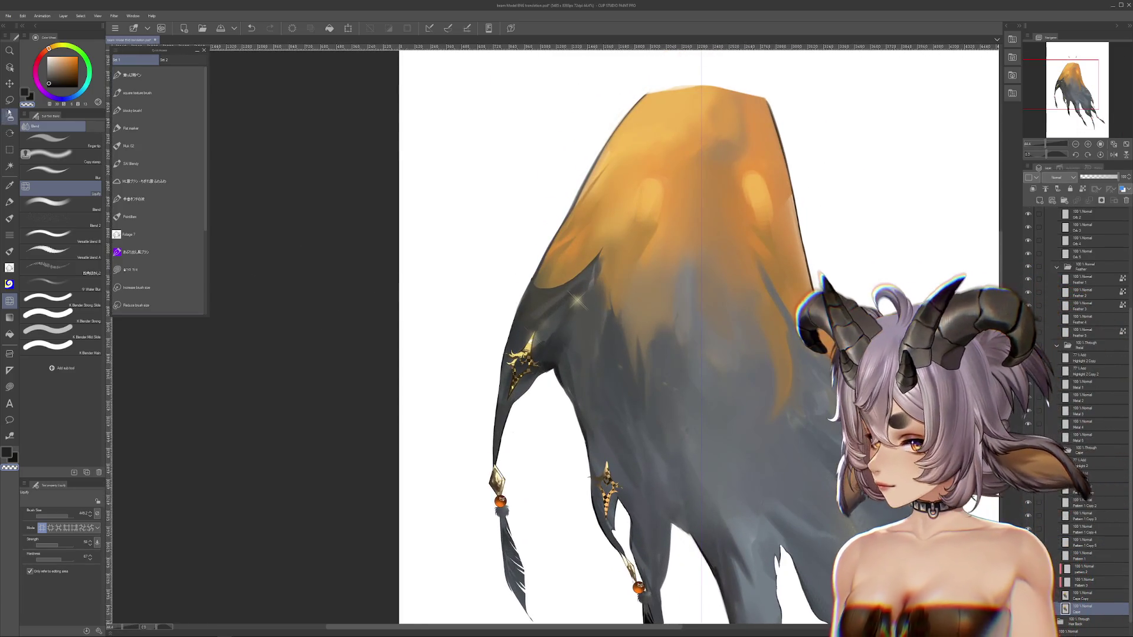
Paint trial white airbrush strokes down the cape's left side with the hard airbrush.
{"action": "key", "text": "b"}
{"action": "key", "text": "b"}
{"action": "scroll", "coordinate": [621, 284], "scroll_direction": "up", "scroll_amount": 1}
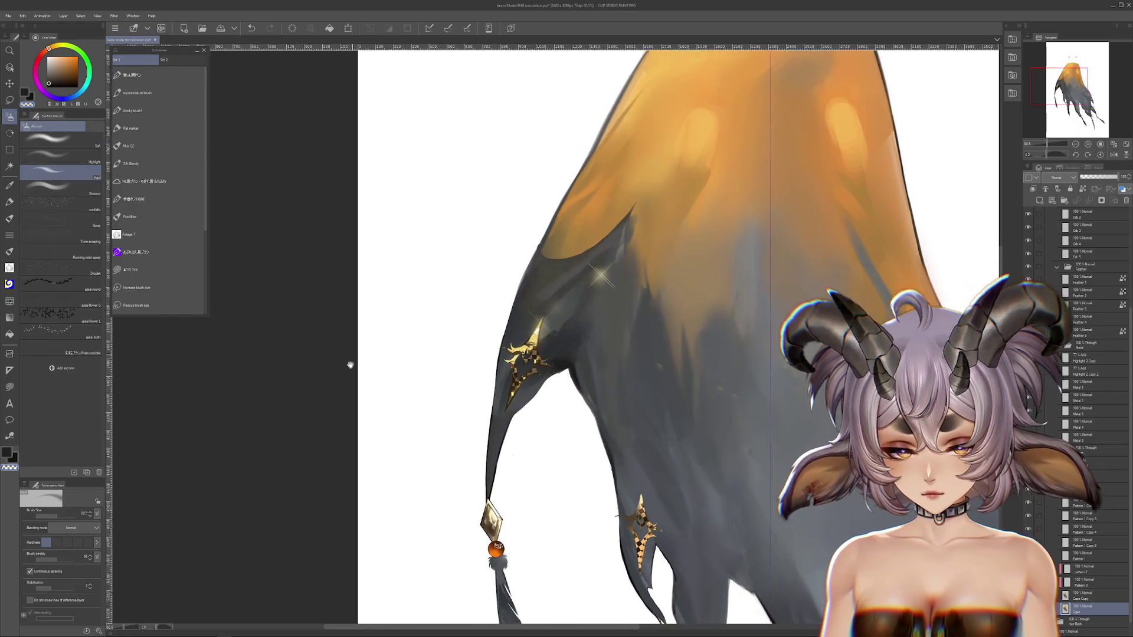
{"action": "scroll", "coordinate": [621, 285], "scroll_direction": "up", "scroll_amount": 1}
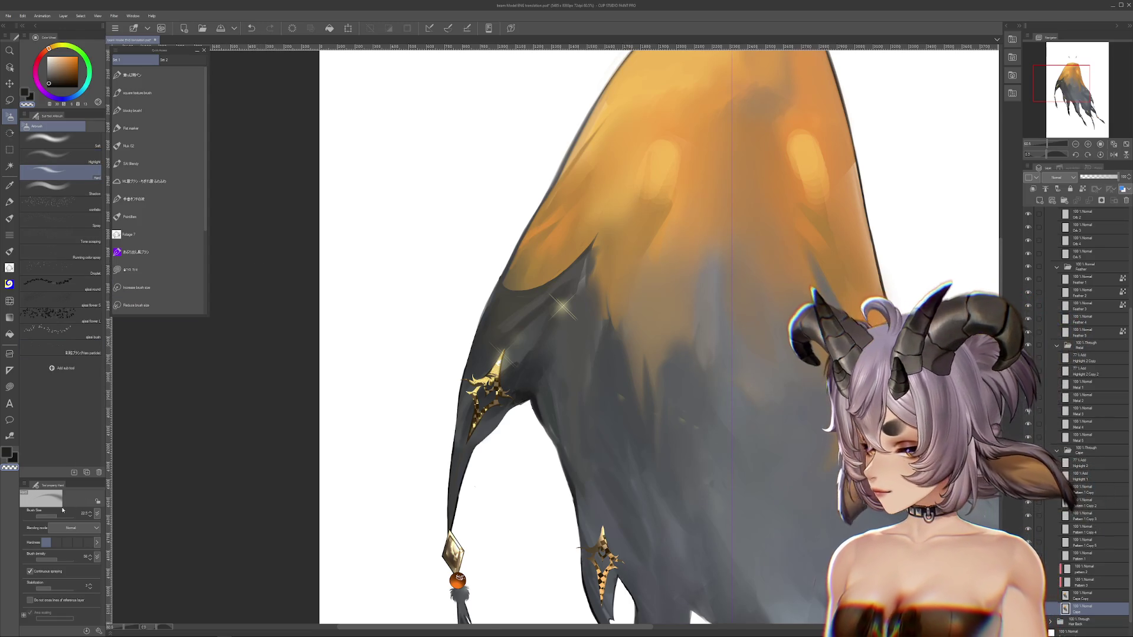
{"action": "scroll", "coordinate": [555, 337], "scroll_direction": "down", "scroll_amount": 2}
{"action": "left_click_drag", "start_coordinate": [519, 408], "coordinate": [628, 322]}
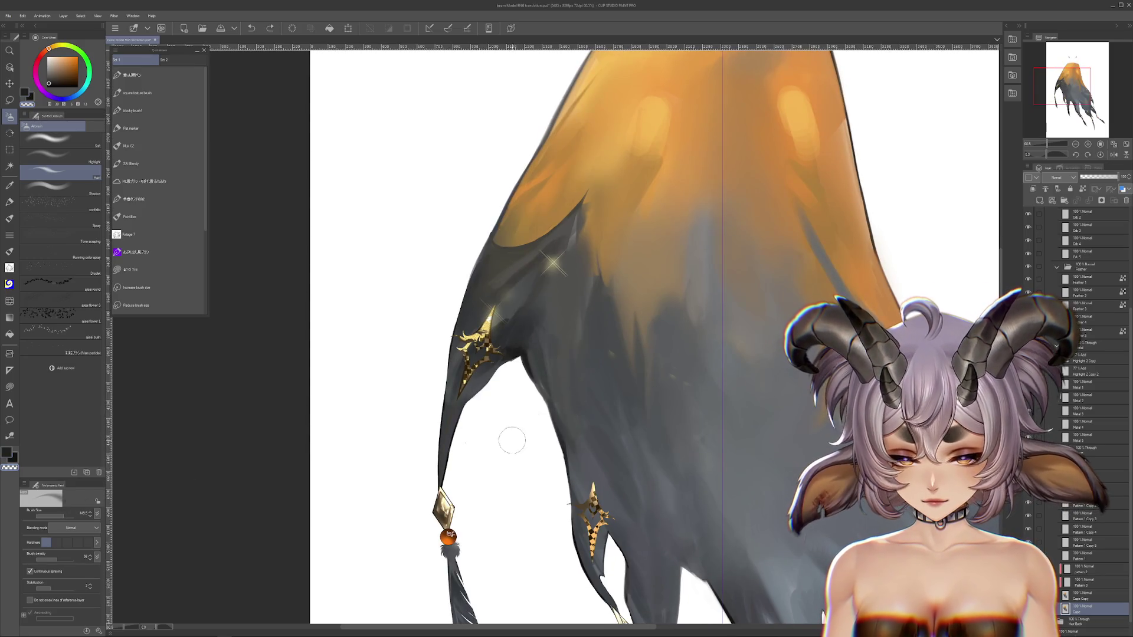
{"action": "key", "text": "ctrl+z"}
{"action": "key", "text": "ctrl+z"}
{"action": "scroll", "coordinate": [550, 342], "scroll_direction": "down", "scroll_amount": 1}
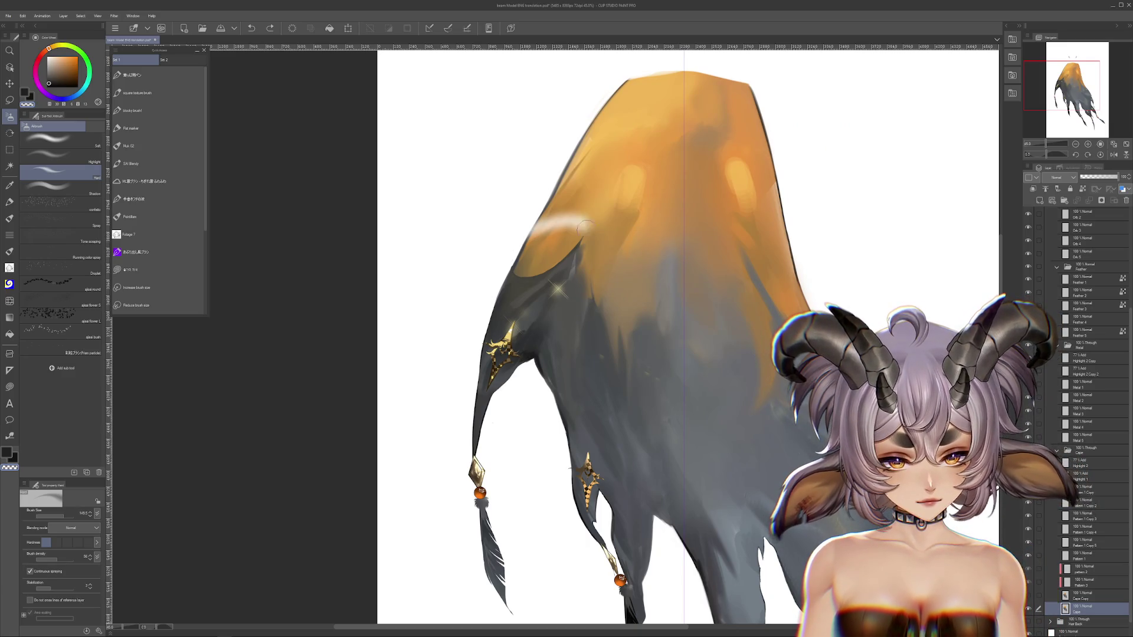
{"action": "left_click_drag", "start_coordinate": [579, 222], "coordinate": [536, 397]}
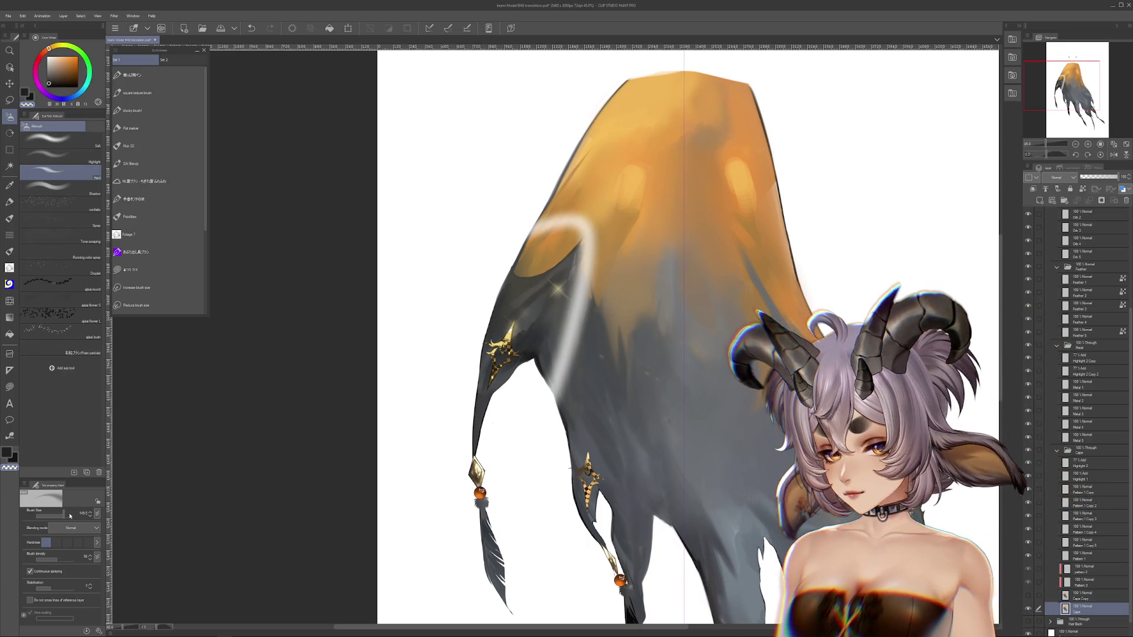
Raise airbrush density to 100, set size to 328, and paint a broad white band over the cape's upper left.
{"action": "left_click", "coordinate": [78, 554]}
{"action": "left_click", "coordinate": [77, 553]}
{"action": "left_click_drag", "start_coordinate": [527, 211], "coordinate": [590, 272]}
{"action": "key", "text": "ctrl+z"}
{"action": "left_click", "coordinate": [50, 516]}
{"action": "mouse_move", "coordinate": [531, 213]}
{"action": "left_mouse_down"}
{"action": "mouse_move", "coordinate": [591, 332]}
{"action": "mouse_move", "coordinate": [539, 420]}
{"action": "mouse_move", "coordinate": [557, 410]}
{"action": "mouse_move", "coordinate": [543, 443]}
{"action": "mouse_move", "coordinate": [598, 245]}
{"action": "left_mouse_up"}
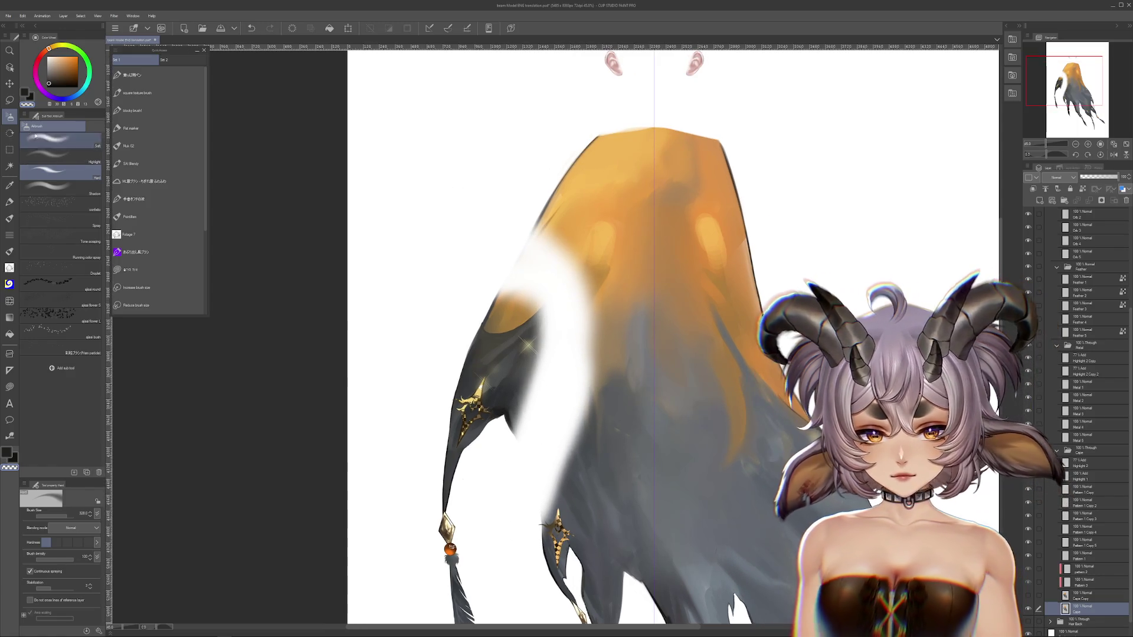
{"action": "left_click", "coordinate": [9, 100]}
{"action": "left_click", "coordinate": [96, 216]}
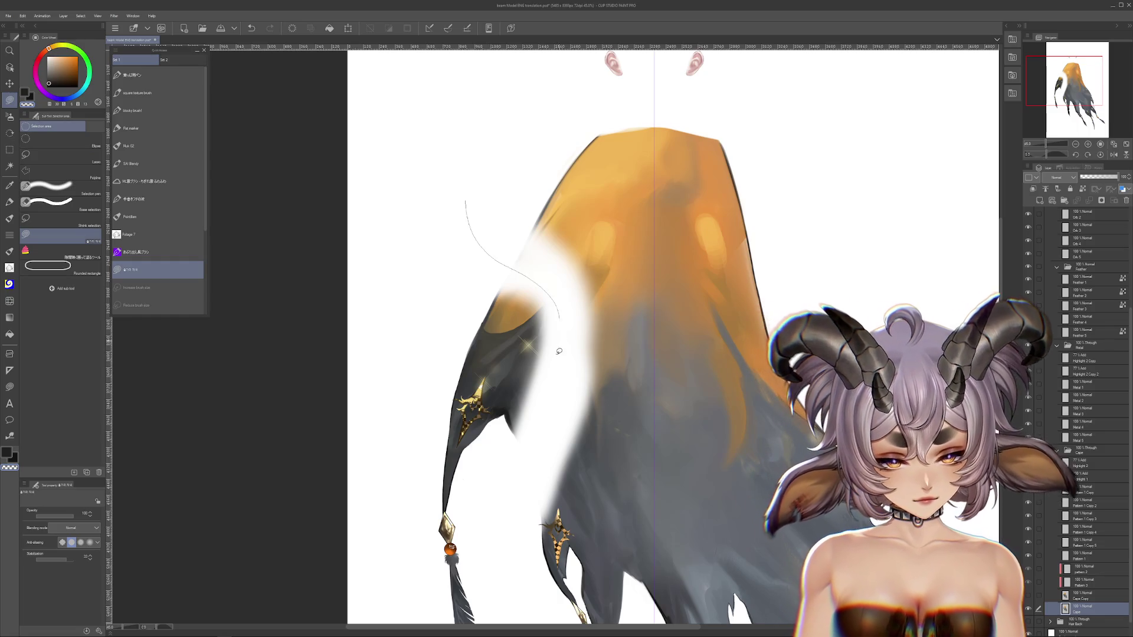
Lasso and delete cape areas: the left portion, the orange piece, and the dark piece above the left feather.
{"action": "key", "text": "Delete"}
{"action": "left_click_drag", "start_coordinate": [597, 450], "coordinate": [613, 319]}
{"action": "left_click_drag", "start_coordinate": [726, 244], "coordinate": [679, 451]}
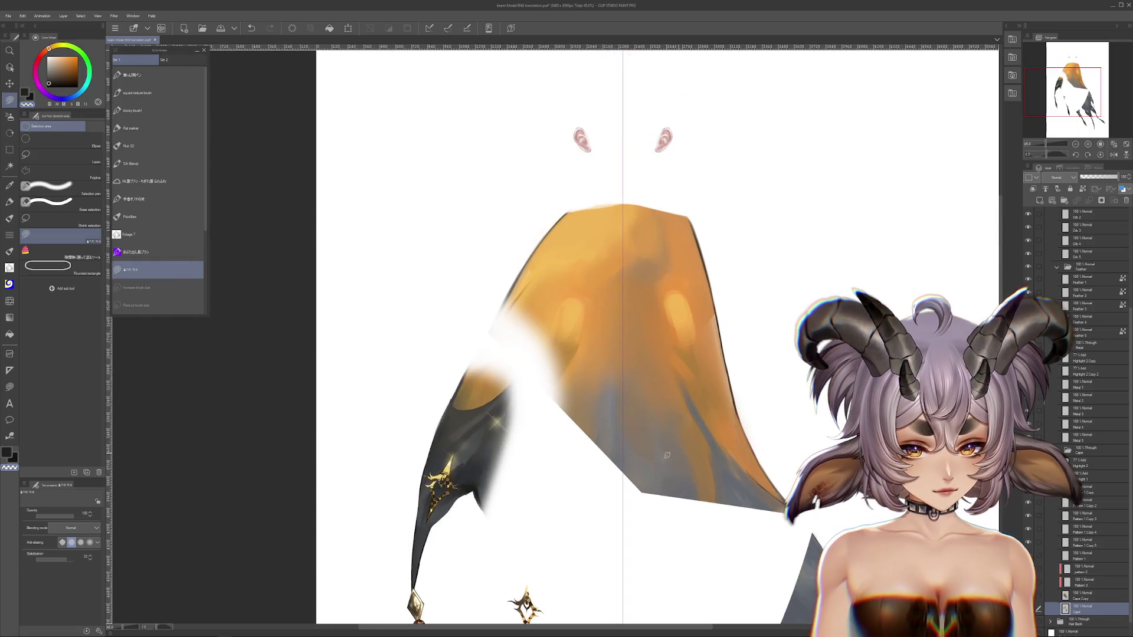
{"action": "left_click_drag", "start_coordinate": [544, 156], "coordinate": [642, 443]}
{"action": "key", "text": "Delete"}
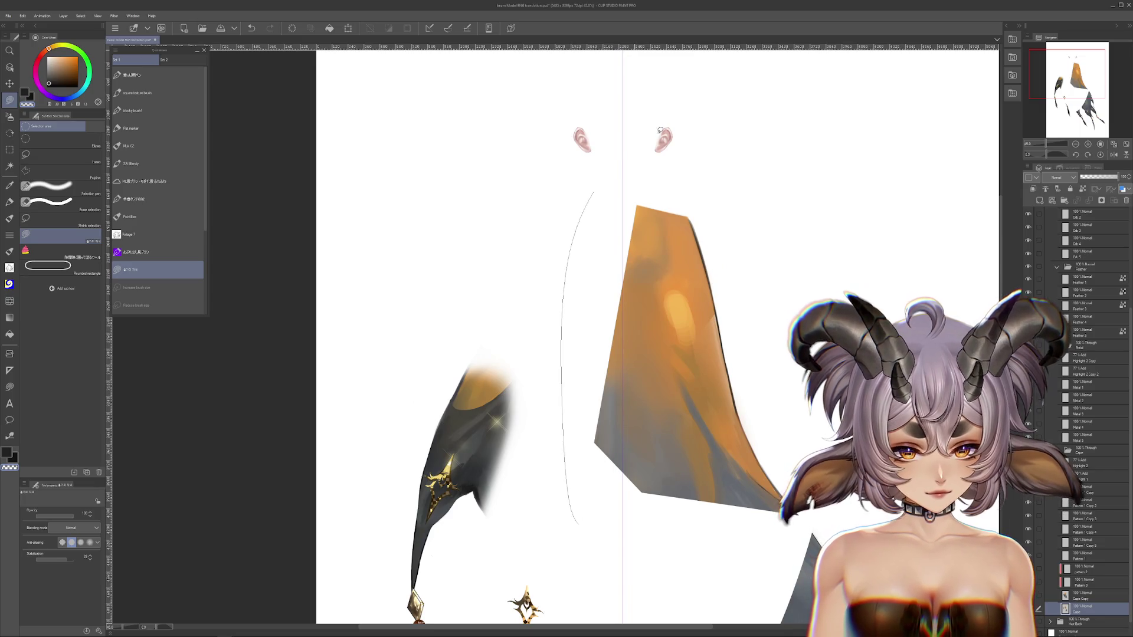
{"action": "mouse_move", "coordinate": [640, 354]}
{"action": "left_mouse_down"}
{"action": "mouse_move", "coordinate": [639, 139]}
{"action": "mouse_move", "coordinate": [590, 267]}
{"action": "left_mouse_up"}
{"action": "key", "text": "Delete"}
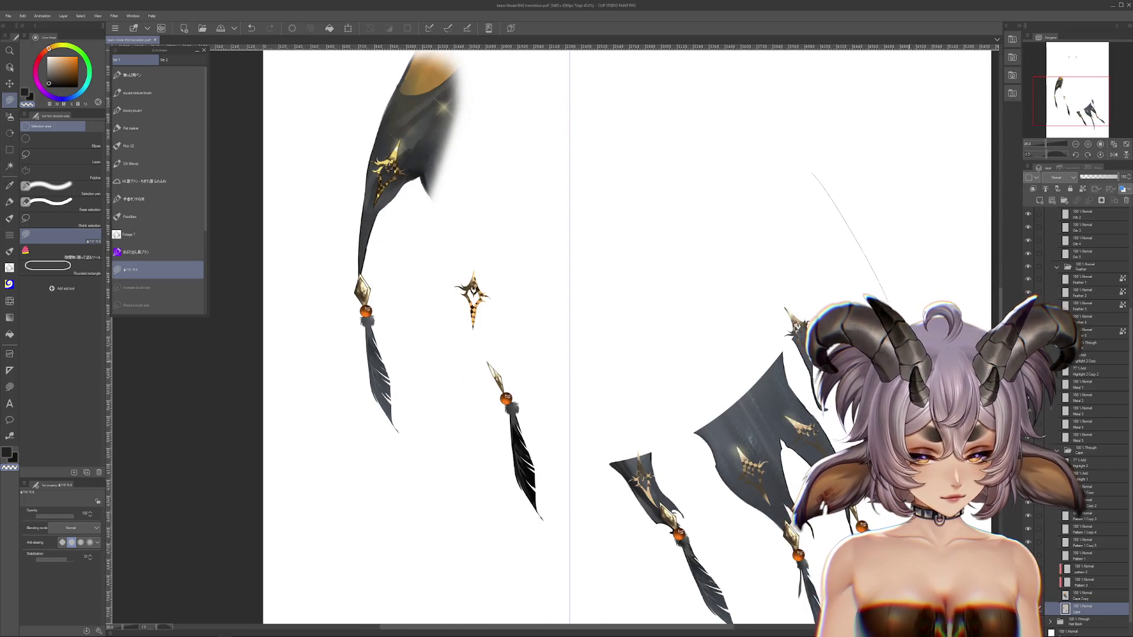
{"action": "left_click_drag", "start_coordinate": [562, 363], "coordinate": [608, 258]}
{"action": "left_click_drag", "start_coordinate": [983, 239], "coordinate": [1019, 430]}
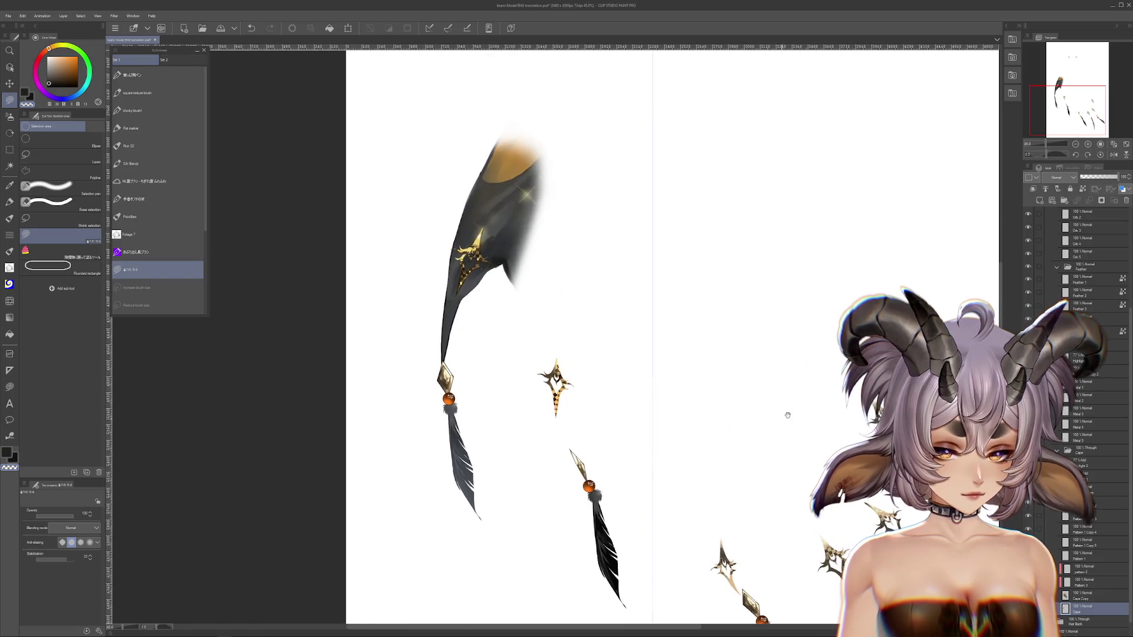
{"action": "key", "text": "Delete"}
Select the Cape Copy layer and undo to restore the full orange-grey cape.
{"action": "left_click", "coordinate": [1080, 597]}
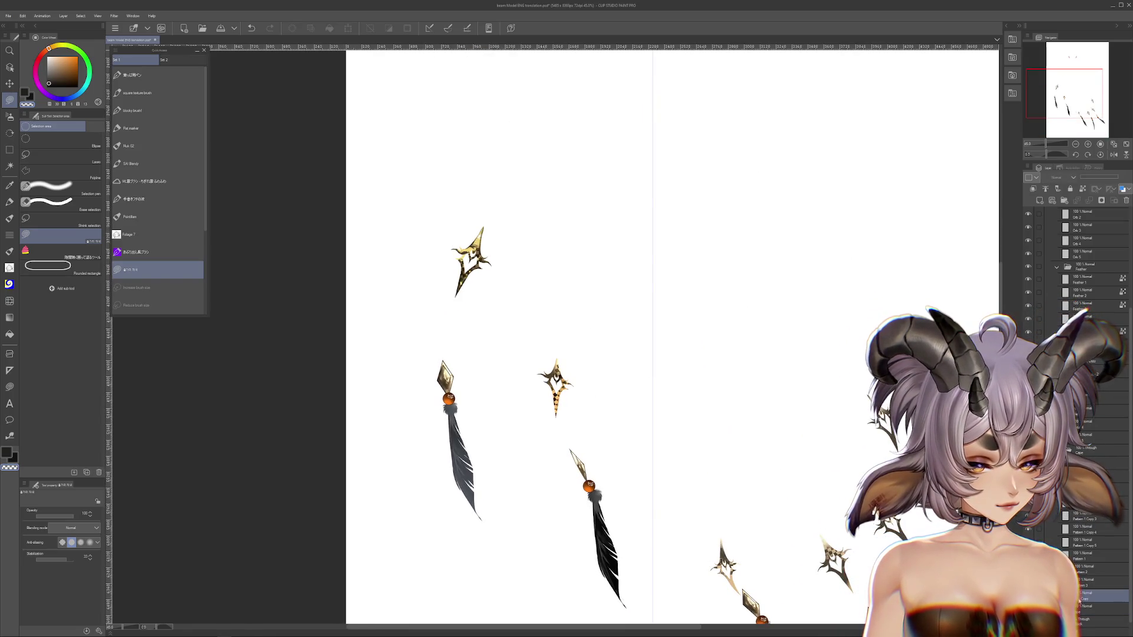
{"action": "left_click", "coordinate": [1079, 609]}
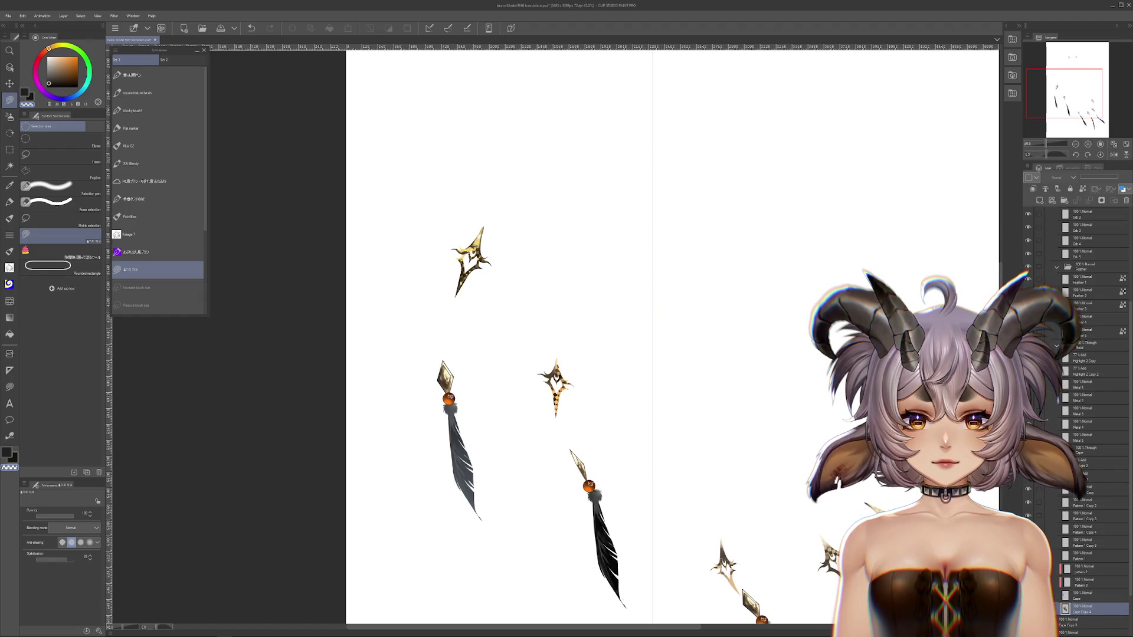
{"action": "key", "text": "ctrl+z"}
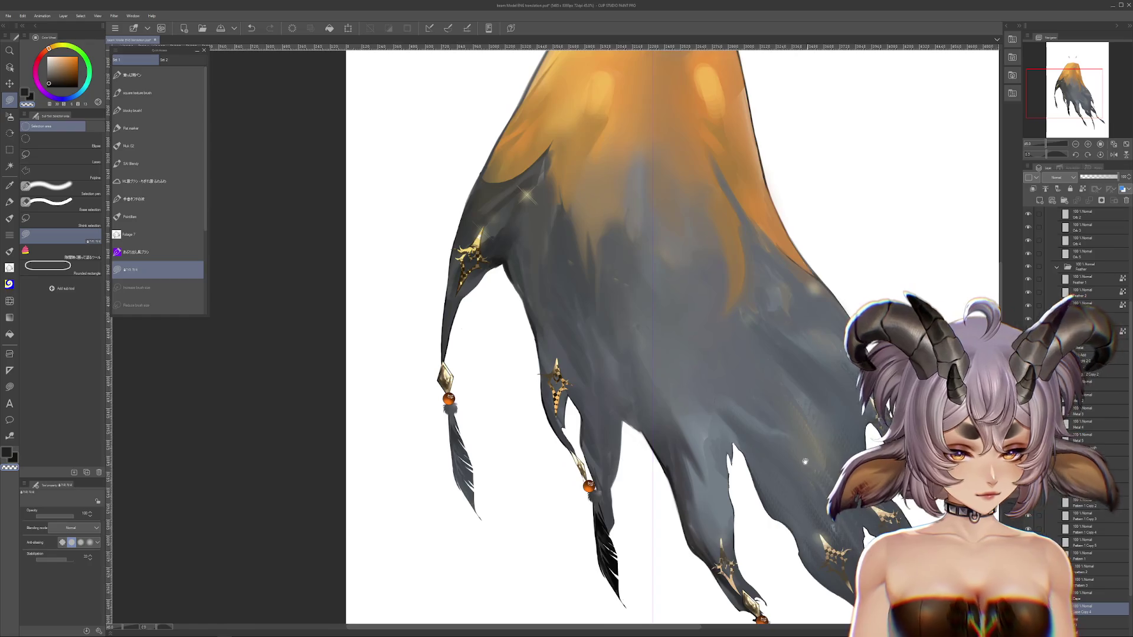
{"action": "left_click", "coordinate": [9, 116]}
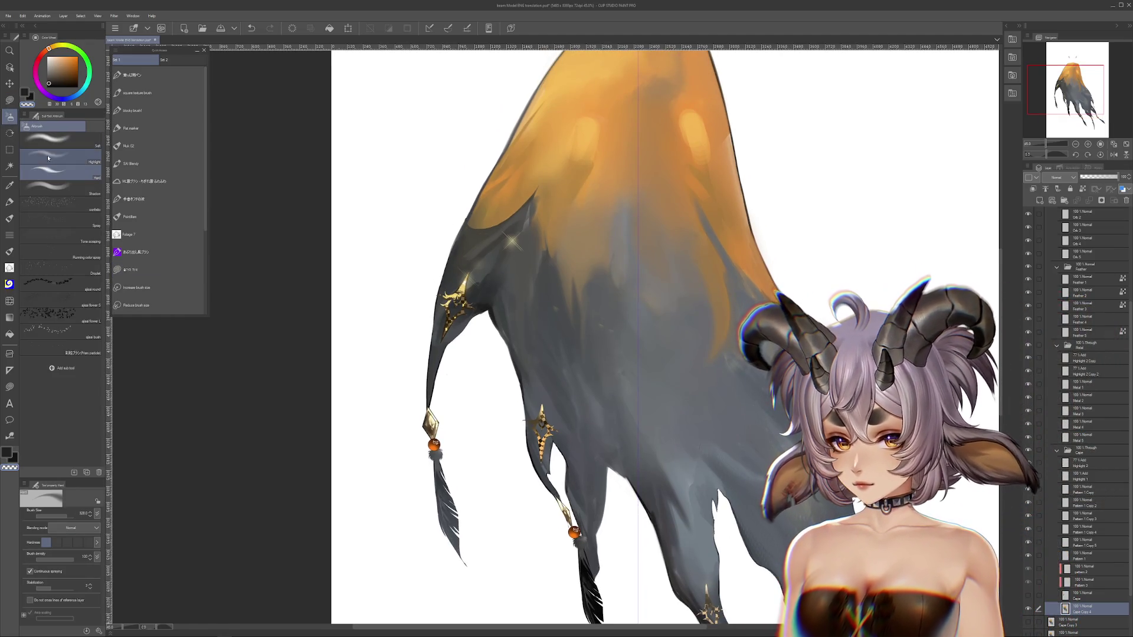
Airbrush a white stroke along the cape's left edge at brush size about 149.5.
{"action": "left_click_drag", "start_coordinate": [480, 383], "coordinate": [531, 189]}
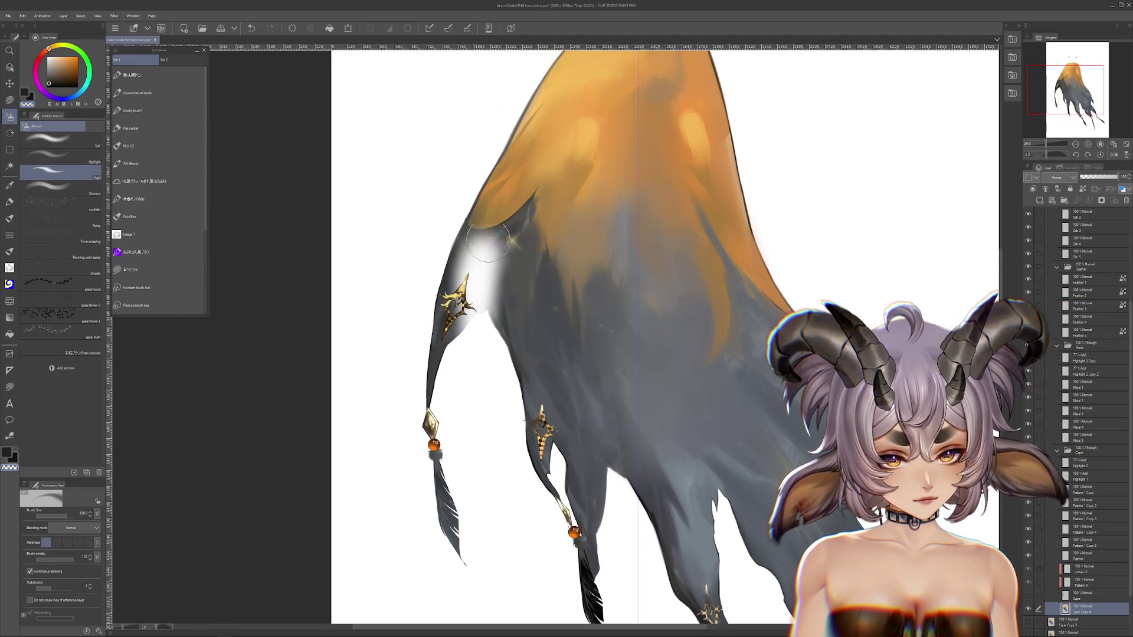
{"action": "key", "text": "ctrl+z"}
{"action": "key", "text": "ctrl+z"}
{"action": "left_click_drag", "start_coordinate": [466, 354], "coordinate": [457, 212]}
{"action": "key", "text": "ctrl+z"}
{"action": "left_click_drag", "start_coordinate": [67, 516], "coordinate": [59, 508]}
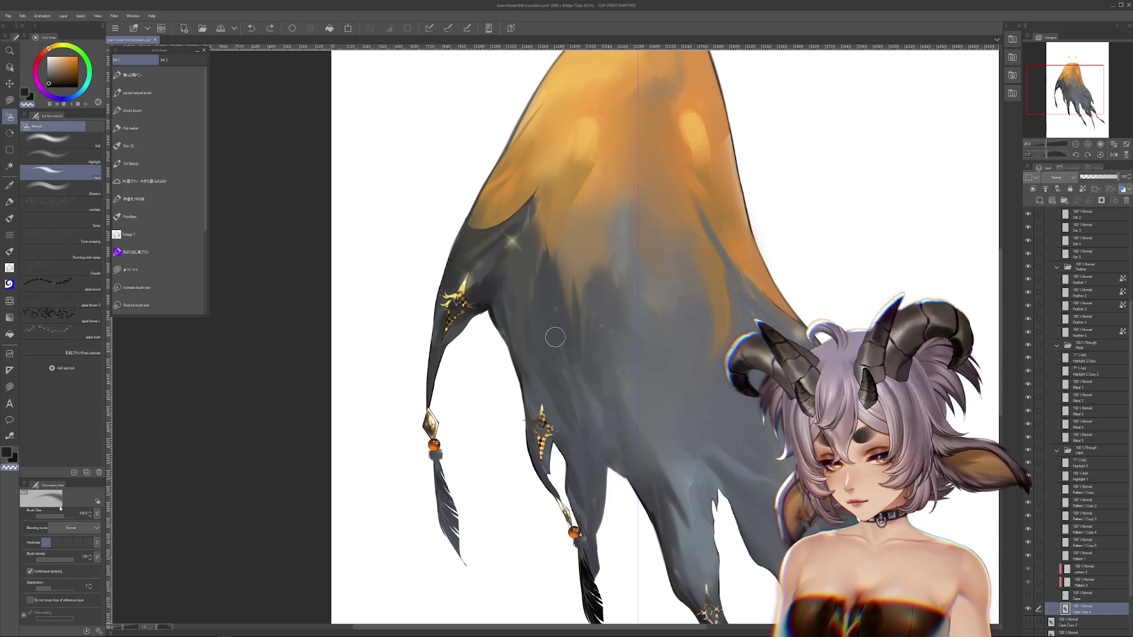
{"action": "left_click_drag", "start_coordinate": [472, 321], "coordinate": [463, 215]}
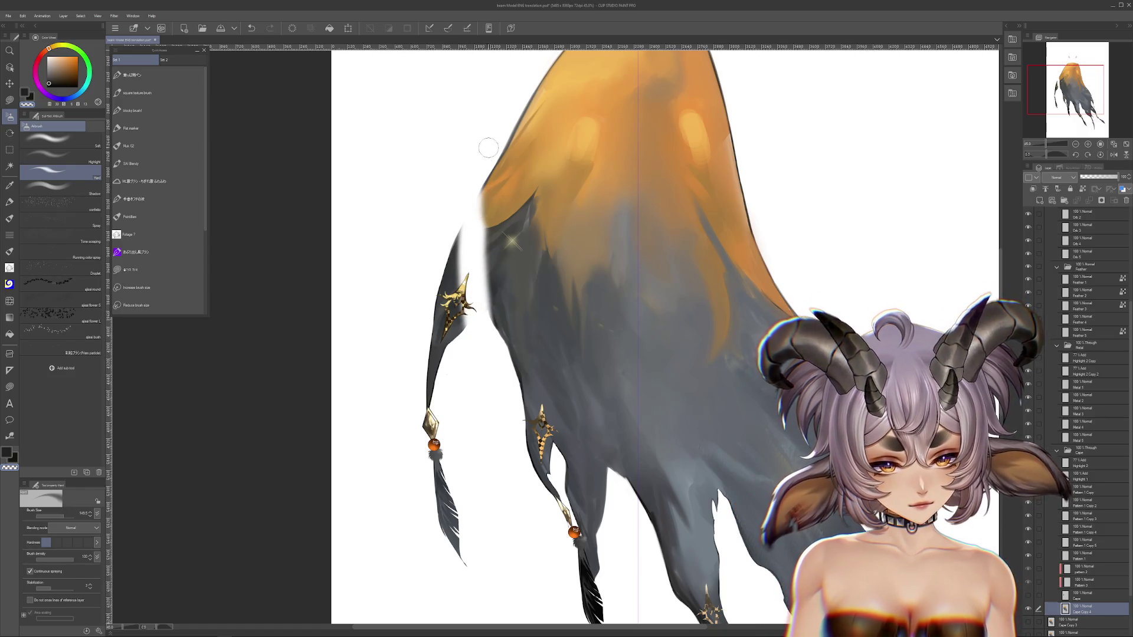
Lasso a white gap beside the middle feather, then enlarge the airbrush to about 206.7.
{"action": "key", "text": "m"}
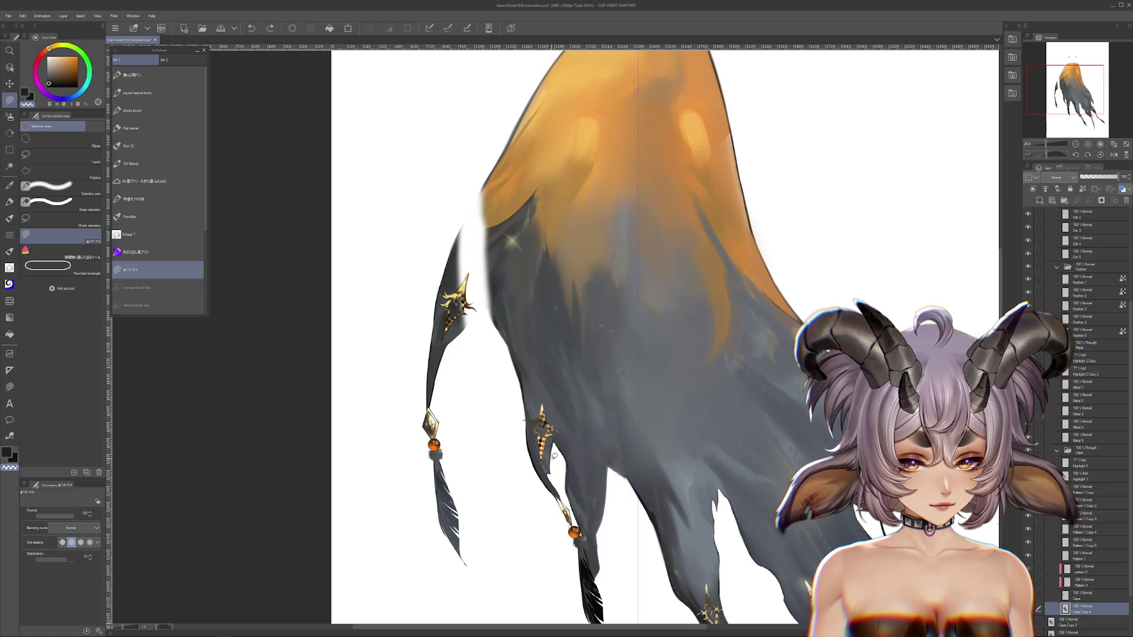
{"action": "left_click_drag", "start_coordinate": [579, 386], "coordinate": [556, 451]}
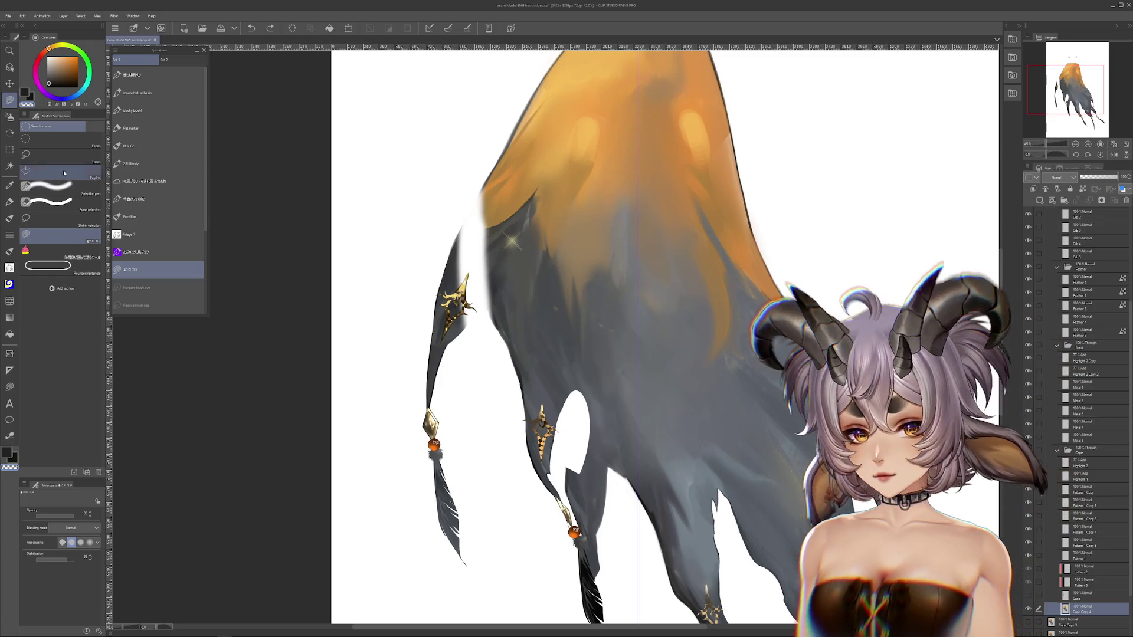
{"action": "key", "text": "b"}
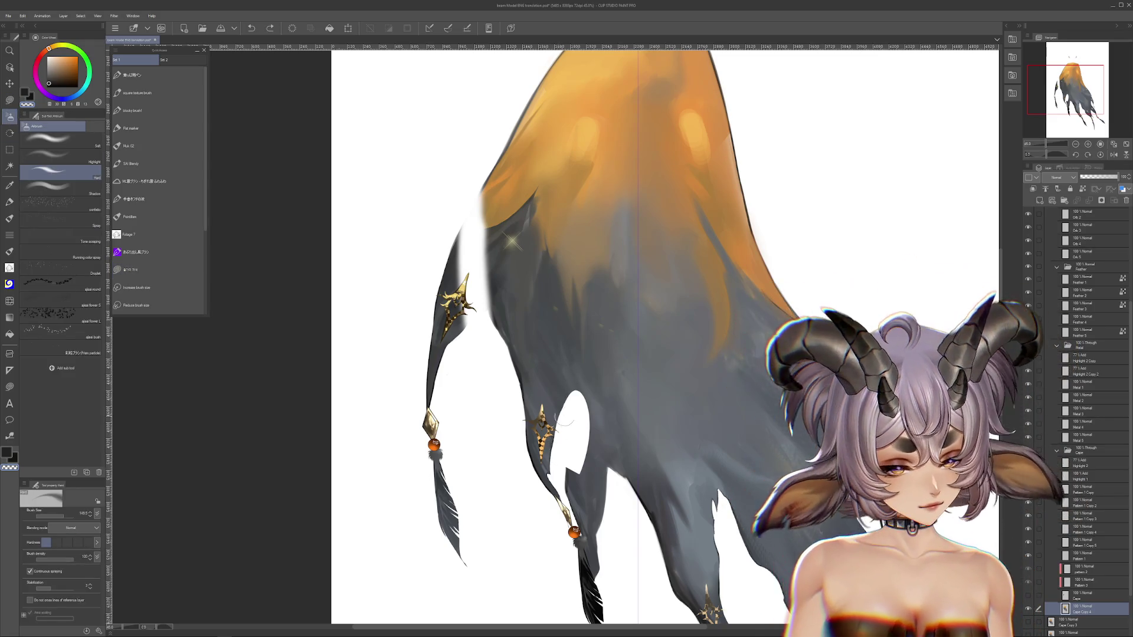
{"action": "mouse_move", "coordinate": [578, 428]}
{"action": "left_mouse_down"}
{"action": "mouse_move", "coordinate": [560, 482]}
{"action": "mouse_move", "coordinate": [551, 406]}
{"action": "mouse_move", "coordinate": [461, 292]}
{"action": "left_mouse_up"}
{"action": "left_click", "coordinate": [130, 270]}
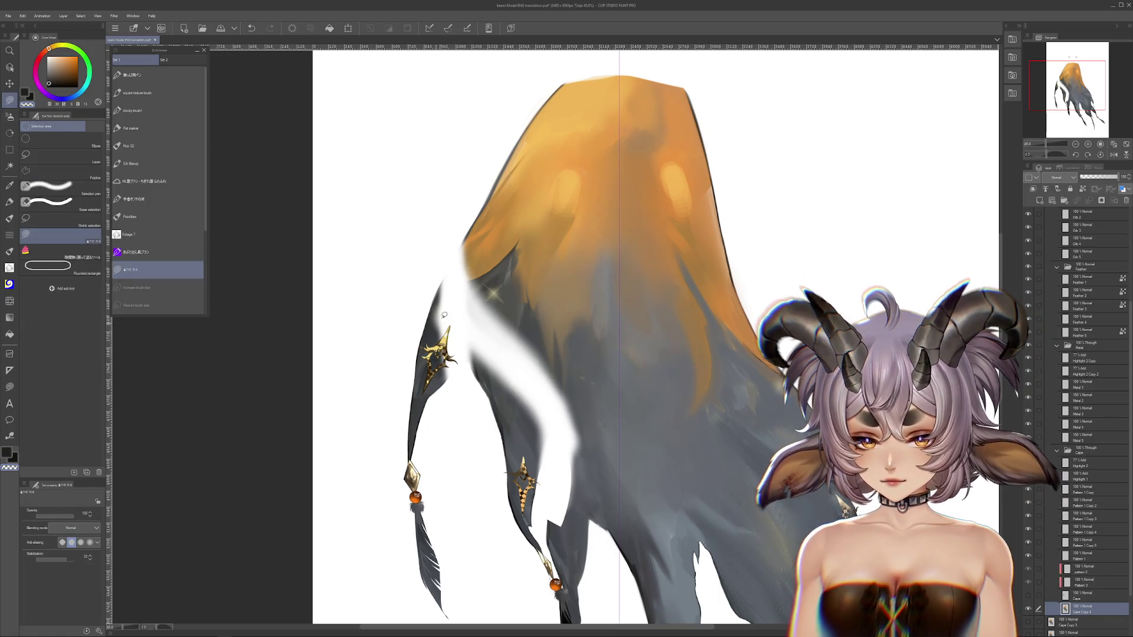
Lasso and delete two areas along the cape's left edge, checking the cut with undo and redo.
{"action": "left_click_drag", "start_coordinate": [413, 466], "coordinate": [390, 271]}
{"action": "key", "text": "Delete"}
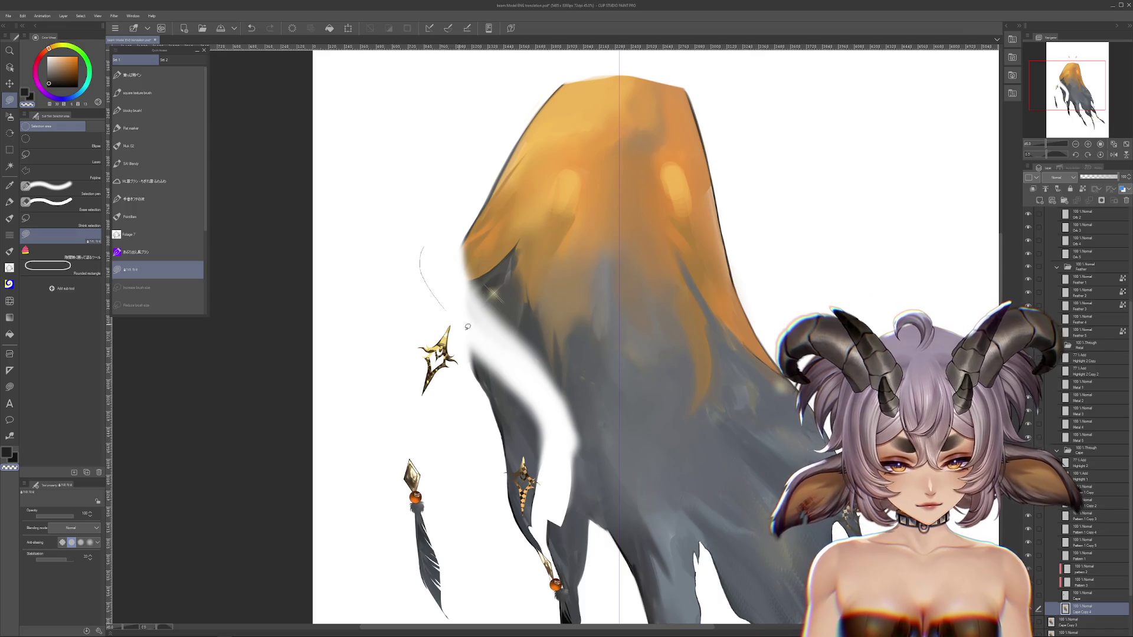
{"action": "left_click_drag", "start_coordinate": [463, 322], "coordinate": [502, 316]}
{"action": "key", "text": "Delete"}
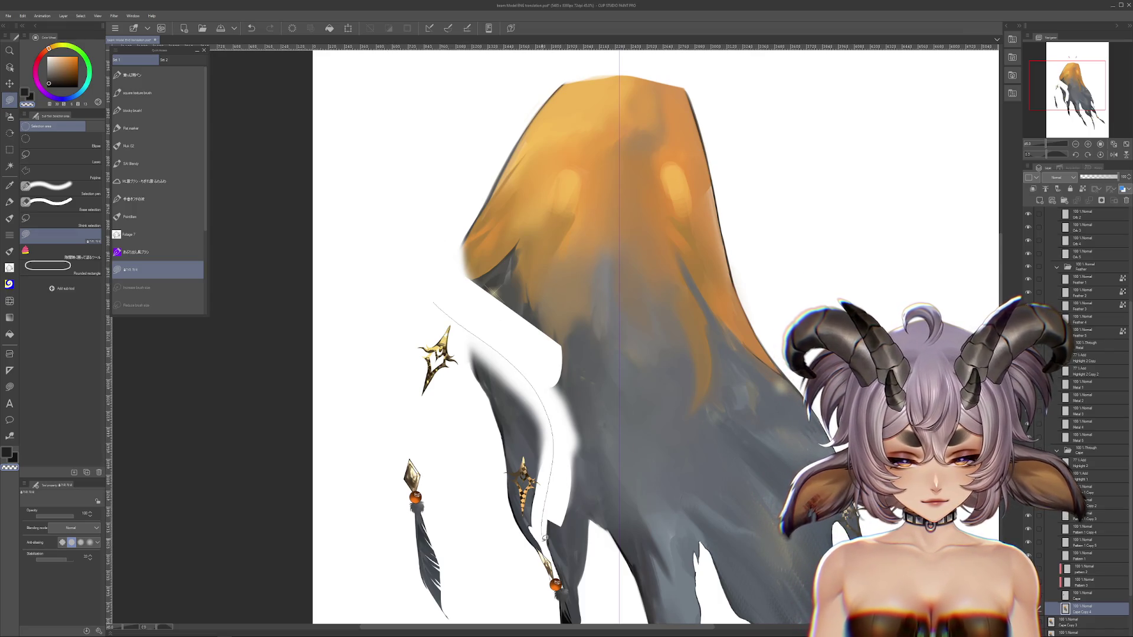
{"action": "scroll", "coordinate": [593, 596], "scroll_direction": "down", "scroll_amount": 3}
{"action": "key", "text": "ctrl+z"}
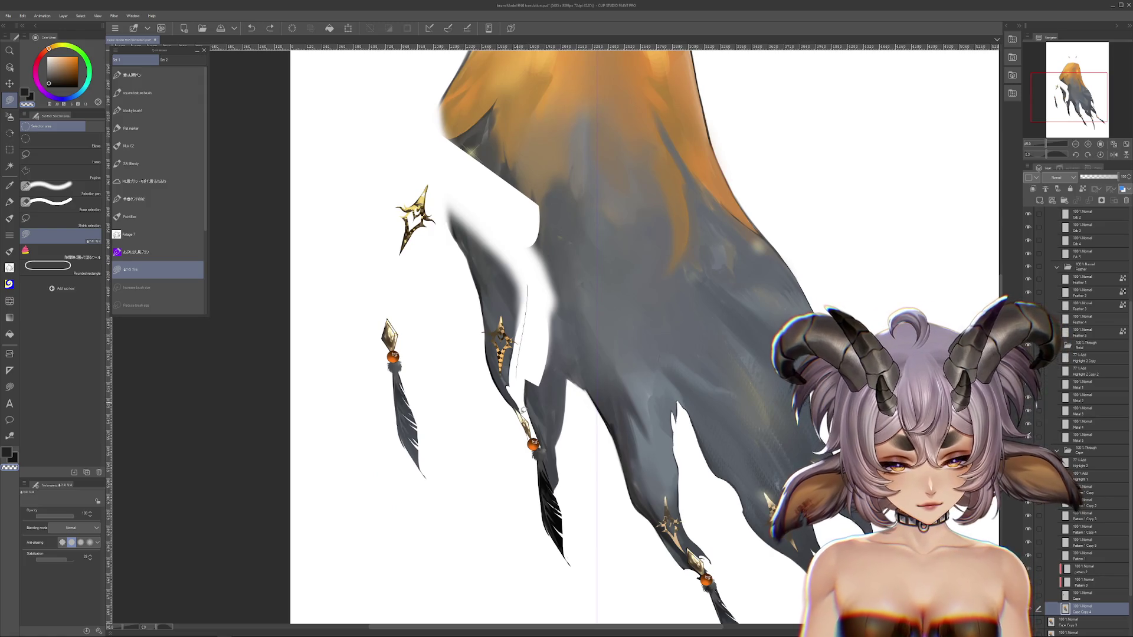
{"action": "key", "text": "ctrl+y"}
{"action": "scroll", "coordinate": [525, 392], "scroll_direction": "down", "scroll_amount": 1}
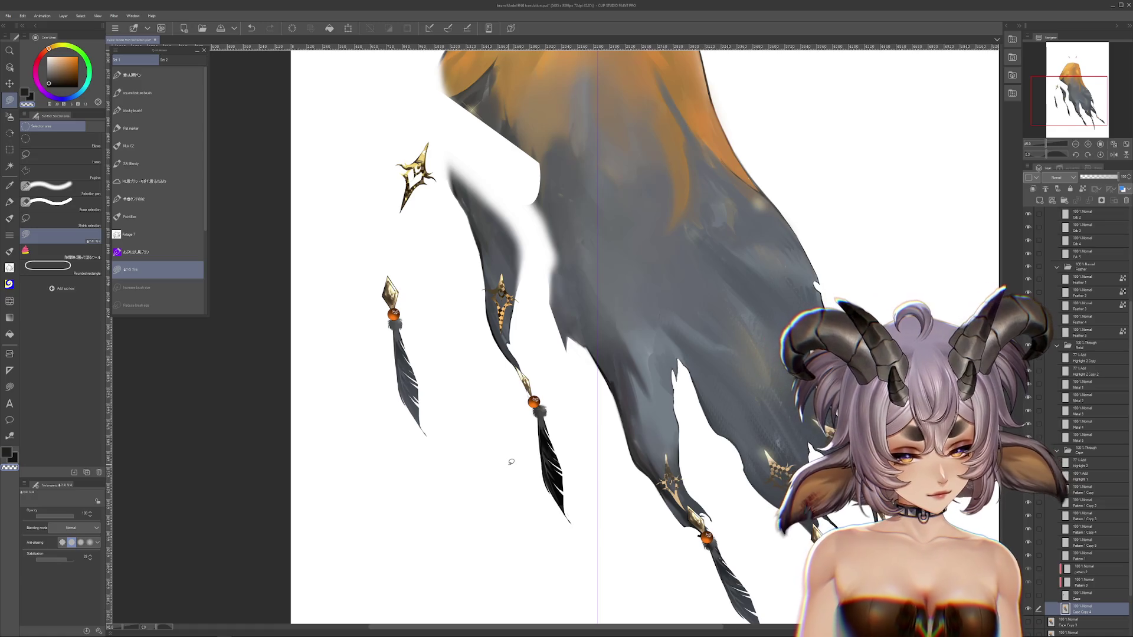
Outline and clear the upper orange part of the cape.
{"action": "left_click_drag", "start_coordinate": [508, 464], "coordinate": [482, 515]}
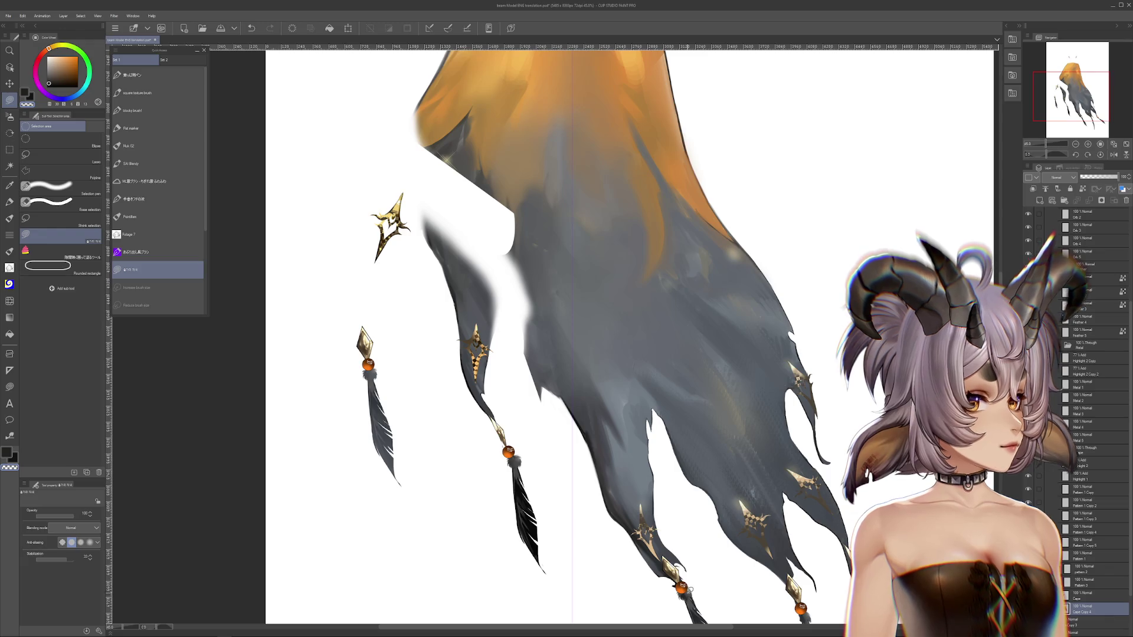
{"action": "scroll", "coordinate": [674, 292], "scroll_direction": "down", "scroll_amount": 3}
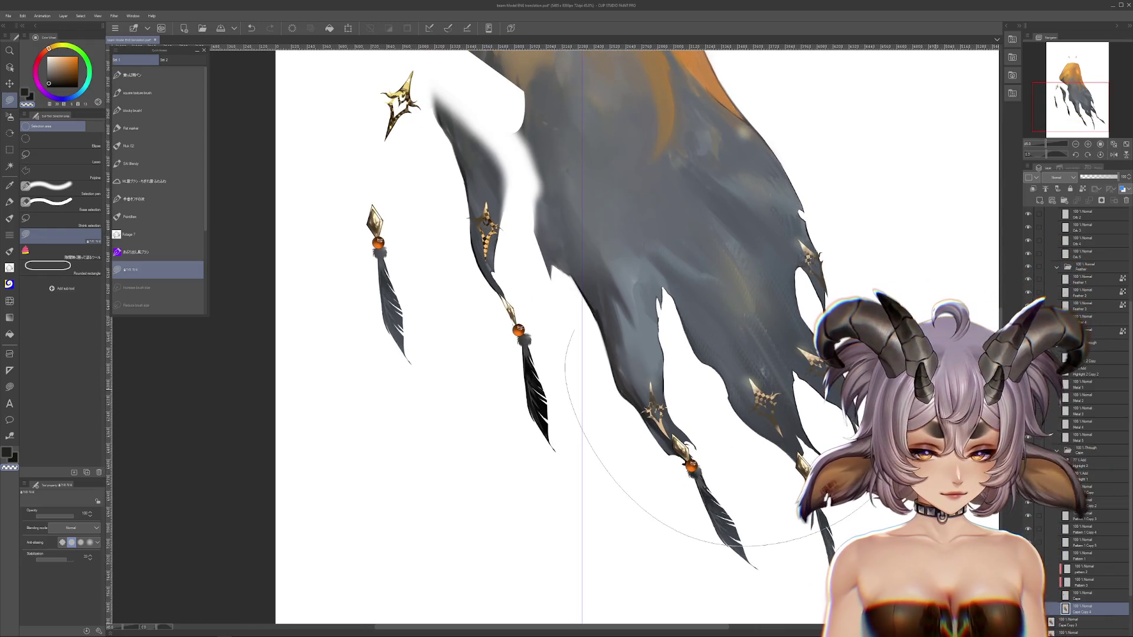
{"action": "left_click_drag", "start_coordinate": [675, 292], "coordinate": [672, 446]}
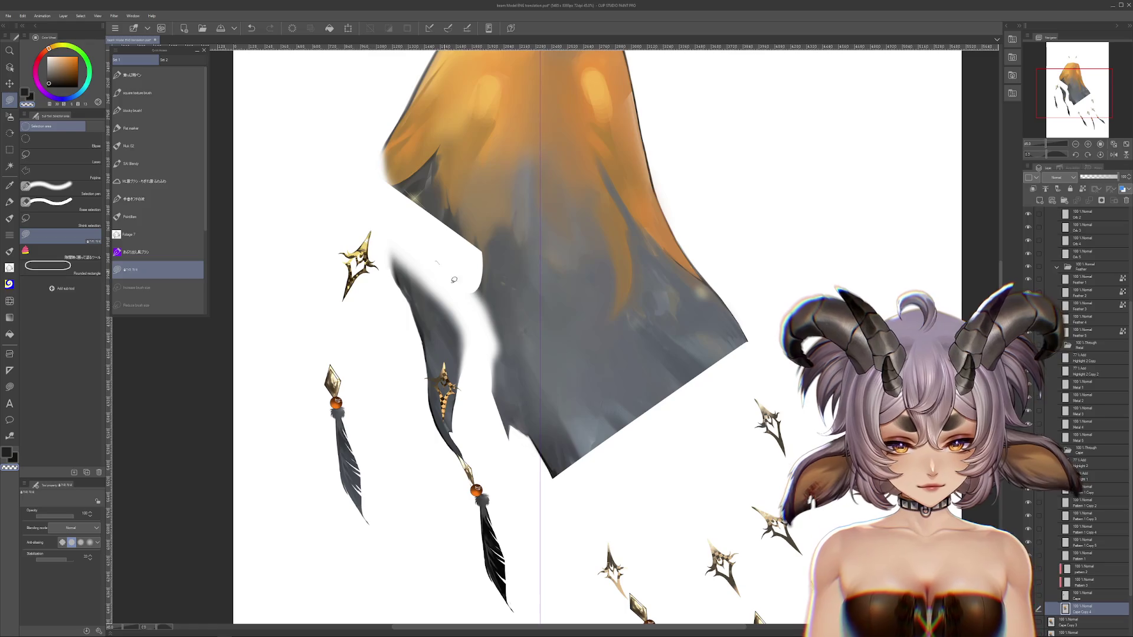
{"action": "left_click_drag", "start_coordinate": [448, 270], "coordinate": [844, 268]}
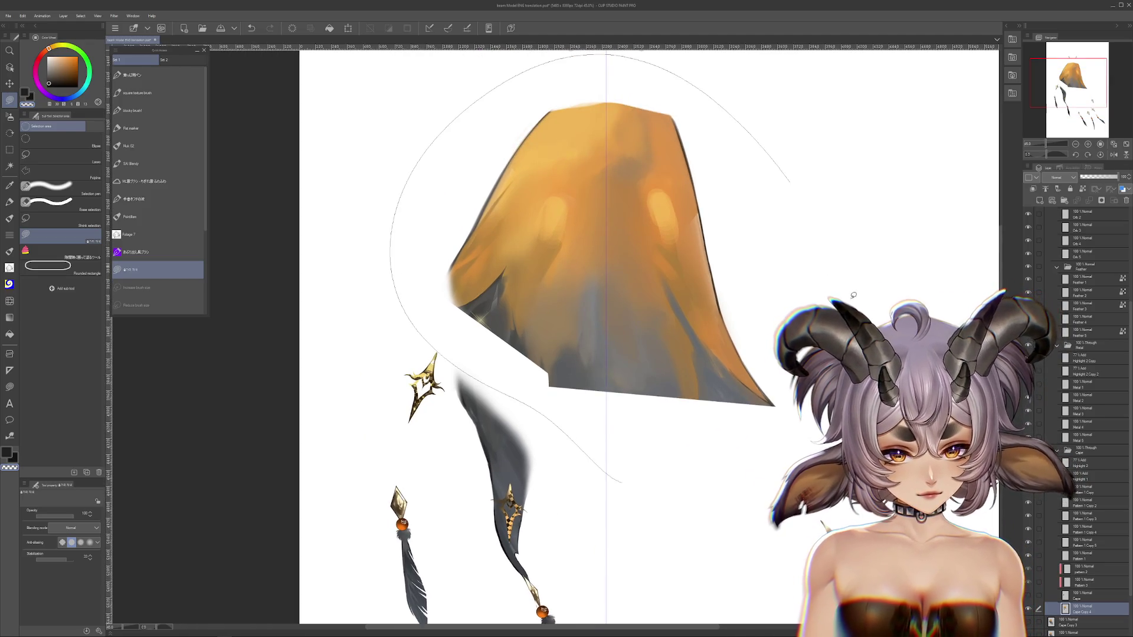
{"action": "key", "text": "Delete"}
Toggle undo and redo to compare the cuts, ending with the full orange-and-grey cape restored.
{"action": "key", "text": "ctrl+z"}
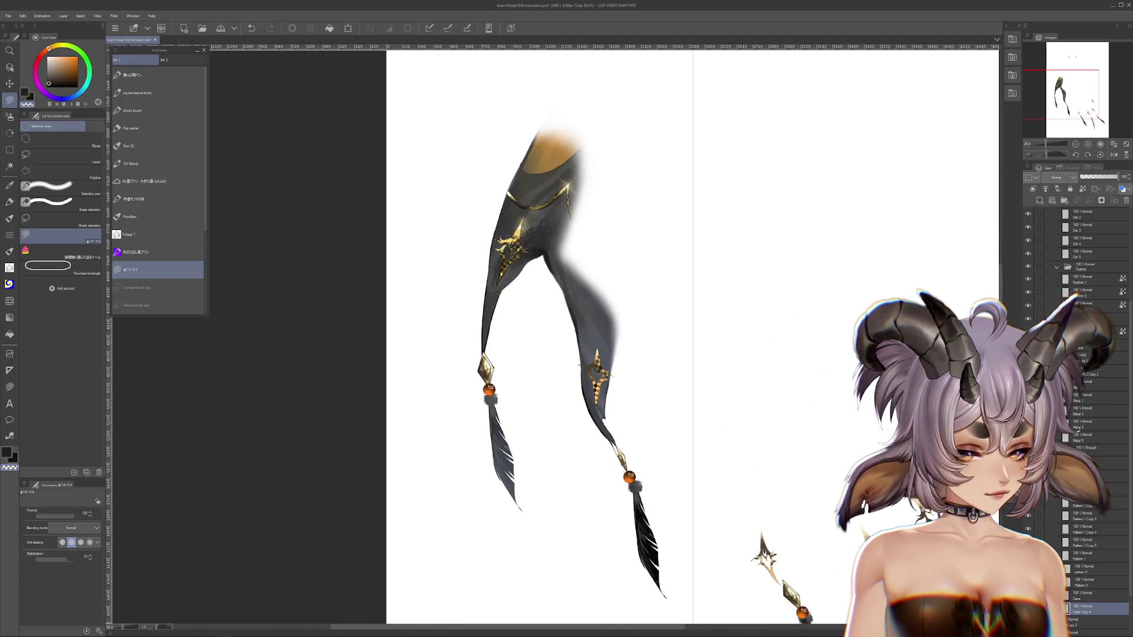
{"action": "key", "text": "ctrl+y"}
{"action": "key", "text": "ctrl+z"}
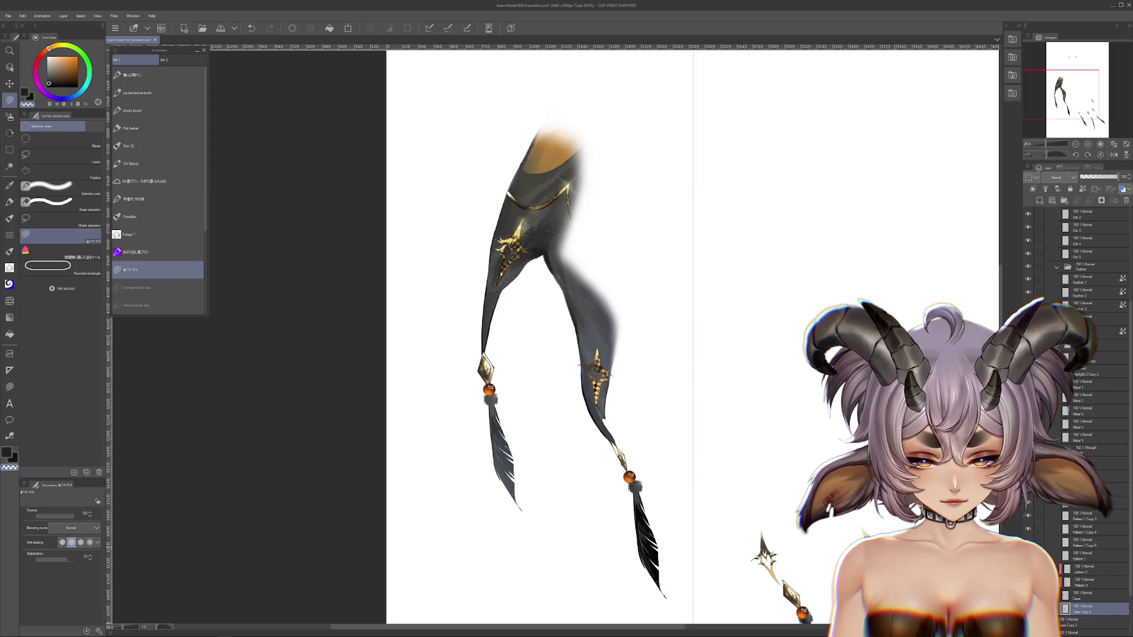
{"action": "scroll", "coordinate": [566, 356], "scroll_direction": "down", "scroll_amount": 1}
{"action": "scroll", "coordinate": [565, 356], "scroll_direction": "right", "scroll_amount": 1}
{"action": "key", "text": "ctrl+z"}
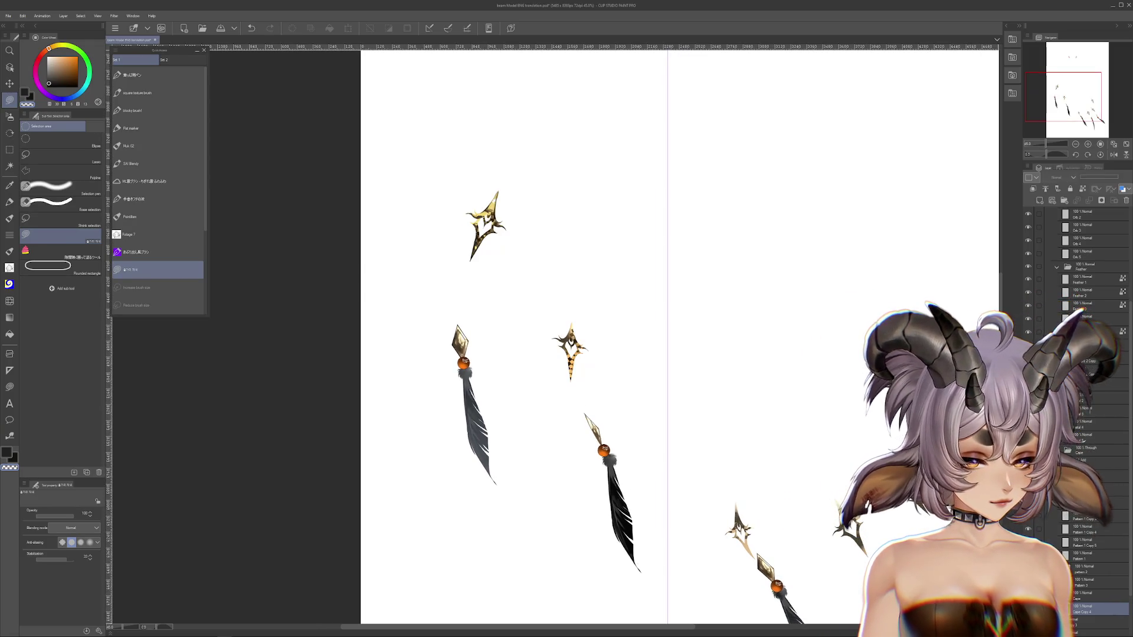
{"action": "key", "text": "ctrl+z"}
{"action": "key", "text": "ctrl+z"}
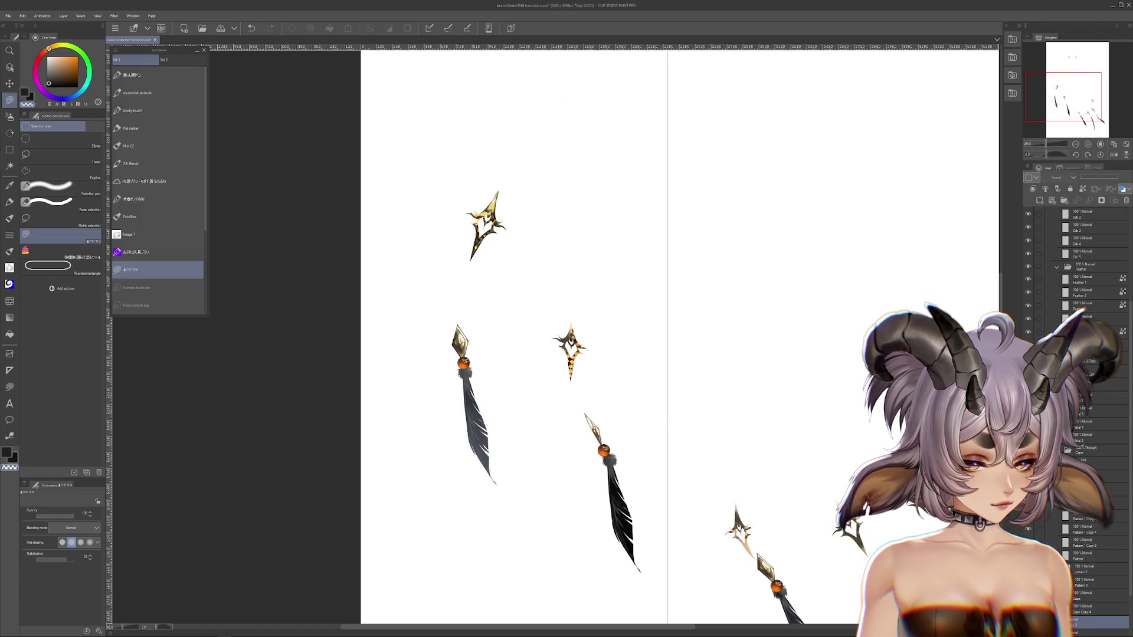
{"action": "key", "text": "ctrl+y"}
{"action": "scroll", "coordinate": [790, 441], "scroll_direction": "right", "scroll_amount": 2}
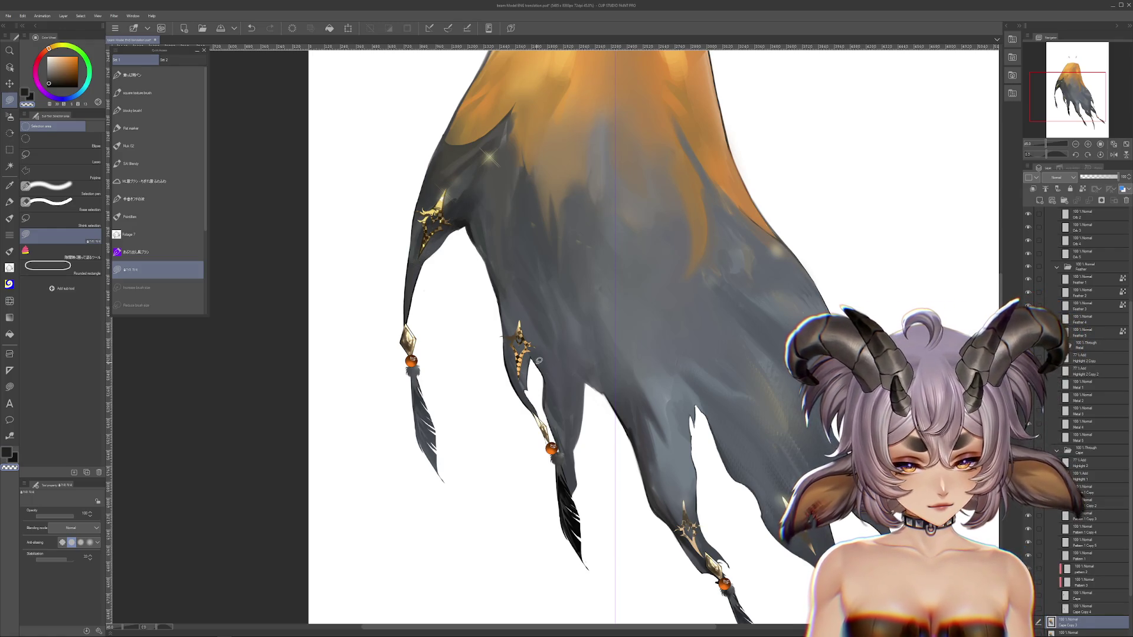
Toggle the recent cape edge edits and carve white arches and gaps into the cape.
{"action": "key", "text": "ctrl+z"}
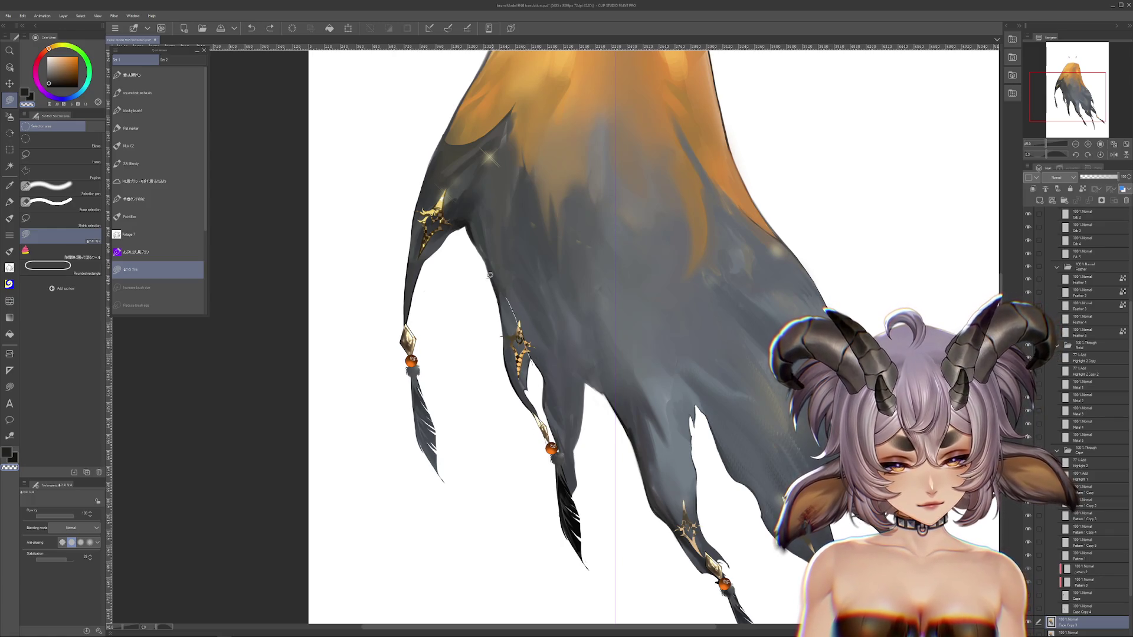
{"action": "key", "text": "ctrl+y"}
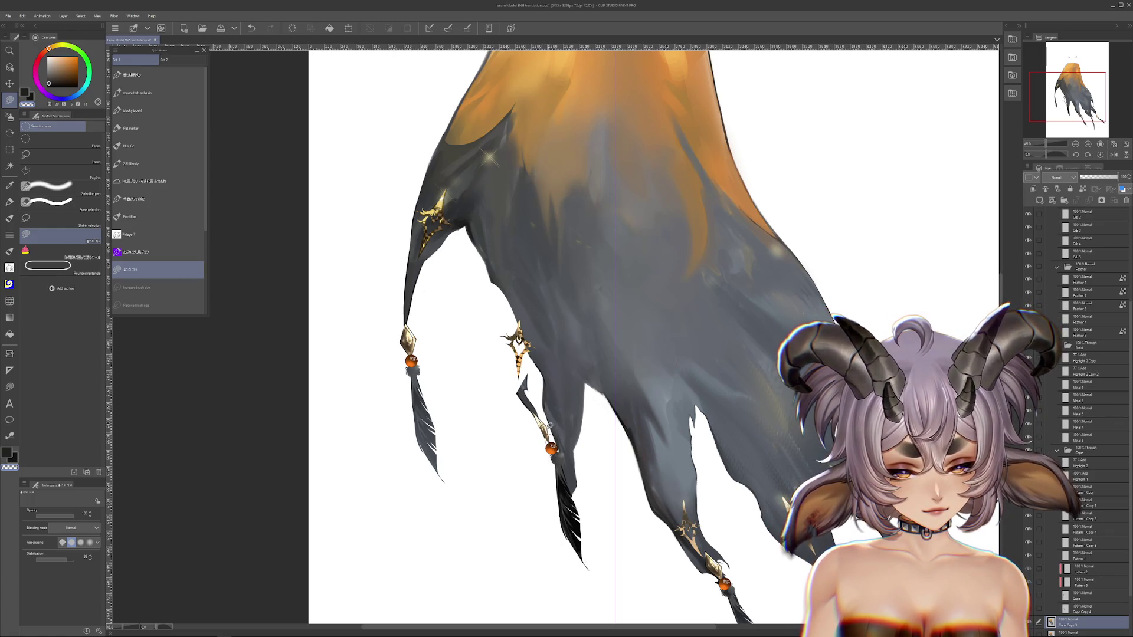
{"action": "key", "text": "ctrl+z"}
{"action": "key", "text": "ctrl+y"}
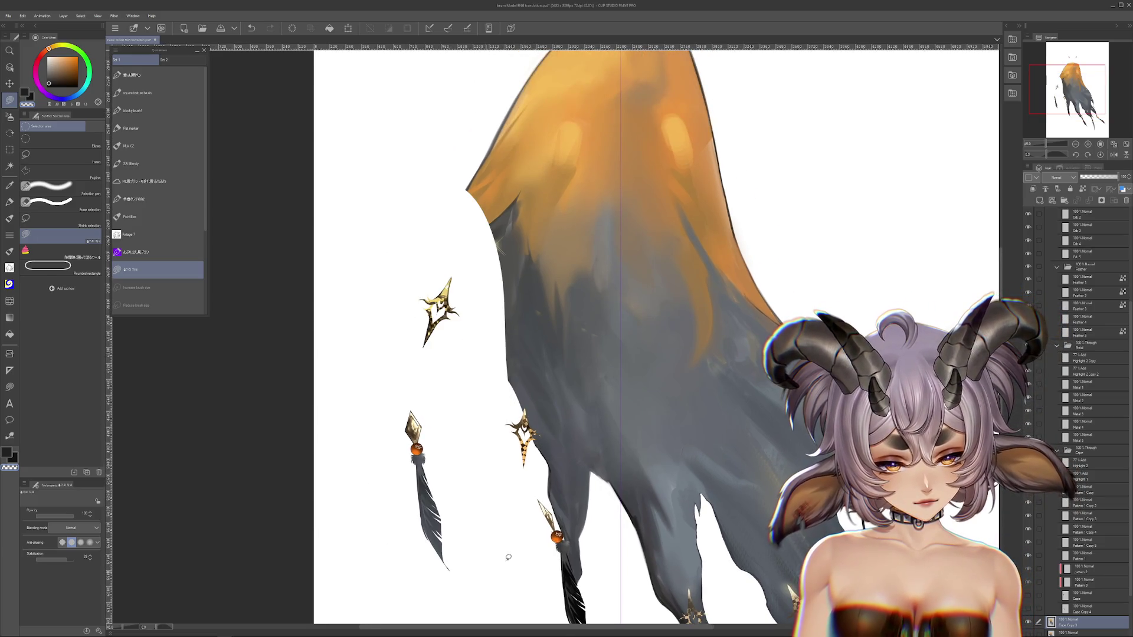
{"action": "left_click_drag", "start_coordinate": [592, 407], "coordinate": [594, 475]}
{"action": "key", "text": "ctrl+z"}
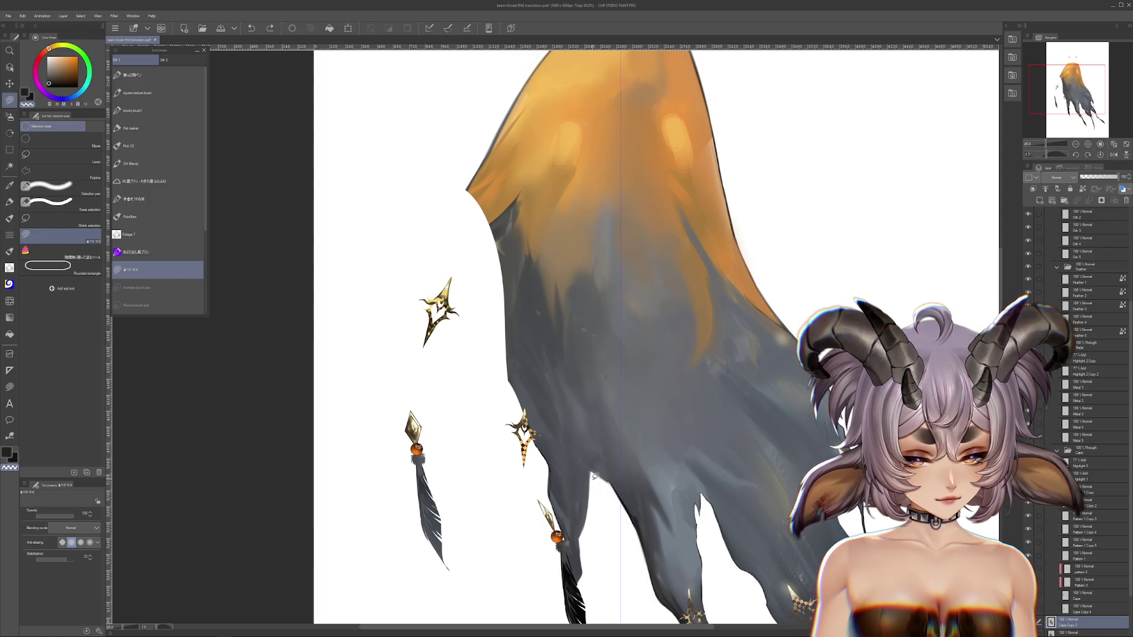
{"action": "left_click_drag", "start_coordinate": [747, 533], "coordinate": [657, 453]}
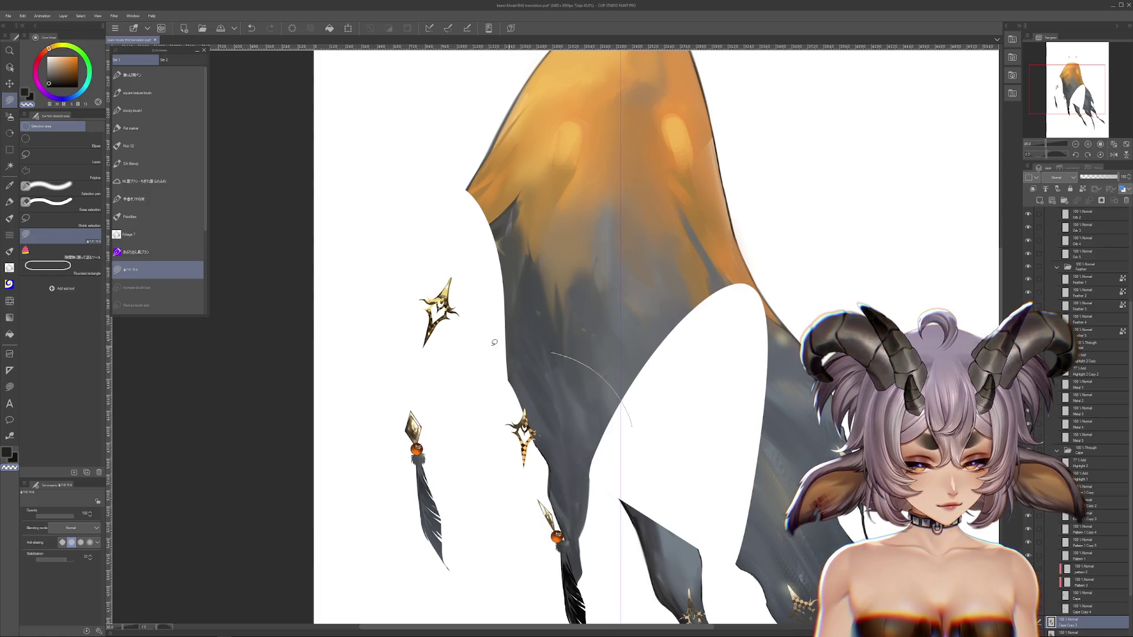
{"action": "left_click_drag", "start_coordinate": [508, 344], "coordinate": [738, 331]}
{"action": "scroll", "coordinate": [716, 318], "scroll_direction": "down", "scroll_amount": 2}
{"action": "key", "text": "b"}
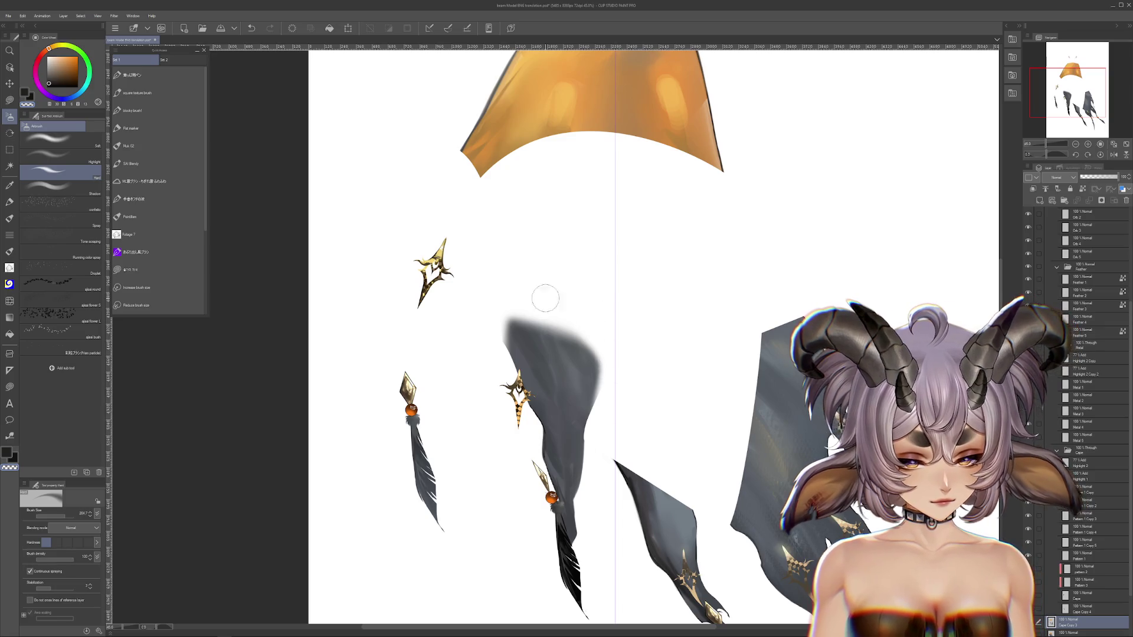
Lasso the upper cape piece and delete the large grey shapes, then restore the dark cape shape.
{"action": "left_click", "coordinate": [129, 270]}
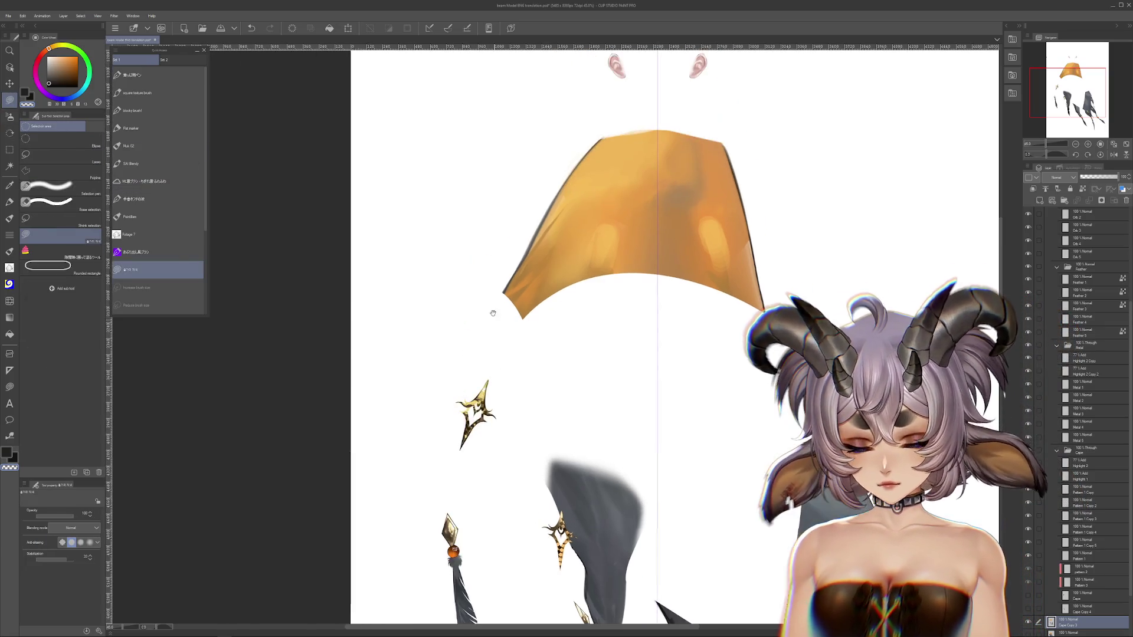
{"action": "left_click_drag", "start_coordinate": [454, 219], "coordinate": [763, 386]}
{"action": "left_click_drag", "start_coordinate": [810, 437], "coordinate": [731, 189]}
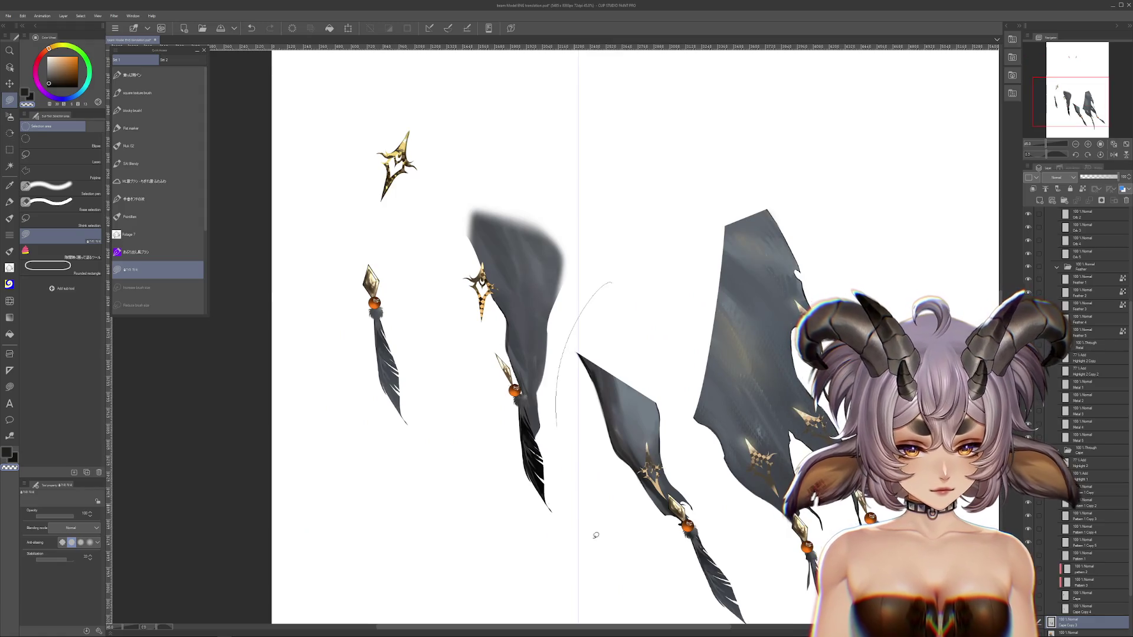
{"action": "key", "text": "Delete"}
{"action": "key", "text": "ctrl+d"}
{"action": "left_click_drag", "start_coordinate": [531, 295], "coordinate": [612, 465]}
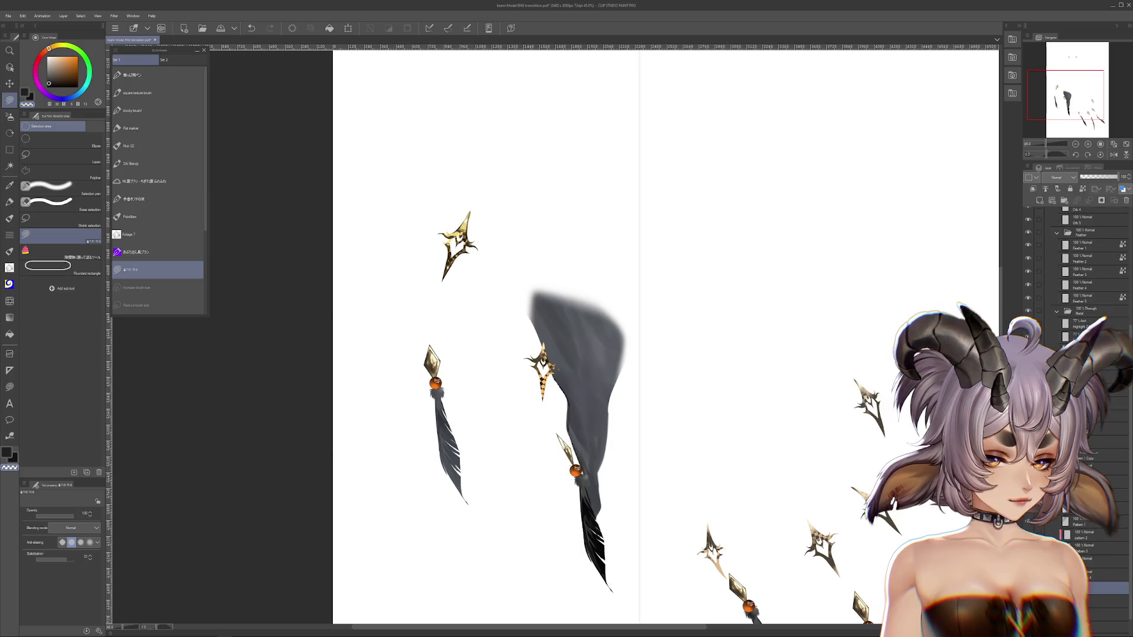
{"action": "key", "text": "ctrl+z"}
Move to the layer below and undo back to the orange-to-grey cape without the gold band.
{"action": "left_click", "coordinate": [1098, 600]}
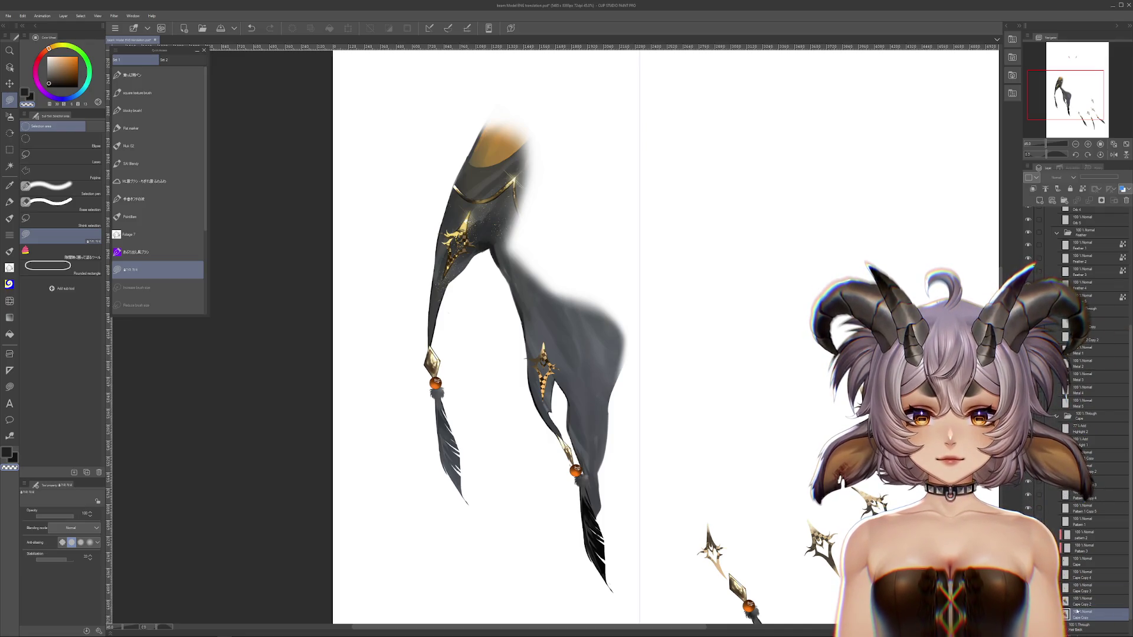
{"action": "key", "text": "ctrl+z"}
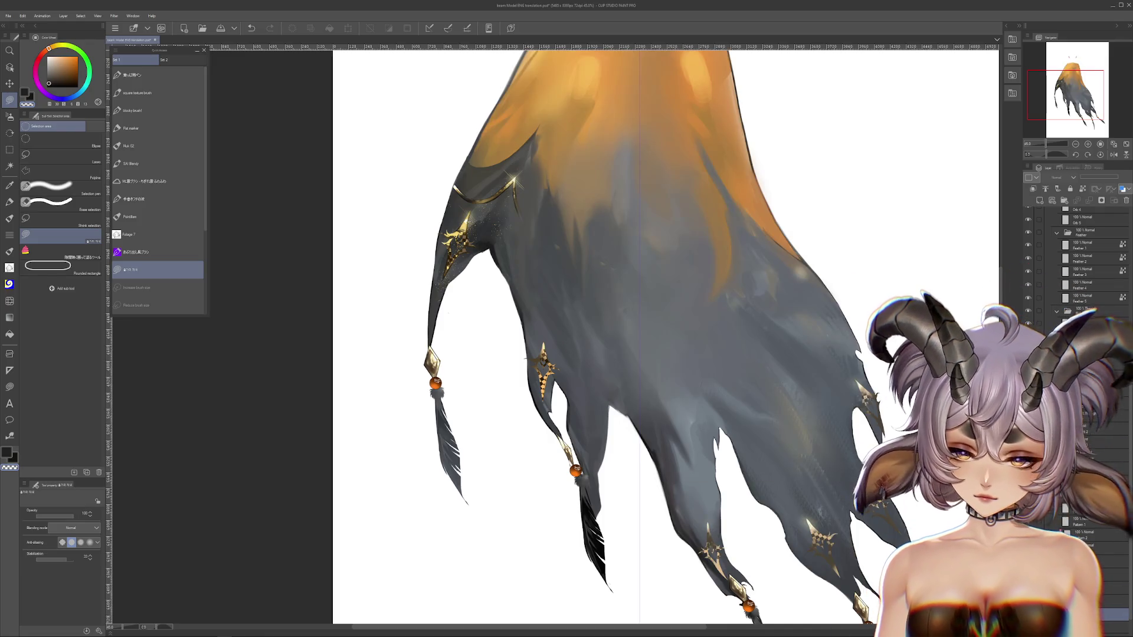
{"action": "key", "text": "ctrl+z"}
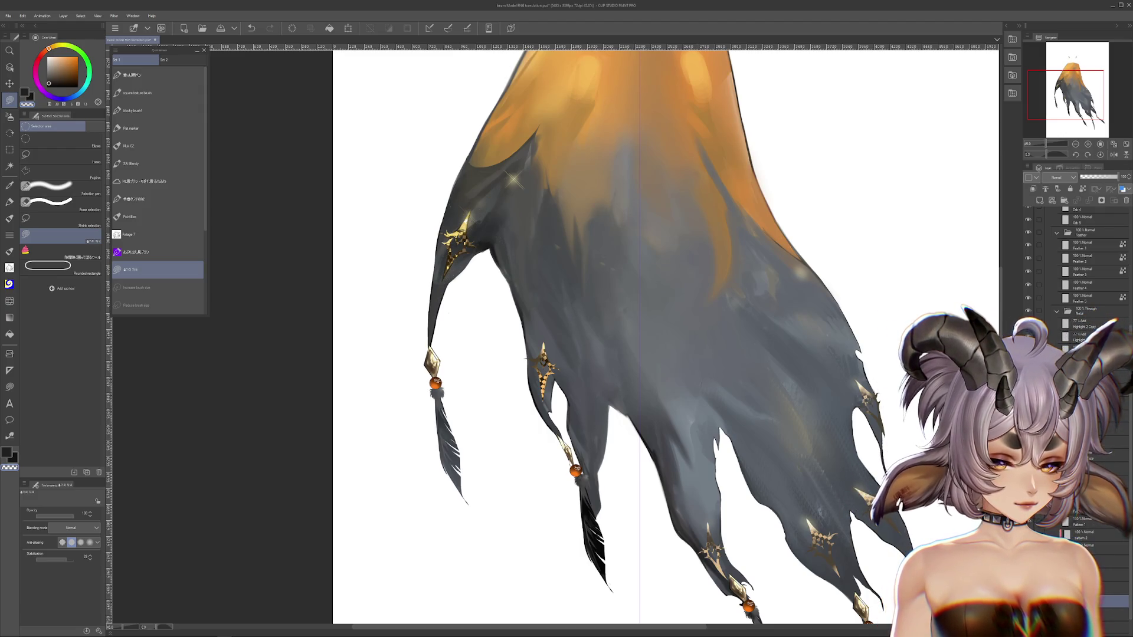
{"action": "key", "text": "ctrl+z"}
{"action": "key", "text": "ctrl+z"}
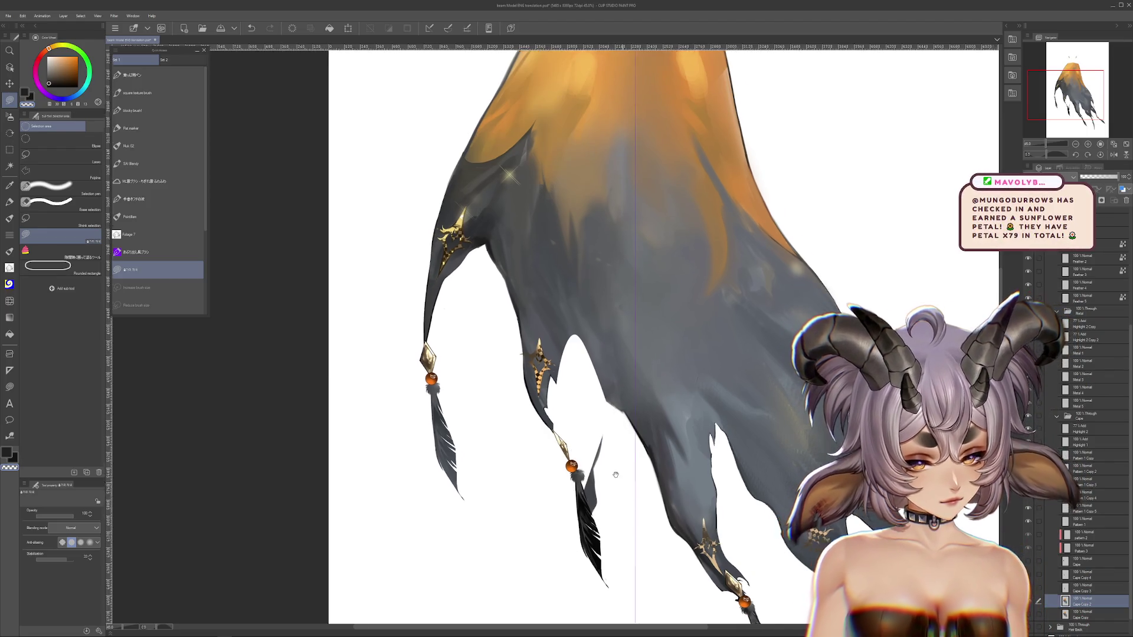
Carve gaps between the cape strands and delete the lassoed right-hand cape panels.
{"action": "left_click_drag", "start_coordinate": [592, 442], "coordinate": [535, 394]}
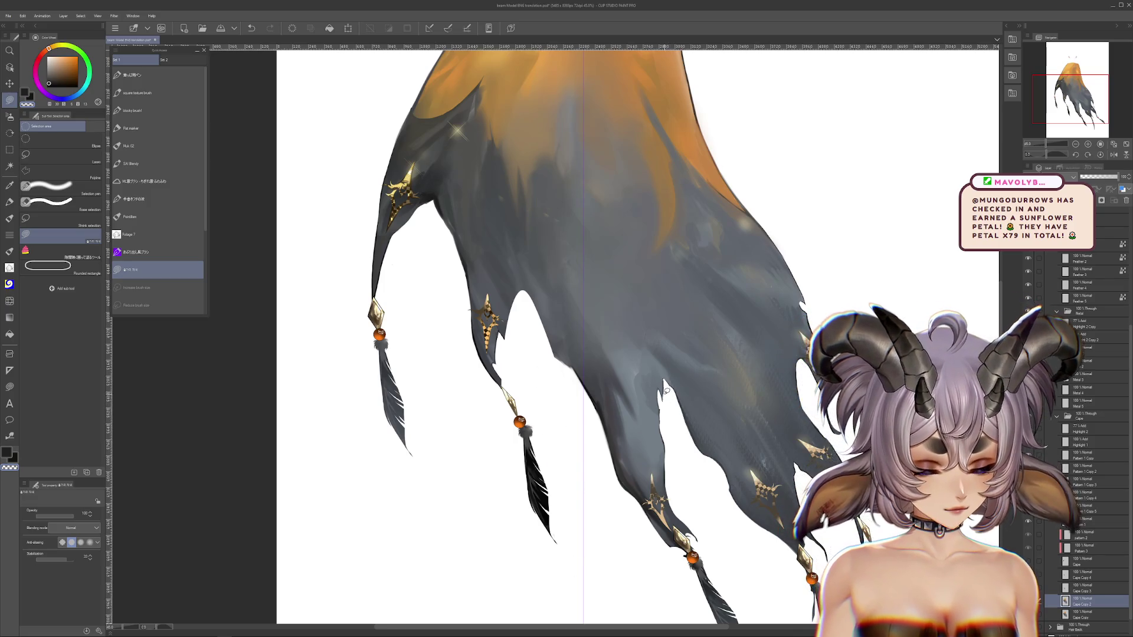
{"action": "left_click_drag", "start_coordinate": [779, 442], "coordinate": [768, 444]}
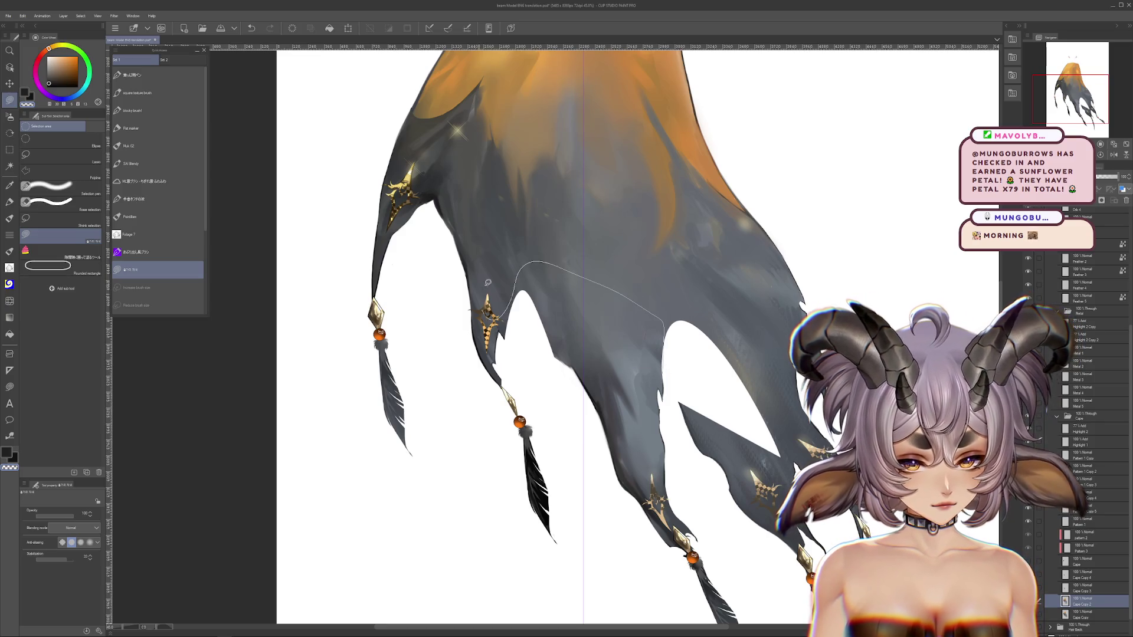
{"action": "left_click_drag", "start_coordinate": [523, 303], "coordinate": [548, 233]}
{"action": "mouse_move", "coordinate": [578, 273]}
{"action": "left_mouse_down"}
{"action": "mouse_move", "coordinate": [535, 261]}
{"action": "mouse_move", "coordinate": [644, 382]}
{"action": "left_mouse_up"}
{"action": "left_click_drag", "start_coordinate": [478, 530], "coordinate": [484, 519]}
{"action": "scroll", "coordinate": [531, 384], "scroll_direction": "up", "scroll_amount": 3}
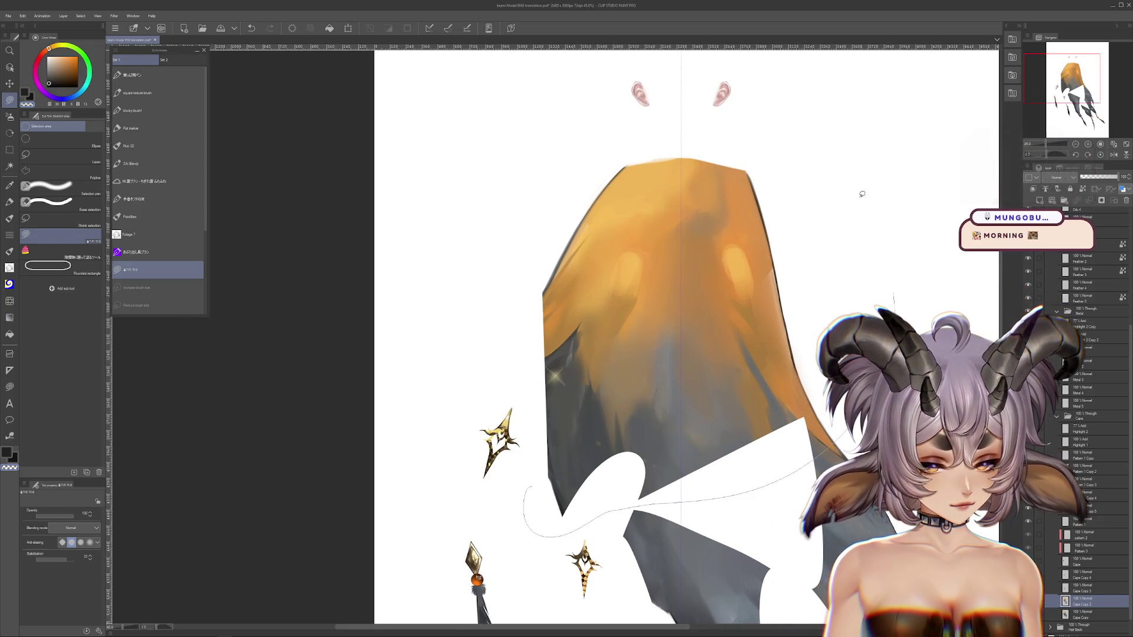
{"action": "scroll", "coordinate": [614, 413], "scroll_direction": "down", "scroll_amount": 5}
{"action": "scroll", "coordinate": [607, 377], "scroll_direction": "right", "scroll_amount": 3}
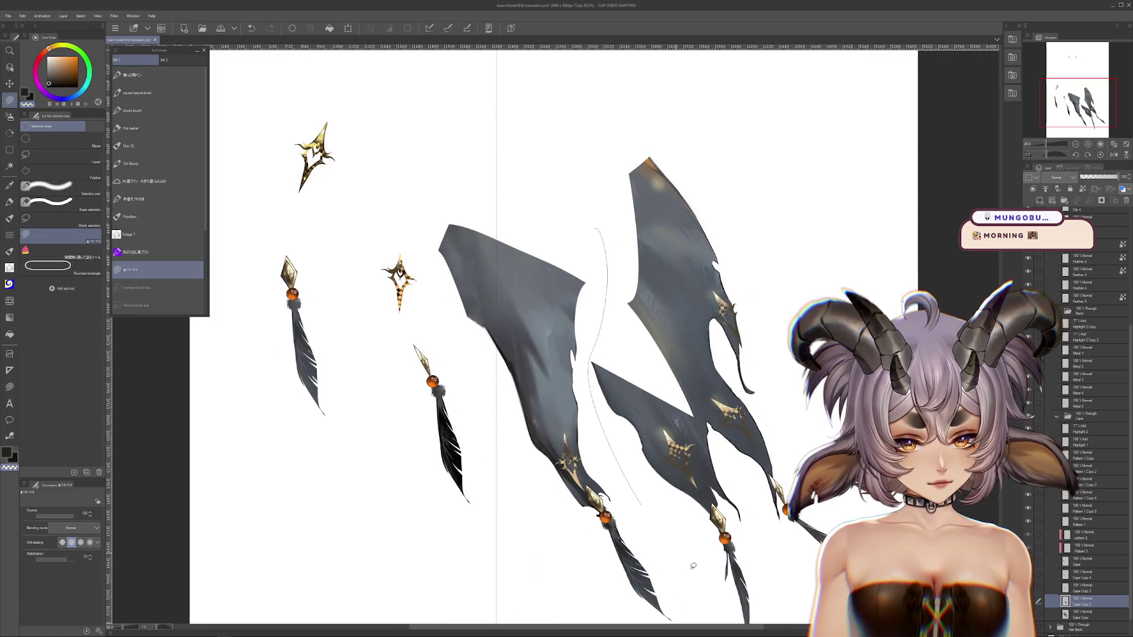
{"action": "key", "text": "Delete"}
{"action": "scroll", "coordinate": [767, 177], "scroll_direction": "up", "scroll_amount": 2}
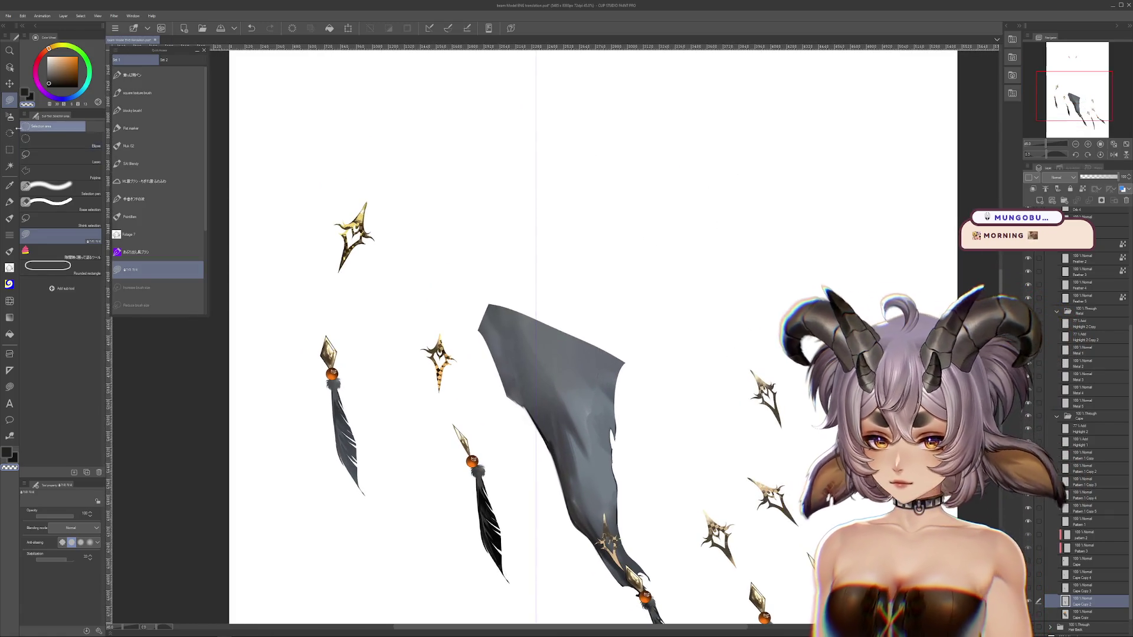
{"action": "left_click", "coordinate": [10, 116]}
Airbrush-fade the grey cape strip's upper-left corner and top edge.
{"action": "left_click_drag", "start_coordinate": [481, 298], "coordinate": [493, 351]}
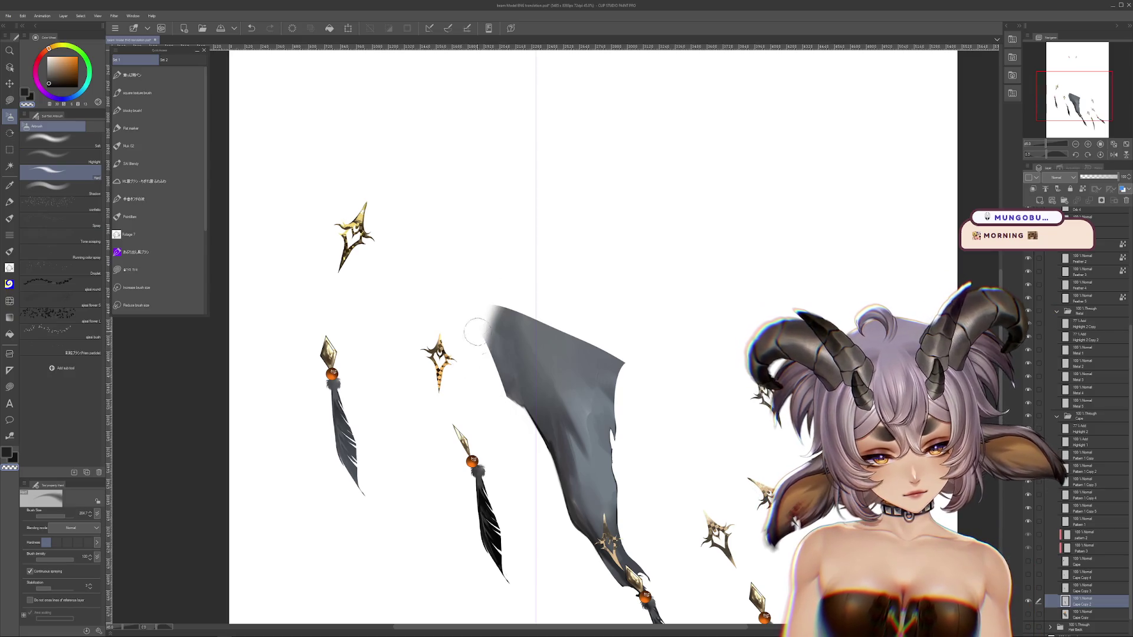
{"action": "mouse_move", "coordinate": [492, 307]}
{"action": "left_mouse_down"}
{"action": "mouse_move", "coordinate": [497, 383]}
{"action": "mouse_move", "coordinate": [497, 369]}
{"action": "left_mouse_up"}
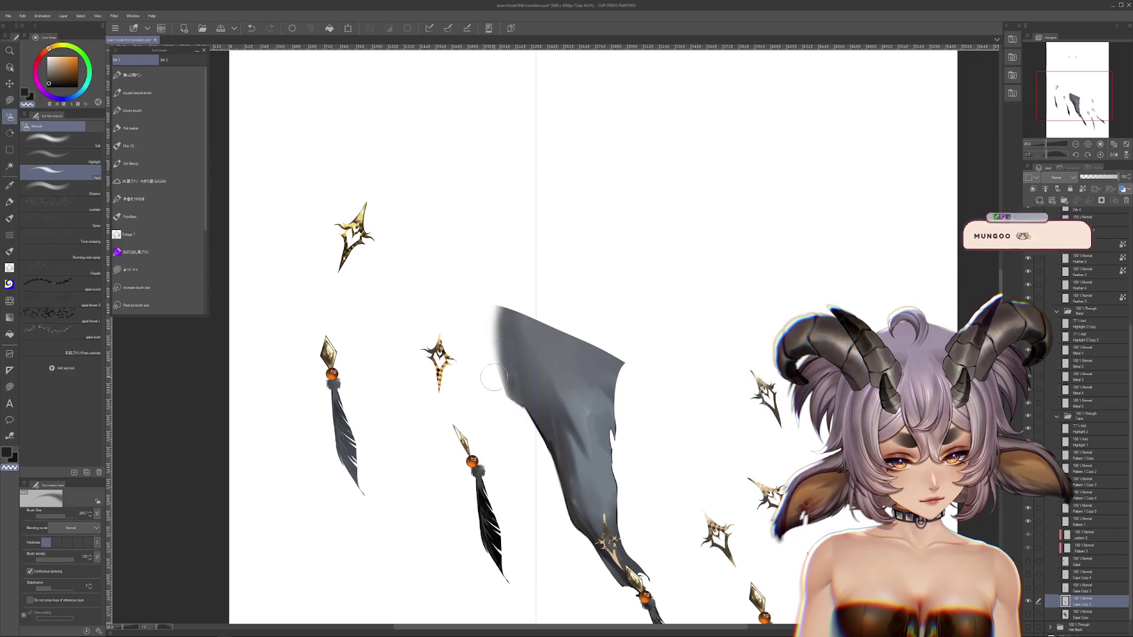
{"action": "left_click_drag", "start_coordinate": [499, 330], "coordinate": [489, 372]}
{"action": "left_click_drag", "start_coordinate": [484, 297], "coordinate": [531, 300]}
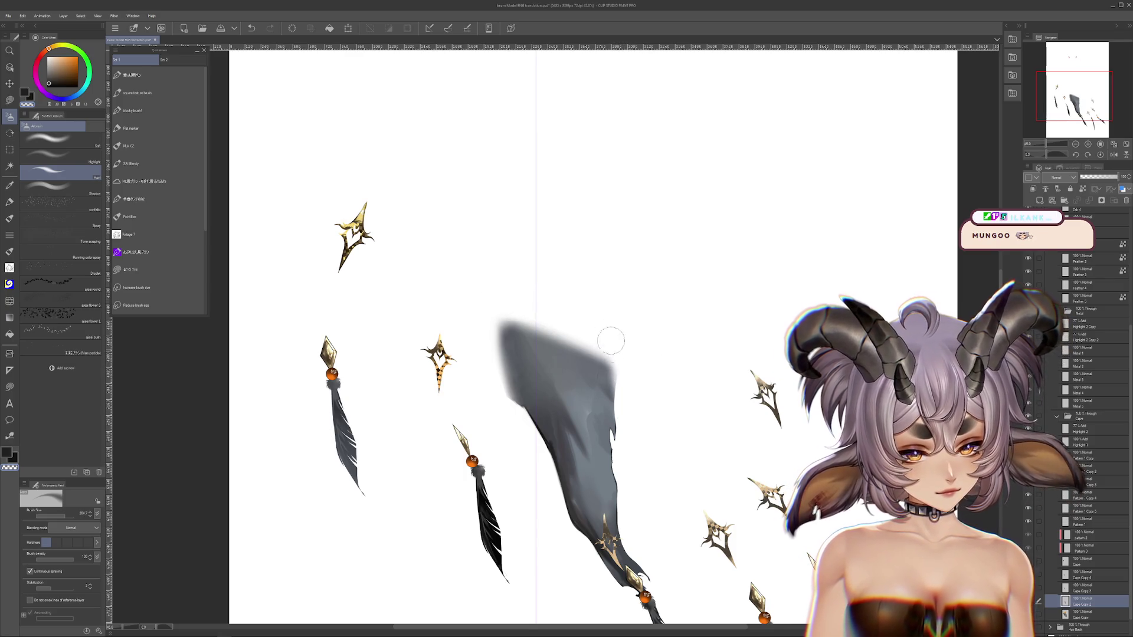
{"action": "left_click_drag", "start_coordinate": [715, 334], "coordinate": [744, 227]}
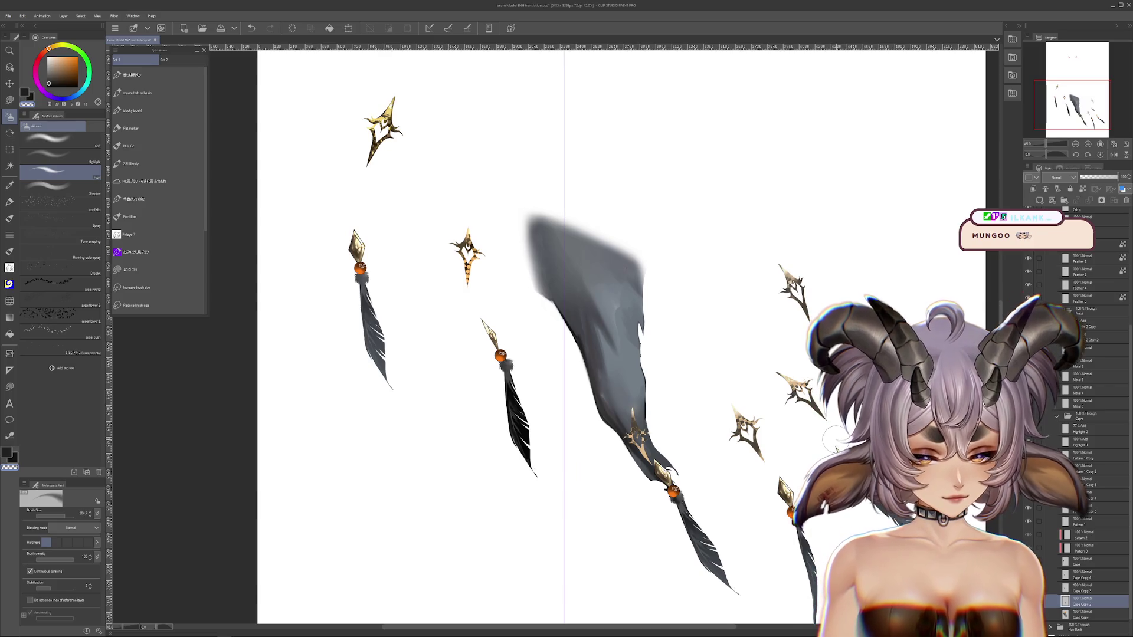
{"action": "scroll", "coordinate": [829, 429], "scroll_direction": "down", "scroll_amount": 2}
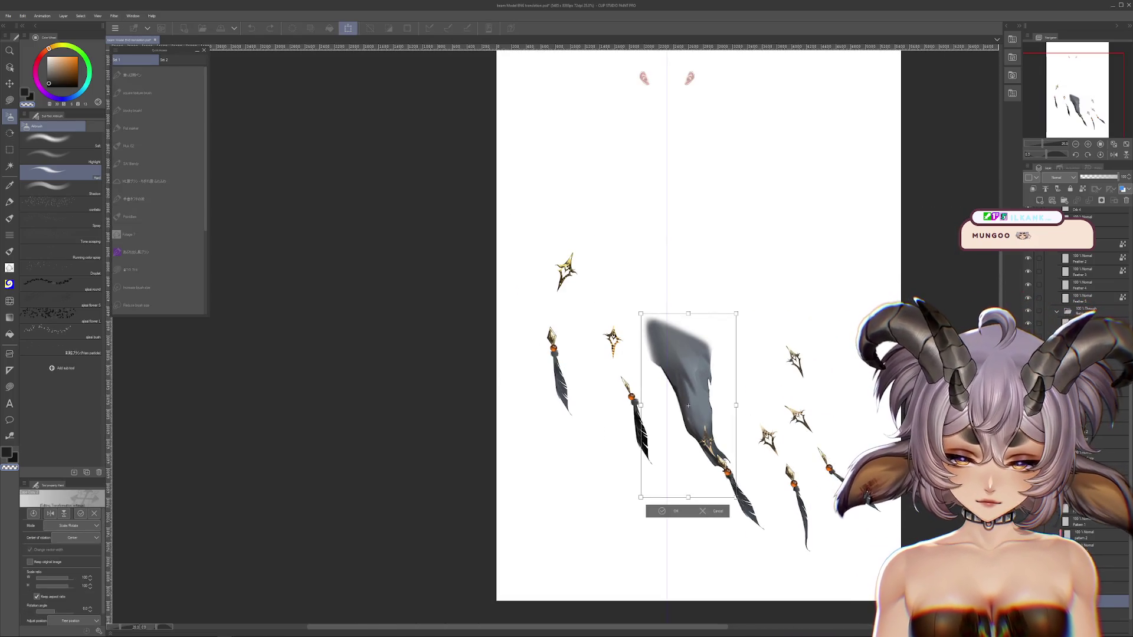
Compare the copied cape piece and larger versus smaller cape extensions through undo history.
{"action": "key", "text": "ctrl+y"}
{"action": "key", "text": "ctrl+z"}
{"action": "key", "text": "ctrl+y"}
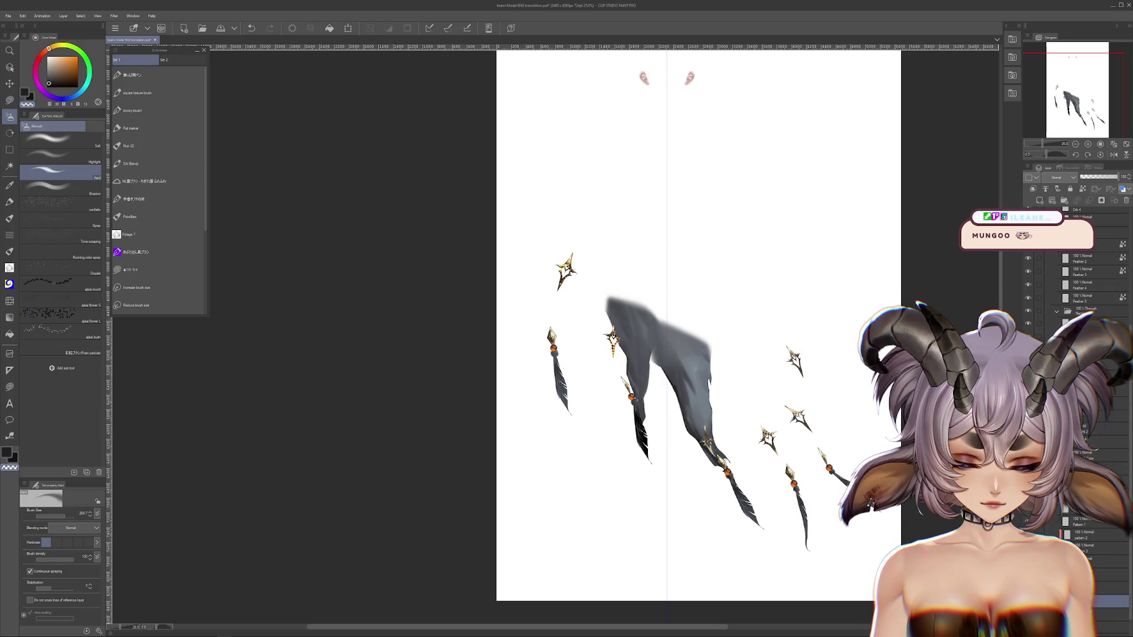
{"action": "scroll", "coordinate": [668, 388], "scroll_direction": "up", "scroll_amount": 2}
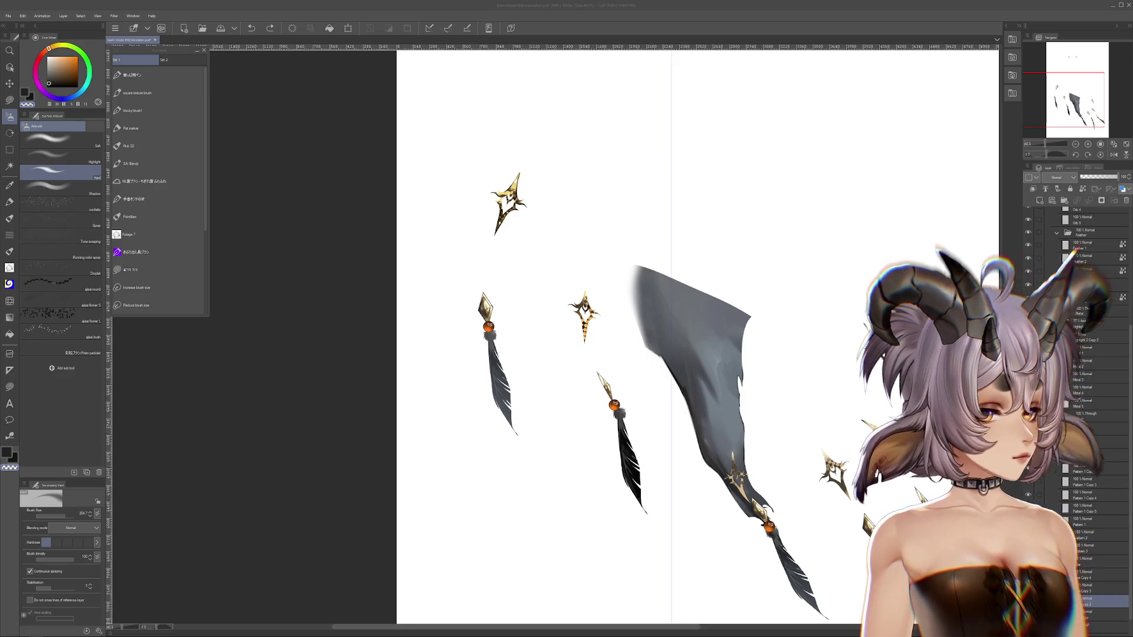
{"action": "key", "text": "ctrl+y"}
{"action": "key", "text": "ctrl+z"}
{"action": "key", "text": "ctrl+y"}
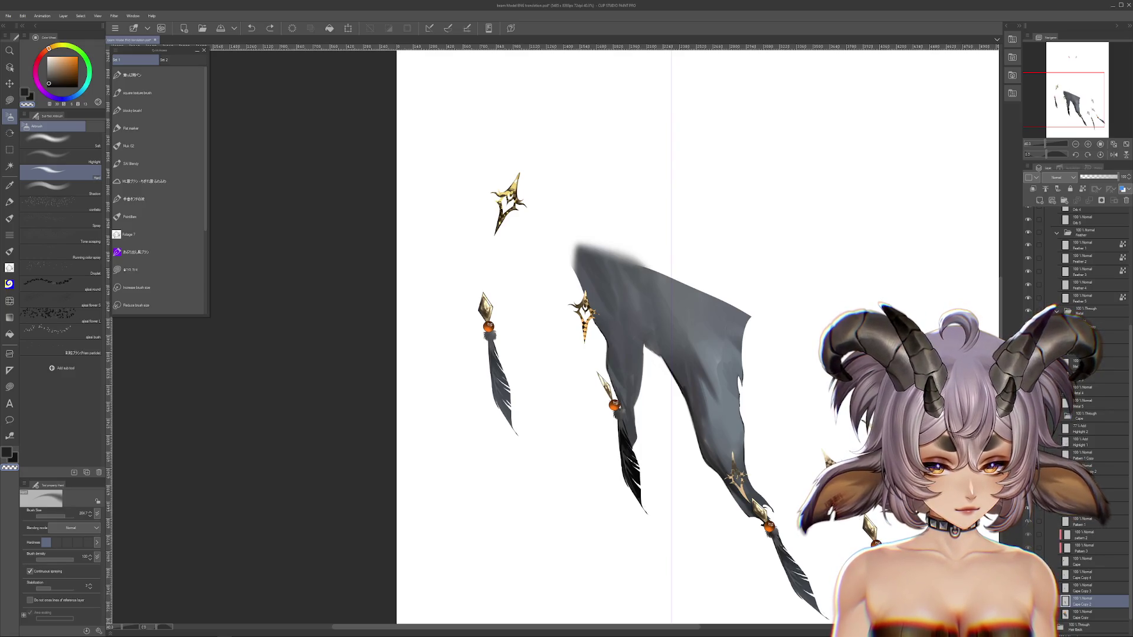
{"action": "key", "text": "ctrl+y"}
{"action": "key", "text": "ctrl+y"}
{"action": "key", "text": "ctrl+z"}
{"action": "key", "text": "ctrl+z"}
{"action": "key", "text": "ctrl+z"}
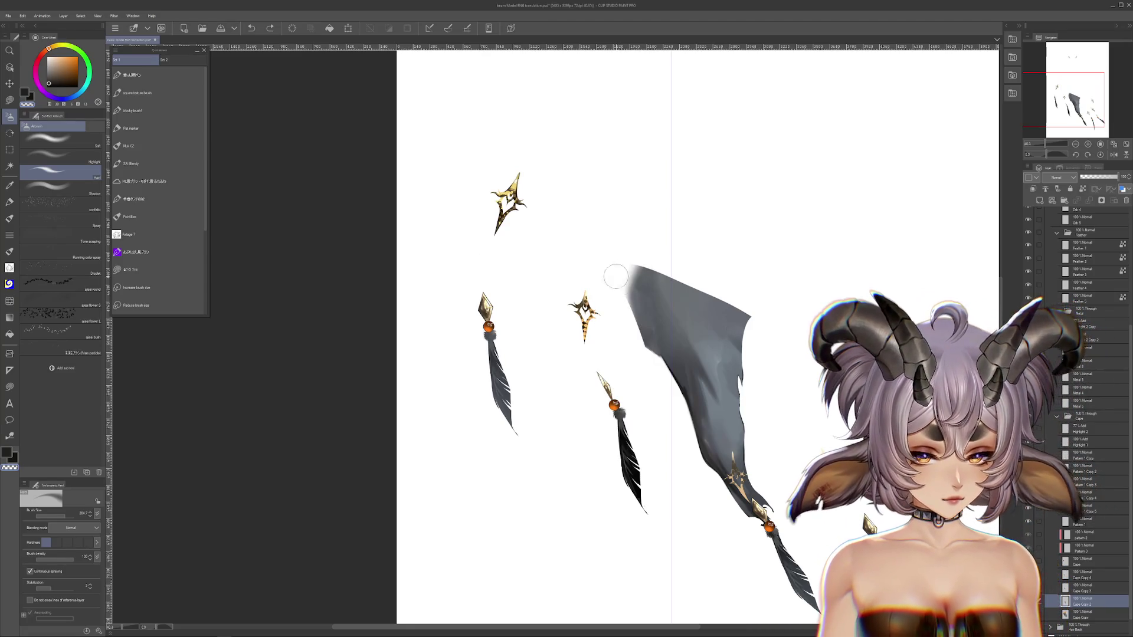
Airbrush the cape's left edge, comparing the top edge with and without the fade.
{"action": "mouse_move", "coordinate": [635, 372]}
{"action": "left_mouse_down"}
{"action": "mouse_move", "coordinate": [626, 277]}
{"action": "mouse_move", "coordinate": [678, 289]}
{"action": "mouse_move", "coordinate": [665, 257]}
{"action": "mouse_move", "coordinate": [690, 267]}
{"action": "left_mouse_up"}
{"action": "key", "text": "ctrl+z"}
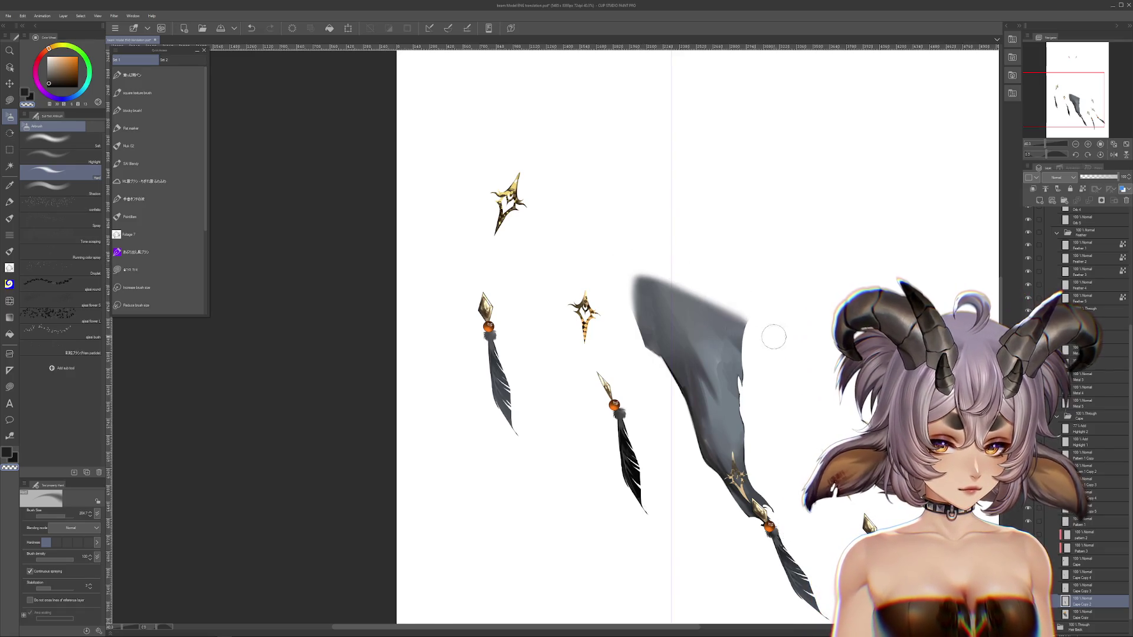
{"action": "left_click_drag", "start_coordinate": [757, 294], "coordinate": [771, 326]}
{"action": "key", "text": "ctrl+z"}
{"action": "key", "text": "ctrl+y"}
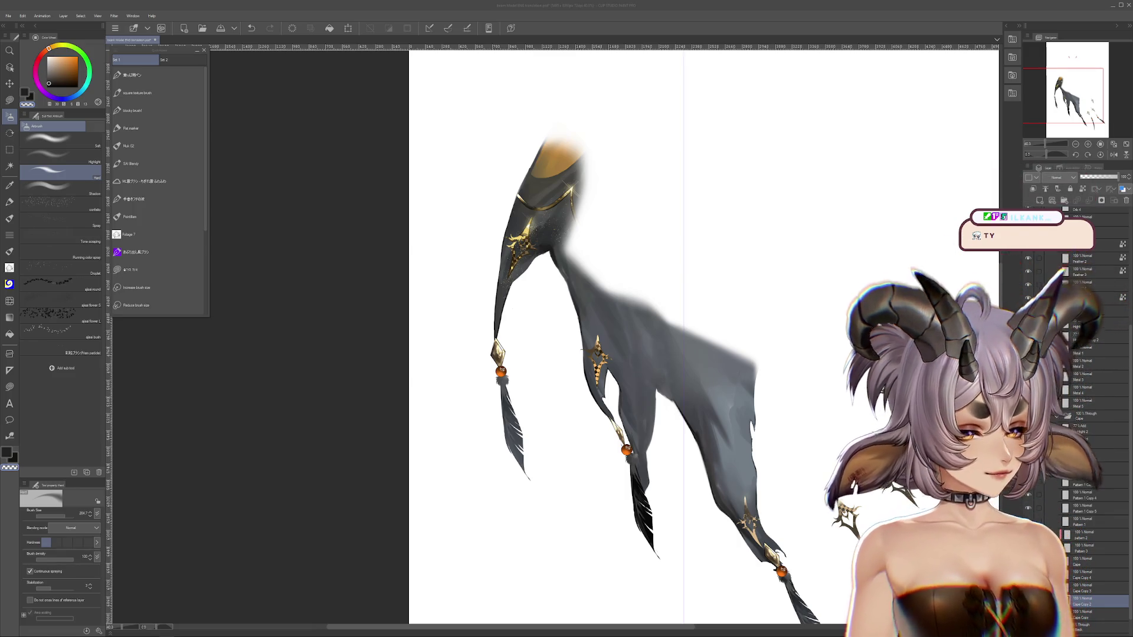
Bring the upper cape into view and make the Cape Copy layer active.
{"action": "mouse_move", "coordinate": [590, 354]}
{"action": "left_mouse_down"}
{"action": "mouse_move", "coordinate": [527, 312]}
{"action": "mouse_move", "coordinate": [516, 273]}
{"action": "left_mouse_up"}
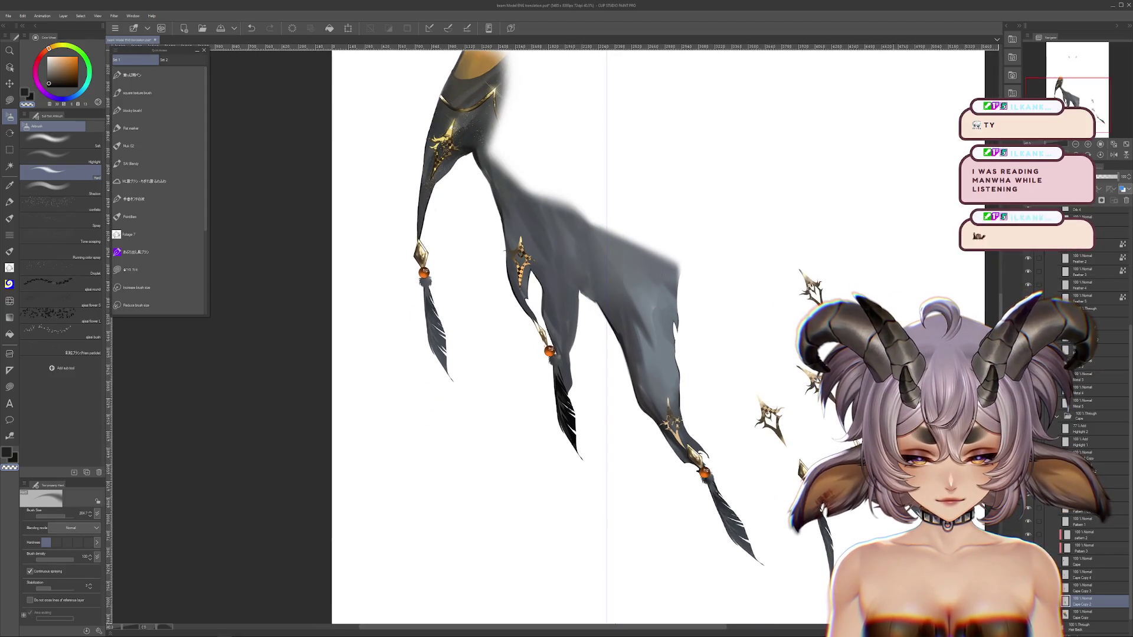
{"action": "scroll", "coordinate": [590, 336], "scroll_direction": "up", "scroll_amount": 3}
{"action": "scroll", "coordinate": [590, 336], "scroll_direction": "down", "scroll_amount": 4}
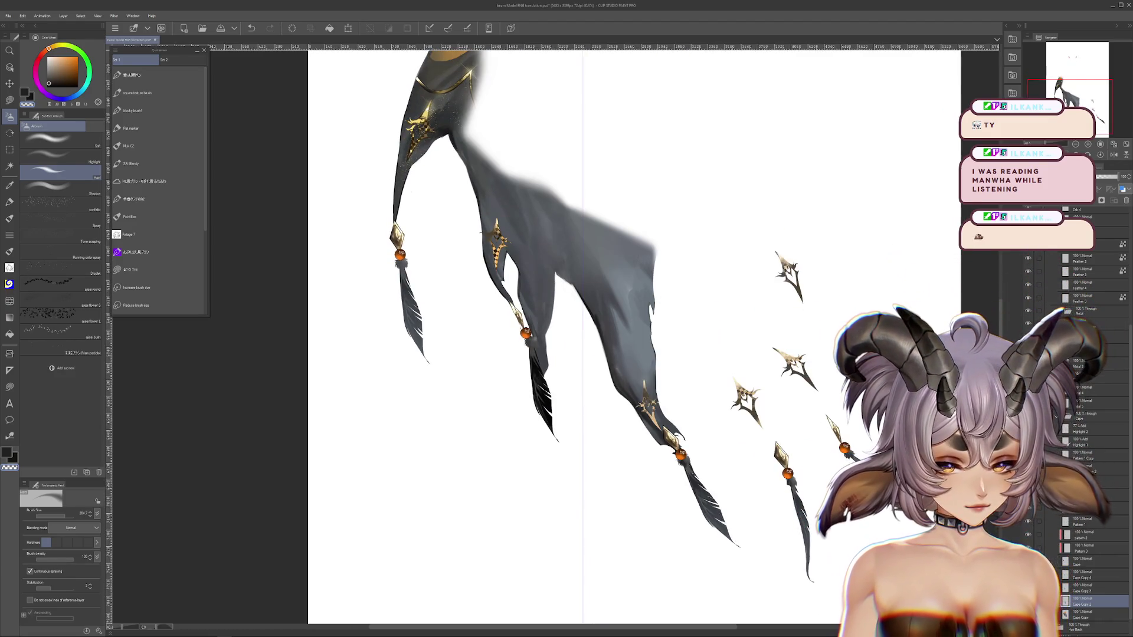
{"action": "left_click", "coordinate": [1066, 616]}
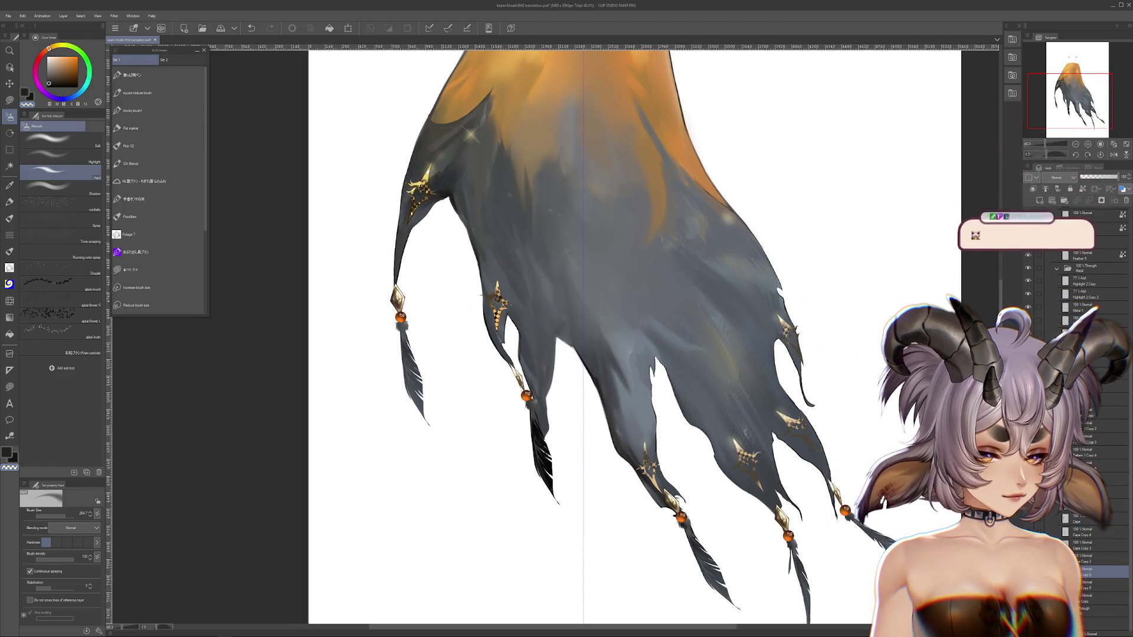
{"action": "left_click", "coordinate": [10, 100]}
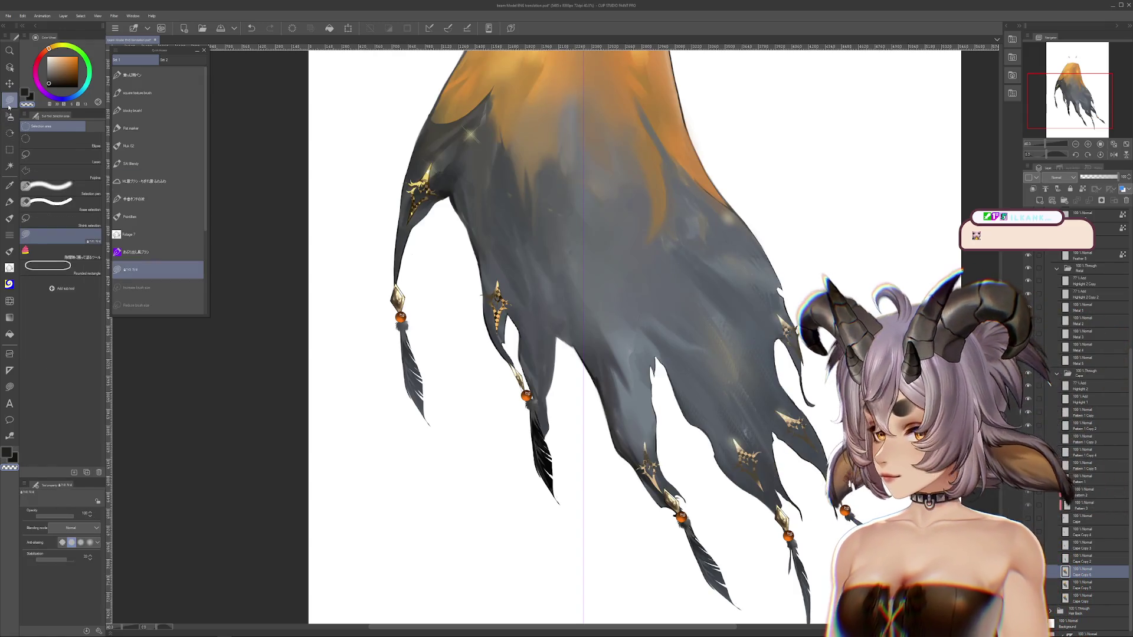
Clear the lower-left cape body and the dangling strand from the Cape Copy layer.
{"action": "key", "text": "ctrl+z"}
{"action": "scroll", "coordinate": [603, 367], "scroll_direction": "down", "scroll_amount": 3}
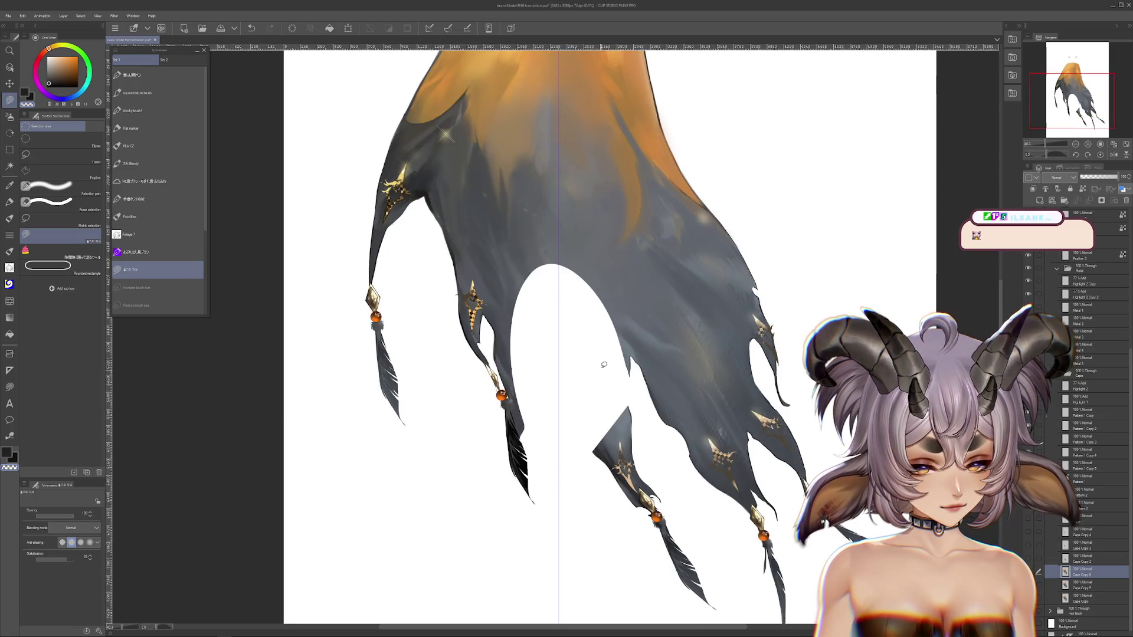
{"action": "scroll", "coordinate": [617, 614], "scroll_direction": "up", "scroll_amount": 5}
{"action": "key", "text": "Delete"}
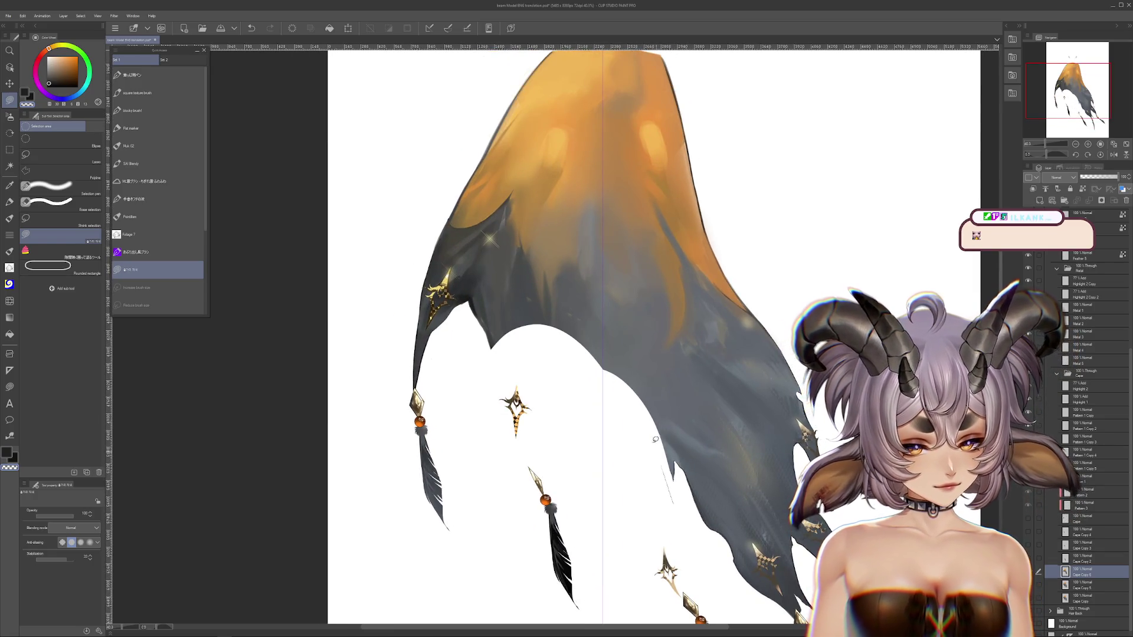
{"action": "scroll", "coordinate": [472, 330], "scroll_direction": "down", "scroll_amount": 4}
{"action": "scroll", "coordinate": [590, 383], "scroll_direction": "right", "scroll_amount": 3}
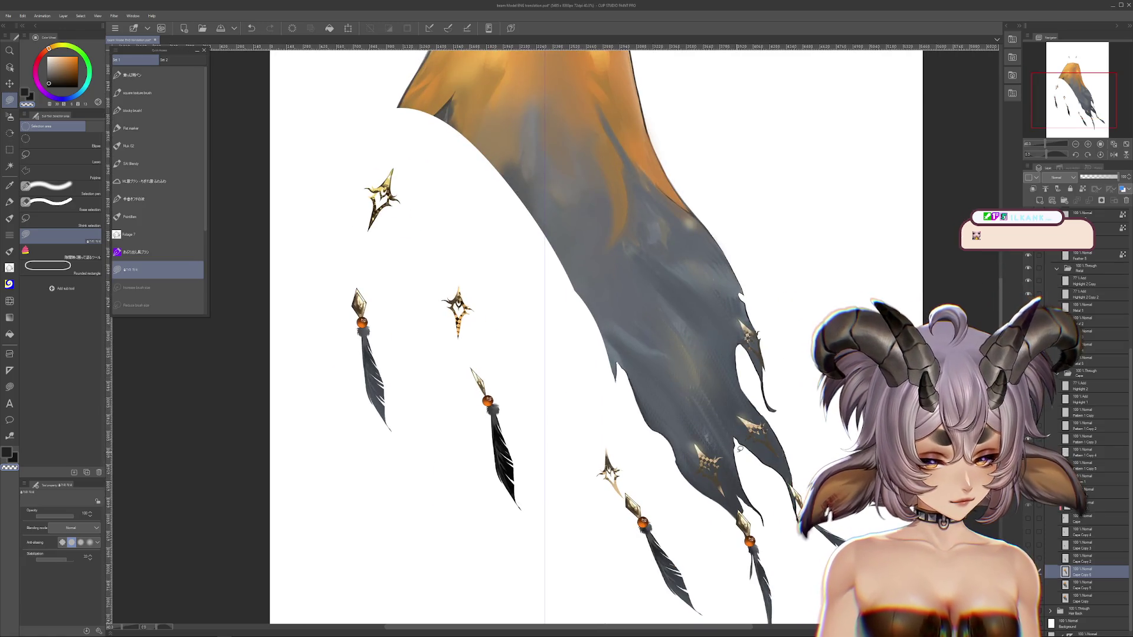
{"action": "left_click_drag", "start_coordinate": [736, 451], "coordinate": [738, 443]}
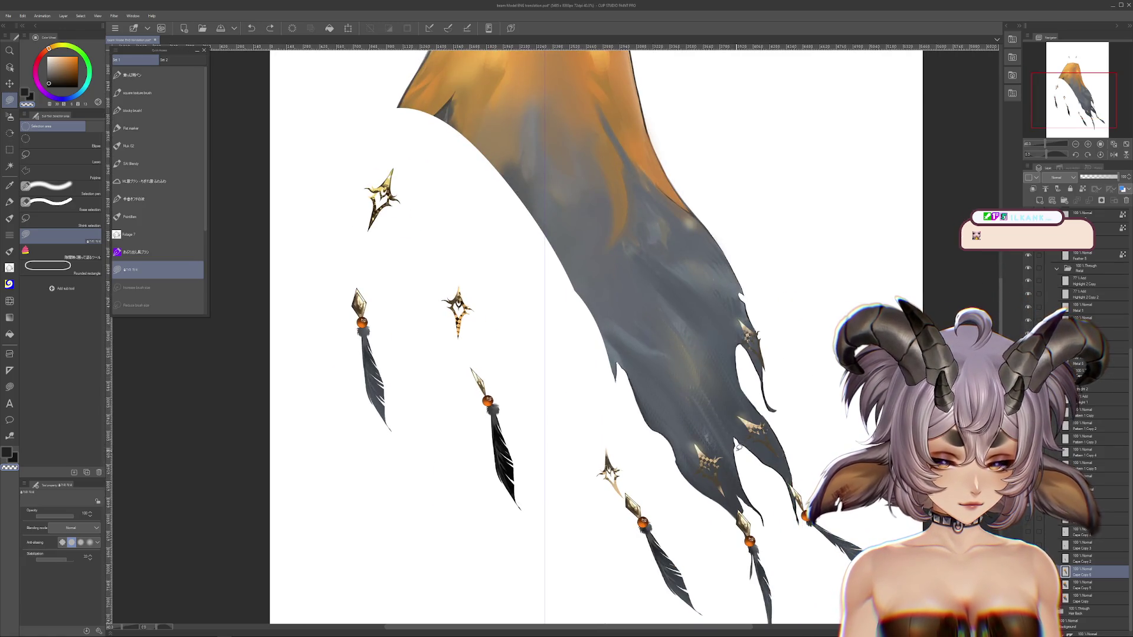
{"action": "mouse_move", "coordinate": [852, 406]}
{"action": "left_mouse_down"}
{"action": "mouse_move", "coordinate": [740, 415]}
{"action": "mouse_move", "coordinate": [746, 398]}
{"action": "mouse_move", "coordinate": [787, 514]}
{"action": "left_mouse_up"}
{"action": "mouse_move", "coordinate": [742, 465]}
{"action": "left_mouse_down"}
{"action": "mouse_move", "coordinate": [780, 321]}
{"action": "mouse_move", "coordinate": [771, 459]}
{"action": "left_mouse_up"}
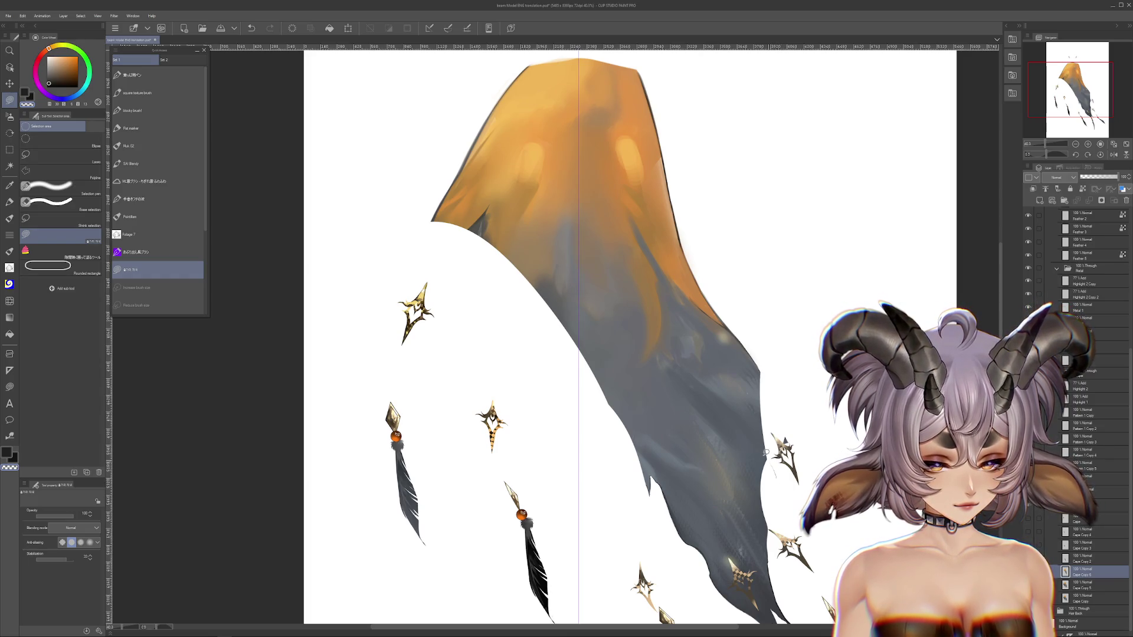
{"action": "mouse_move", "coordinate": [839, 474]}
{"action": "left_mouse_down"}
{"action": "mouse_move", "coordinate": [863, 520]}
{"action": "mouse_move", "coordinate": [857, 316]}
{"action": "left_mouse_up"}
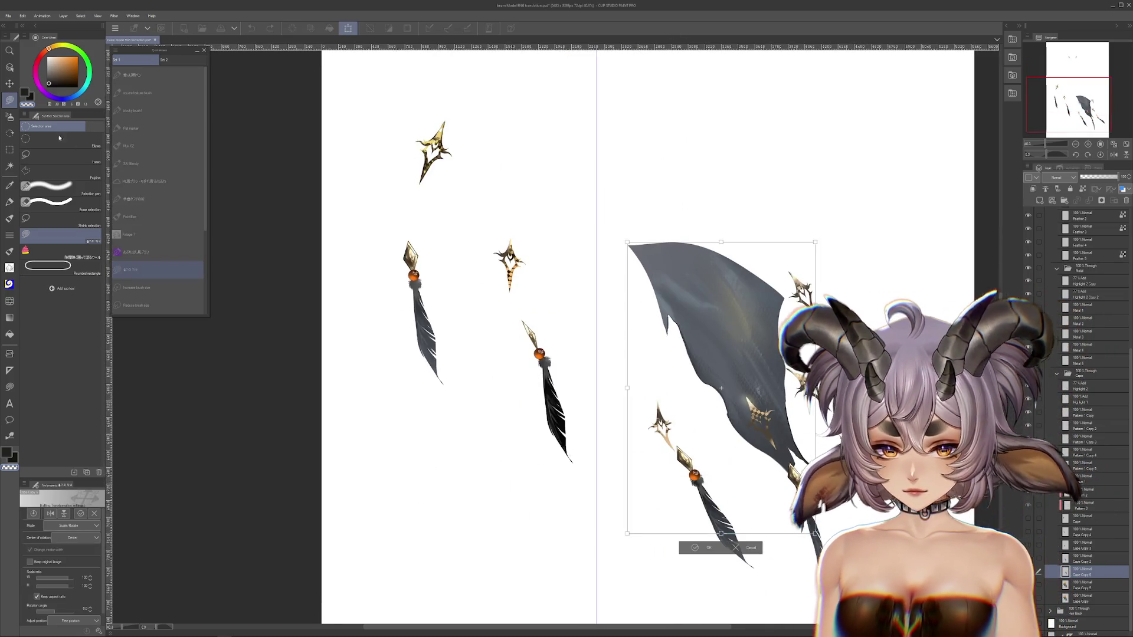
Softly airbrush-fade the cape piece's upper-left and top edge with a softer airbrush.
{"action": "left_click", "coordinate": [10, 116]}
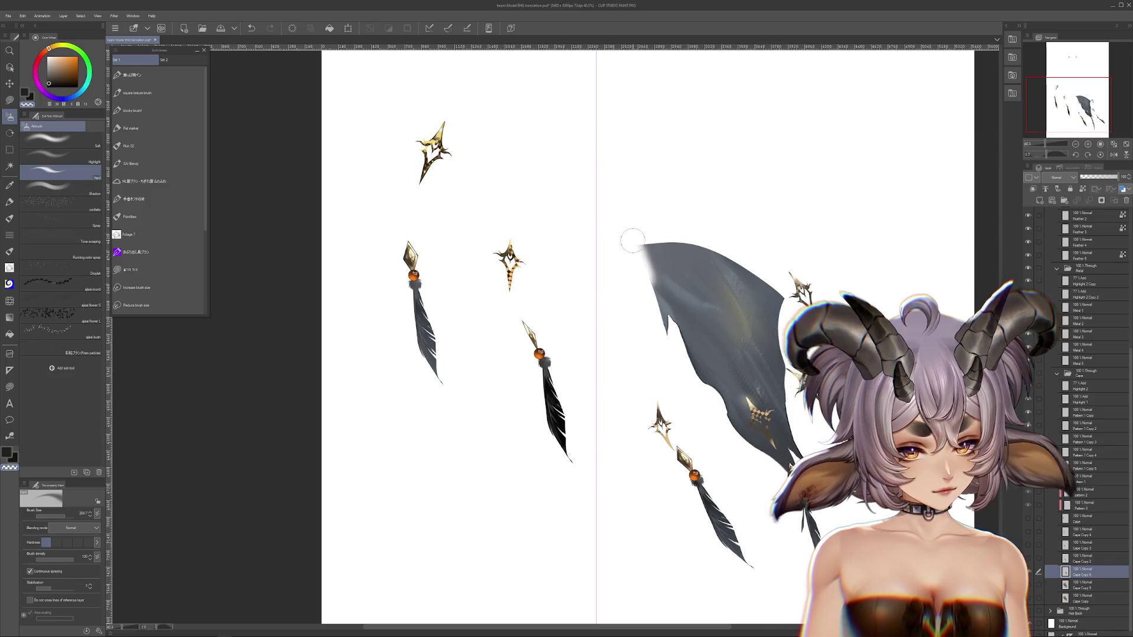
{"action": "left_click_drag", "start_coordinate": [630, 245], "coordinate": [659, 331]}
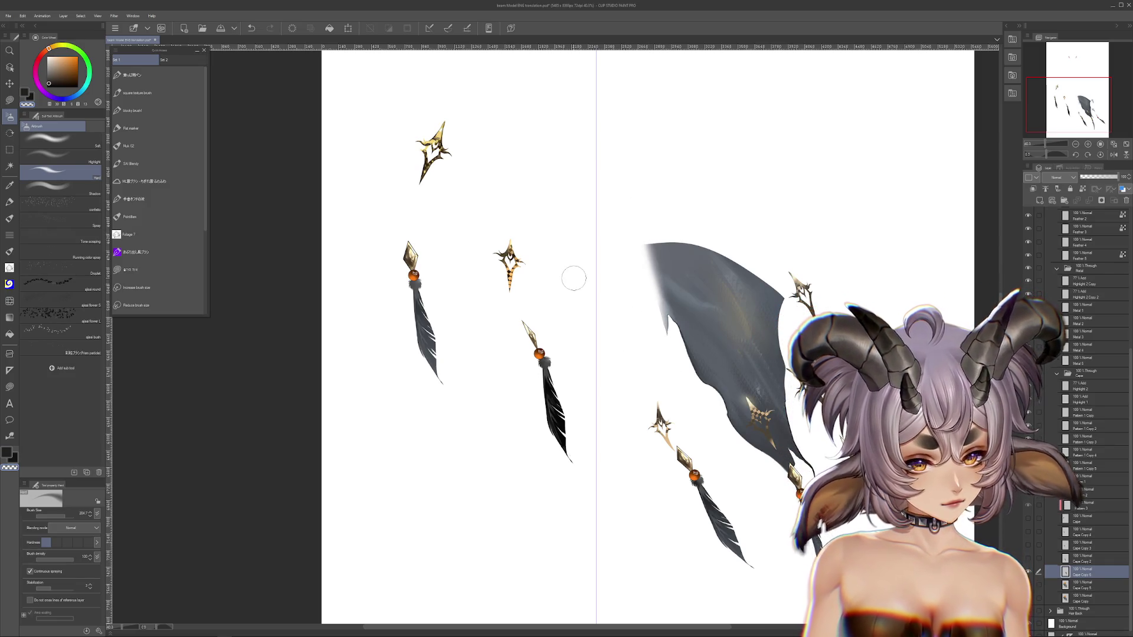
{"action": "left_click", "coordinate": [98, 140]}
{"action": "left_click_drag", "start_coordinate": [640, 236], "coordinate": [750, 268]}
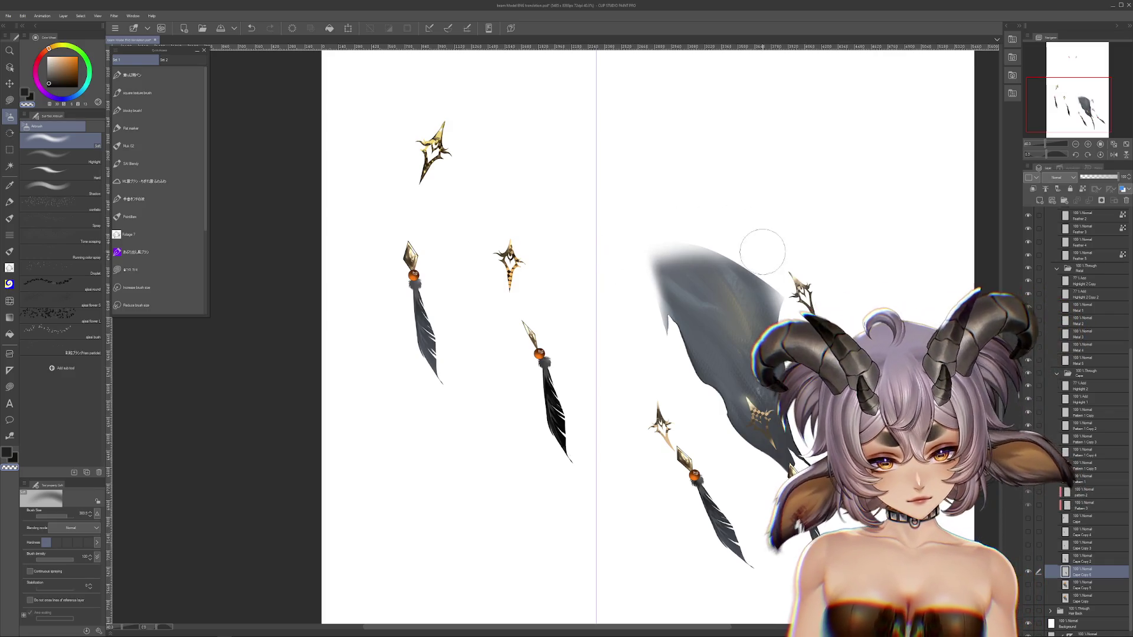
{"action": "mouse_move", "coordinate": [698, 228]}
{"action": "left_mouse_down"}
{"action": "mouse_move", "coordinate": [771, 280]}
{"action": "mouse_move", "coordinate": [814, 281]}
{"action": "mouse_move", "coordinate": [614, 265]}
{"action": "left_mouse_up"}
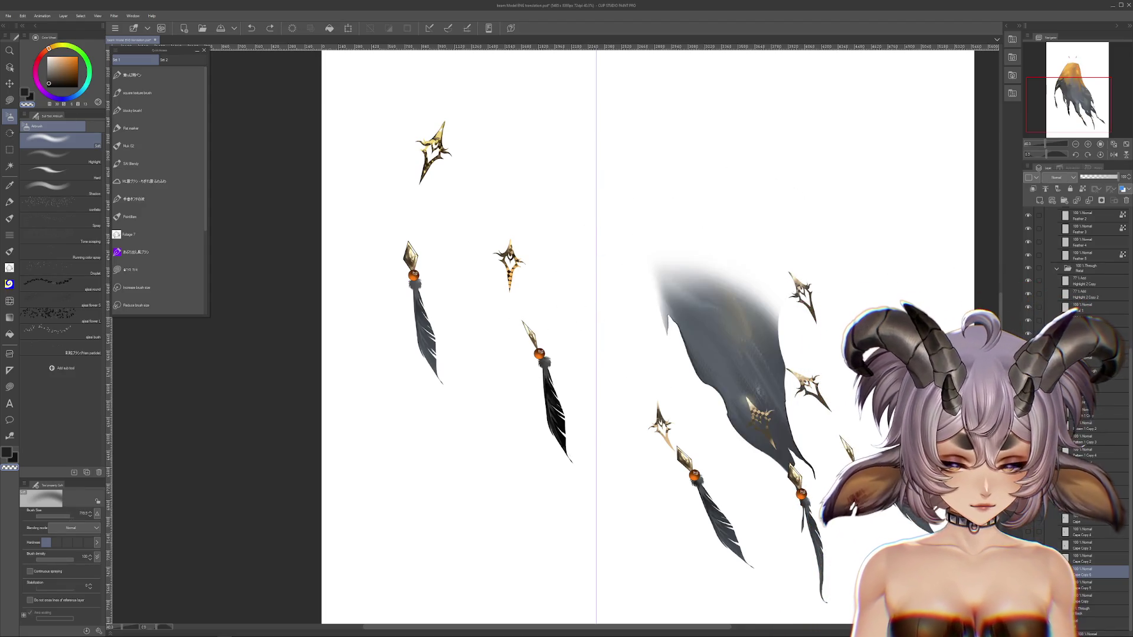
{"action": "key", "text": "ctrl+z"}
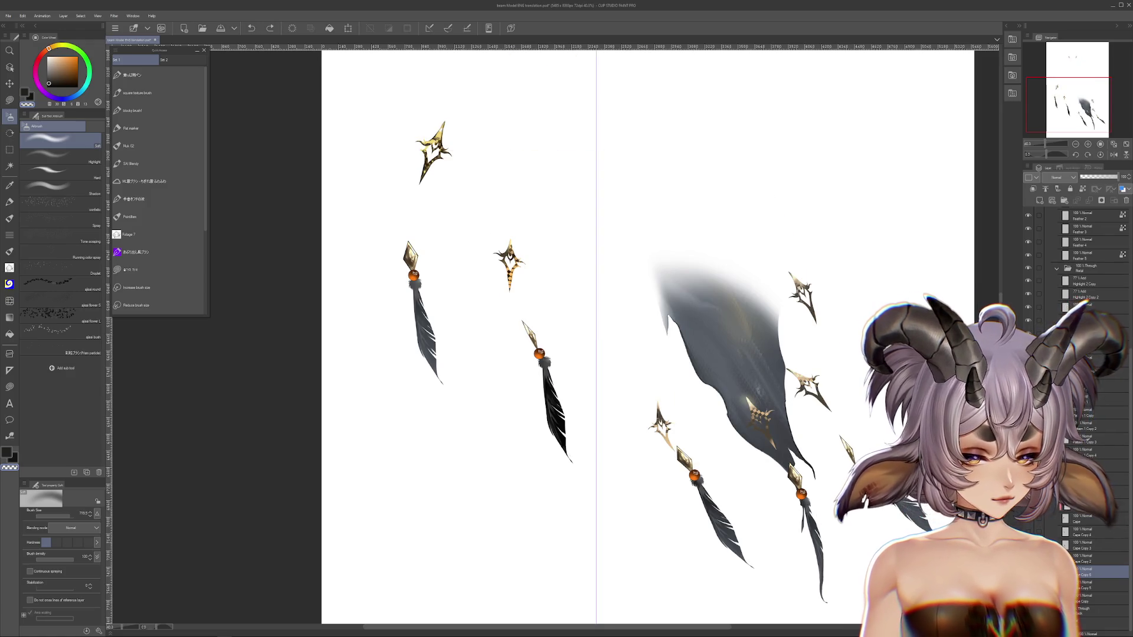
{"action": "key", "text": "ctrl+y"}
Try darkening the faded top edge, then undo to hide the grey cape piece.
{"action": "mouse_move", "coordinate": [661, 259]}
{"action": "left_mouse_down"}
{"action": "mouse_move", "coordinate": [731, 313]}
{"action": "mouse_move", "coordinate": [667, 259]}
{"action": "mouse_move", "coordinate": [778, 307]}
{"action": "mouse_move", "coordinate": [778, 318]}
{"action": "left_mouse_up"}
{"action": "left_click_drag", "start_coordinate": [767, 277], "coordinate": [646, 247]}
{"action": "left_click_drag", "start_coordinate": [729, 251], "coordinate": [631, 253]}
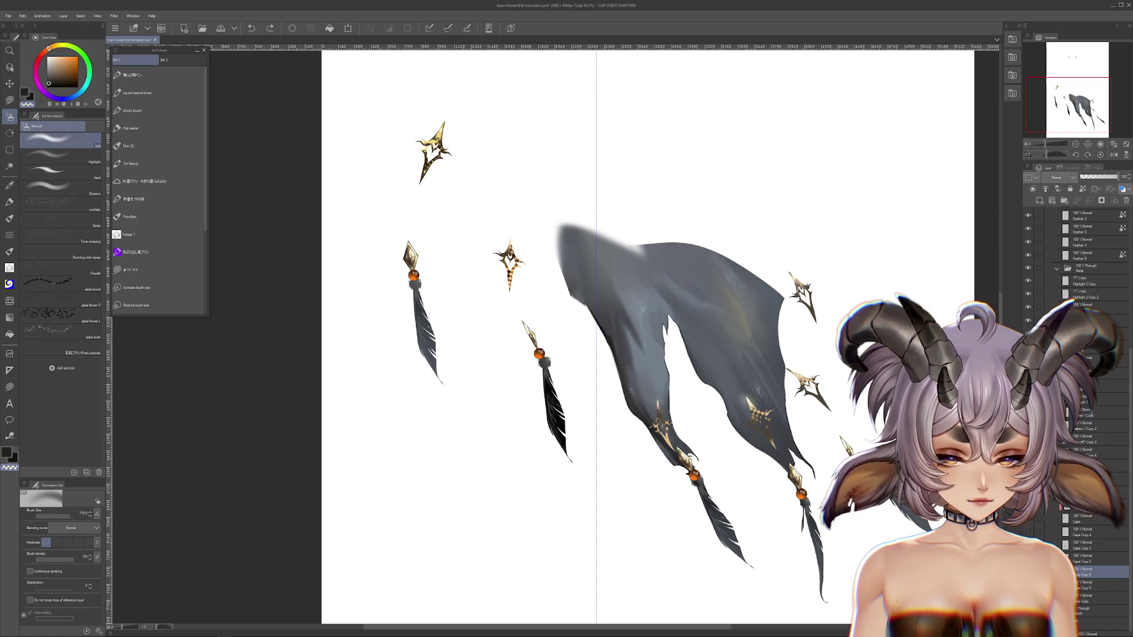
{"action": "key", "text": "ctrl+z"}
{"action": "key", "text": "ctrl+z"}
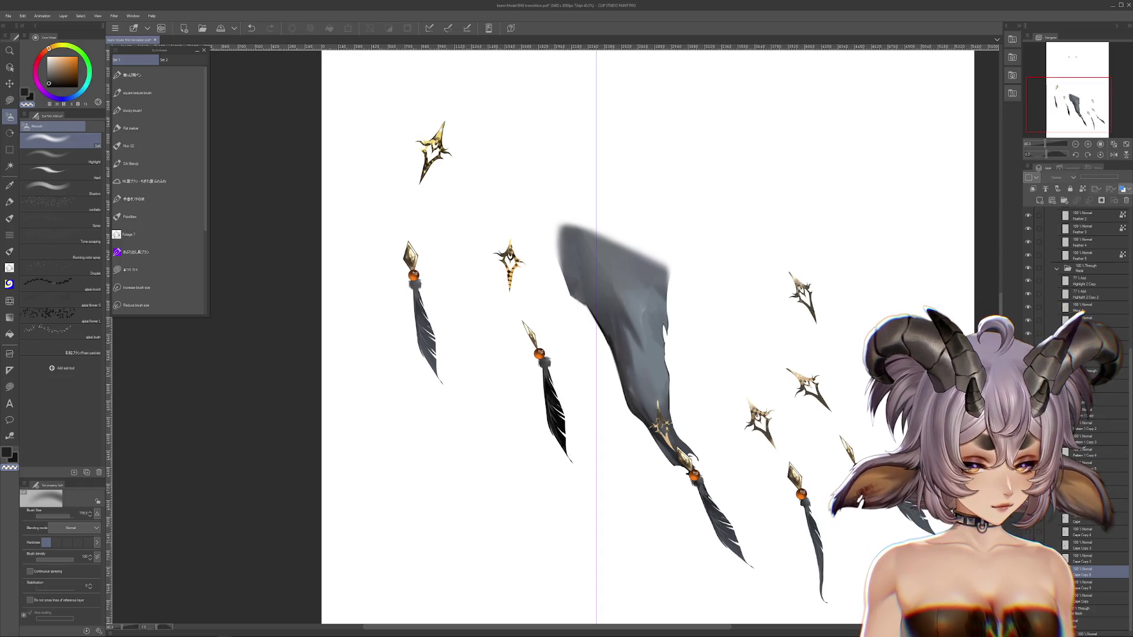
{"action": "key", "text": "ctrl+z"}
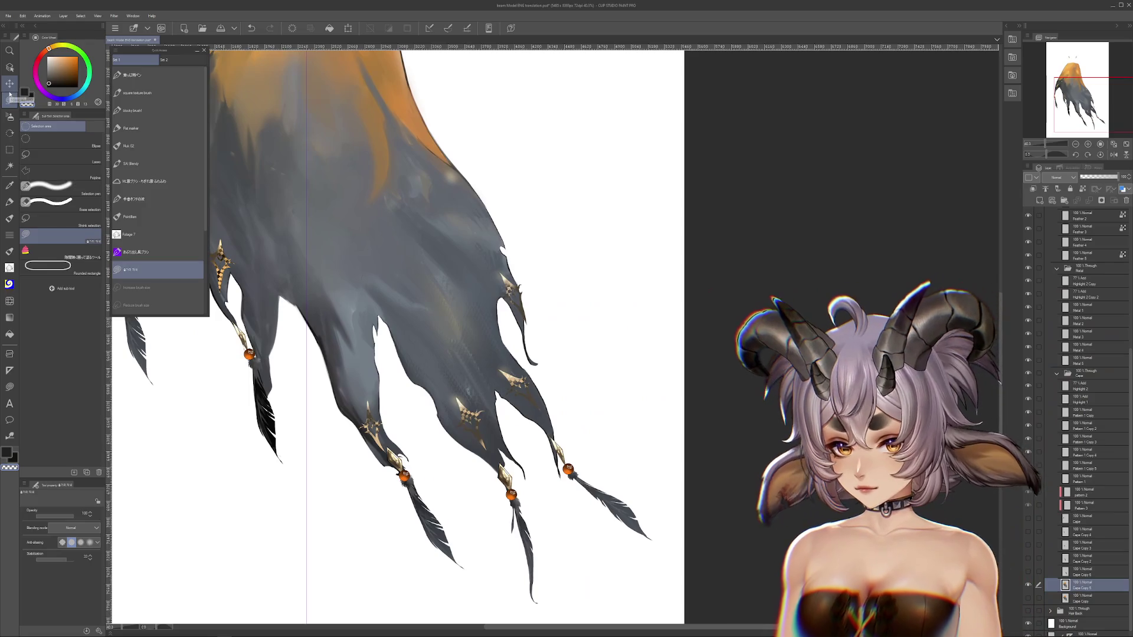
Cut large gaps between the cape's lower strips and trim its right edge and orange piece.
{"action": "left_click", "coordinate": [9, 98]}
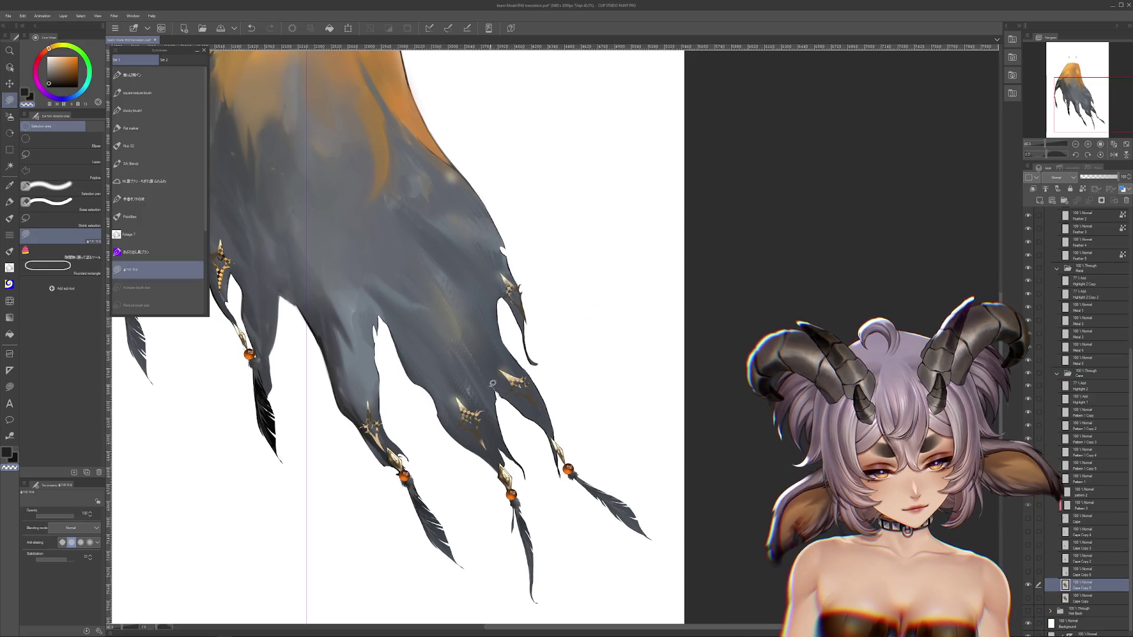
{"action": "left_click_drag", "start_coordinate": [389, 342], "coordinate": [495, 413]}
{"action": "key", "text": "ctrl+z"}
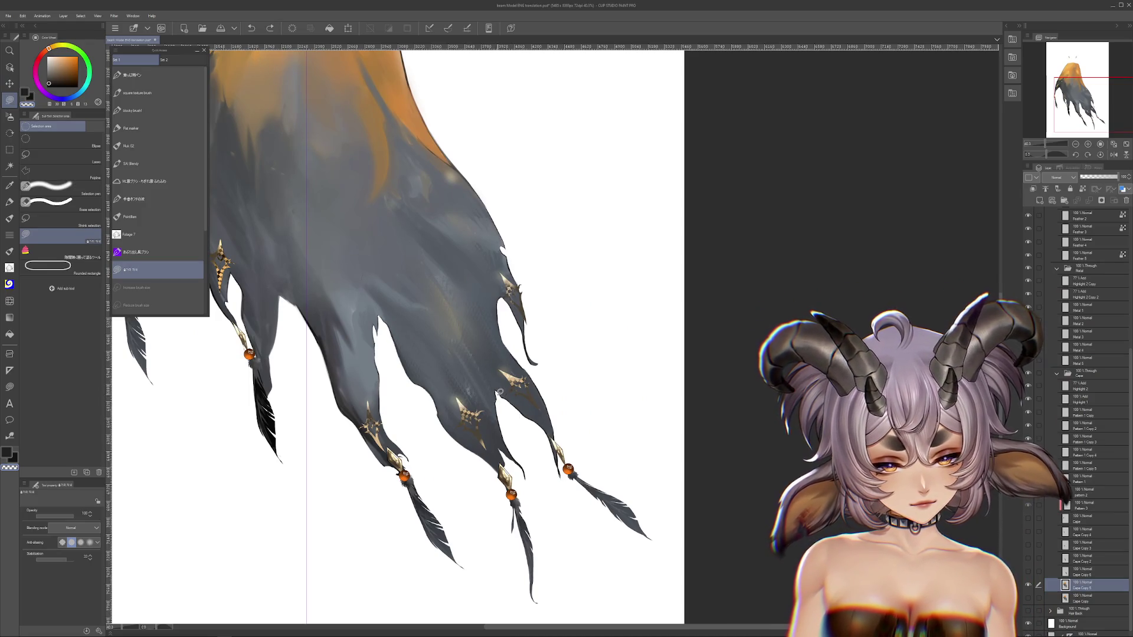
{"action": "key", "text": "ctrl+y"}
{"action": "left_click_drag", "start_coordinate": [468, 366], "coordinate": [540, 418]}
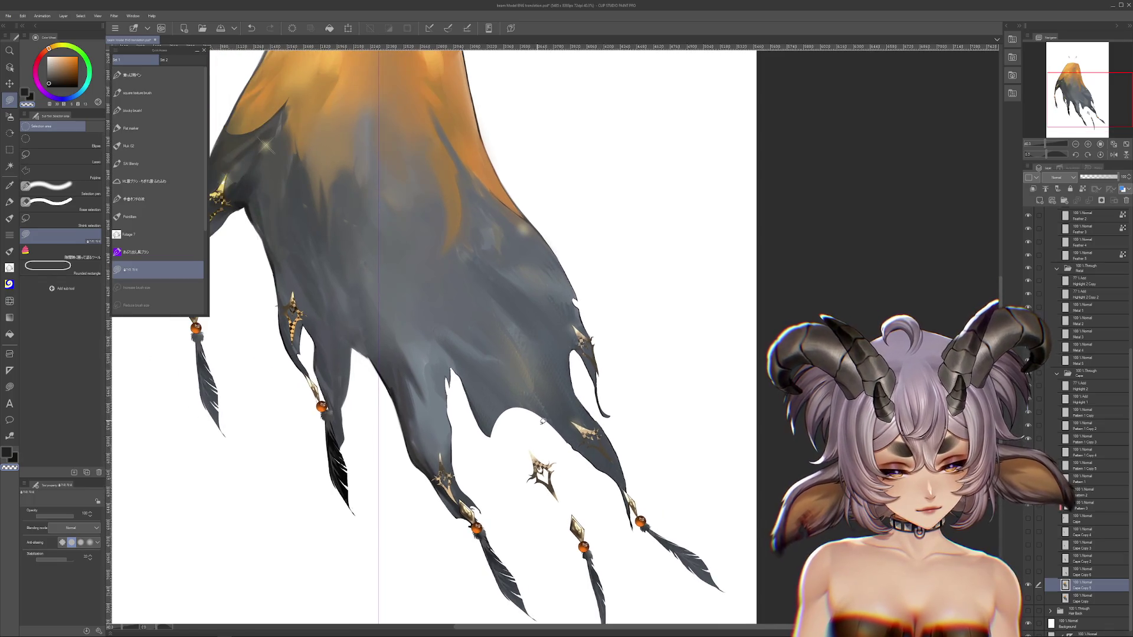
{"action": "left_click_drag", "start_coordinate": [460, 319], "coordinate": [570, 429]}
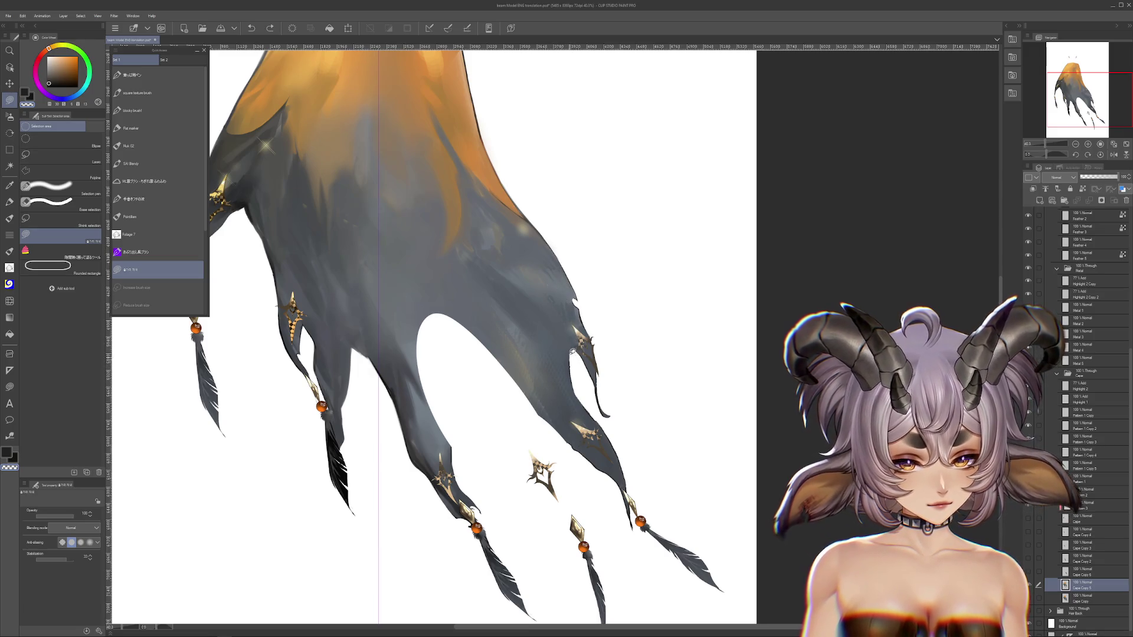
{"action": "mouse_move", "coordinate": [556, 219]}
{"action": "left_mouse_down"}
{"action": "mouse_move", "coordinate": [649, 406]}
{"action": "mouse_move", "coordinate": [768, 472]}
{"action": "left_mouse_up"}
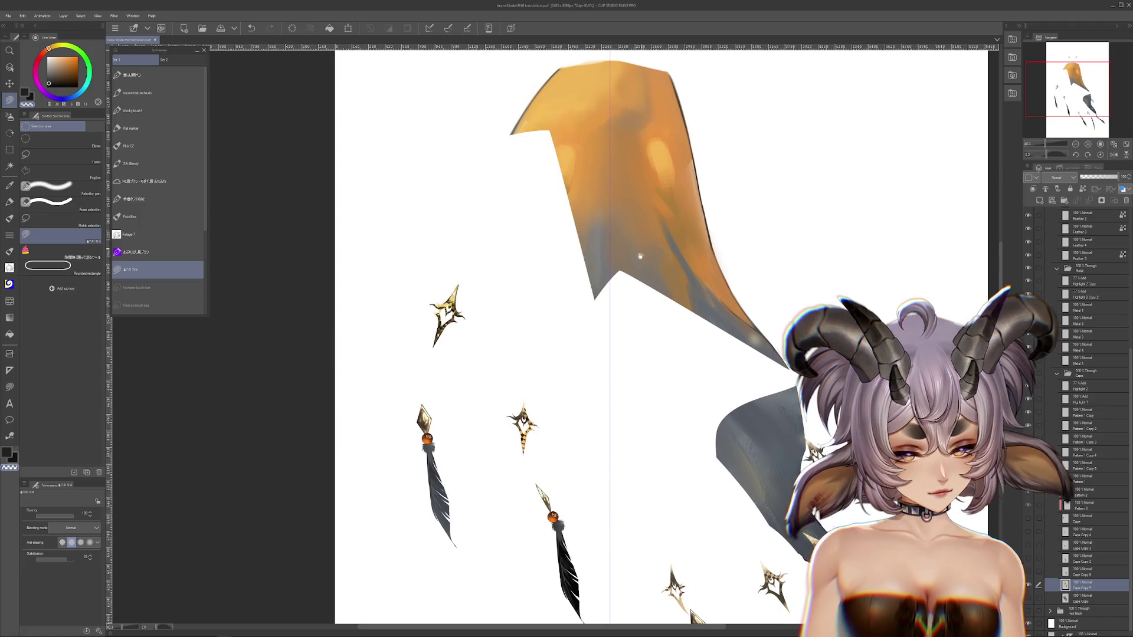
{"action": "left_click_drag", "start_coordinate": [766, 411], "coordinate": [761, 435]}
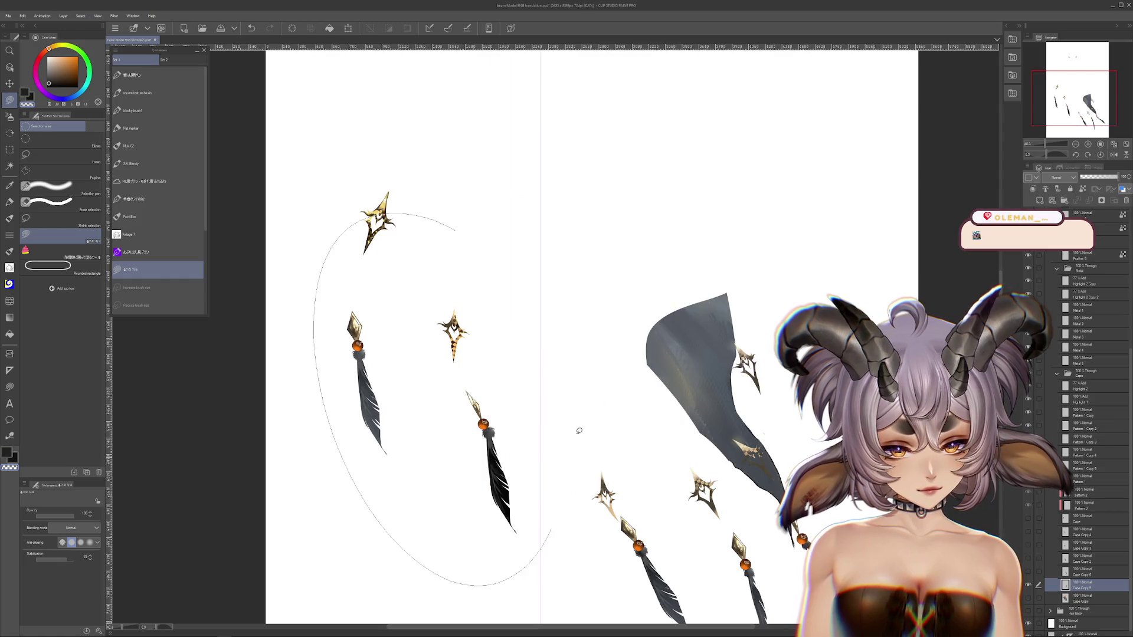
{"action": "left_click_drag", "start_coordinate": [642, 388], "coordinate": [597, 432]}
Try Cape Copy 6 at 45% opacity, then set Cape Copy 5 back to 100%.
{"action": "left_click", "coordinate": [10, 116]}
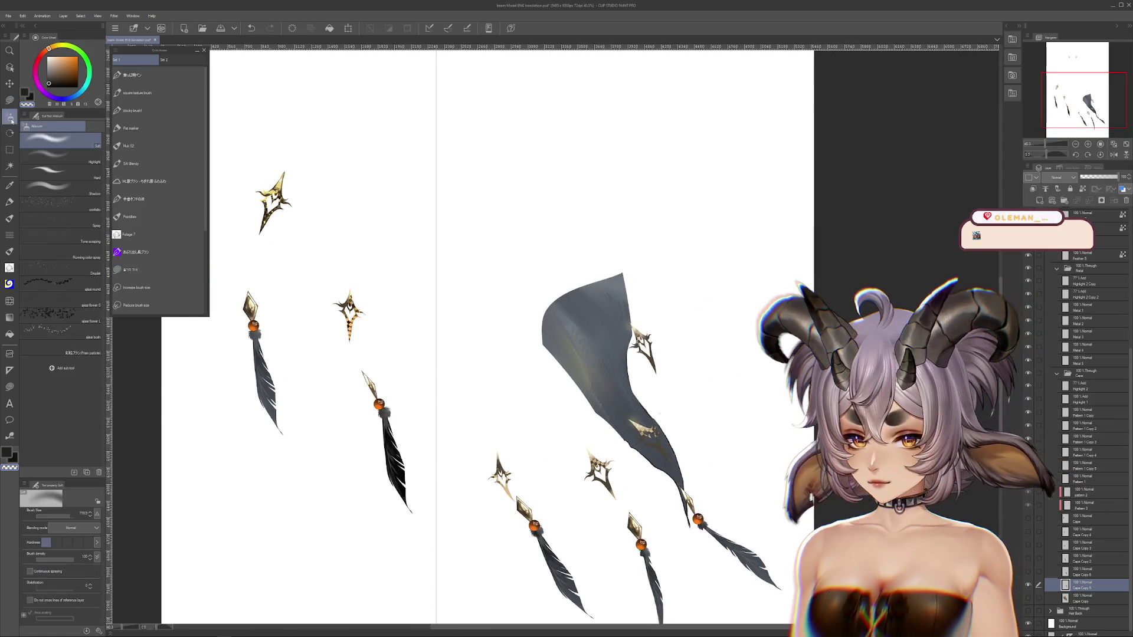
{"action": "left_click", "coordinate": [53, 169]}
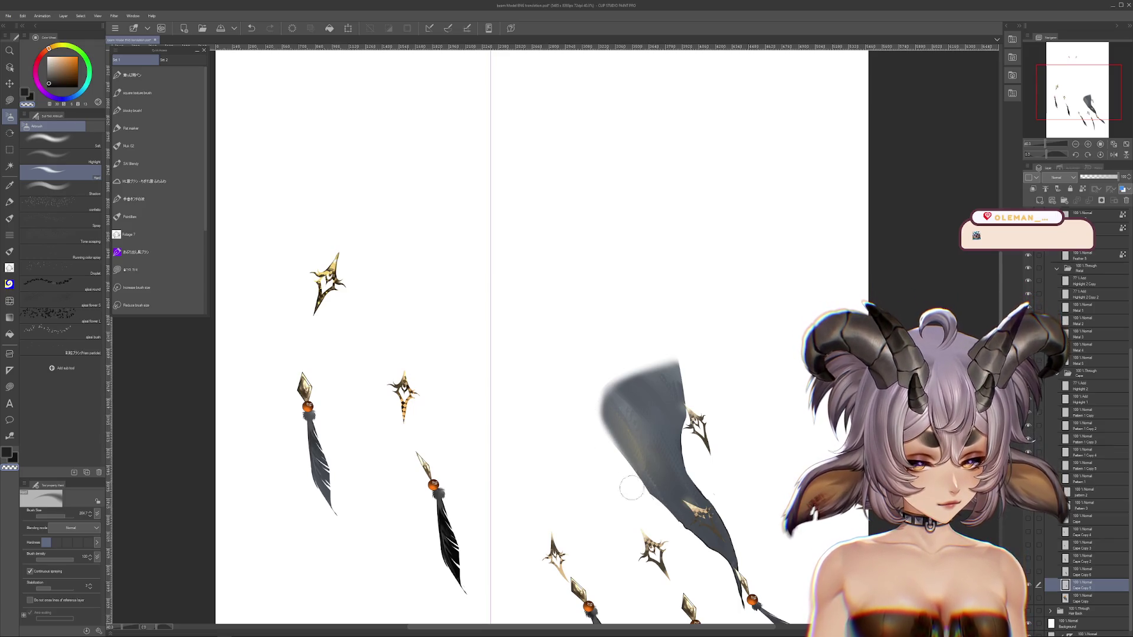
{"action": "key", "text": "b"}
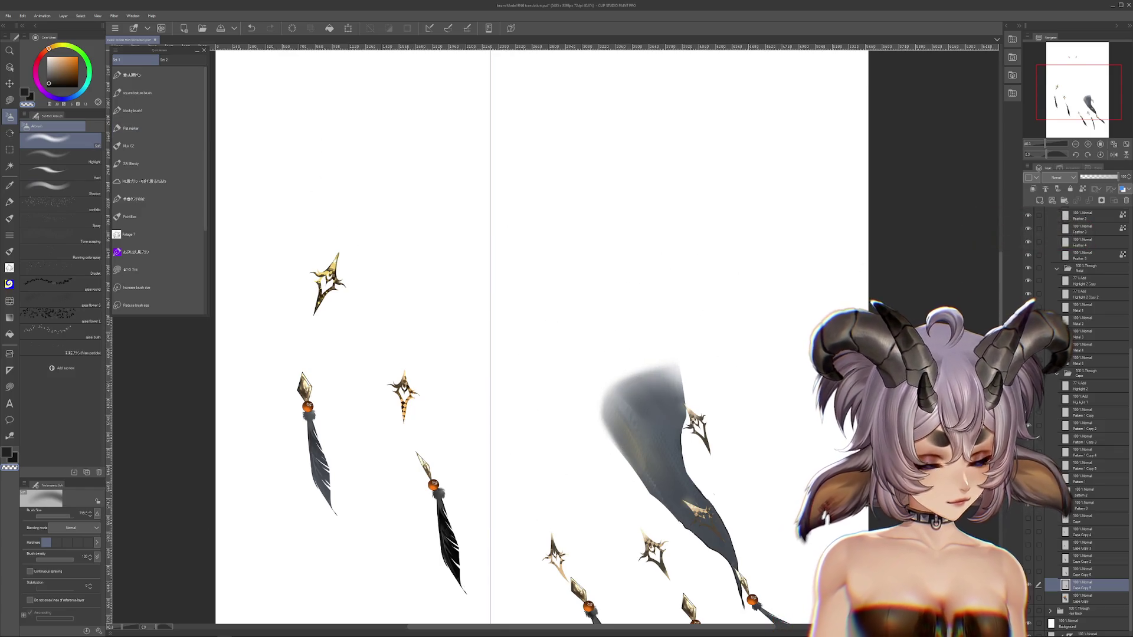
{"action": "left_click", "coordinate": [9, 100]}
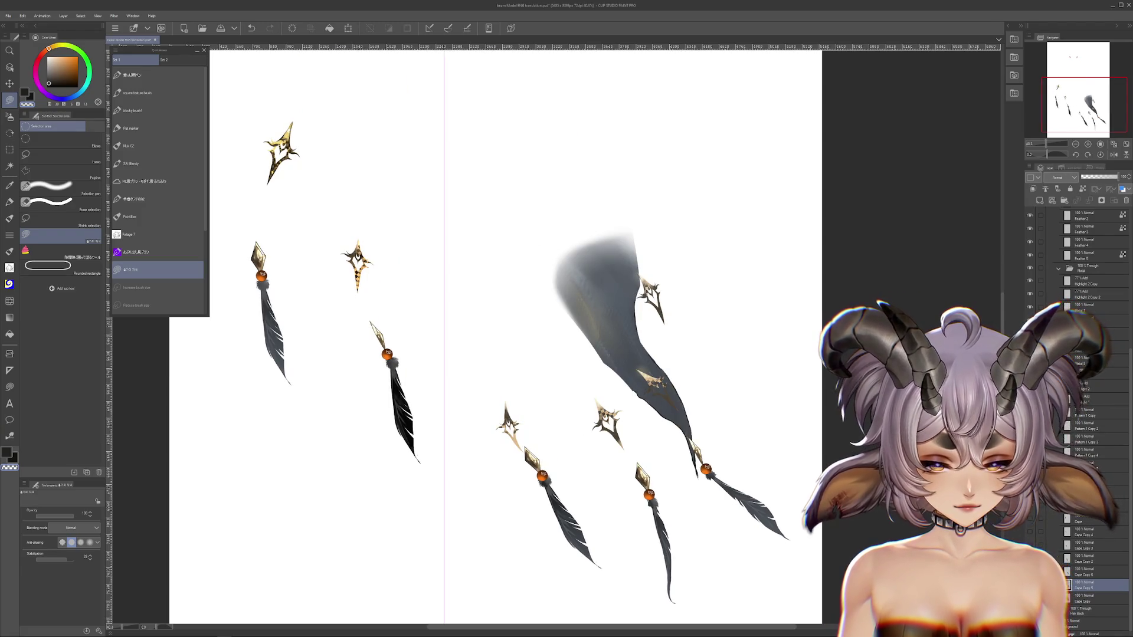
{"action": "left_click_drag", "start_coordinate": [1099, 177], "coordinate": [1088, 180]}
{"action": "left_click", "coordinate": [1082, 575]}
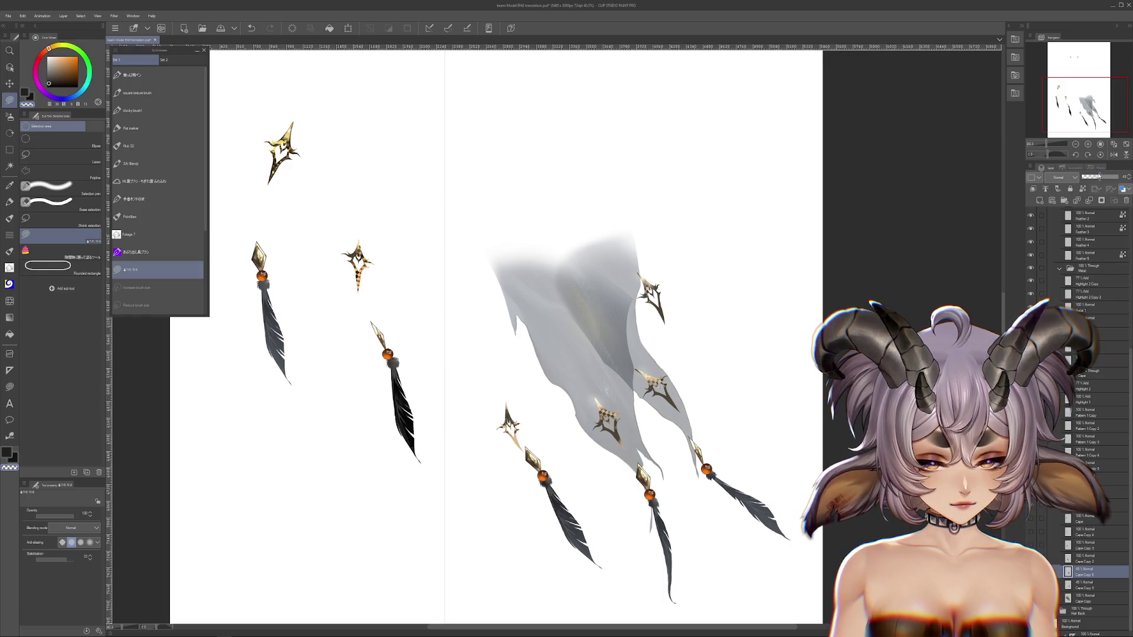
{"action": "key", "text": "ctrl+z"}
{"action": "left_click", "coordinate": [1085, 582]}
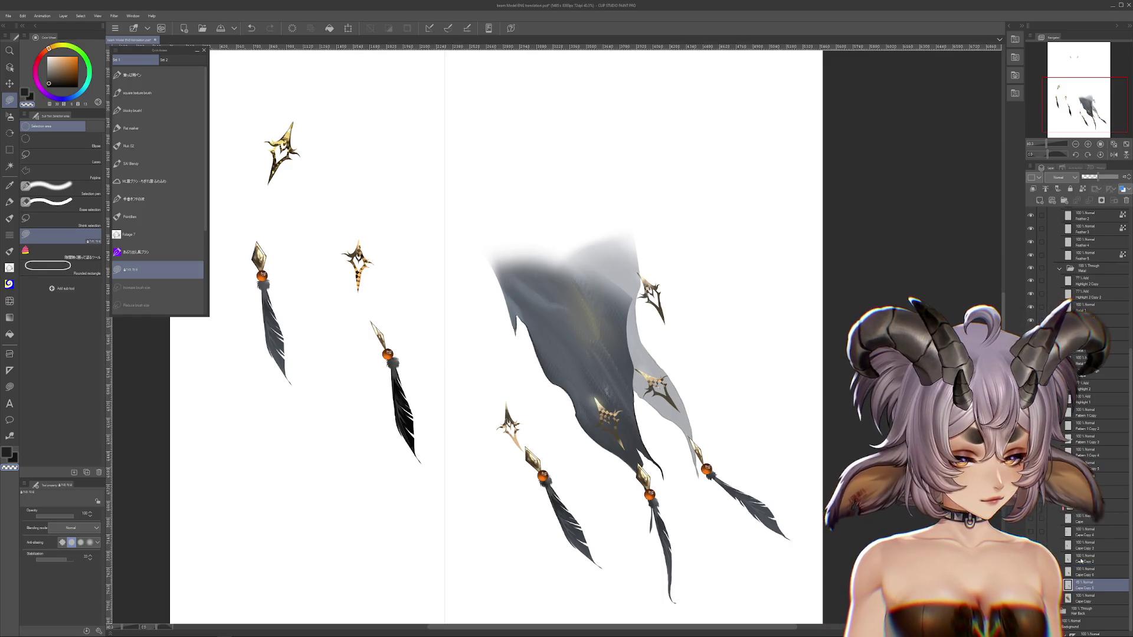
{"action": "left_click_drag", "start_coordinate": [1096, 177], "coordinate": [1105, 178]}
Nudge the cape piece, compare earlier cape shapes, and duplicate the layer as Cape Copy 7.
{"action": "left_click_drag", "start_coordinate": [661, 405], "coordinate": [709, 430]}
{"action": "key", "text": "ctrl+z"}
{"action": "key", "text": "ctrl+y"}
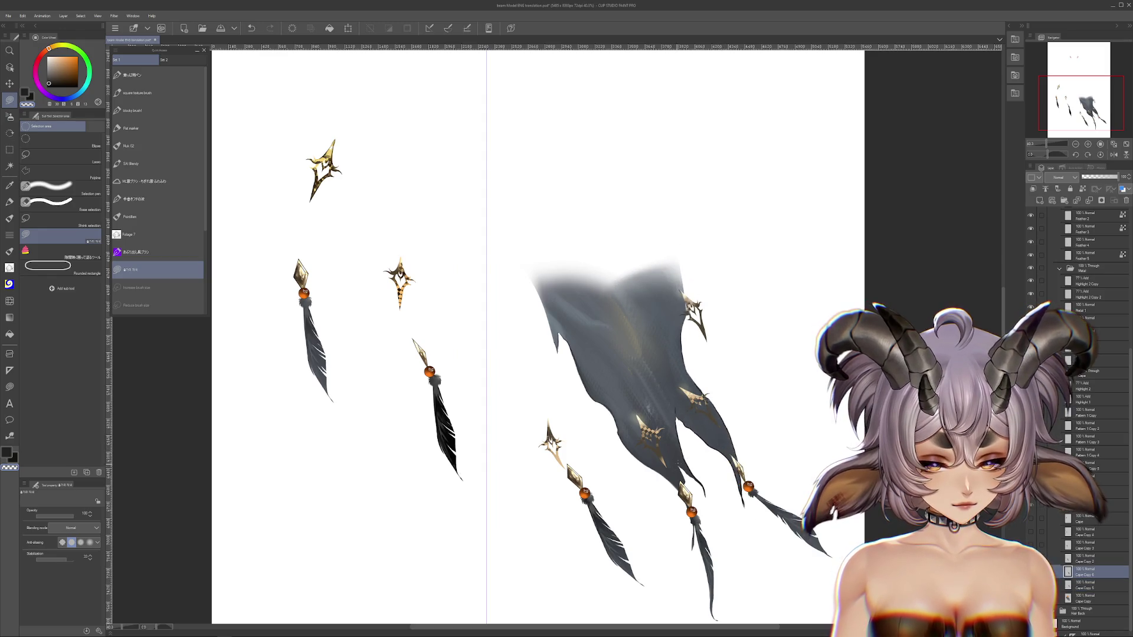
{"action": "key", "text": "ctrl+z"}
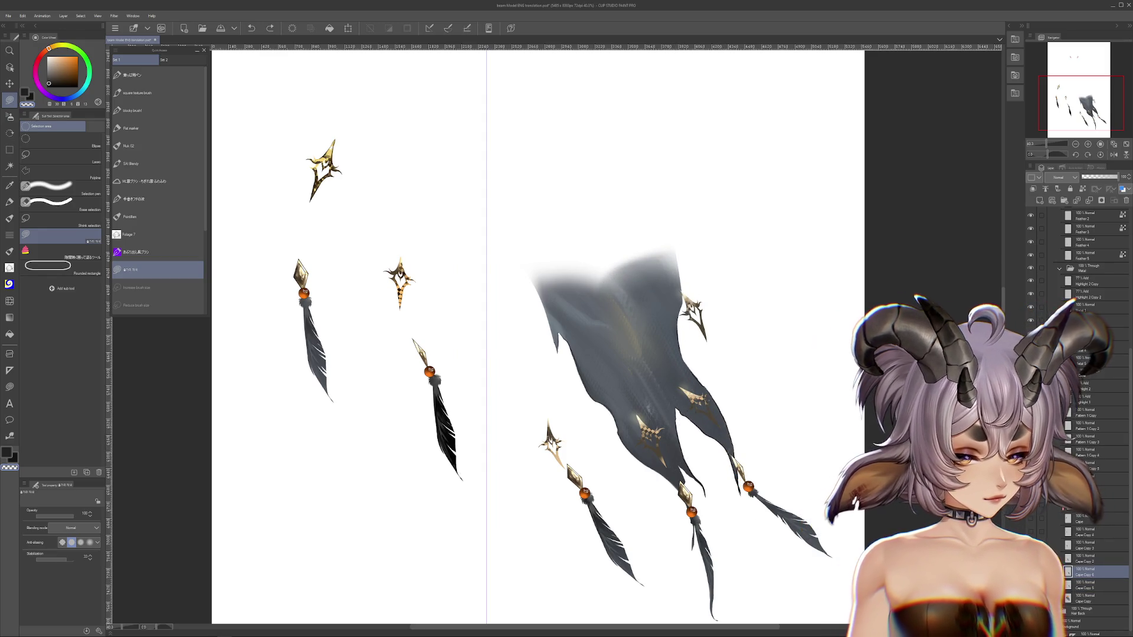
{"action": "key", "text": "ctrl+y"}
{"action": "key", "text": "ctrl+z"}
{"action": "key", "text": "ctrl+y"}
{"action": "key", "text": "ctrl+y"}
{"action": "key", "text": "ctrl+z"}
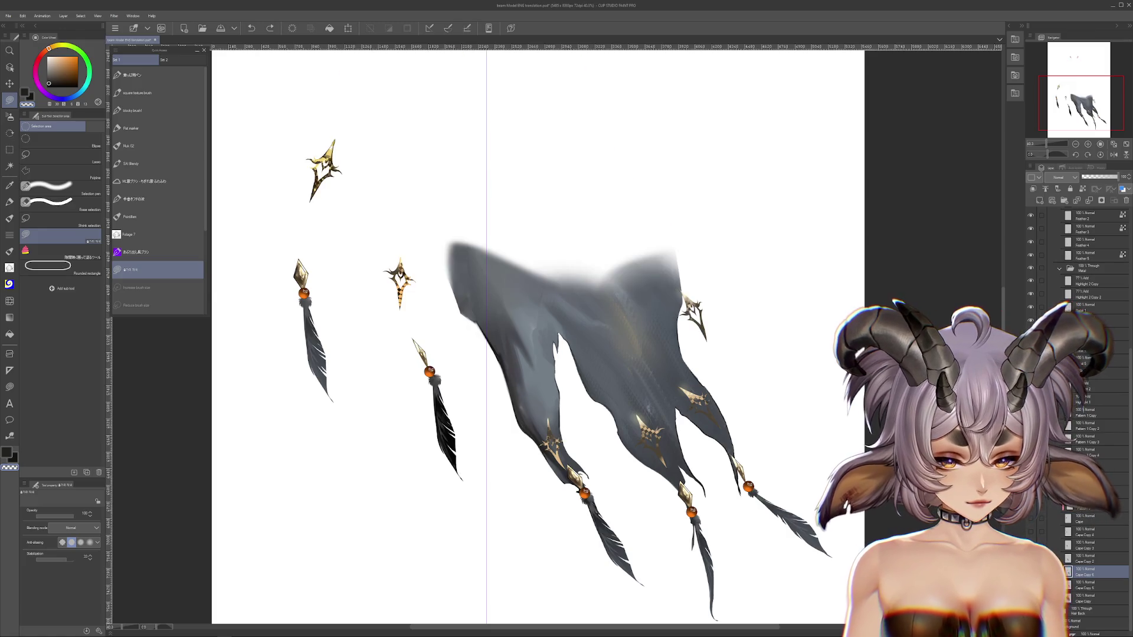
{"action": "key", "text": "ctrl+y"}
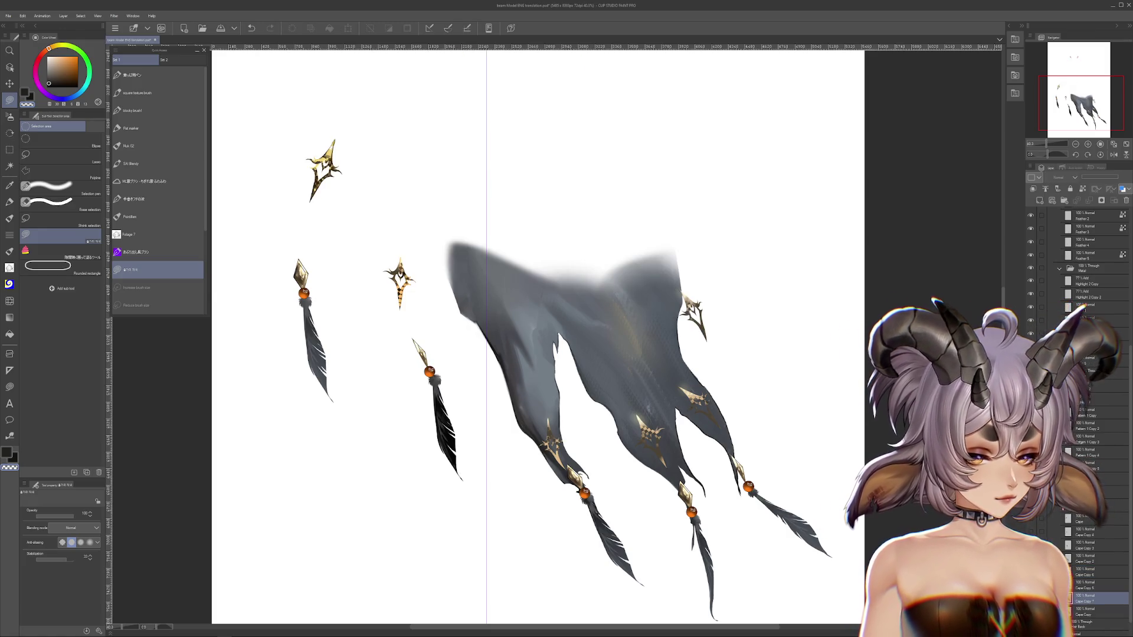
{"action": "key", "text": "ctrl+y"}
{"action": "key", "text": "ctrl+z"}
{"action": "key", "text": "ctrl+z"}
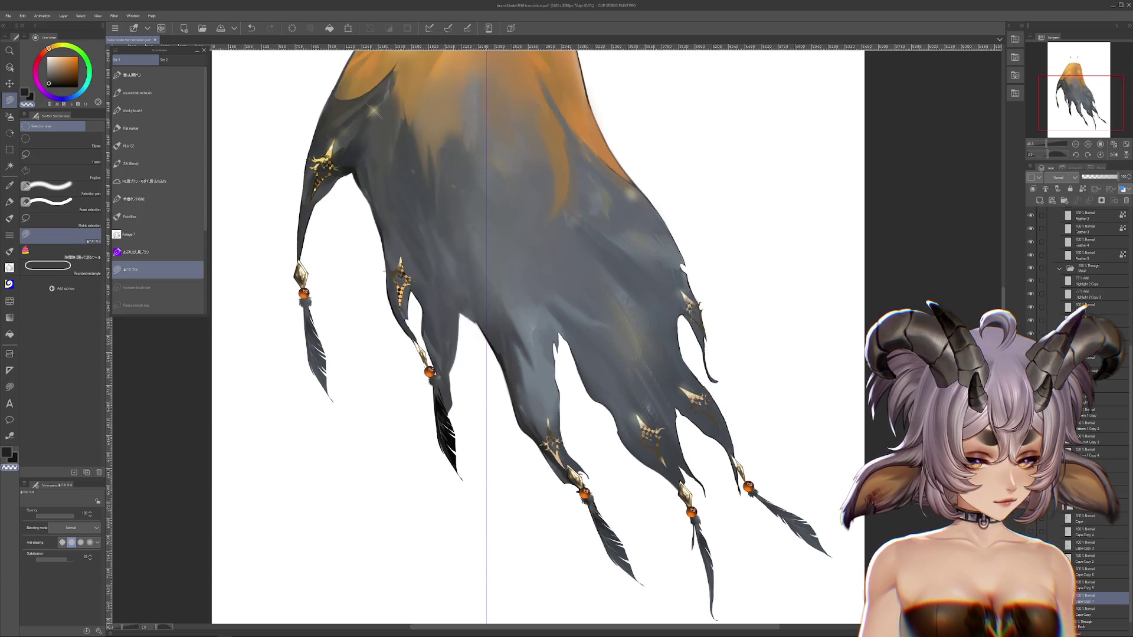
Lasso and erase lower regions and a notch along the cape piece's right edge.
{"action": "left_click_drag", "start_coordinate": [592, 331], "coordinate": [555, 368]}
{"action": "left_click_drag", "start_coordinate": [634, 251], "coordinate": [656, 429]}
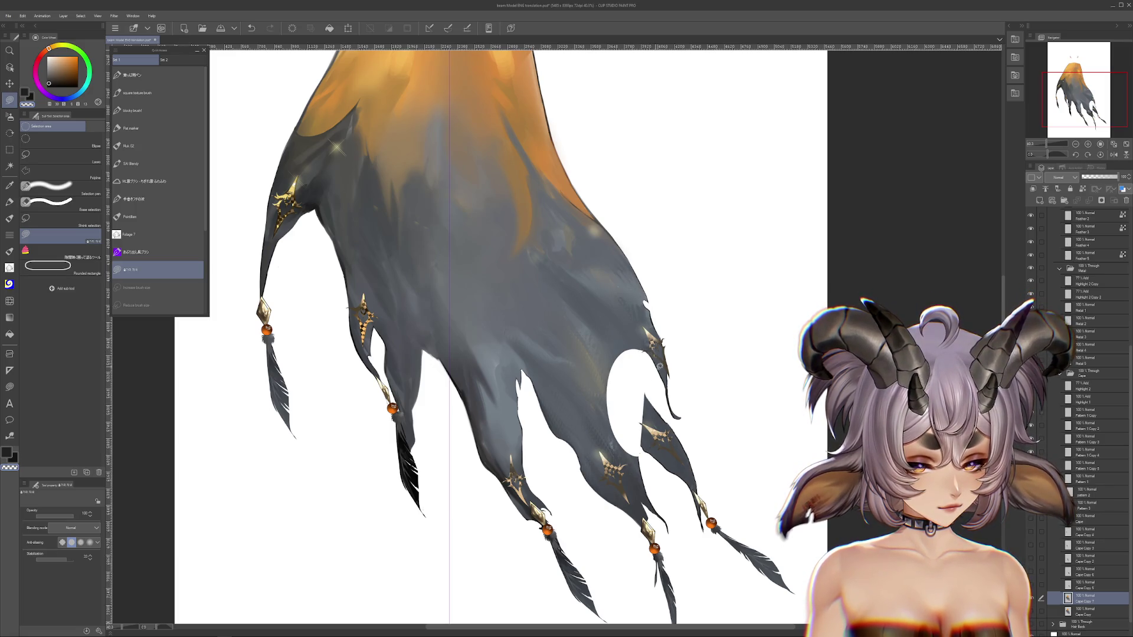
{"action": "left_click_drag", "start_coordinate": [692, 614], "coordinate": [584, 525]}
{"action": "left_click_drag", "start_coordinate": [641, 352], "coordinate": [683, 417]}
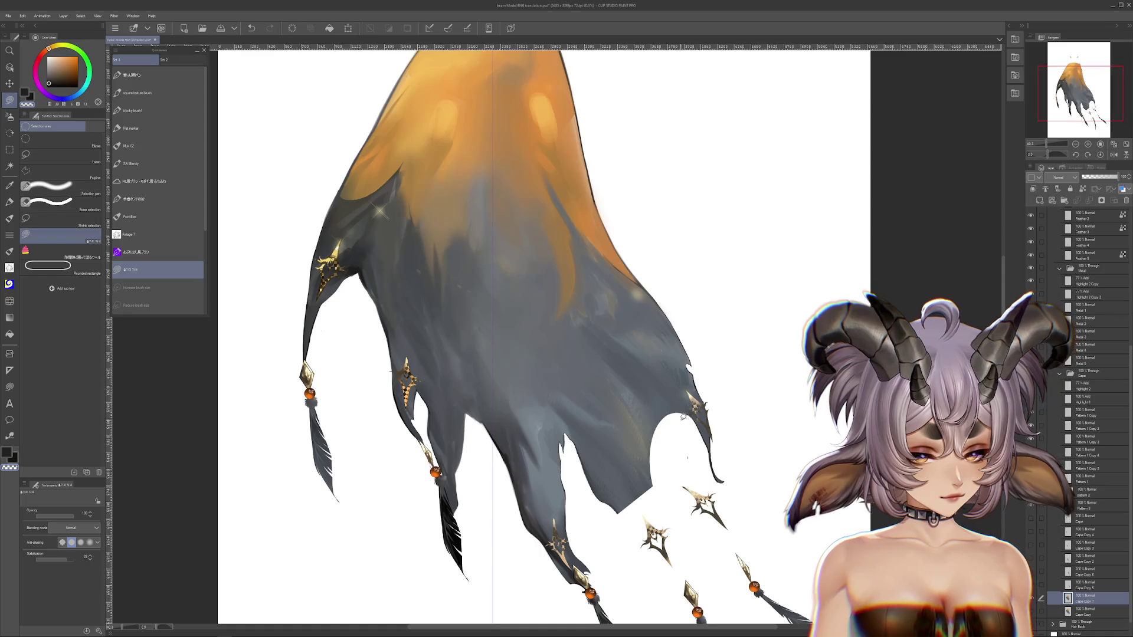
{"action": "left_click_drag", "start_coordinate": [649, 372], "coordinate": [685, 422]}
{"action": "key", "text": "ctrl+z"}
{"action": "left_click_drag", "start_coordinate": [636, 571], "coordinate": [691, 500]}
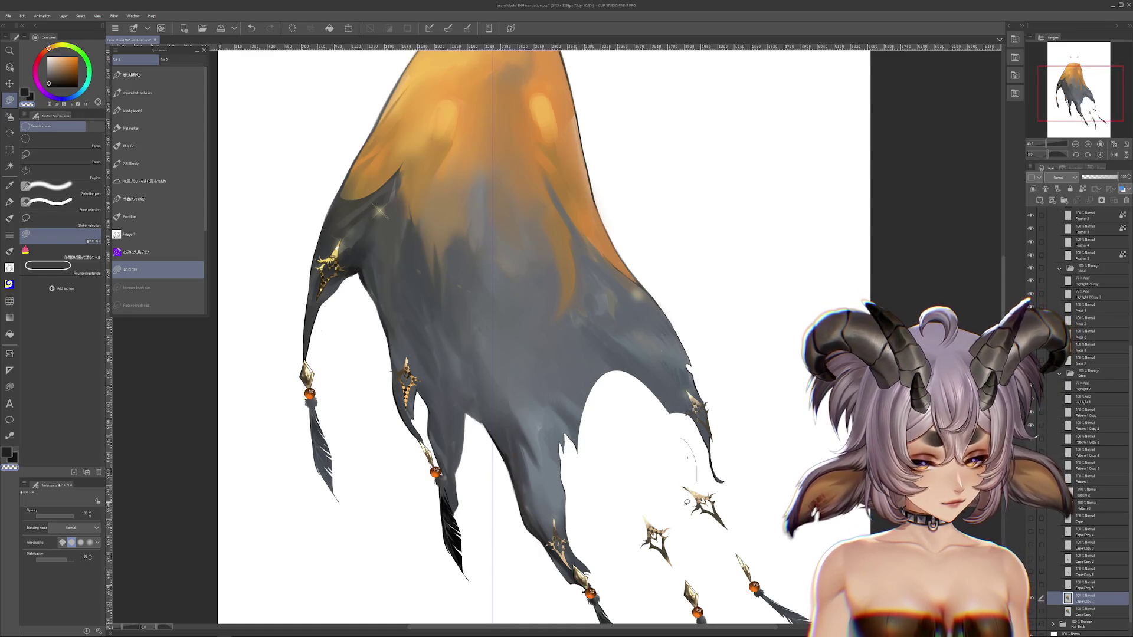
{"action": "left_click_drag", "start_coordinate": [560, 368], "coordinate": [696, 383]}
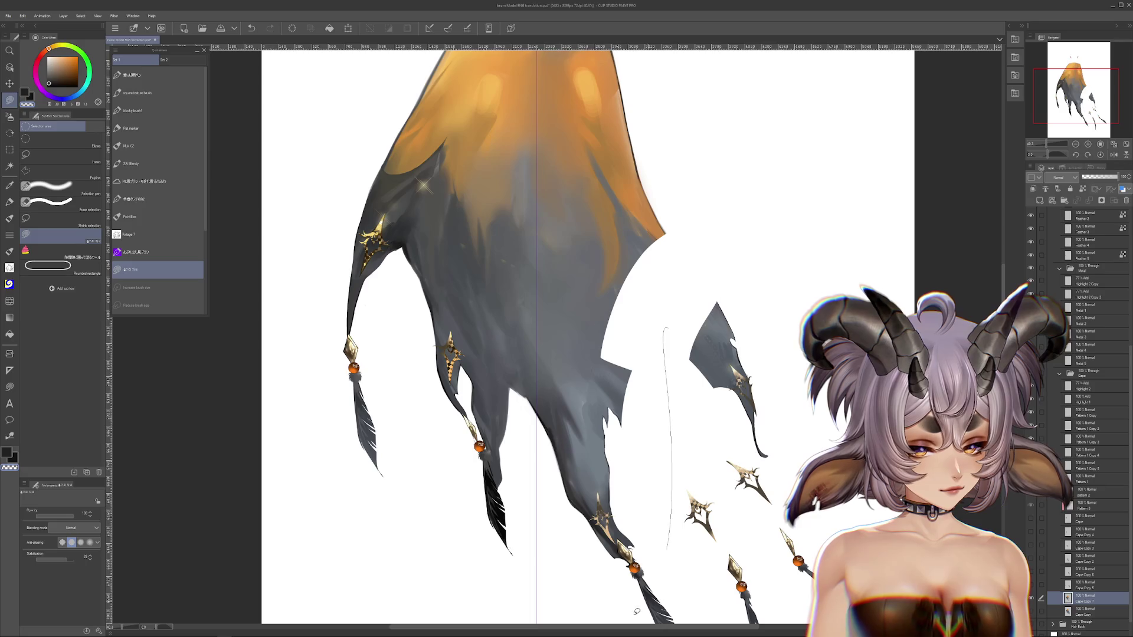
Erase the cape below and above diagonal lines, clearing the remaining unwanted area.
{"action": "left_click_drag", "start_coordinate": [649, 601], "coordinate": [481, 382]}
{"action": "left_click_drag", "start_coordinate": [589, 447], "coordinate": [587, 393]}
{"action": "left_click_drag", "start_coordinate": [673, 383], "coordinate": [706, 528]}
{"action": "left_click_drag", "start_coordinate": [602, 451], "coordinate": [519, 138]}
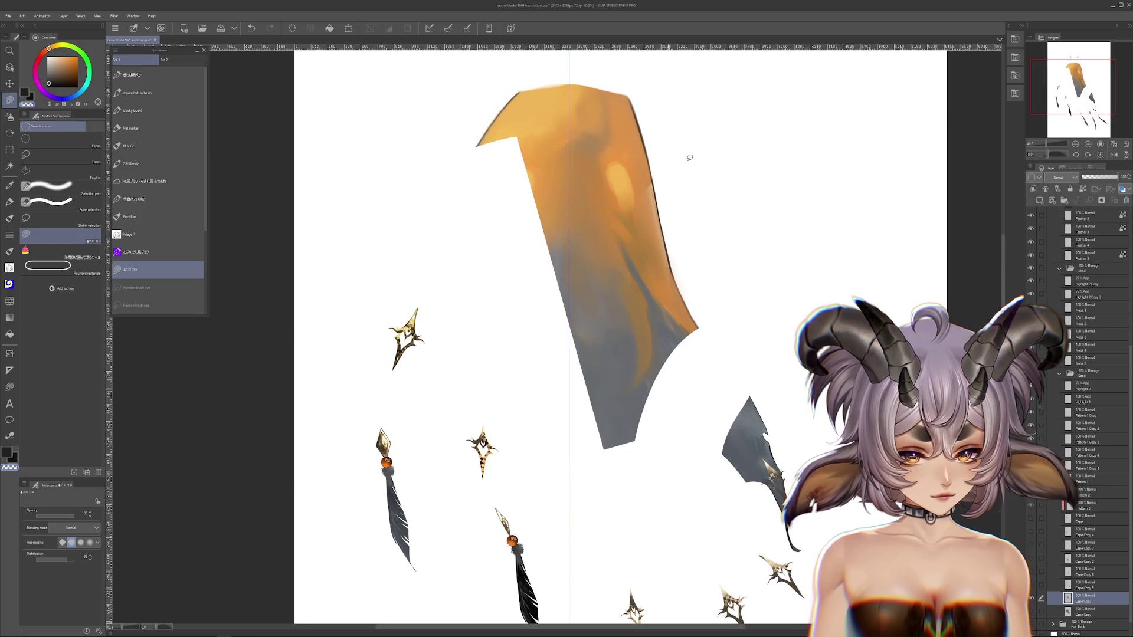
{"action": "left_click_drag", "start_coordinate": [620, 500], "coordinate": [617, 507]}
{"action": "left_click_drag", "start_coordinate": [590, 413], "coordinate": [490, 348]}
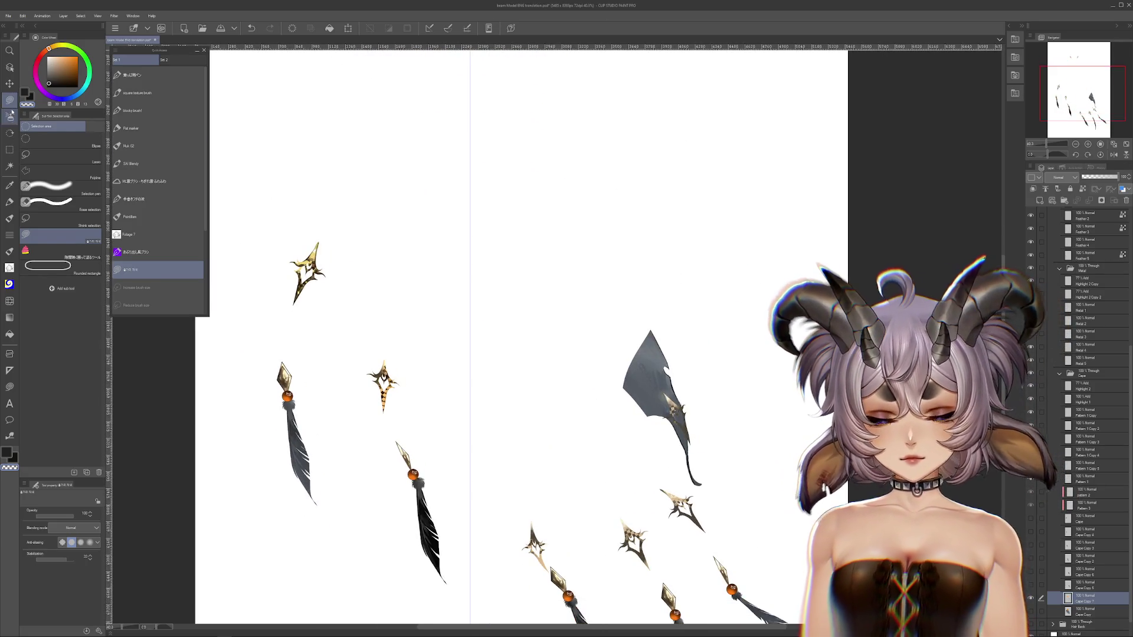
Enlarge the airbrush to size 264.7 and soften the cape piece's left edge.
{"action": "left_click", "coordinate": [10, 116]}
{"action": "left_click", "coordinate": [632, 303]}
{"action": "key", "text": "ctrl+z"}
{"action": "left_click", "coordinate": [61, 508]}
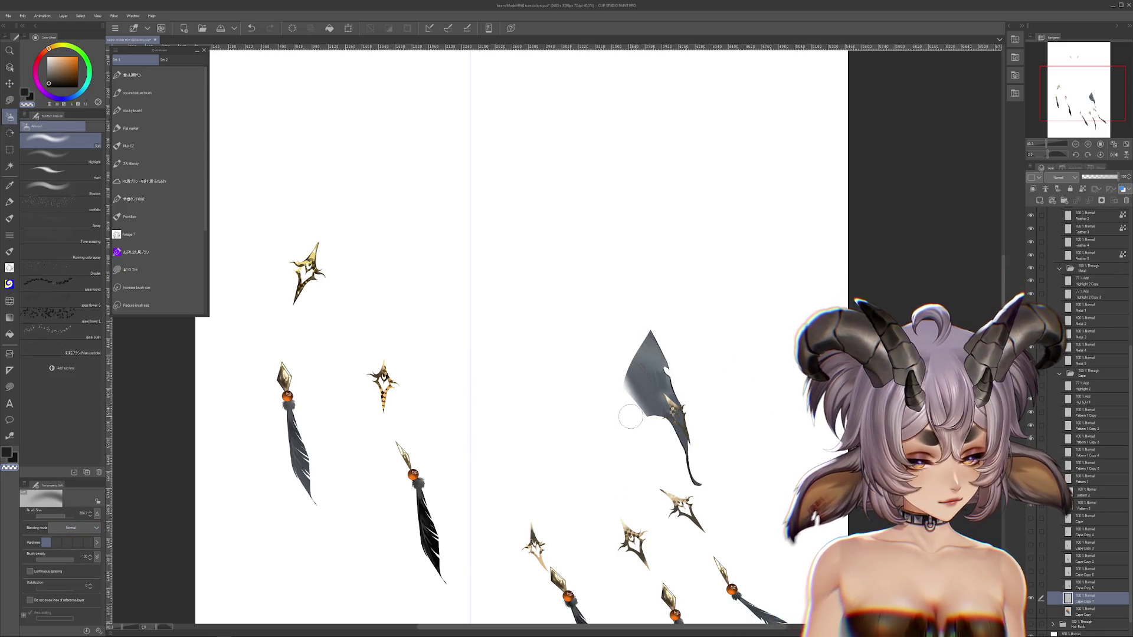
{"action": "mouse_move", "coordinate": [611, 374]}
{"action": "left_mouse_down"}
{"action": "mouse_move", "coordinate": [617, 403]}
{"action": "mouse_move", "coordinate": [634, 410]}
{"action": "left_mouse_up"}
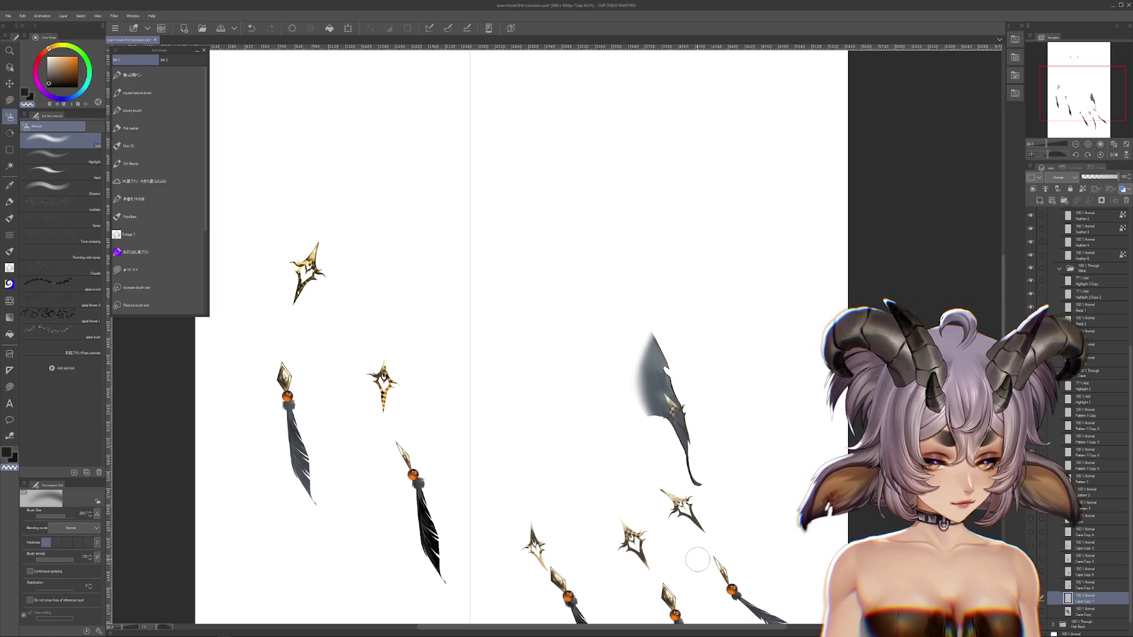
{"action": "left_click_drag", "start_coordinate": [697, 559], "coordinate": [740, 475]}
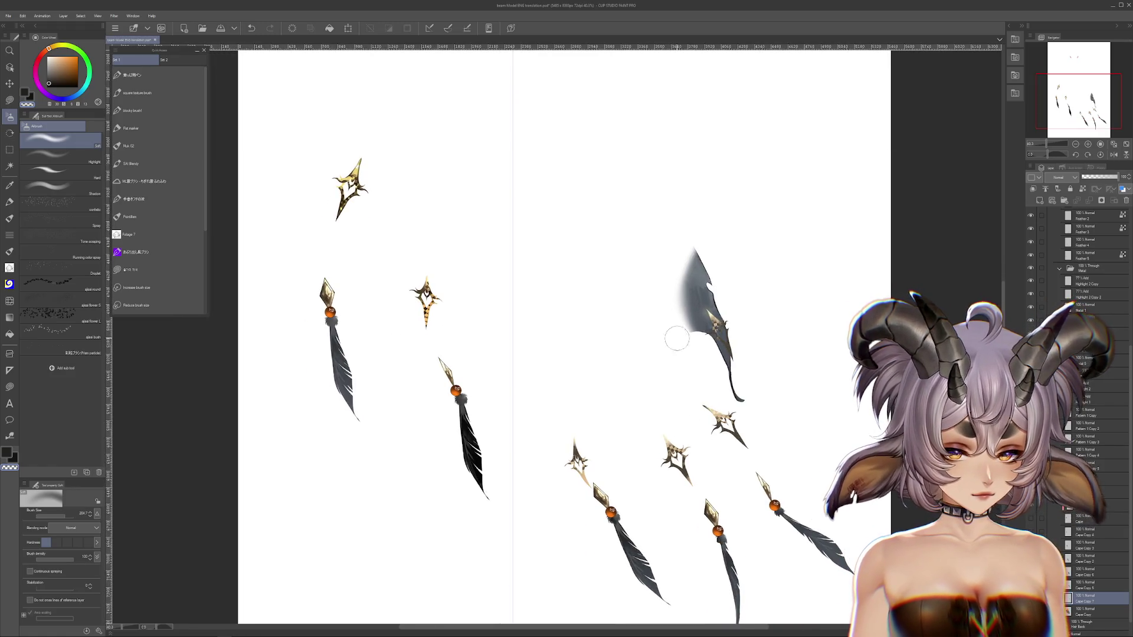
Select the Cape Copy layer and step through history to restore the longer cape.
{"action": "key", "text": "ctrl+z"}
{"action": "key", "text": "ctrl+y"}
{"action": "key", "text": "ctrl+z"}
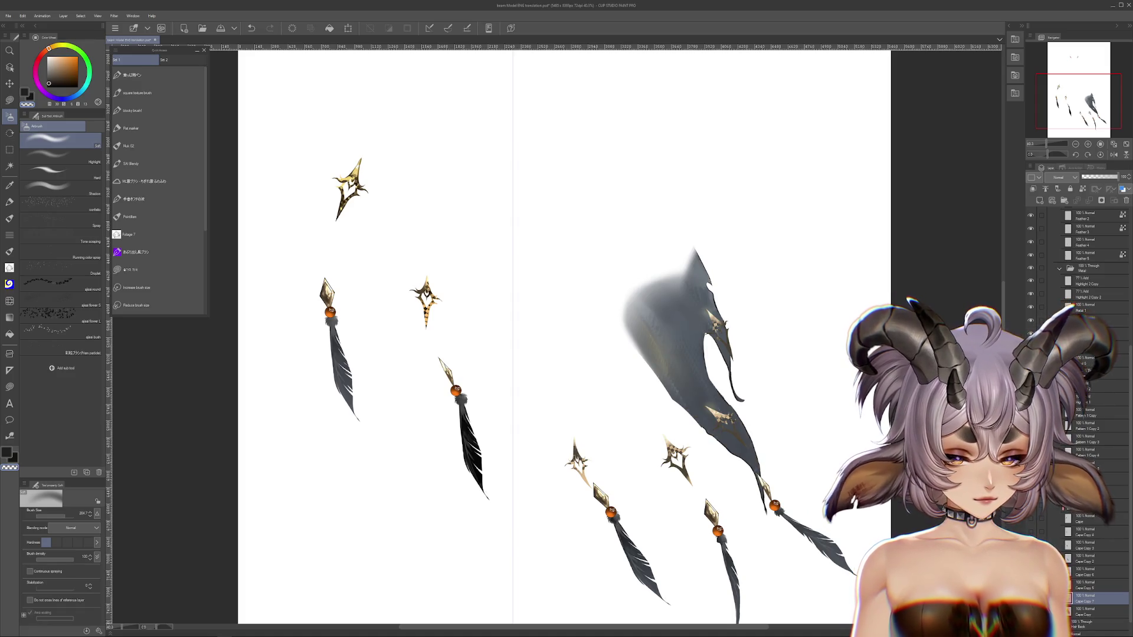
{"action": "key", "text": "ctrl+z"}
{"action": "key", "text": "ctrl+y"}
{"action": "key", "text": "ctrl+z"}
{"action": "key", "text": "ctrl+z"}
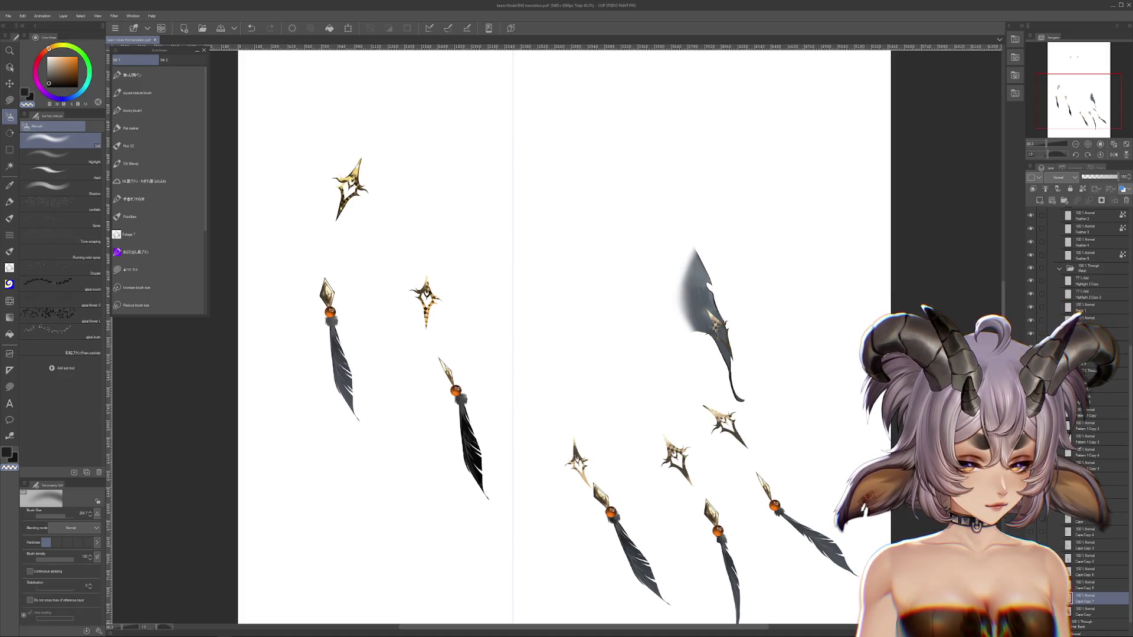
{"action": "left_click", "coordinate": [1092, 611]}
{"action": "key", "text": "ctrl+z"}
{"action": "key", "text": "ctrl+y"}
{"action": "key", "text": "ctrl+z"}
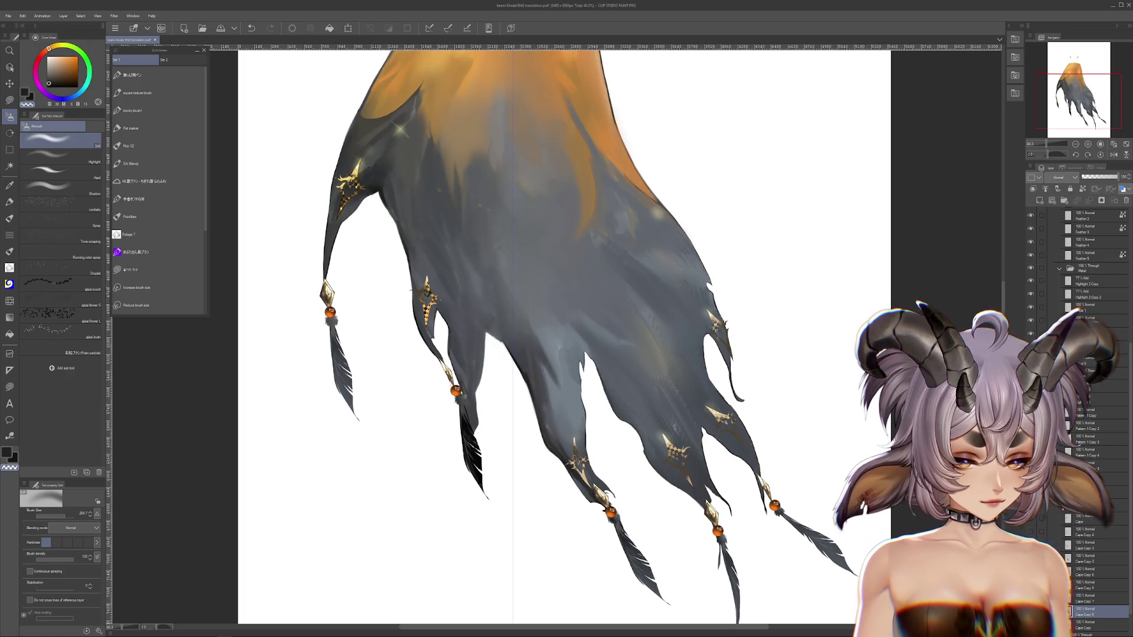
Lower the shaded cape layer's opacity and select the Cape Copy 4 layer.
{"action": "left_click", "coordinate": [1098, 176]}
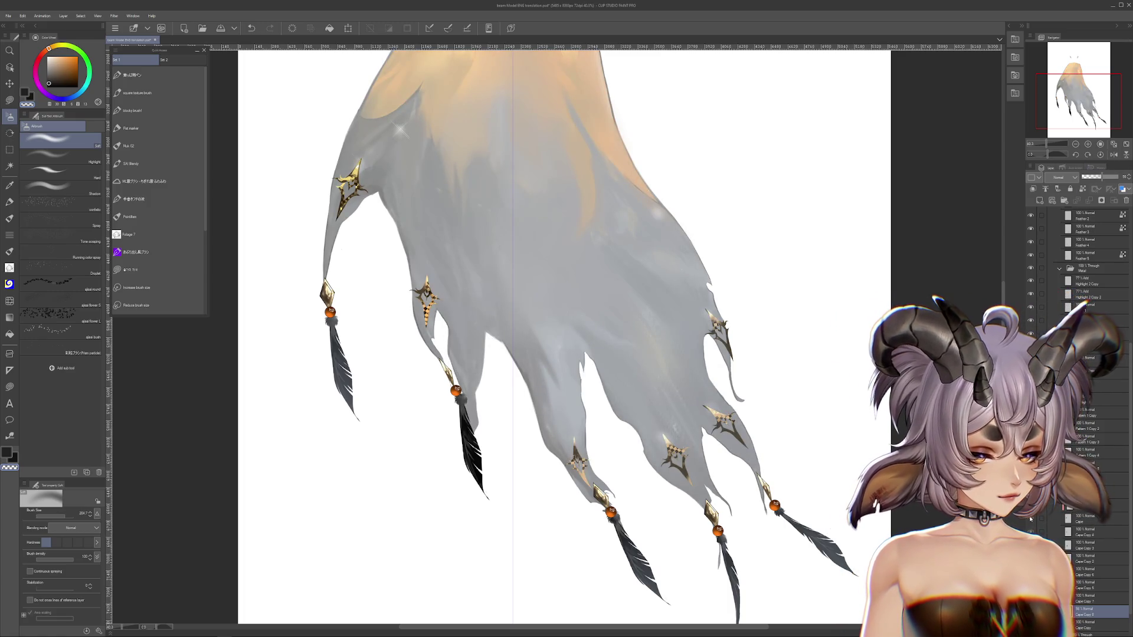
{"action": "left_click", "coordinate": [1050, 529]}
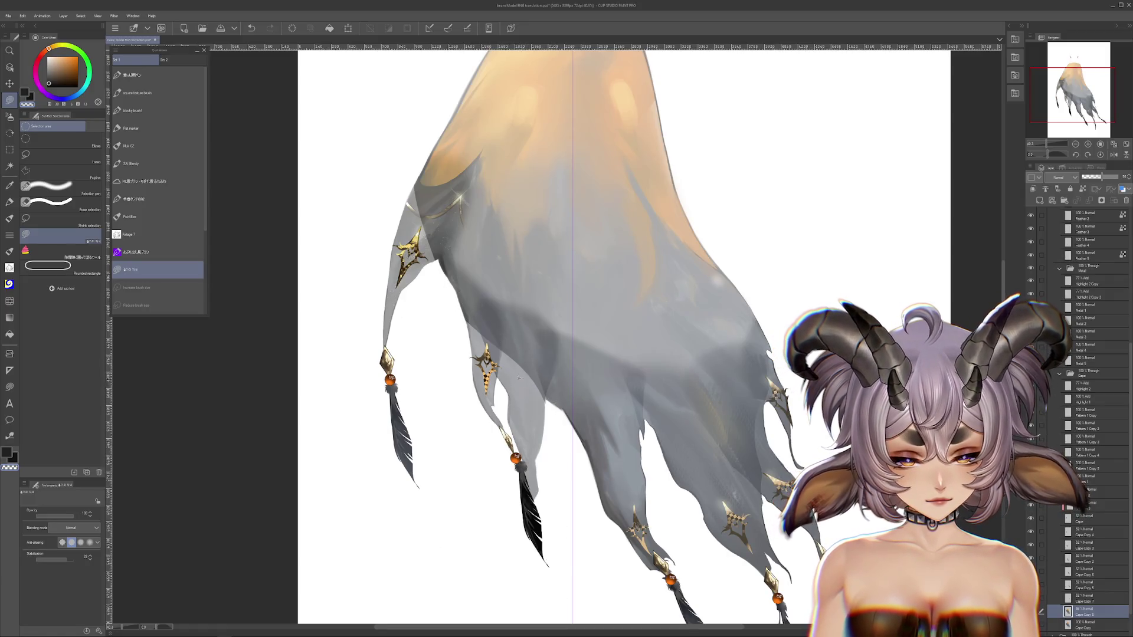
{"action": "scroll", "coordinate": [658, 448], "scroll_direction": "down", "scroll_amount": 3}
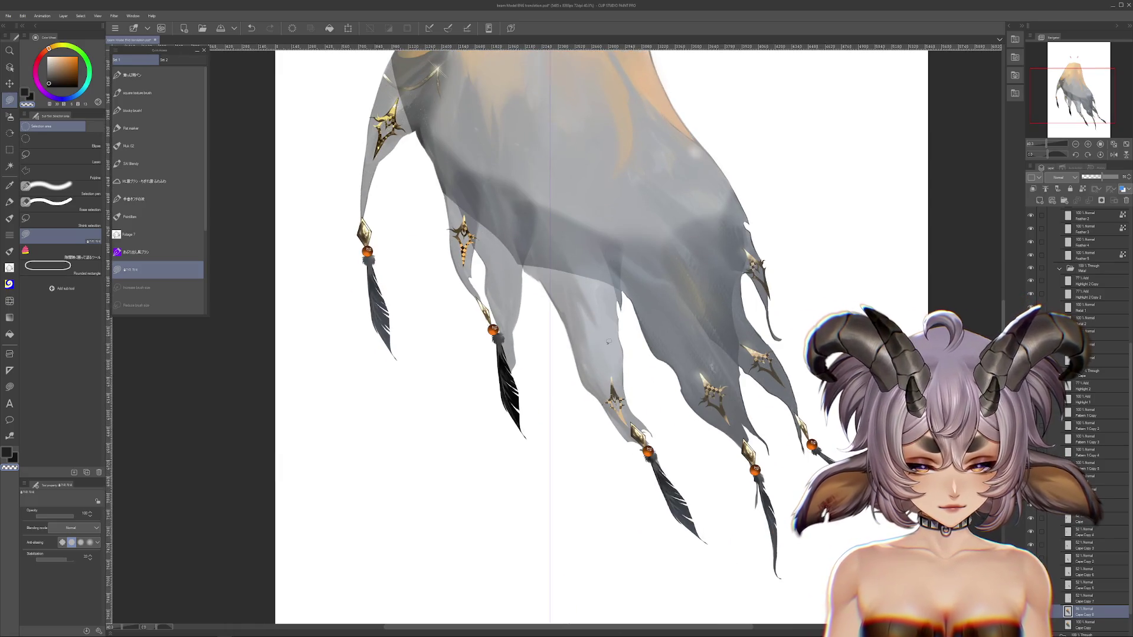
{"action": "scroll", "coordinate": [655, 459], "scroll_direction": "down", "scroll_amount": 2}
{"action": "scroll", "coordinate": [655, 459], "scroll_direction": "up", "scroll_amount": 3}
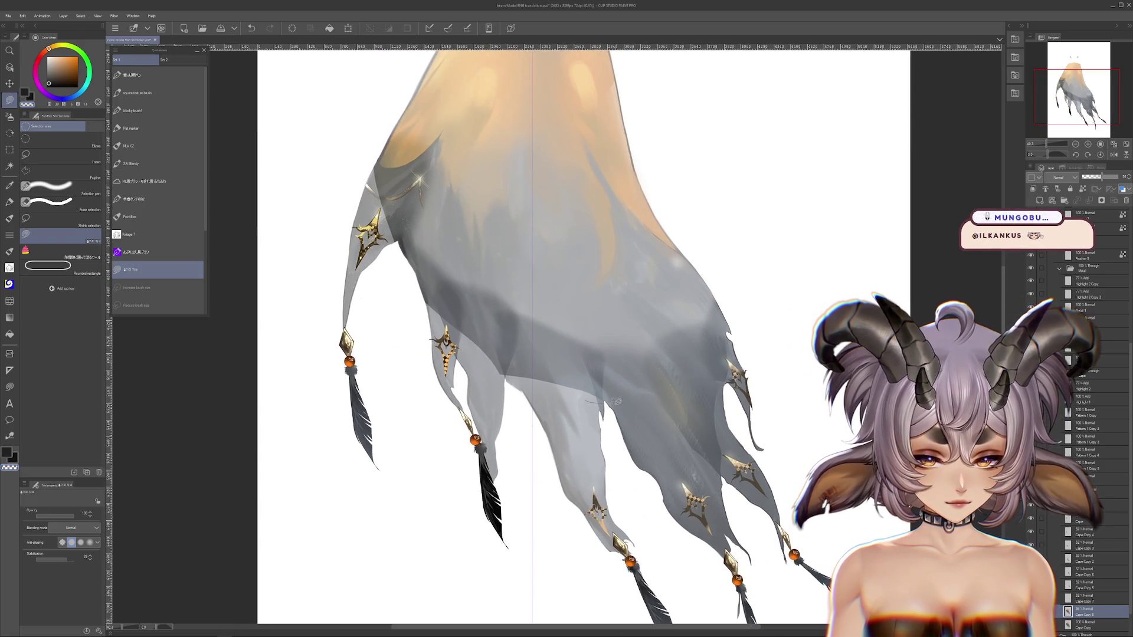
Lasso an area on the cape's right side, then rotate and pan the view to inspect it.
{"action": "left_click_drag", "start_coordinate": [832, 363], "coordinate": [745, 442]}
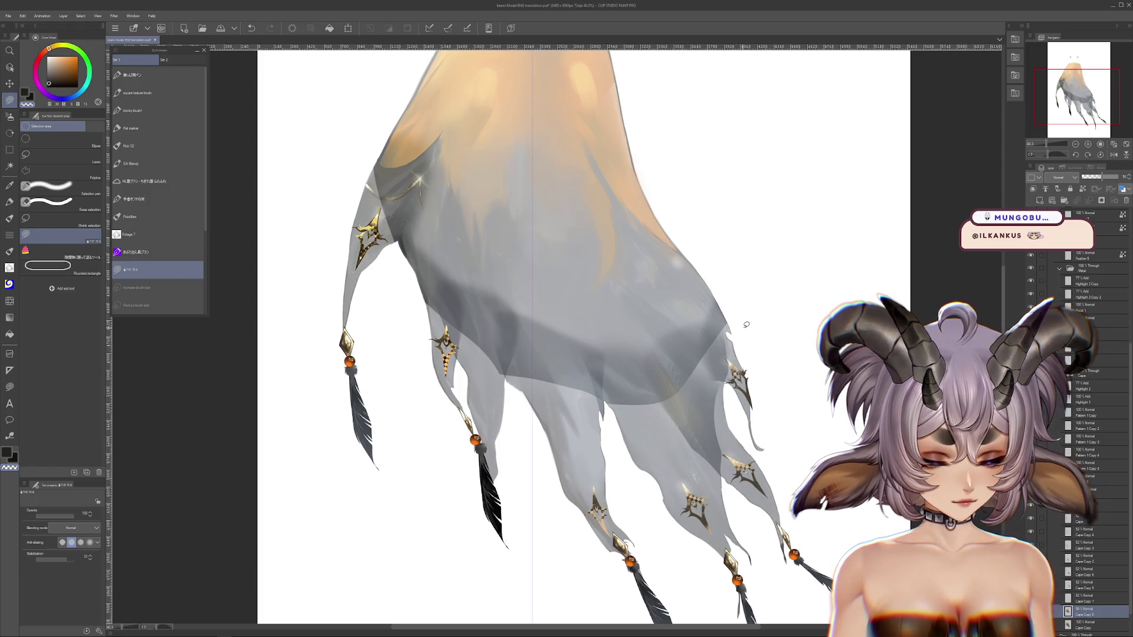
{"action": "left_click_drag", "start_coordinate": [648, 496], "coordinate": [672, 533]}
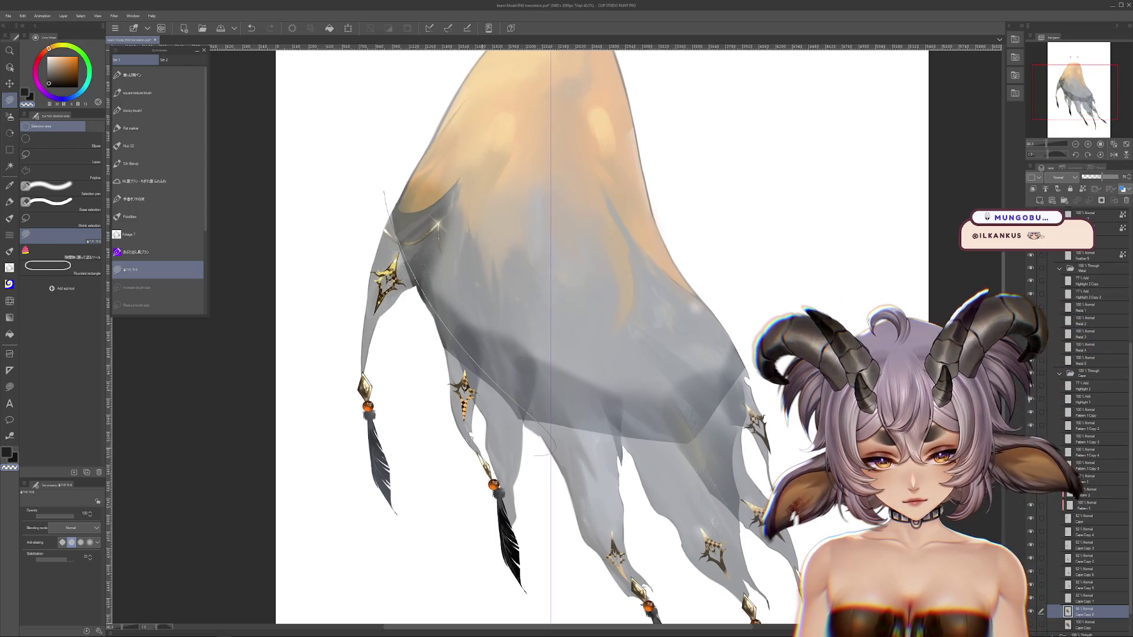
{"action": "key", "text": "r"}
{"action": "left_click_drag", "start_coordinate": [388, 193], "coordinate": [459, 394]}
{"action": "key", "text": "m"}
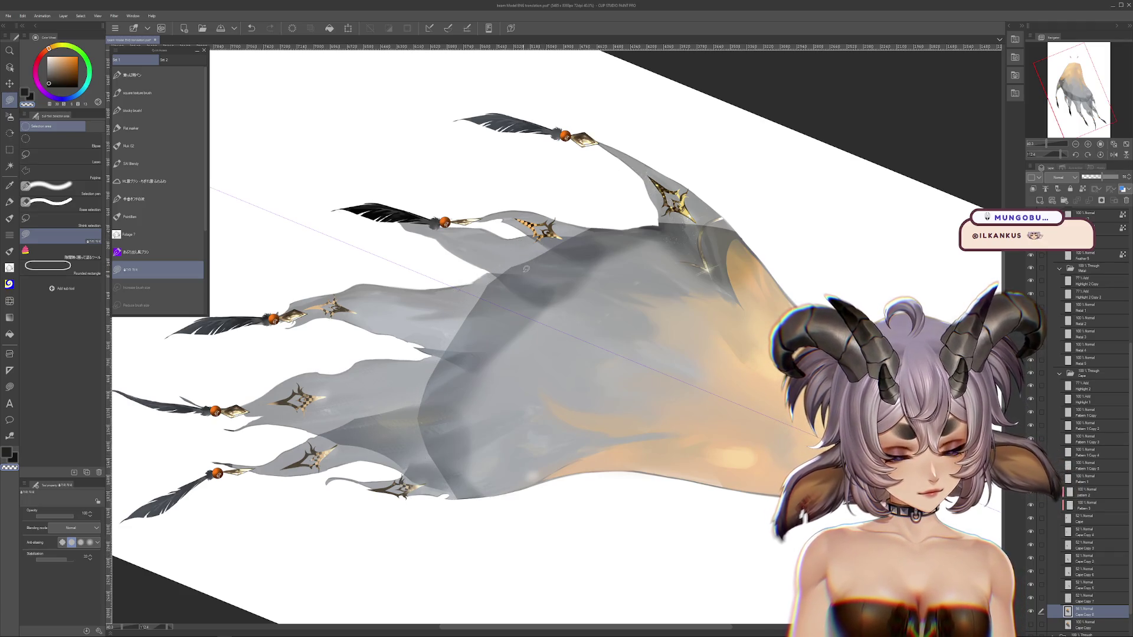
{"action": "mouse_move", "coordinate": [536, 378]}
{"action": "left_mouse_down"}
{"action": "mouse_move", "coordinate": [583, 391]}
{"action": "mouse_move", "coordinate": [596, 307]}
{"action": "left_mouse_up"}
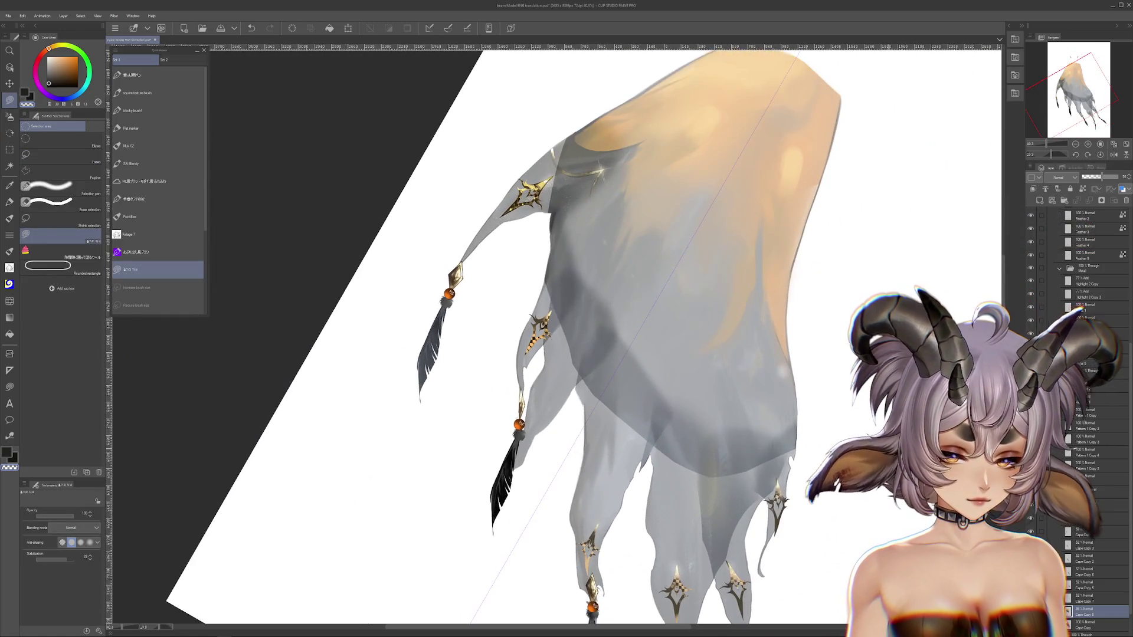
{"action": "left_click", "coordinate": [1100, 154]}
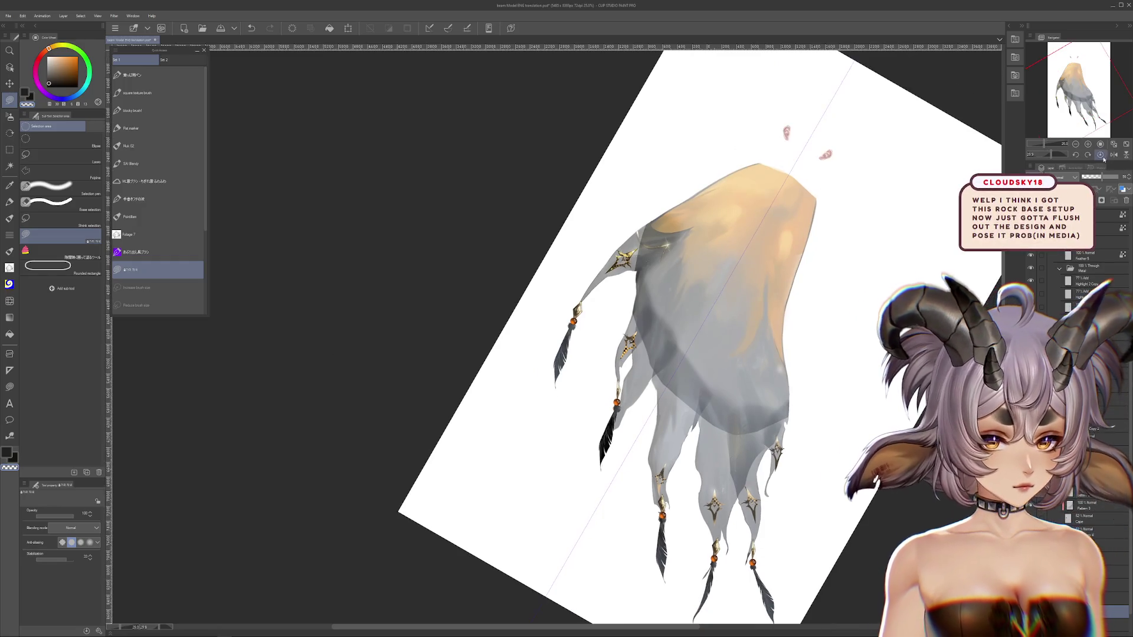
Reset rotation and fit the canvas, set the Cape layers to 100% opacity, and move Cape Copy below Cape.
{"action": "left_click", "coordinate": [1101, 155]}
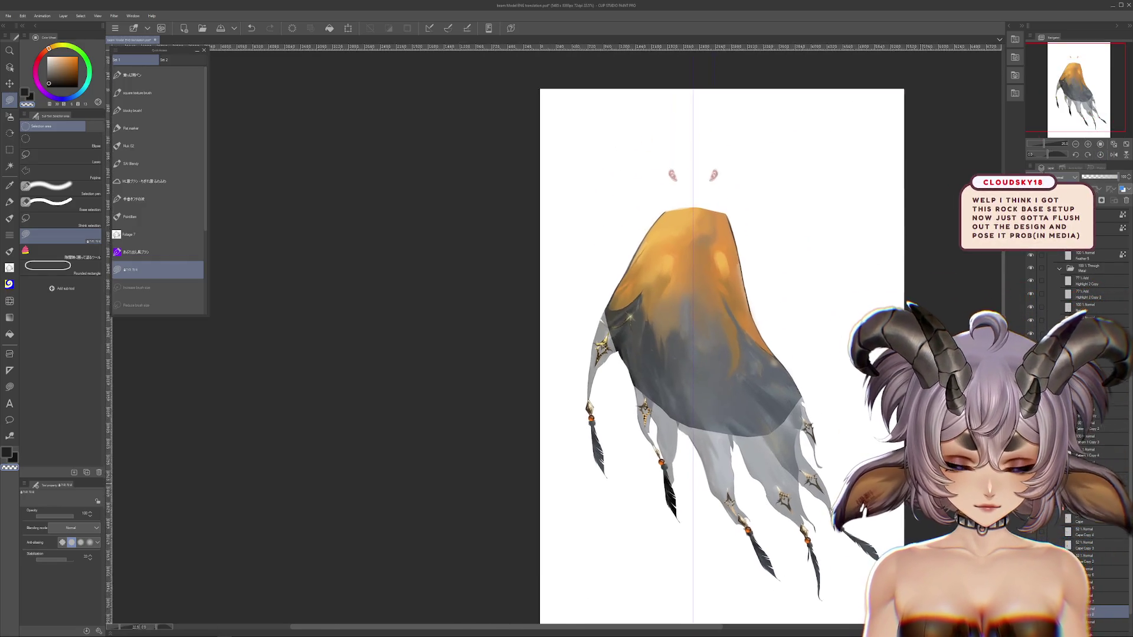
{"action": "key", "text": "ctrl+0"}
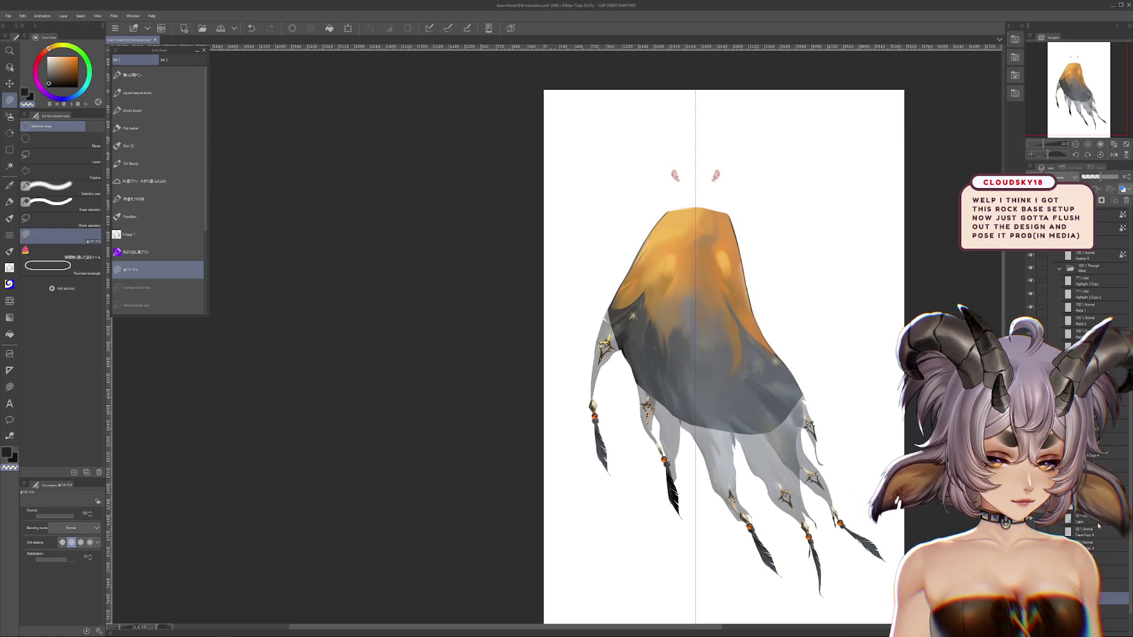
{"action": "left_click", "coordinate": [1117, 177]}
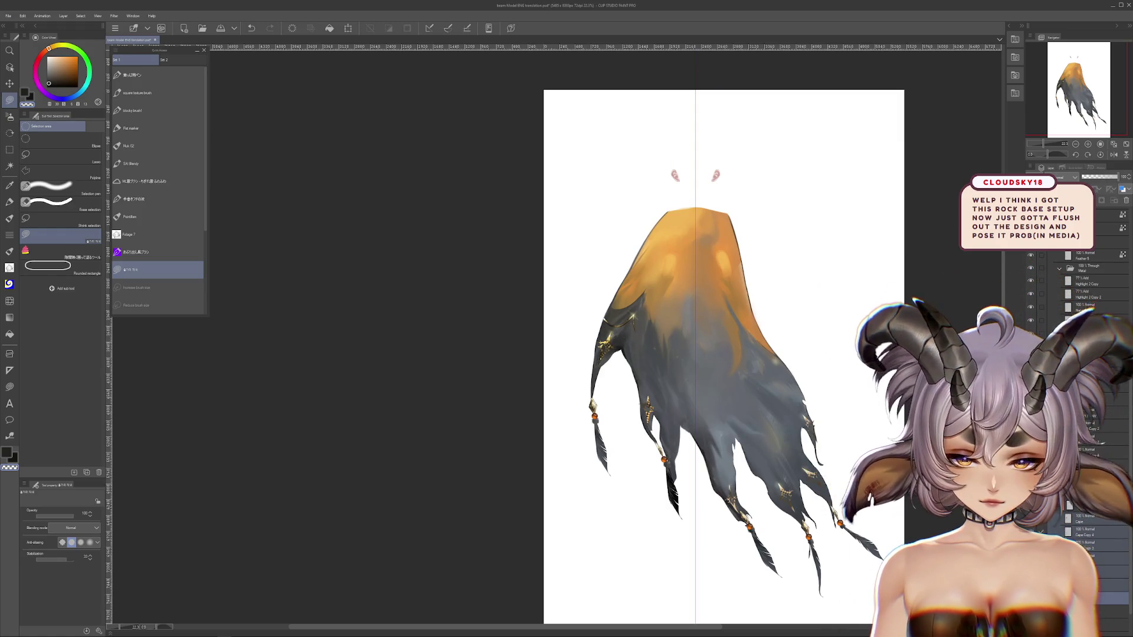
{"action": "left_click", "coordinate": [1112, 624]}
{"action": "left_click_drag", "start_coordinate": [1110, 537], "coordinate": [1109, 534]}
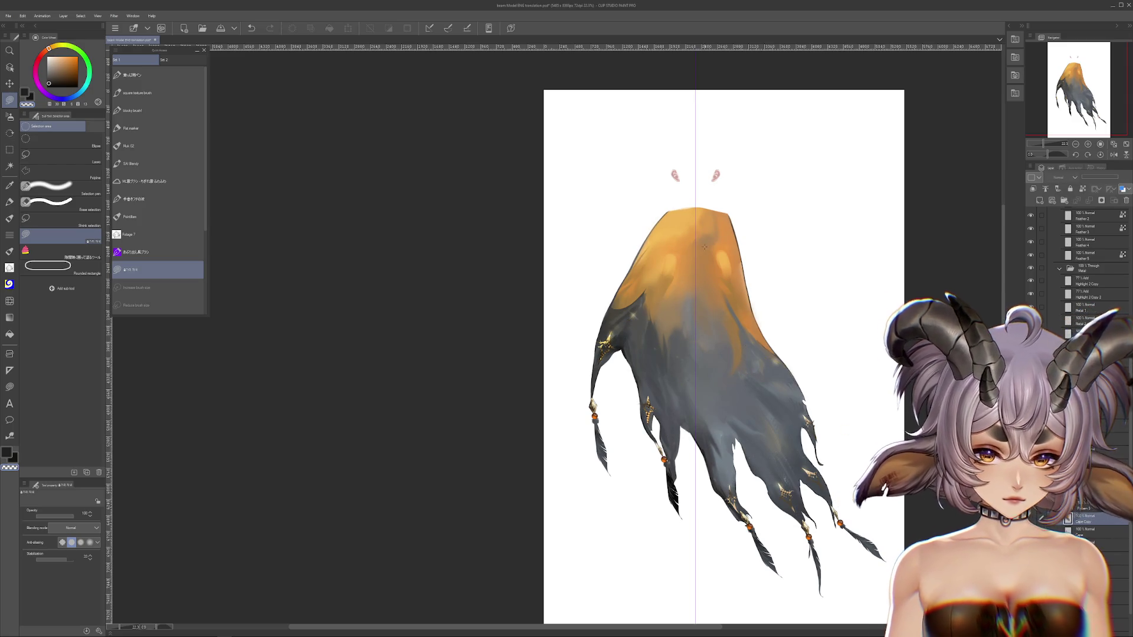
Undo stray edits to the cloak strands and select the Cape Copy 2 layer.
{"action": "scroll", "coordinate": [708, 285], "scroll_direction": "up", "scroll_amount": 2}
{"action": "key", "text": "ctrl+z"}
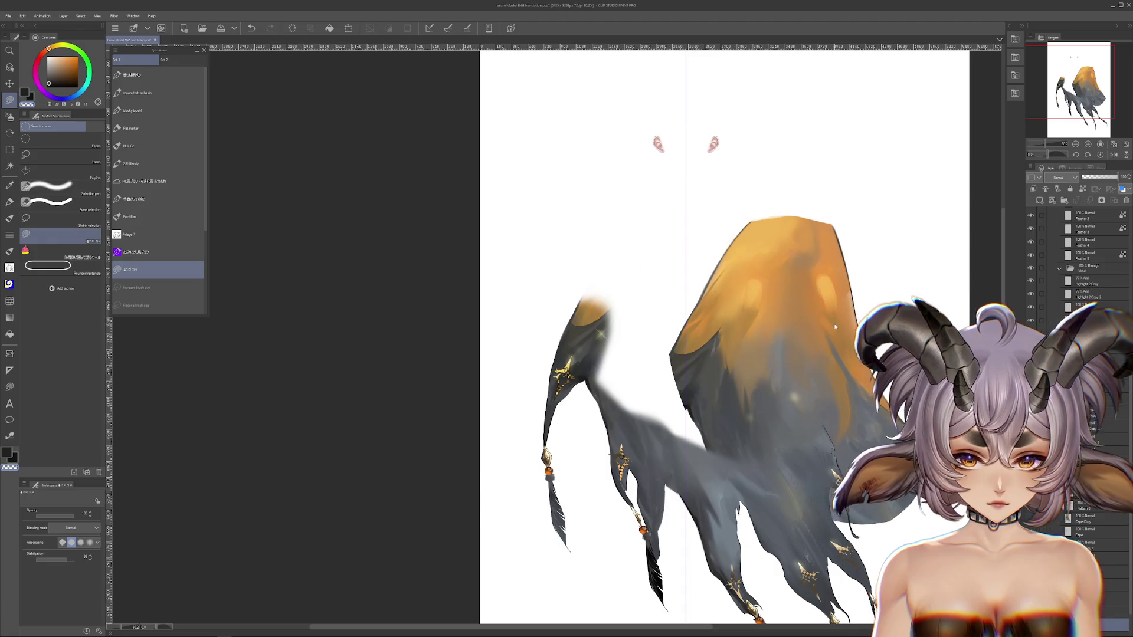
{"action": "key", "text": "ctrl+y"}
{"action": "scroll", "coordinate": [1086, 266], "scroll_direction": "down", "scroll_amount": 2}
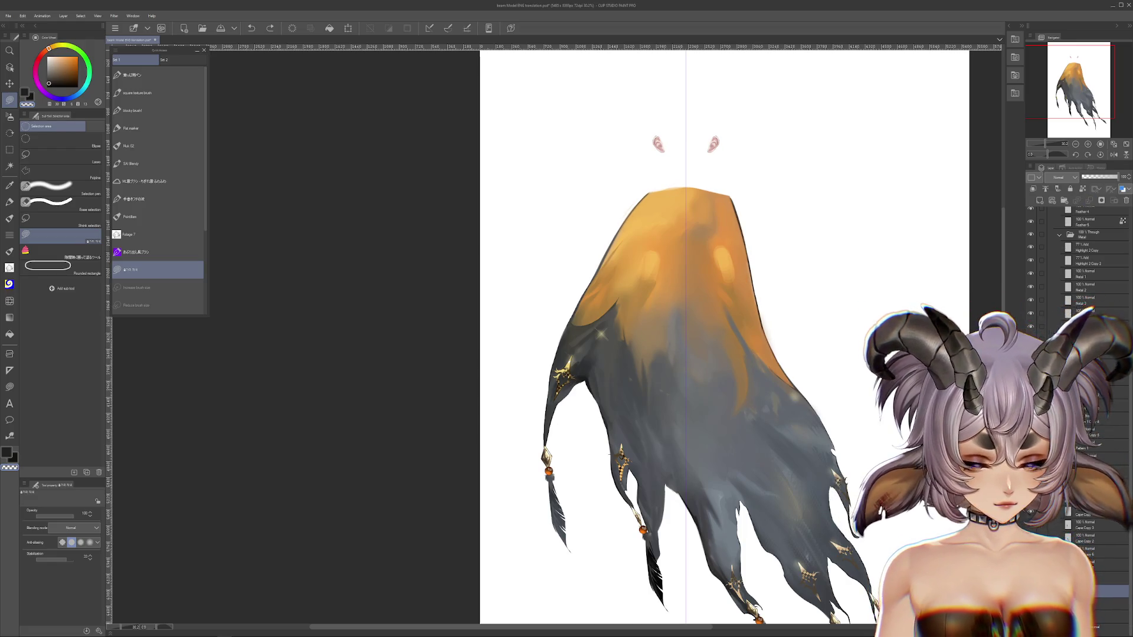
{"action": "left_click_drag", "start_coordinate": [922, 517], "coordinate": [903, 435]}
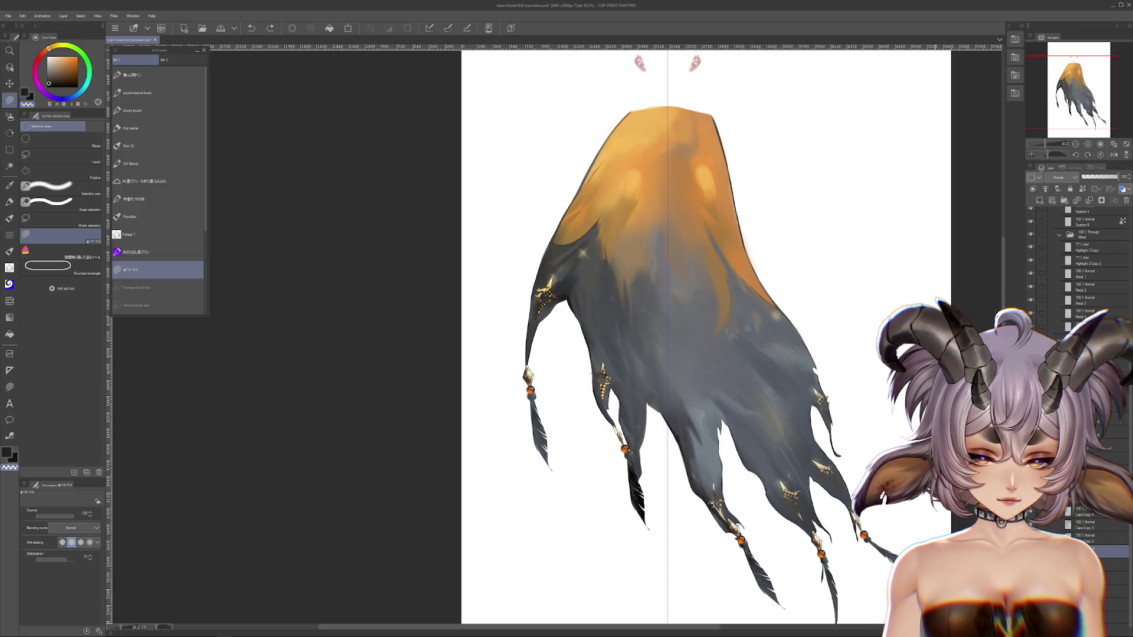
{"action": "left_click", "coordinate": [712, 470], "text": "ctrl+shift"}
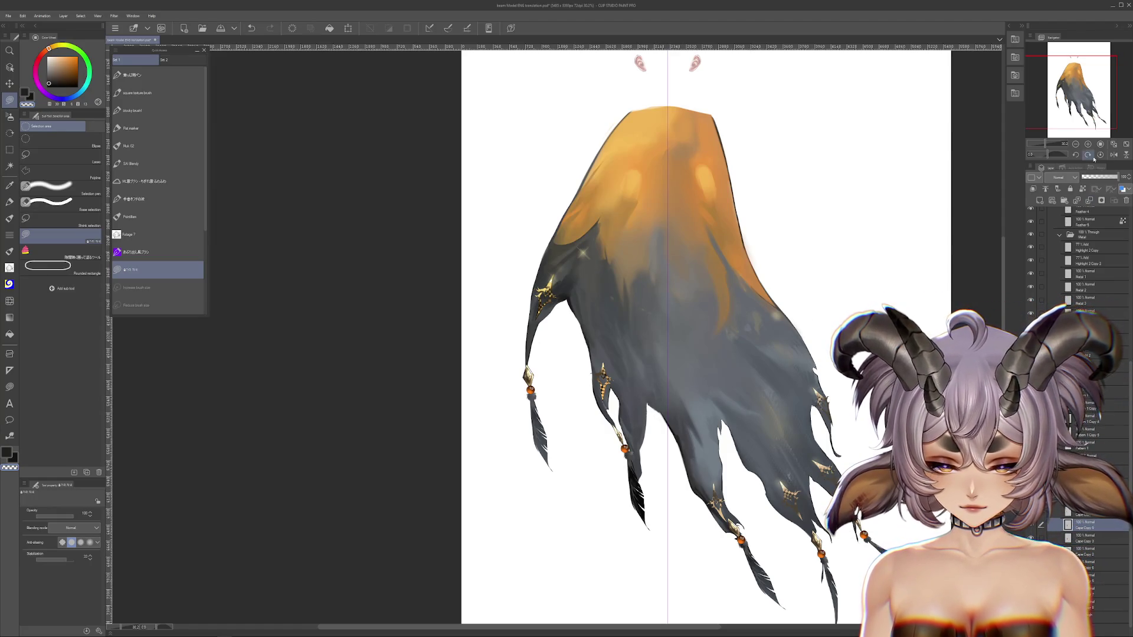
{"action": "key", "text": "ctrl+z"}
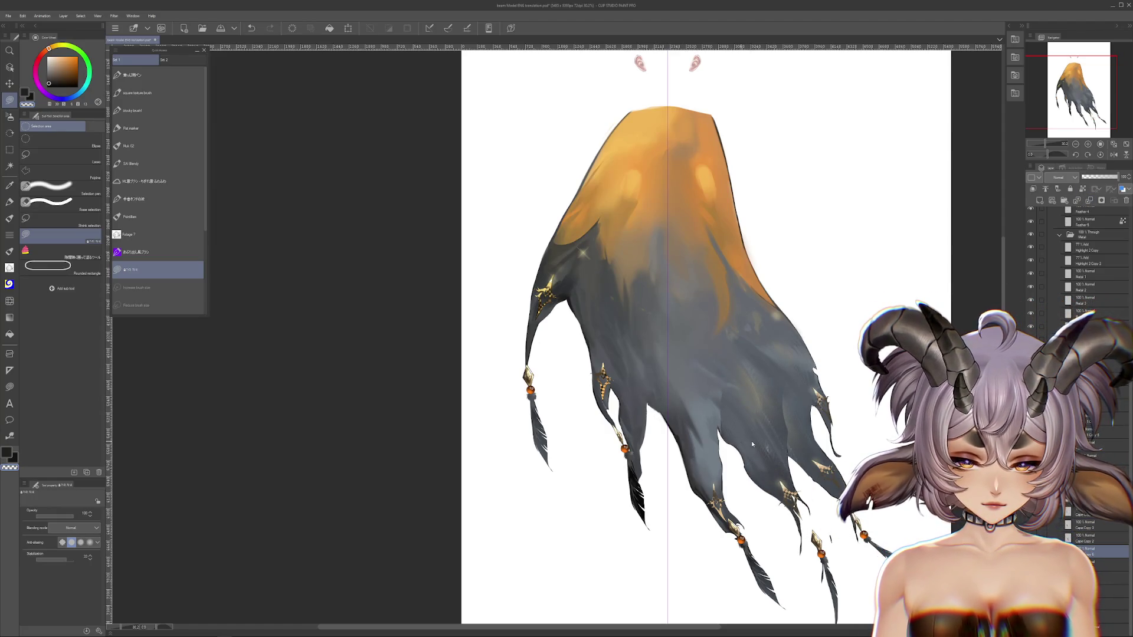
{"action": "scroll", "coordinate": [465, 159], "scroll_direction": "down", "scroll_amount": 1}
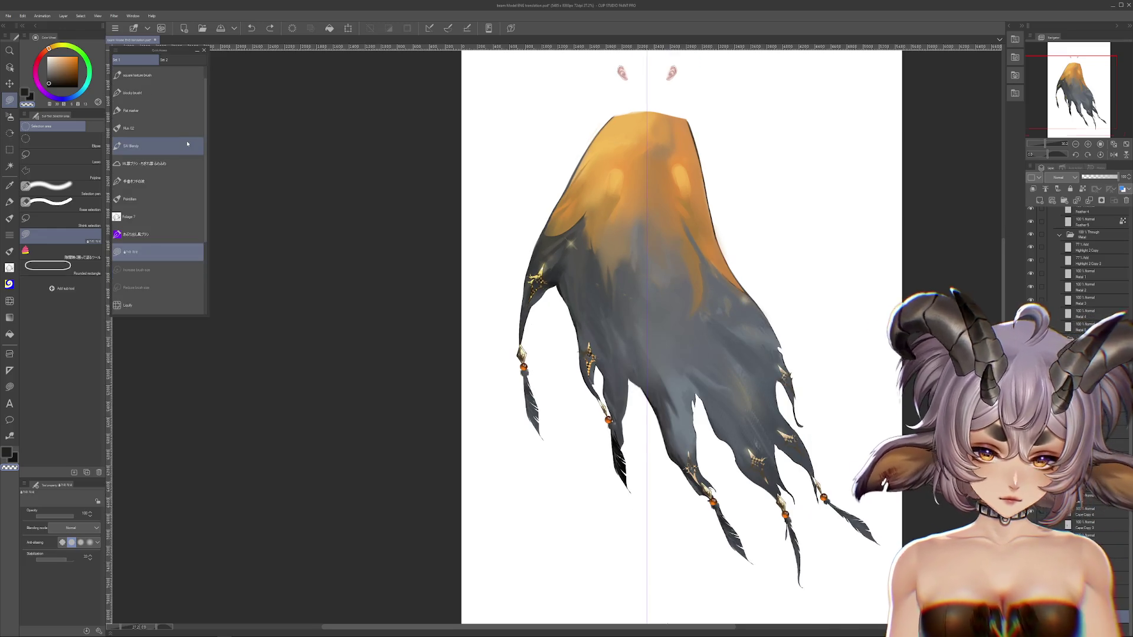
{"action": "scroll", "coordinate": [158, 177], "scroll_direction": "down", "scroll_amount": 1}
Fill the canvas background blue behind the cape.
{"action": "left_click", "coordinate": [72, 97]}
{"action": "left_click", "coordinate": [68, 56]}
{"action": "left_click_drag", "start_coordinate": [448, 198], "coordinate": [726, 307]}
{"action": "left_click_drag", "start_coordinate": [448, 331], "coordinate": [466, 248]}
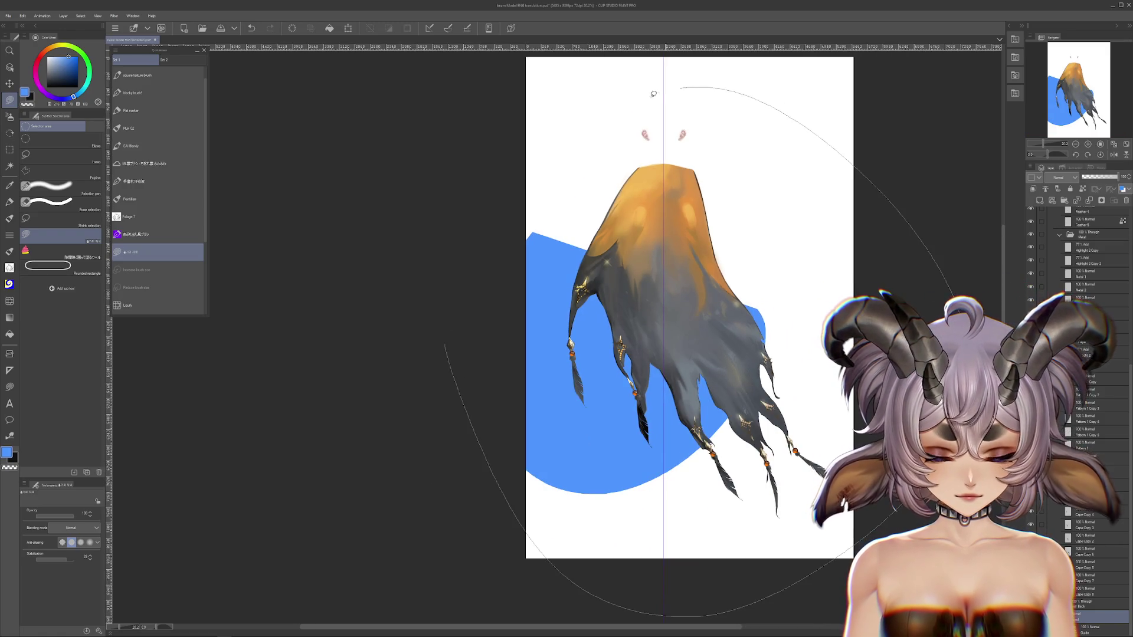
Try a grey strand shape near the right feather, then undo it.
{"action": "scroll", "coordinate": [760, 484], "scroll_direction": "up", "scroll_amount": 1}
{"action": "scroll", "coordinate": [759, 483], "scroll_direction": "up", "scroll_amount": 2}
{"action": "scroll", "coordinate": [708, 448], "scroll_direction": "up", "scroll_amount": 1}
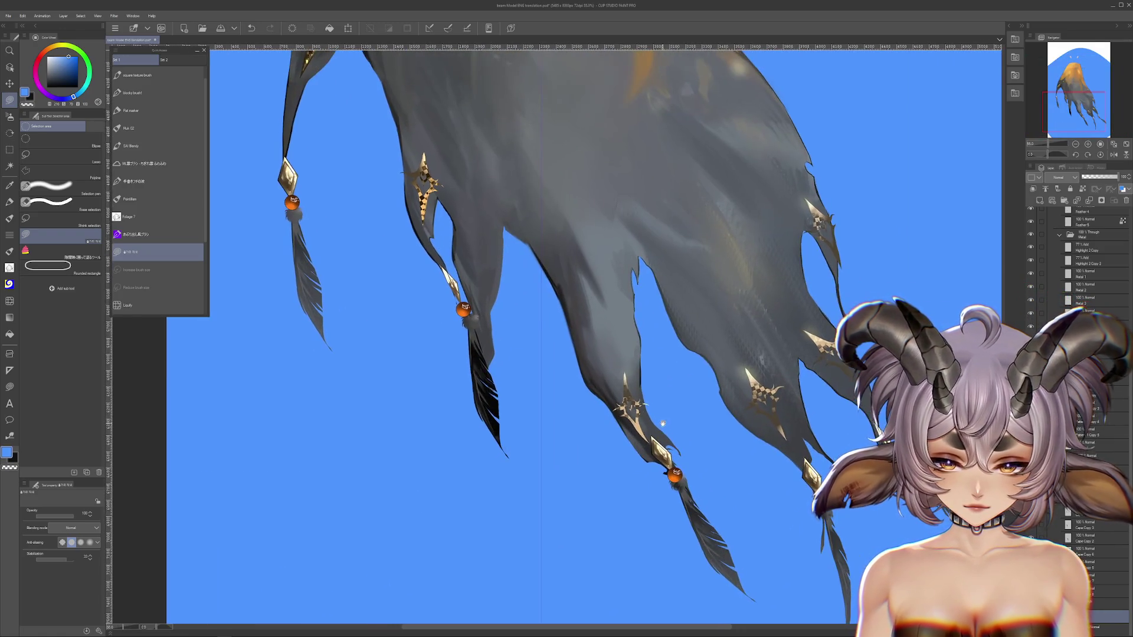
{"action": "scroll", "coordinate": [654, 418], "scroll_direction": "up", "scroll_amount": 1}
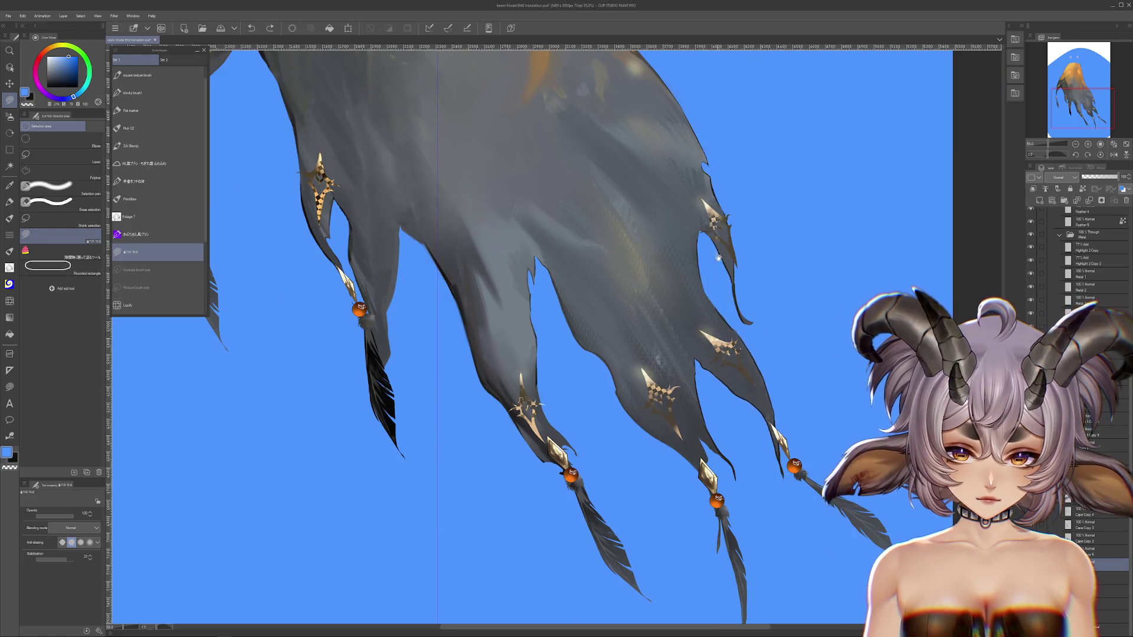
{"action": "left_click_drag", "start_coordinate": [708, 354], "coordinate": [725, 442]}
{"action": "left_click_drag", "start_coordinate": [738, 212], "coordinate": [808, 300]}
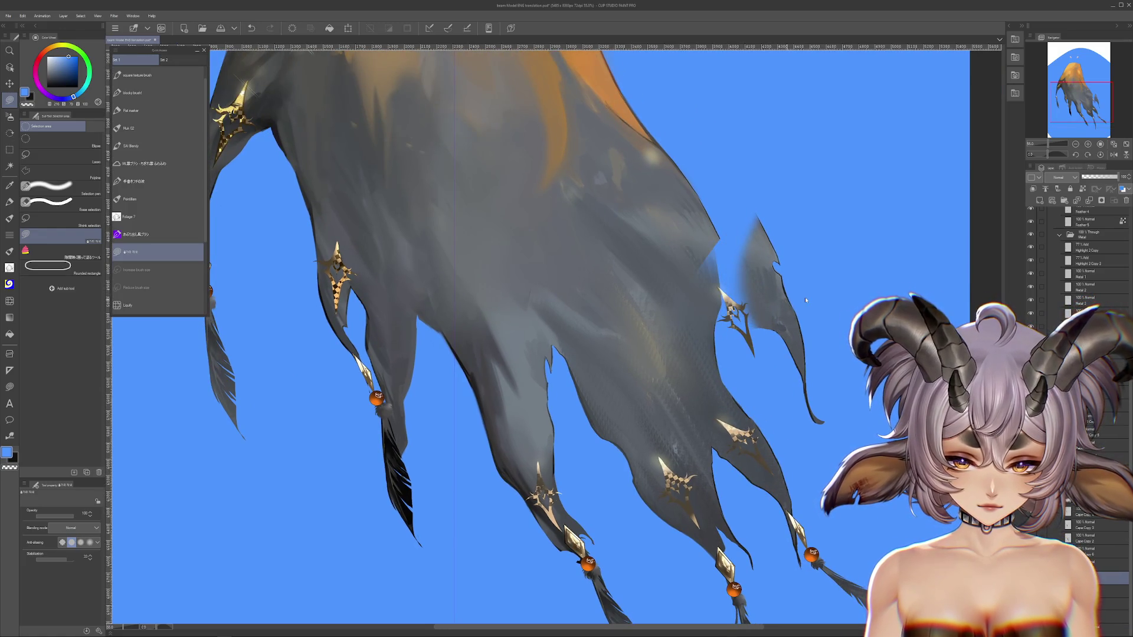
{"action": "left_click_drag", "start_coordinate": [555, 434], "coordinate": [694, 368]}
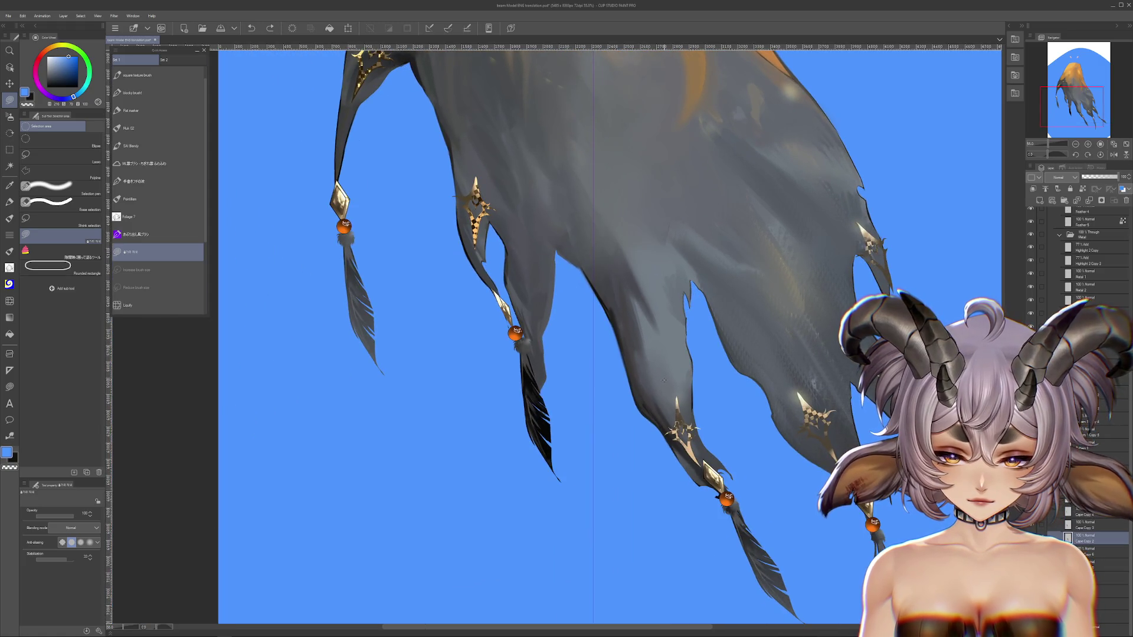
{"action": "key", "text": "ctrl+y"}
{"action": "key", "text": "ctrl+z"}
{"action": "key", "text": "ctrl+y"}
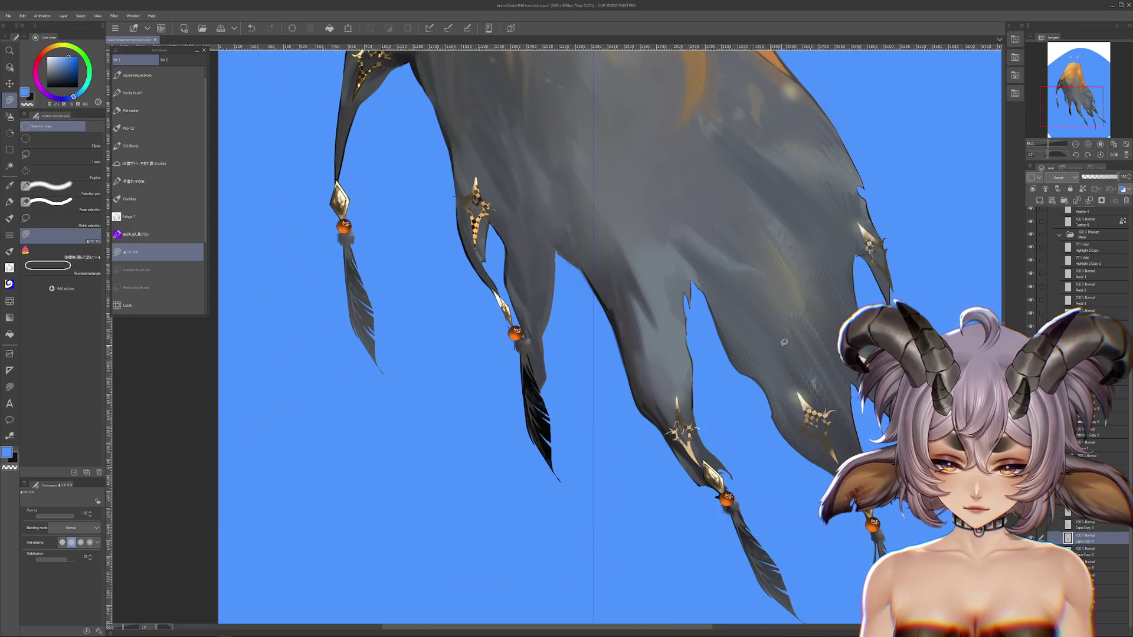
Compare the middle and left strand edits with undo/redo, keeping the left strand's earlier shape.
{"action": "left_click_drag", "start_coordinate": [572, 311], "coordinate": [637, 350]}
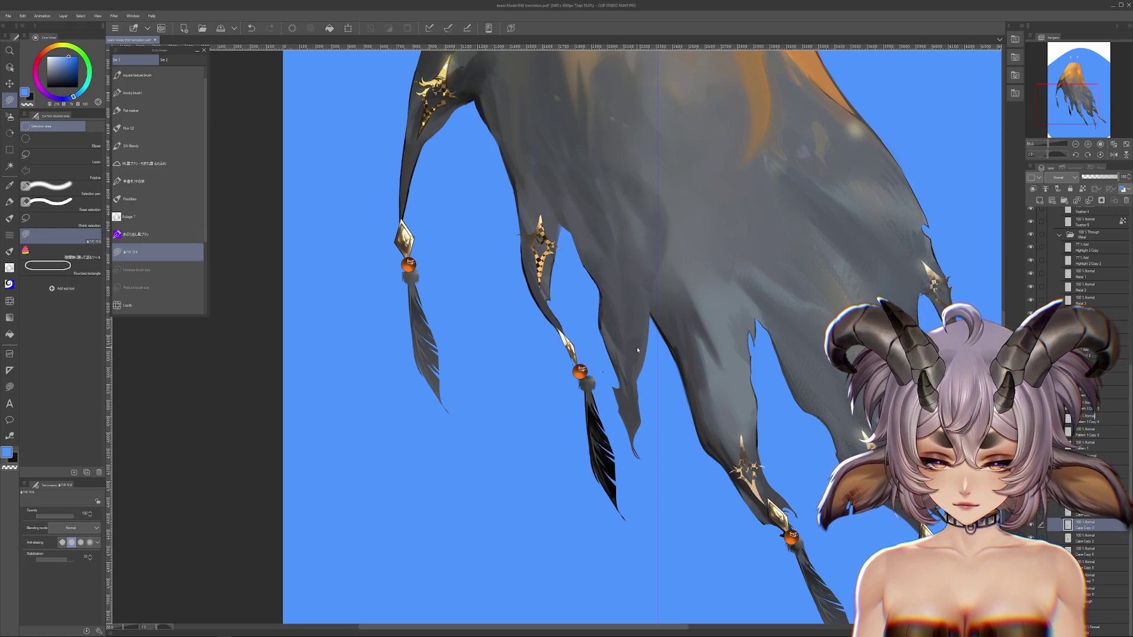
{"action": "key", "text": "ctrl+z"}
{"action": "key", "text": "ctrl+z"}
{"action": "key", "text": "ctrl+z"}
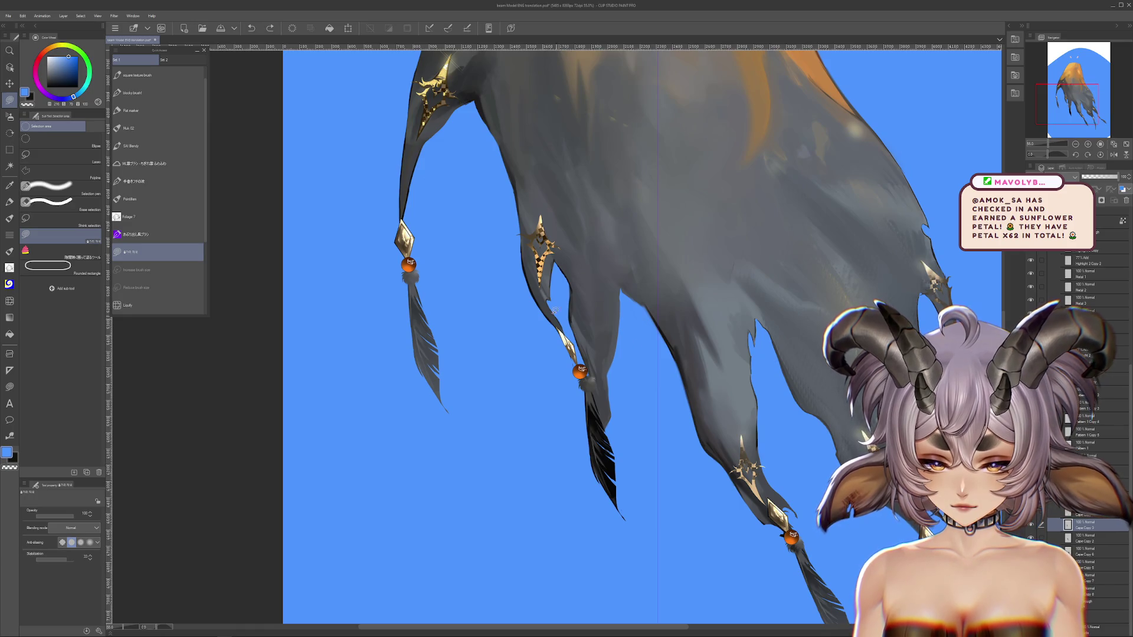
{"action": "left_click_drag", "start_coordinate": [562, 317], "coordinate": [607, 369]}
{"action": "key", "text": "ctrl+y"}
{"action": "key", "text": "ctrl+z"}
{"action": "key", "text": "ctrl+y"}
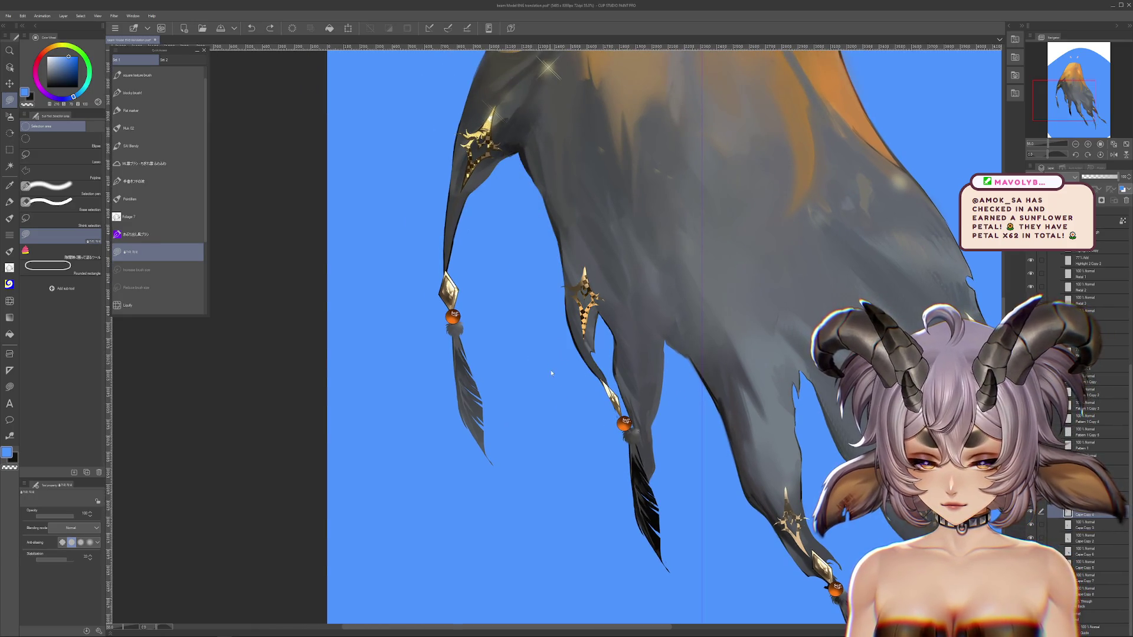
{"action": "left_click_drag", "start_coordinate": [469, 226], "coordinate": [526, 365]}
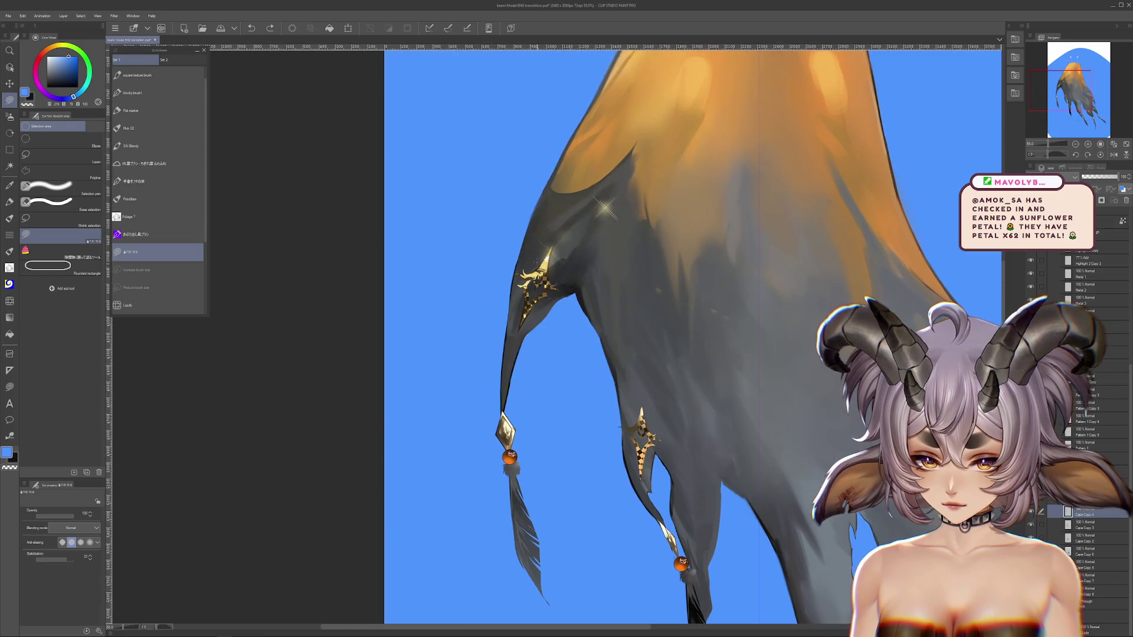
{"action": "key", "text": "ctrl+z"}
{"action": "key", "text": "ctrl+y"}
{"action": "key", "text": "ctrl+y"}
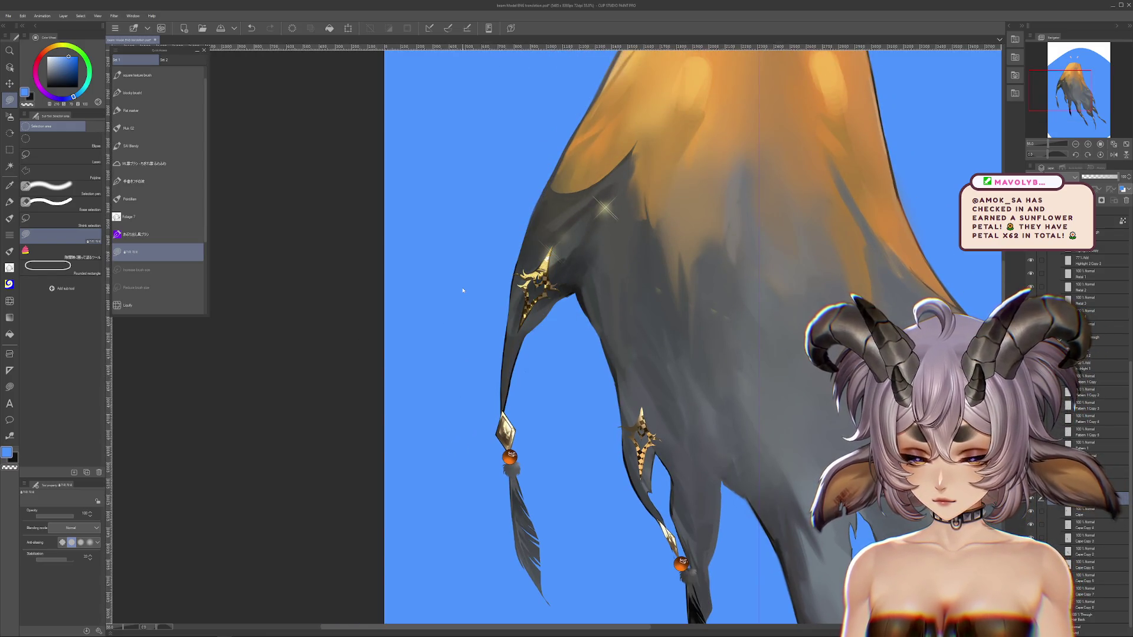
Zoom out and center the whole cape with its feather tips in view.
{"action": "left_click_drag", "start_coordinate": [590, 84], "coordinate": [536, 241]}
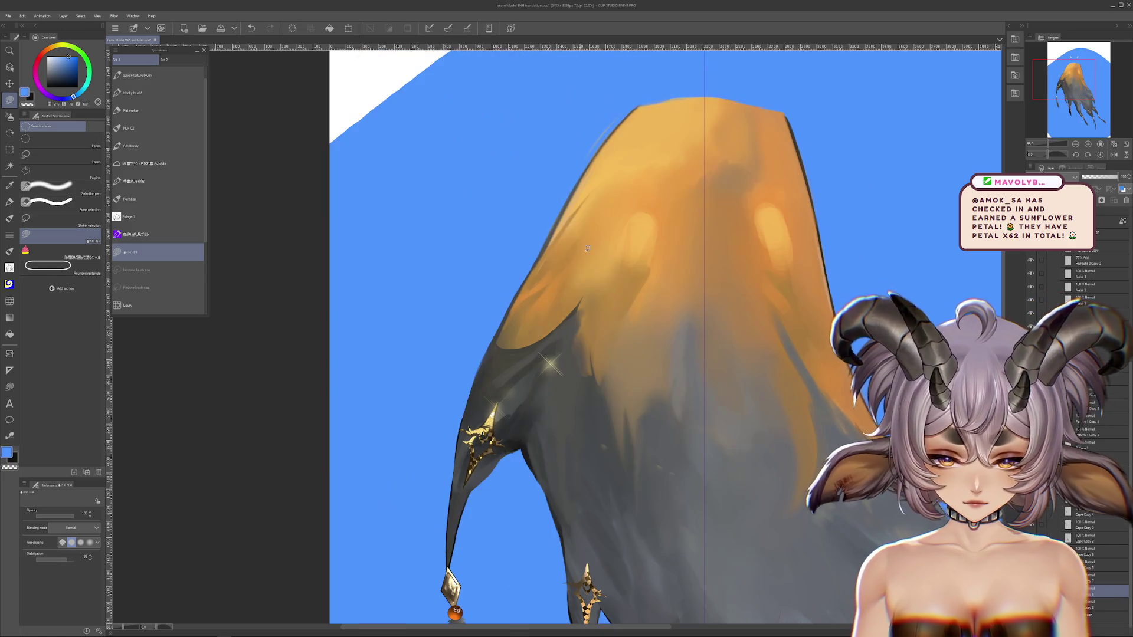
{"action": "scroll", "coordinate": [587, 248], "scroll_direction": "down", "scroll_amount": 3}
{"action": "left_click_drag", "start_coordinate": [587, 248], "coordinate": [590, 47]}
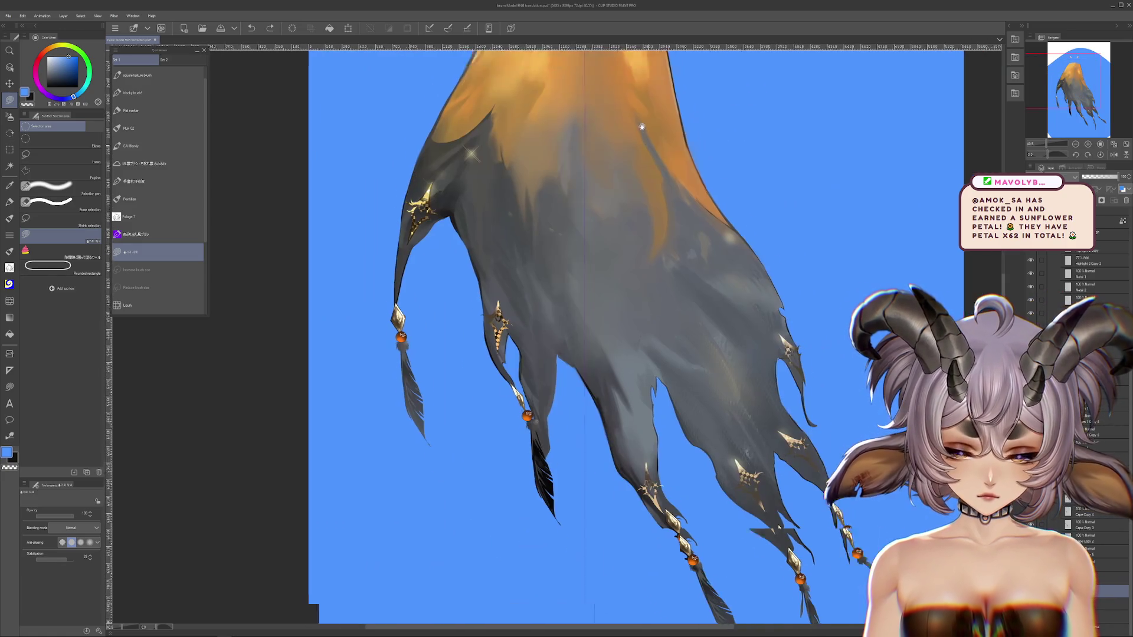
{"action": "scroll", "coordinate": [698, 371], "scroll_direction": "down", "scroll_amount": 3}
{"action": "left_click_drag", "start_coordinate": [698, 372], "coordinate": [761, 375]}
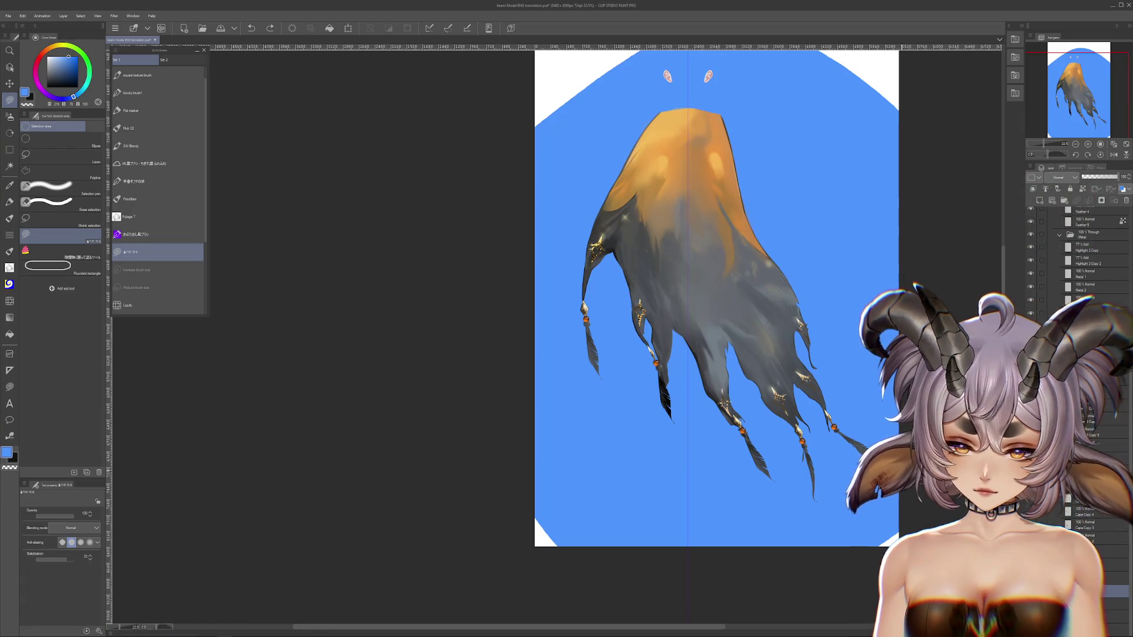
{"action": "scroll", "coordinate": [692, 441], "scroll_direction": "up", "scroll_amount": 2}
{"action": "scroll", "coordinate": [692, 441], "scroll_direction": "up", "scroll_amount": 2}
{"action": "scroll", "coordinate": [692, 441], "scroll_direction": "up", "scroll_amount": 1}
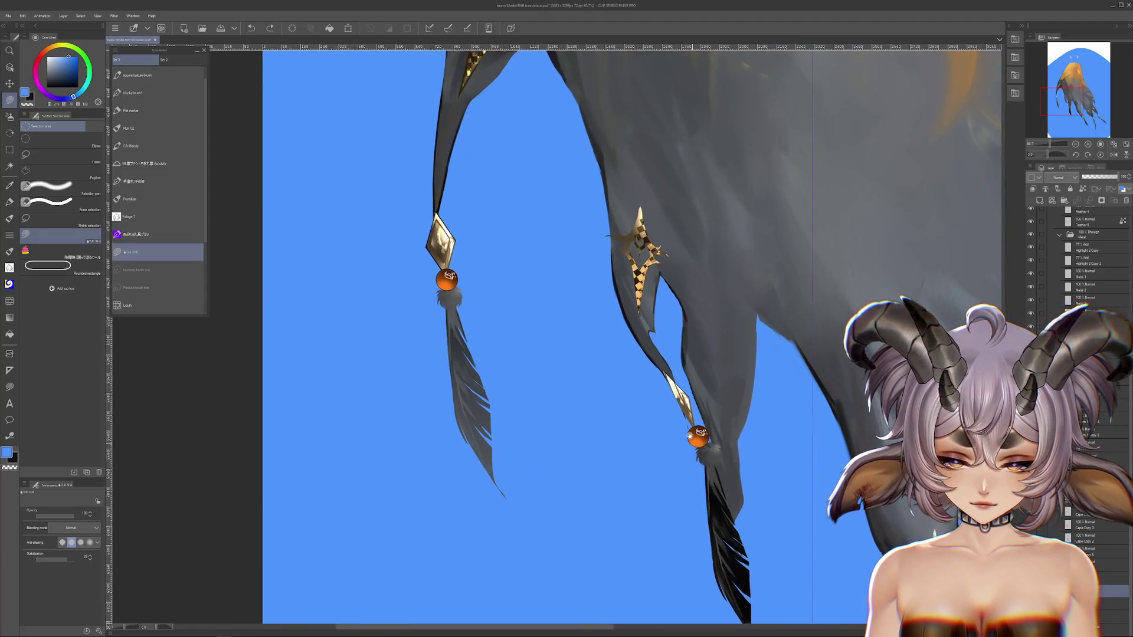
{"action": "left_click_drag", "start_coordinate": [692, 441], "coordinate": [678, 398]}
{"action": "left_click", "coordinate": [695, 368], "text": "ctrl+shift"}
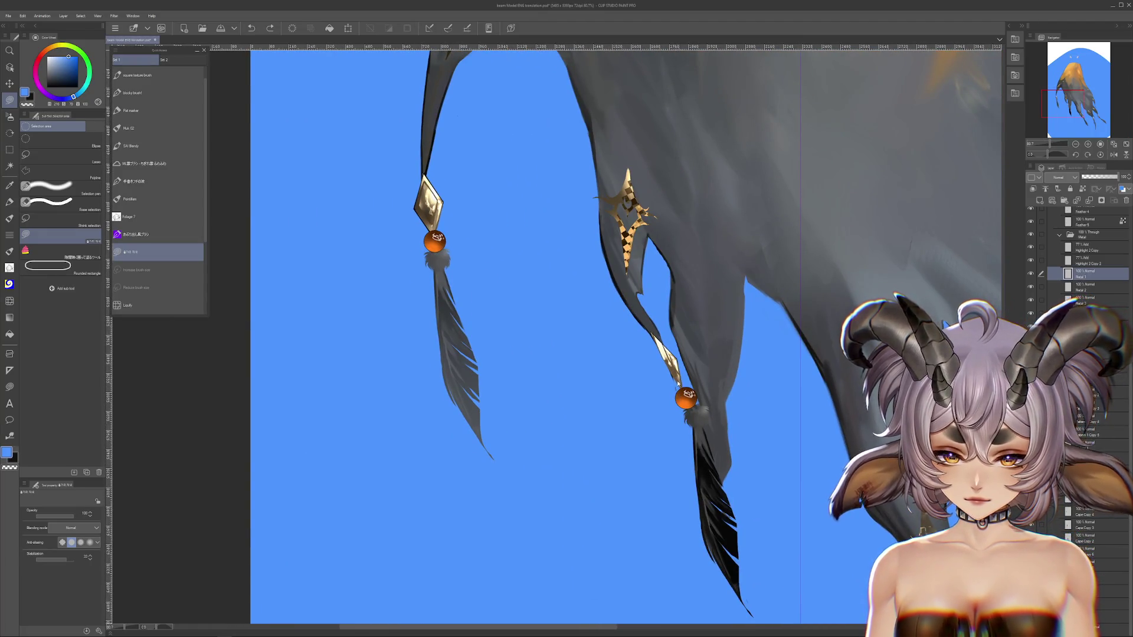
{"action": "left_click", "coordinate": [665, 361], "text": "ctrl+shift"}
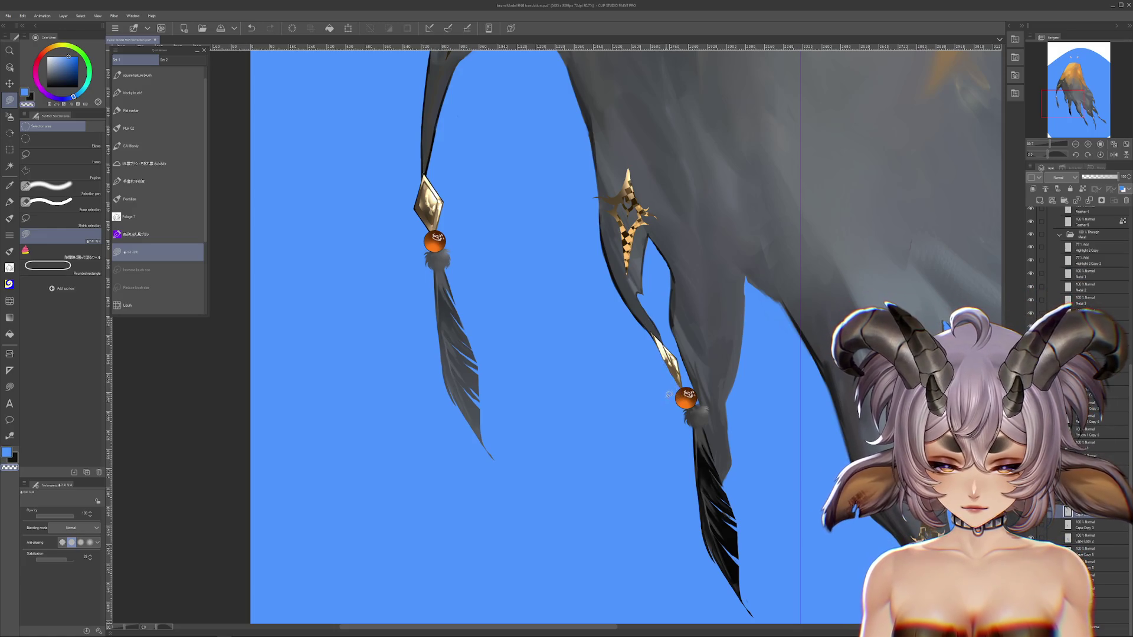
{"action": "left_click", "coordinate": [690, 408], "text": "ctrl+shift"}
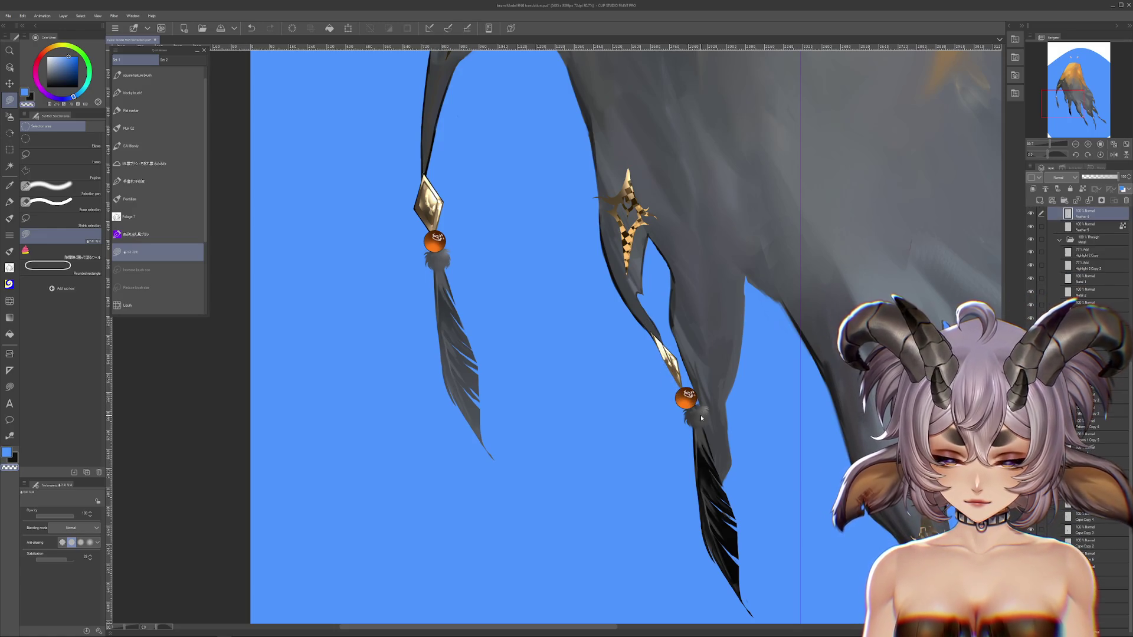
{"action": "left_click_drag", "start_coordinate": [689, 413], "coordinate": [614, 425]}
{"action": "key", "text": "ctrl+z"}
{"action": "left_click_drag", "start_coordinate": [809, 472], "coordinate": [615, 356]}
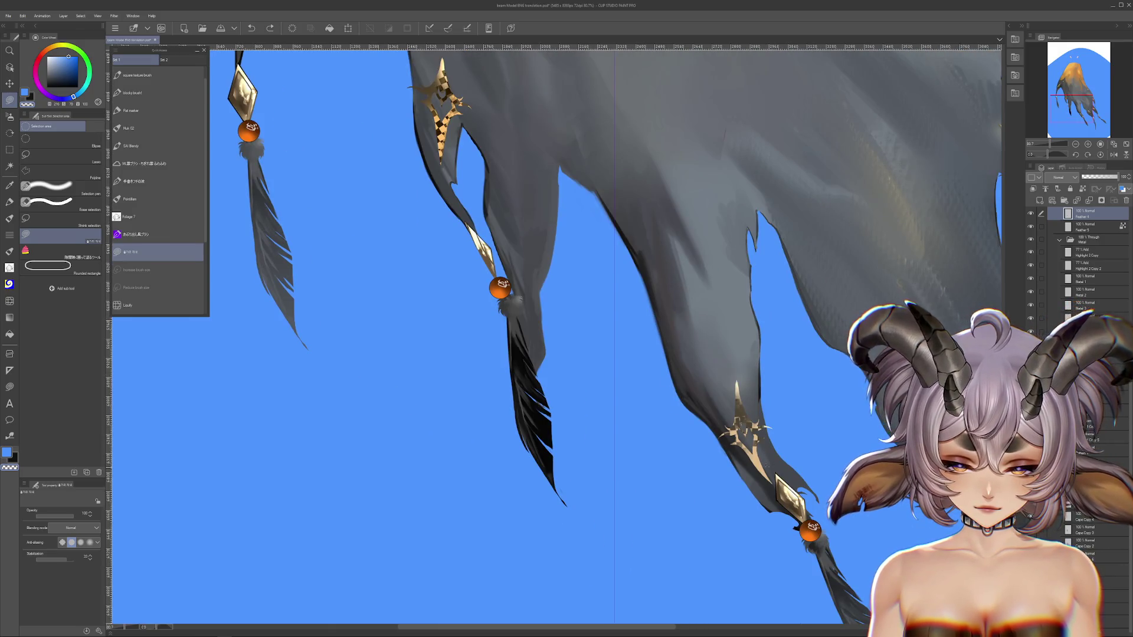
{"action": "mouse_move", "coordinate": [793, 482]}
{"action": "left_mouse_down"}
{"action": "mouse_move", "coordinate": [595, 319]}
{"action": "mouse_move", "coordinate": [592, 302]}
{"action": "left_mouse_up"}
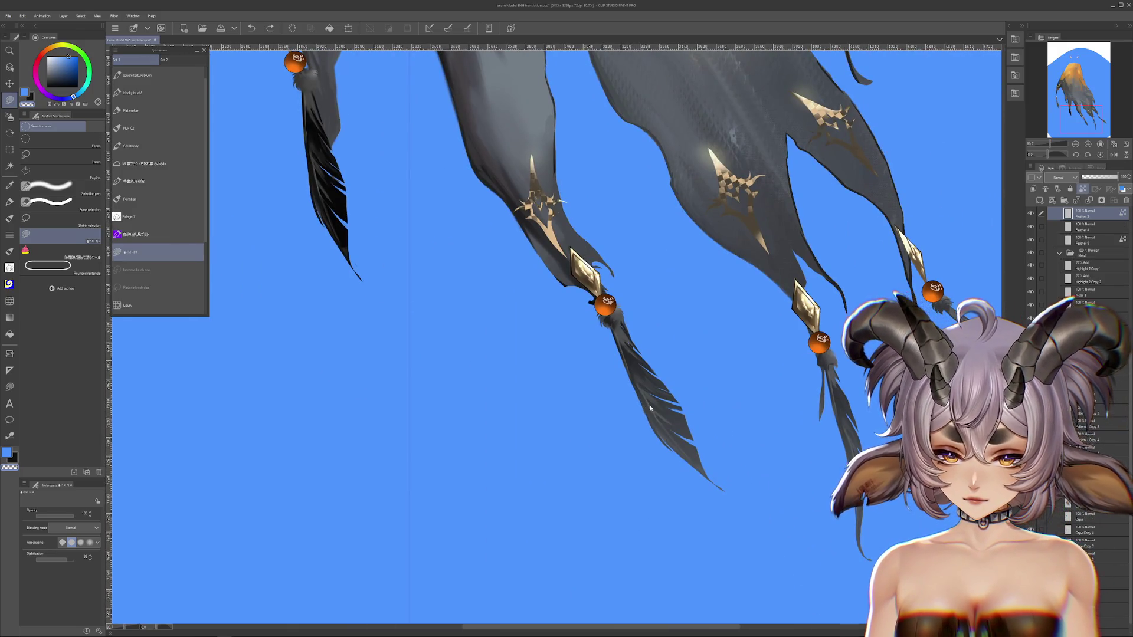
{"action": "left_click_drag", "start_coordinate": [650, 407], "coordinate": [708, 472]}
{"action": "key", "text": "ctrl+z"}
{"action": "left_click_drag", "start_coordinate": [519, 399], "coordinate": [683, 464]}
{"action": "left_click_drag", "start_coordinate": [497, 195], "coordinate": [618, 311]}
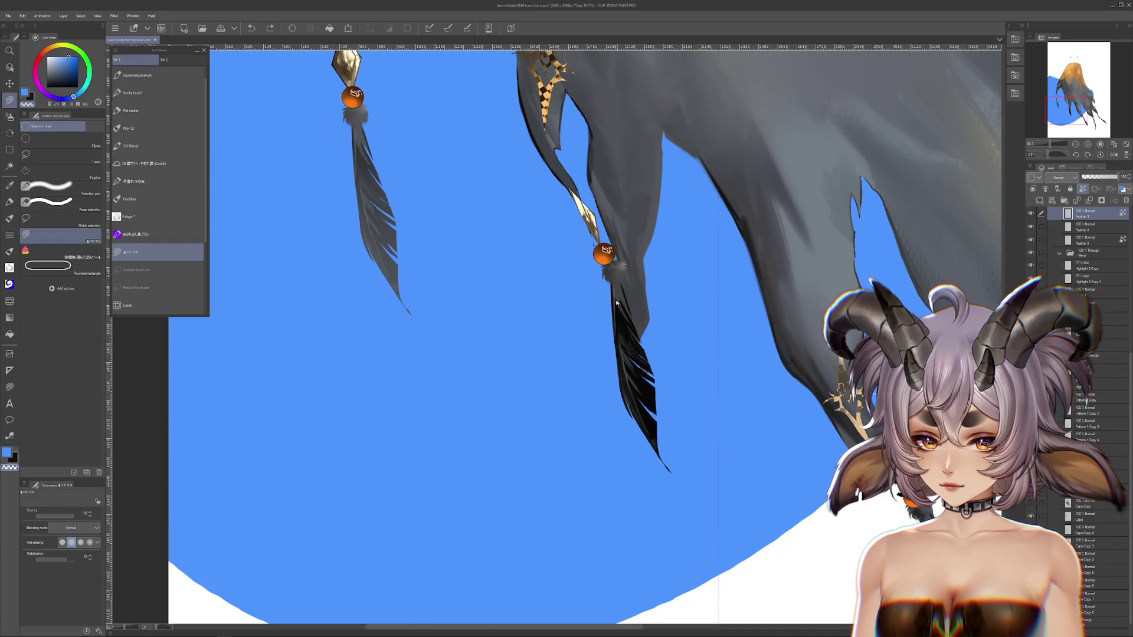
{"action": "scroll", "coordinate": [543, 374], "scroll_direction": "down", "scroll_amount": 3}
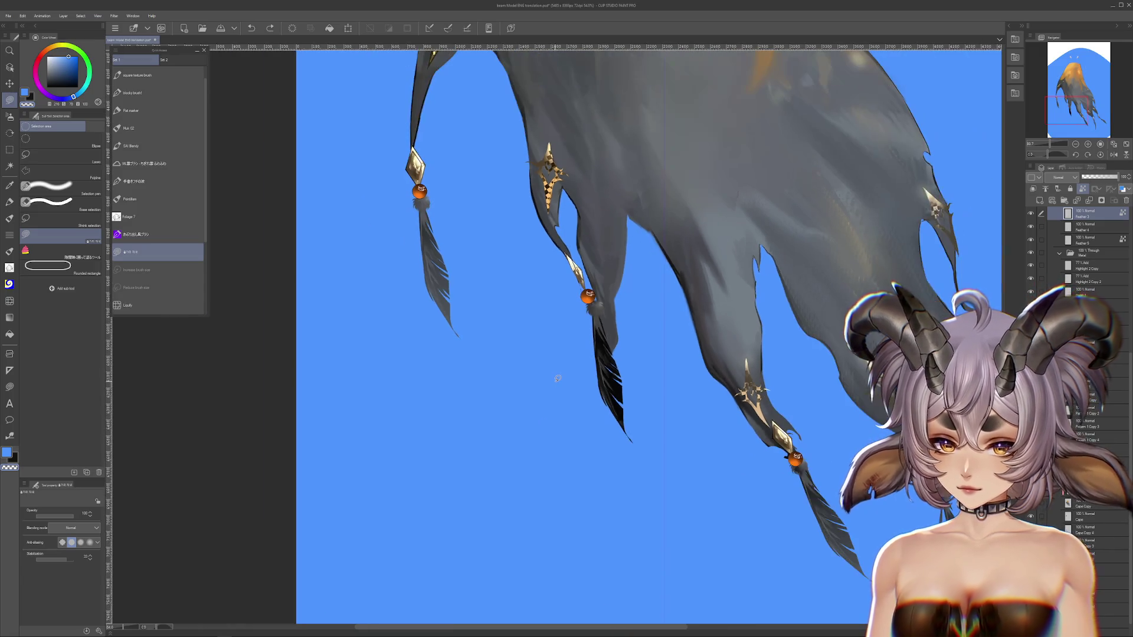
{"action": "left_click_drag", "start_coordinate": [531, 283], "coordinate": [588, 376]}
{"action": "scroll", "coordinate": [588, 377], "scroll_direction": "down", "scroll_amount": 1}
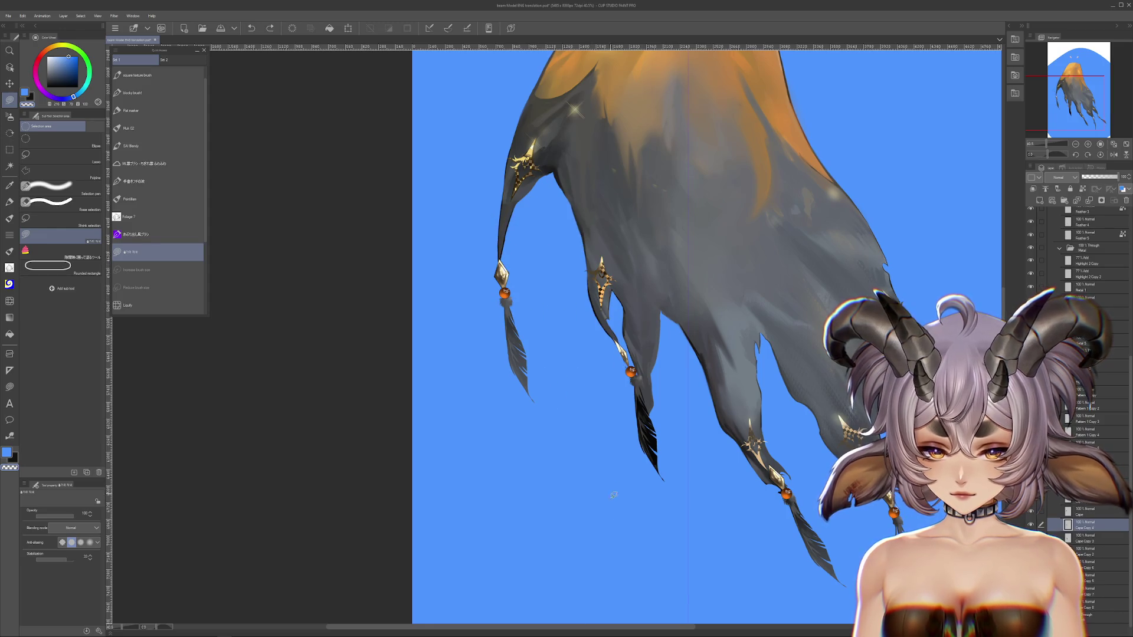
{"action": "left_click_drag", "start_coordinate": [608, 536], "coordinate": [568, 379]}
{"action": "left_click_drag", "start_coordinate": [765, 393], "coordinate": [674, 472]}
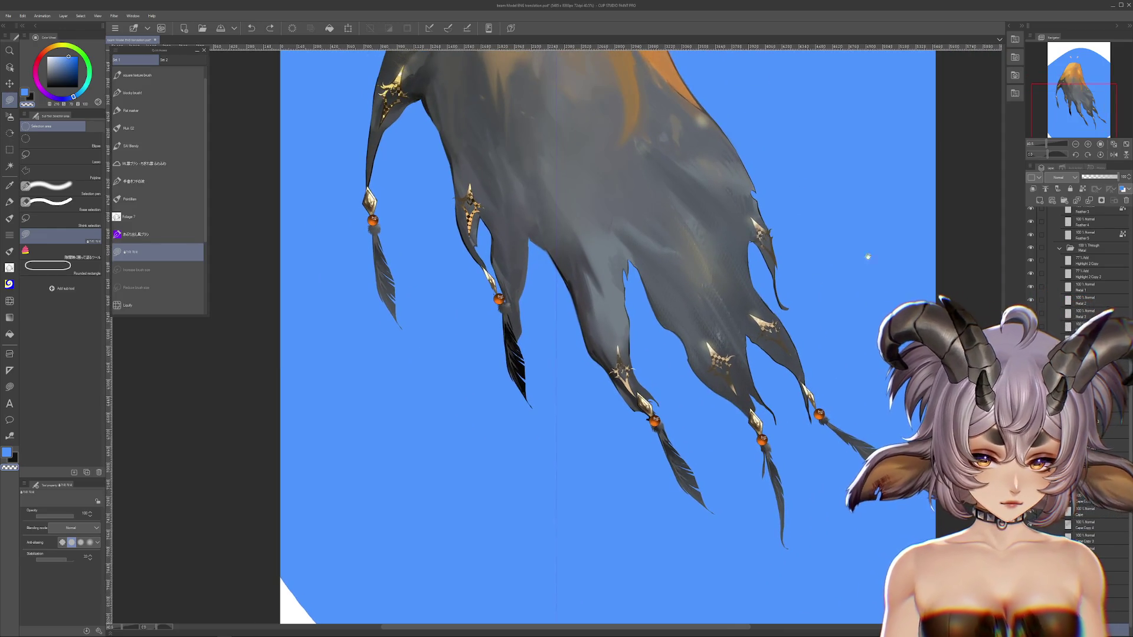
Hide the blue background layer so the cape sits on plain grey.
{"action": "left_click", "coordinate": [1126, 201]}
{"action": "scroll", "coordinate": [773, 457], "scroll_direction": "up", "scroll_amount": 1}
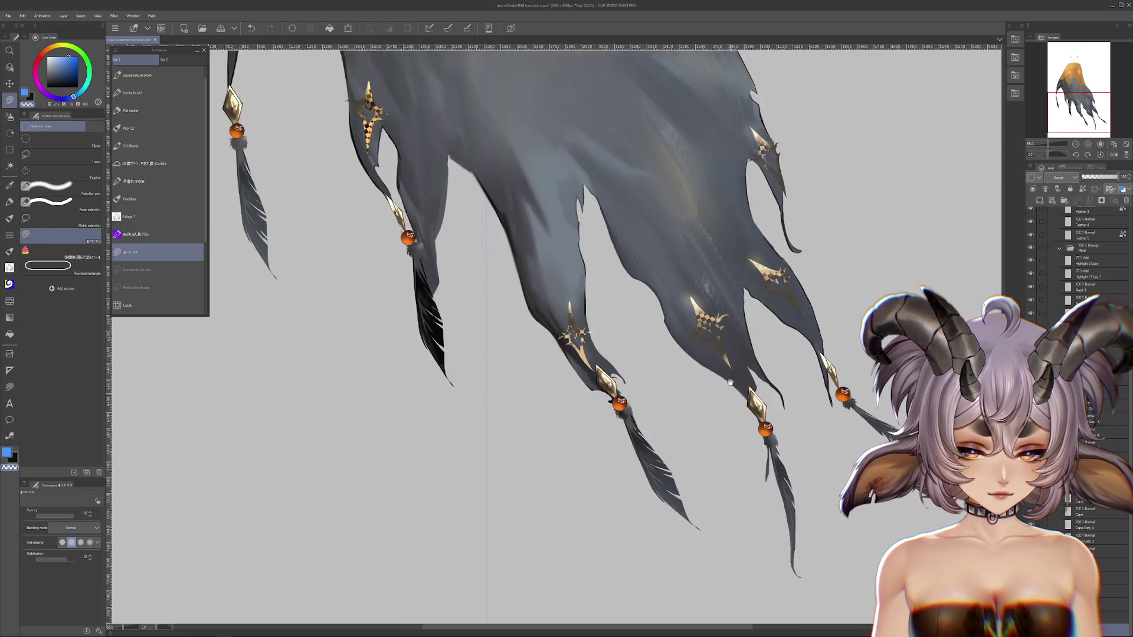
{"action": "mouse_move", "coordinate": [723, 407]}
{"action": "left_mouse_down"}
{"action": "mouse_move", "coordinate": [729, 302]}
{"action": "mouse_move", "coordinate": [733, 340]}
{"action": "left_mouse_up"}
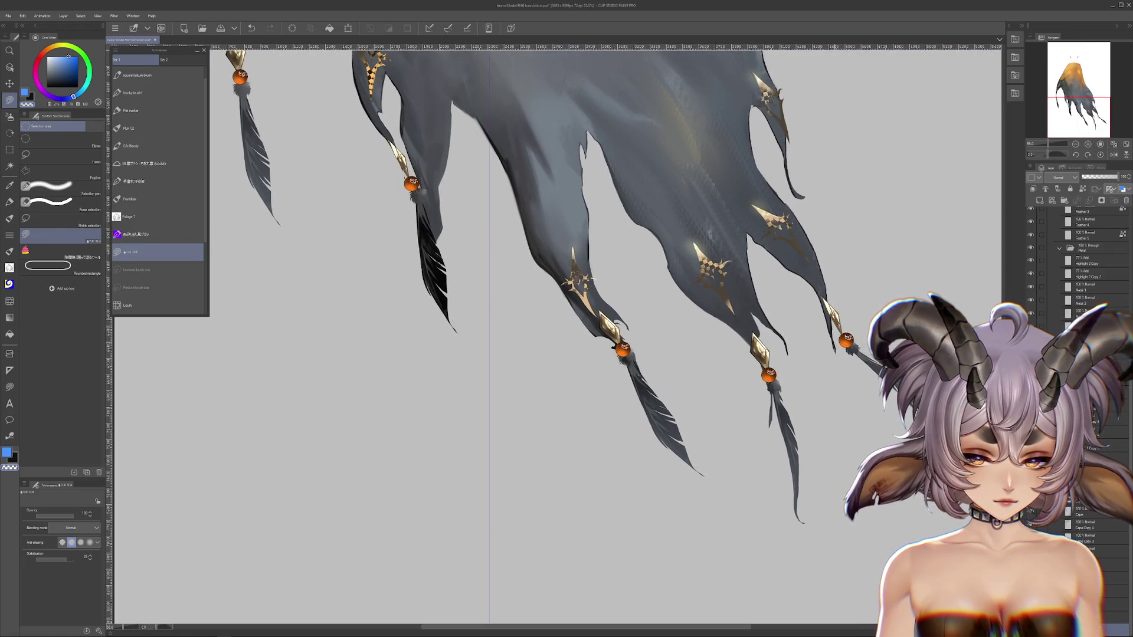
{"action": "scroll", "coordinate": [728, 372], "scroll_direction": "up", "scroll_amount": 1}
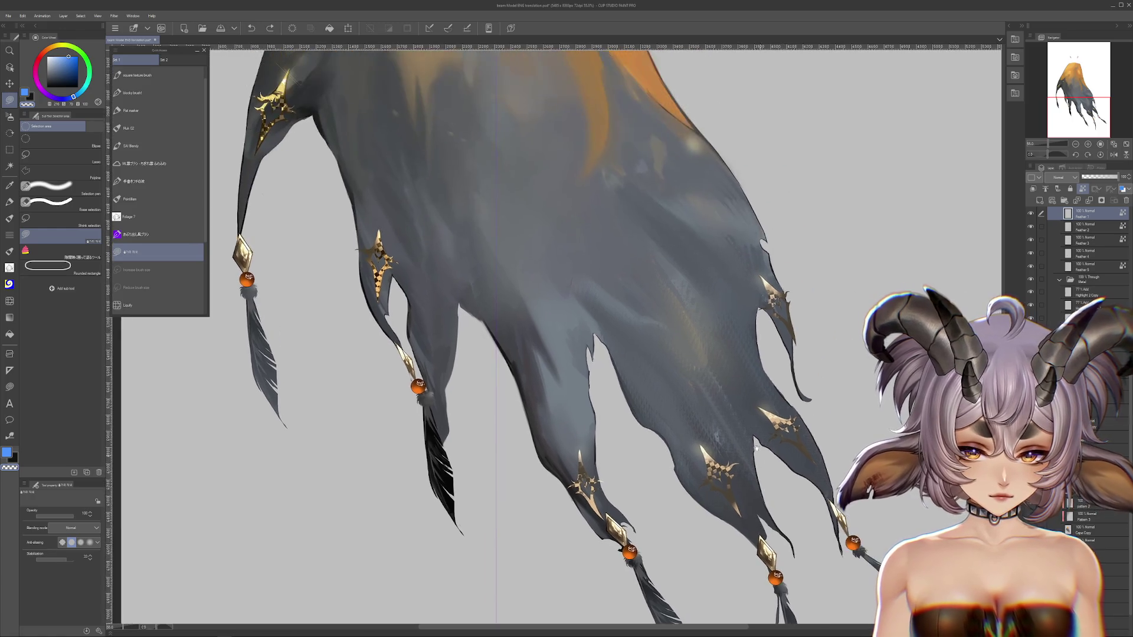
{"action": "left_click_drag", "start_coordinate": [729, 147], "coordinate": [728, 372]}
{"action": "scroll", "coordinate": [729, 372], "scroll_direction": "down", "scroll_amount": 3}
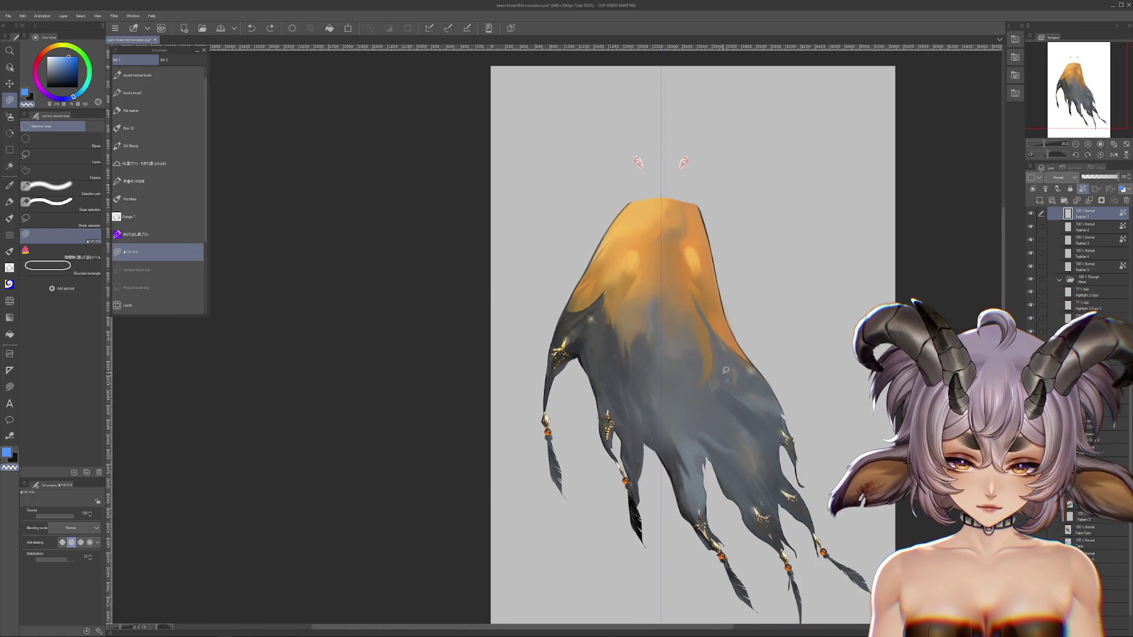
{"action": "scroll", "coordinate": [1080, 265], "scroll_direction": "down", "scroll_amount": 1}
{"action": "scroll", "coordinate": [1079, 248], "scroll_direction": "up", "scroll_amount": 1}
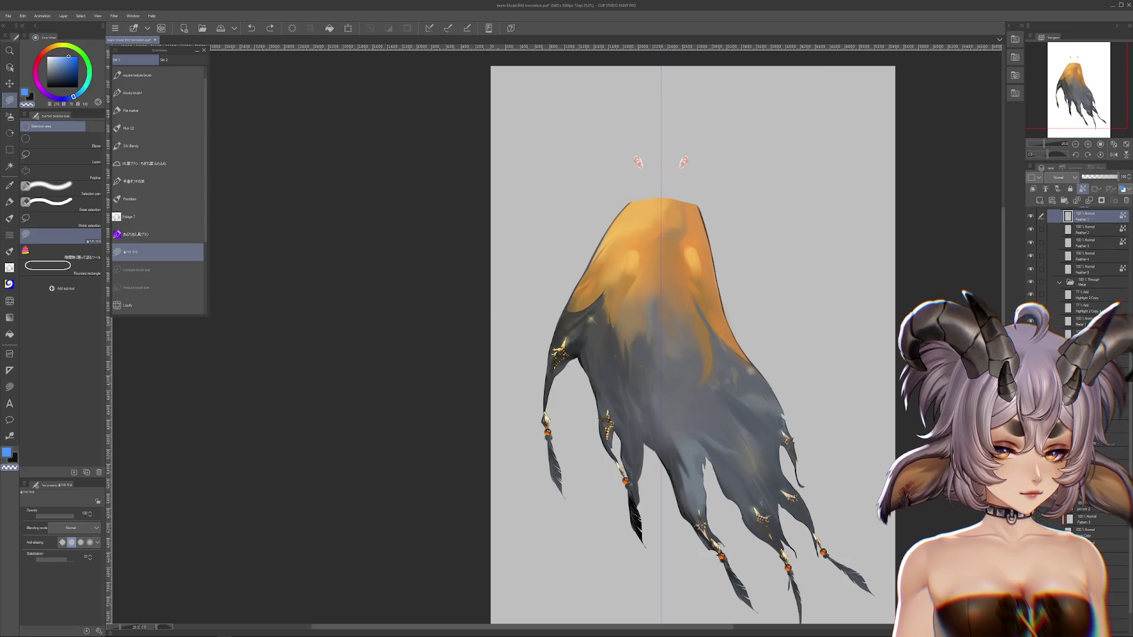
Make the Pattern 3 gold lines visible and redo to restore them.
{"action": "left_click", "coordinate": [1090, 506]}
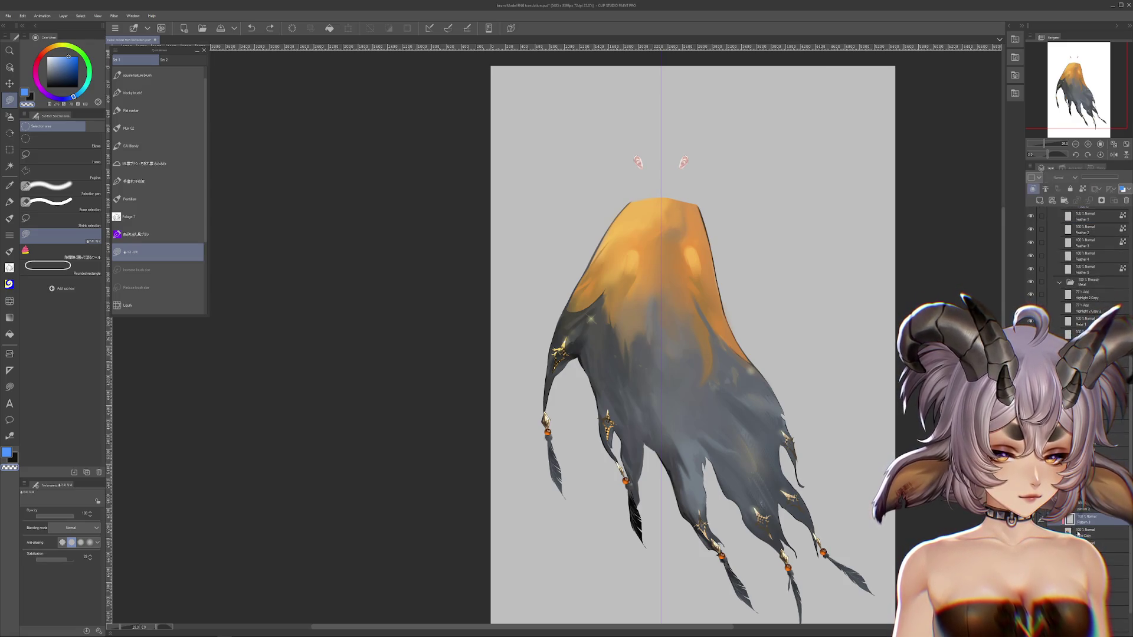
{"action": "left_click", "coordinate": [1031, 519]}
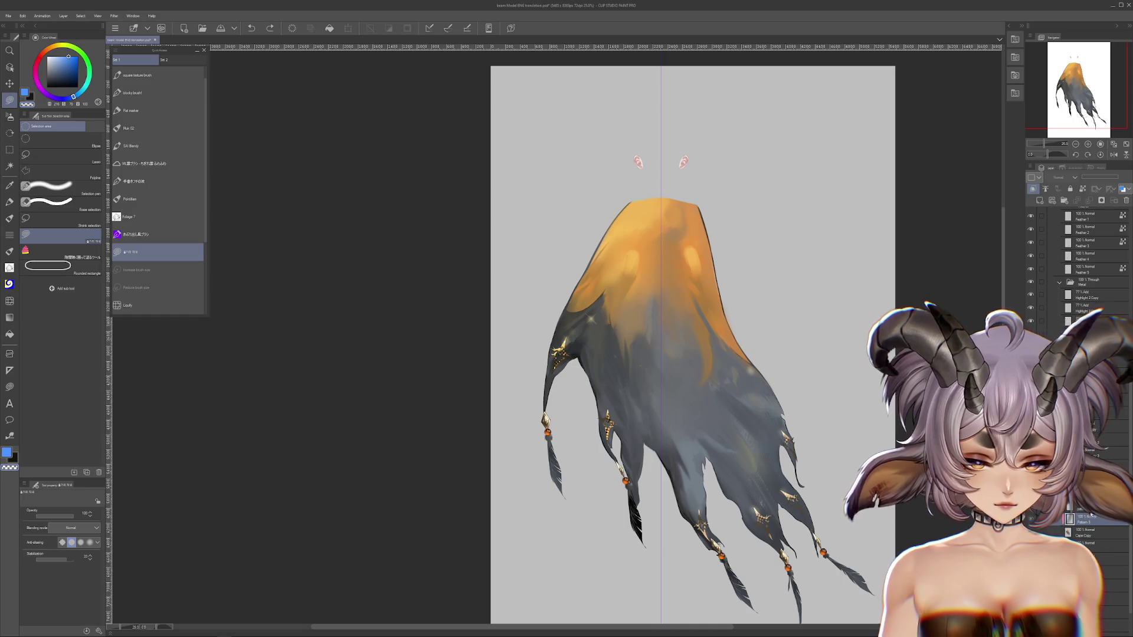
{"action": "key", "text": "ctrl+y"}
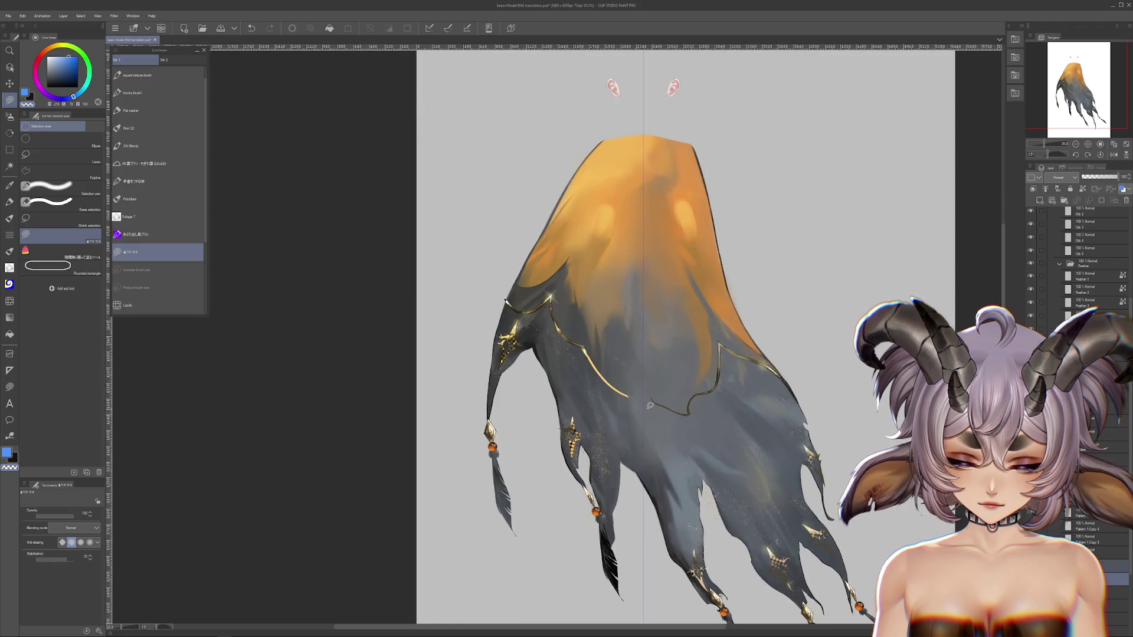
Try the Liquify brush at about size 235, then return to the selection tool.
{"action": "scroll", "coordinate": [632, 394], "scroll_direction": "up", "scroll_amount": 3}
{"action": "scroll", "coordinate": [632, 394], "scroll_direction": "up", "scroll_amount": 2}
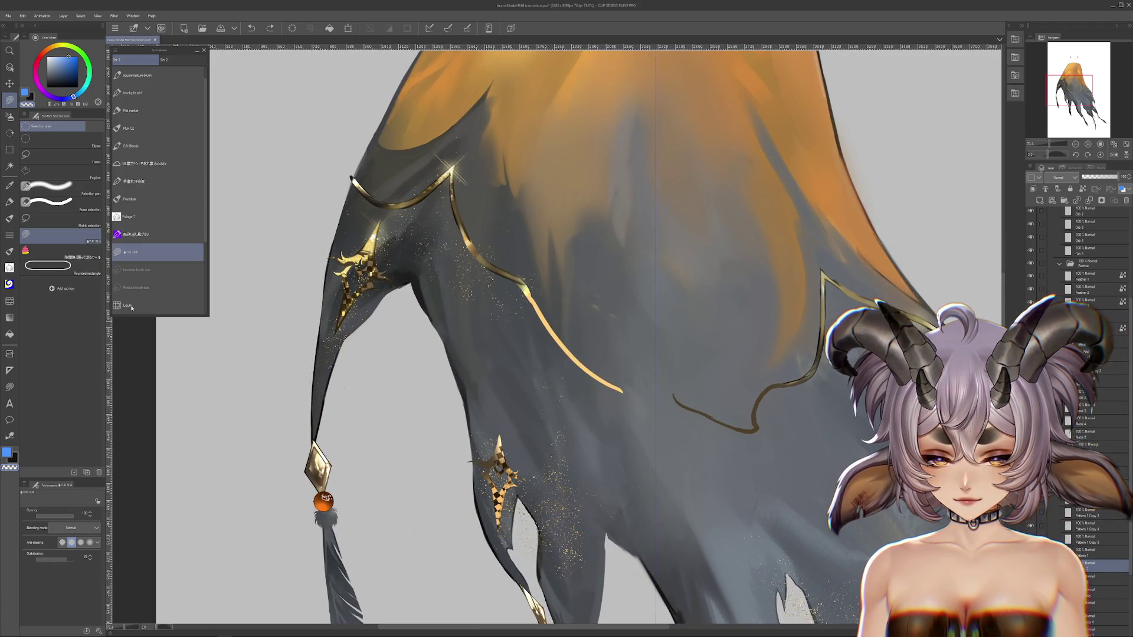
{"action": "left_click", "coordinate": [9, 300]}
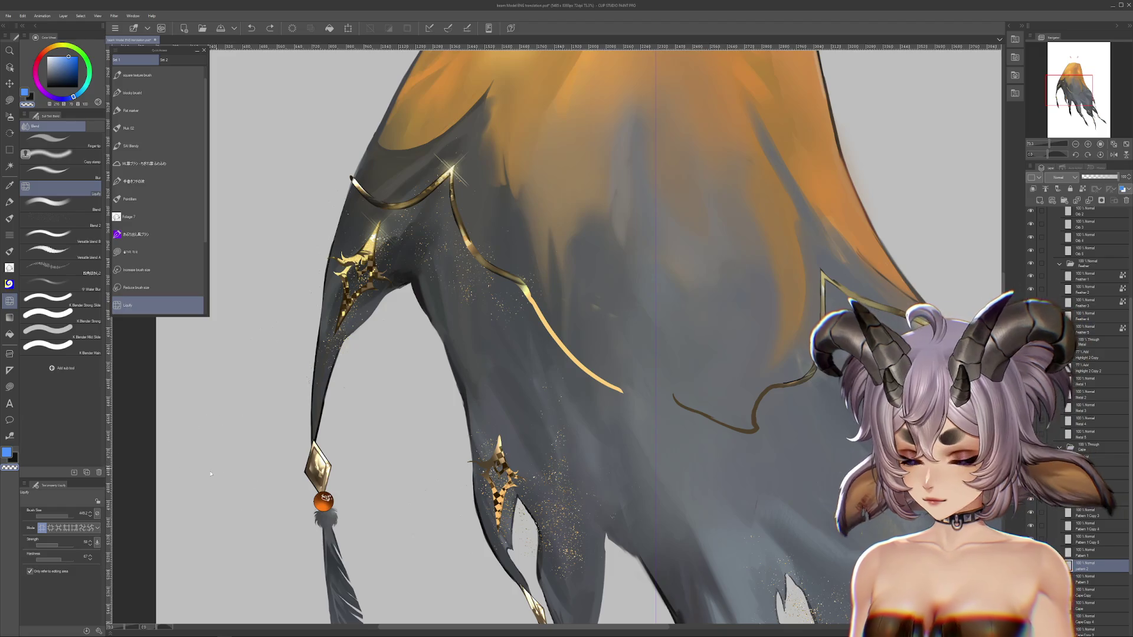
{"action": "left_click", "coordinate": [58, 517]}
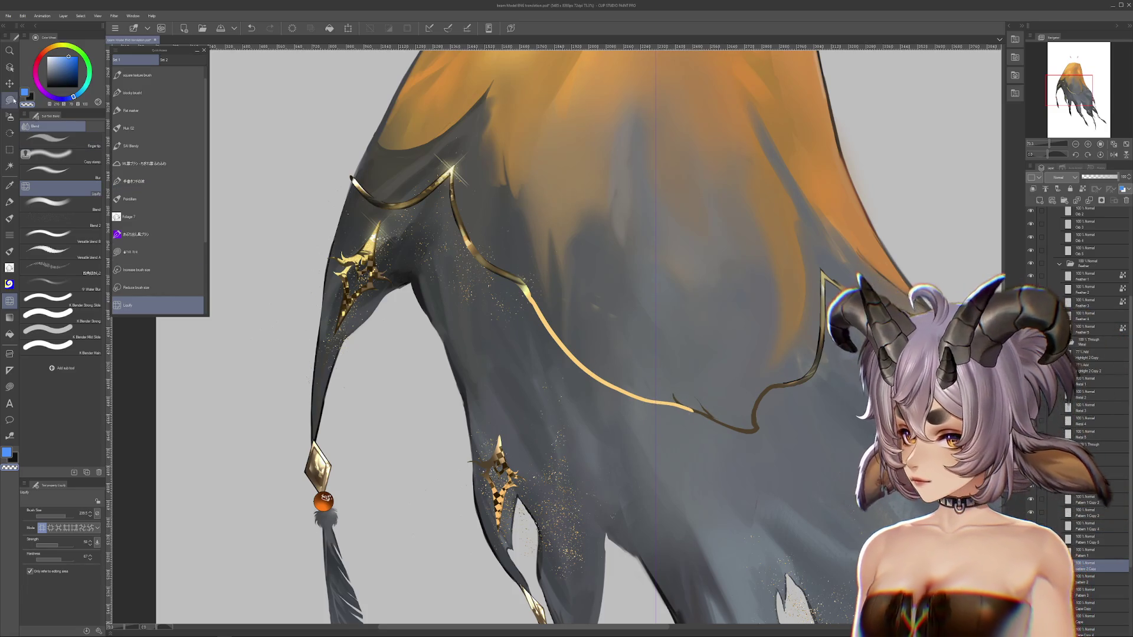
{"action": "key", "text": "m"}
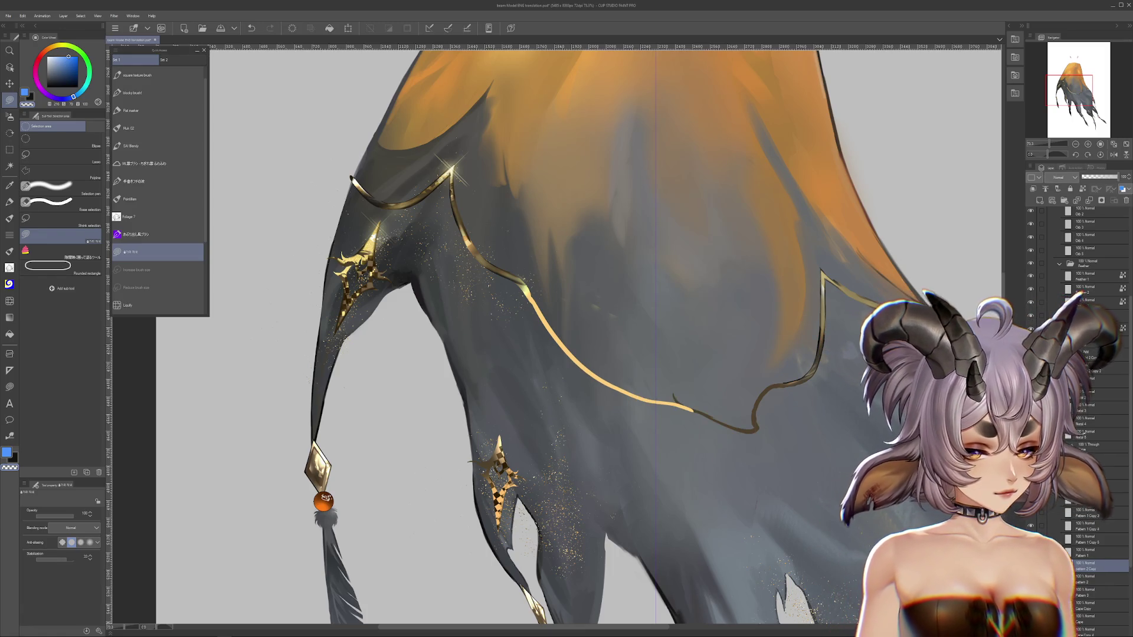
{"action": "left_click", "coordinate": [1081, 190]}
{"action": "left_click_drag", "start_coordinate": [739, 317], "coordinate": [645, 329]}
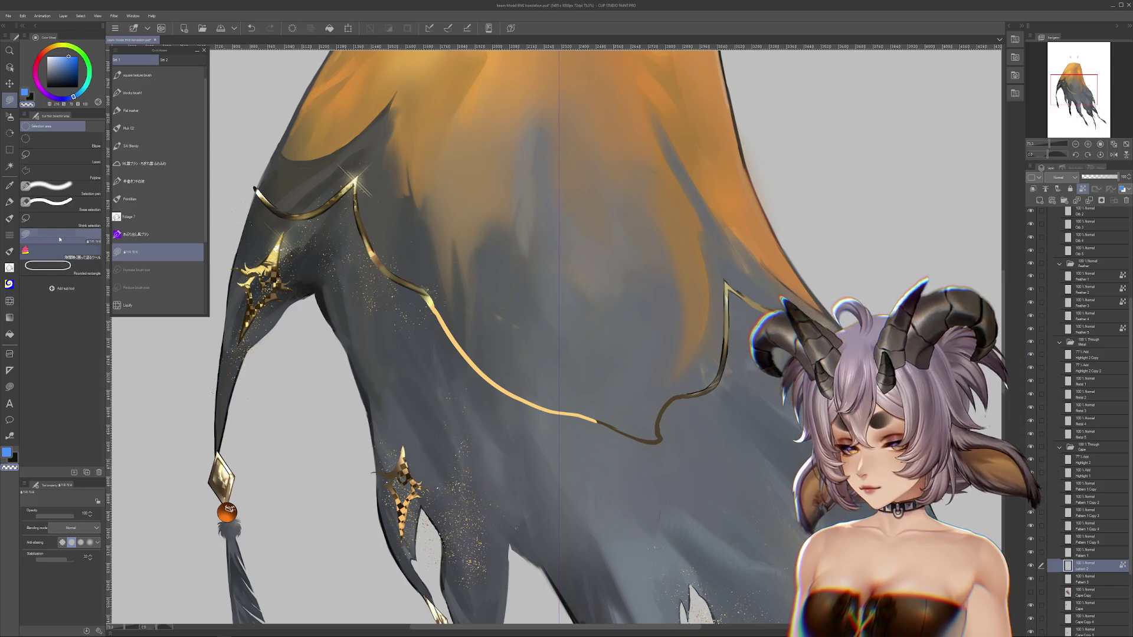
Blend the bright gold line end into the cape with a size-54 Blend brush.
{"action": "left_click", "coordinate": [10, 301]}
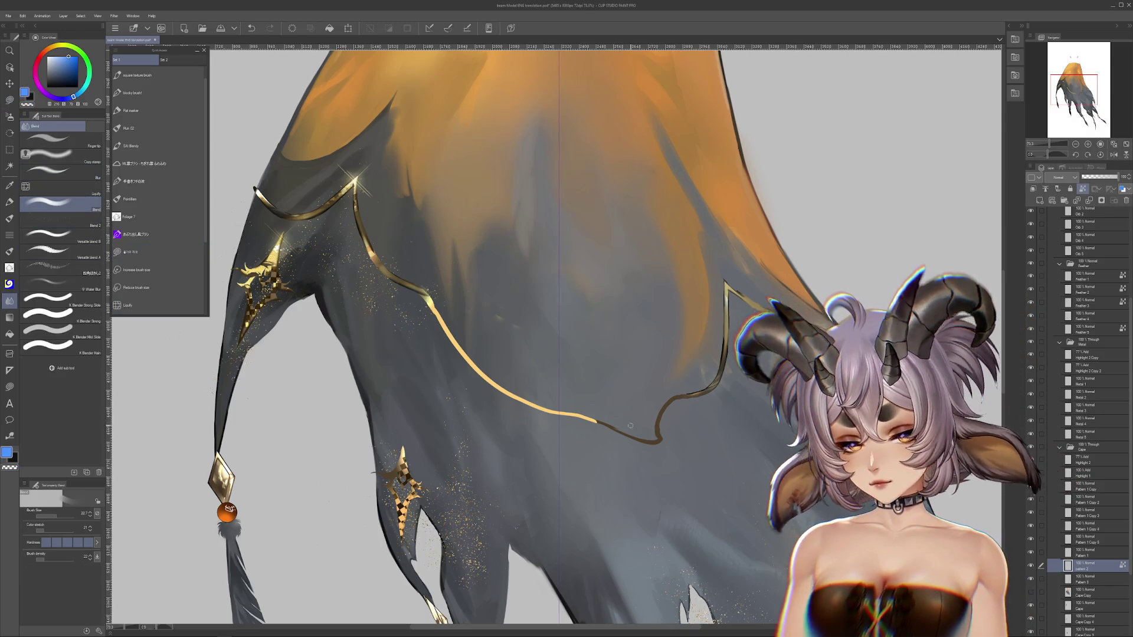
{"action": "left_click_drag", "start_coordinate": [639, 424], "coordinate": [556, 337], "text": "ctrl+alt"}
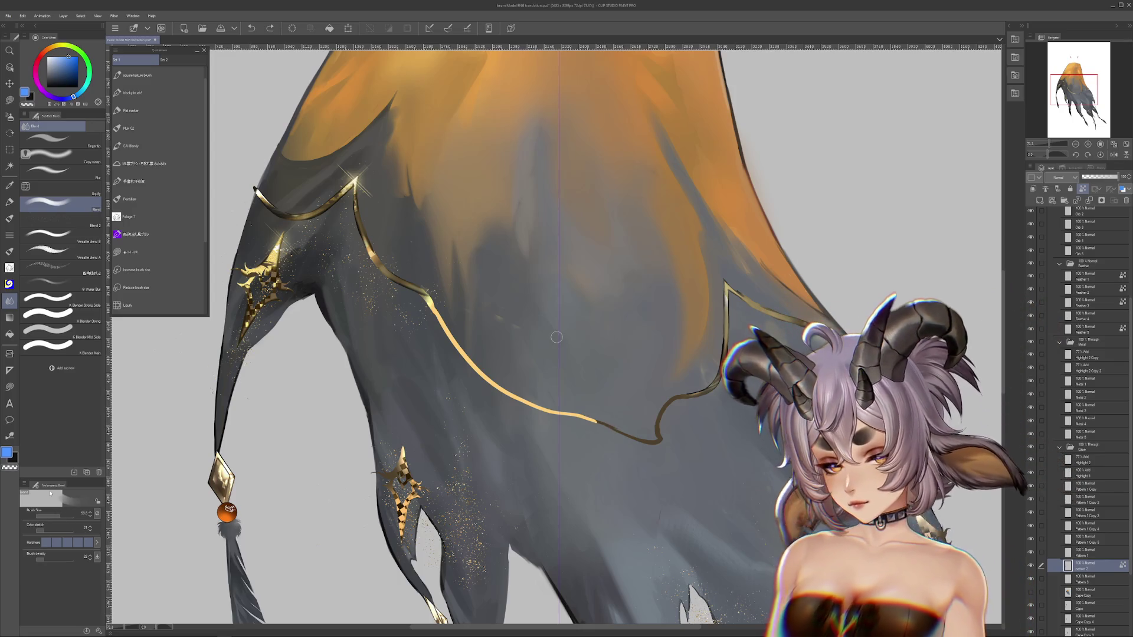
{"action": "left_click_drag", "start_coordinate": [596, 420], "coordinate": [580, 411]}
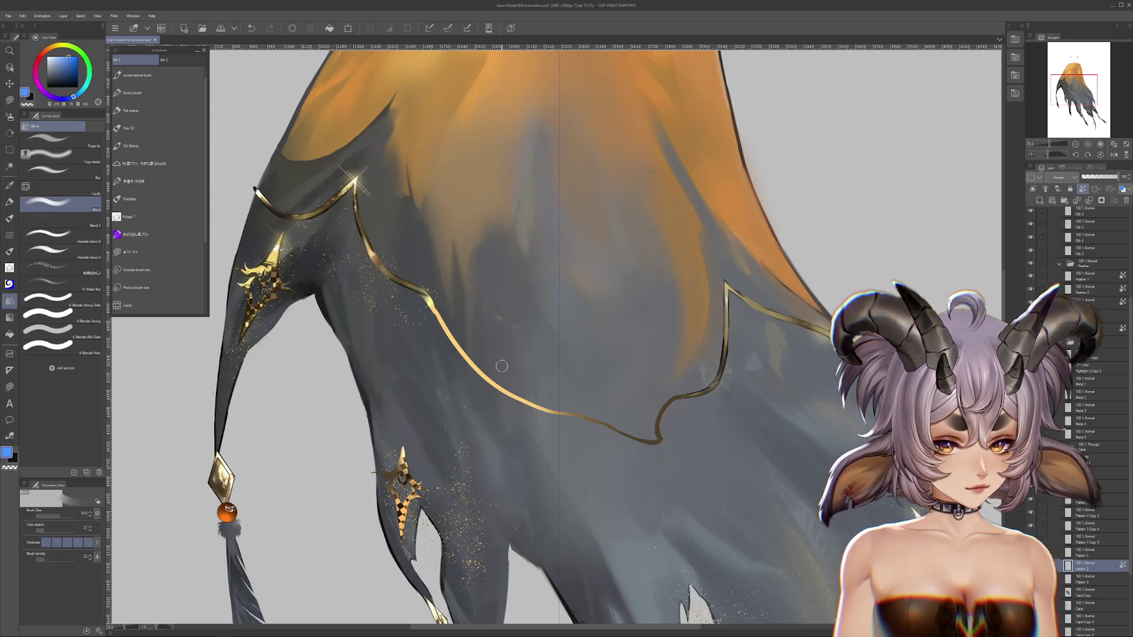
{"action": "scroll", "coordinate": [502, 366], "scroll_direction": "down", "scroll_amount": 5}
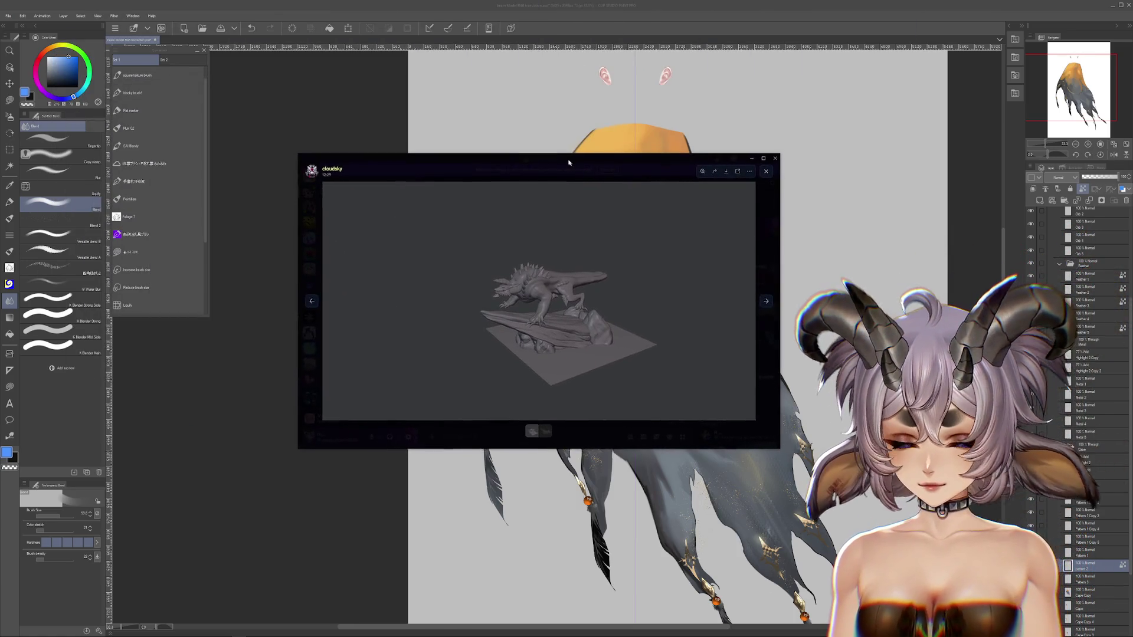
Browse from the dragon render to the rock sculpt and back in Discord's viewer, repositioning the window.
{"action": "left_click", "coordinate": [736, 279]}
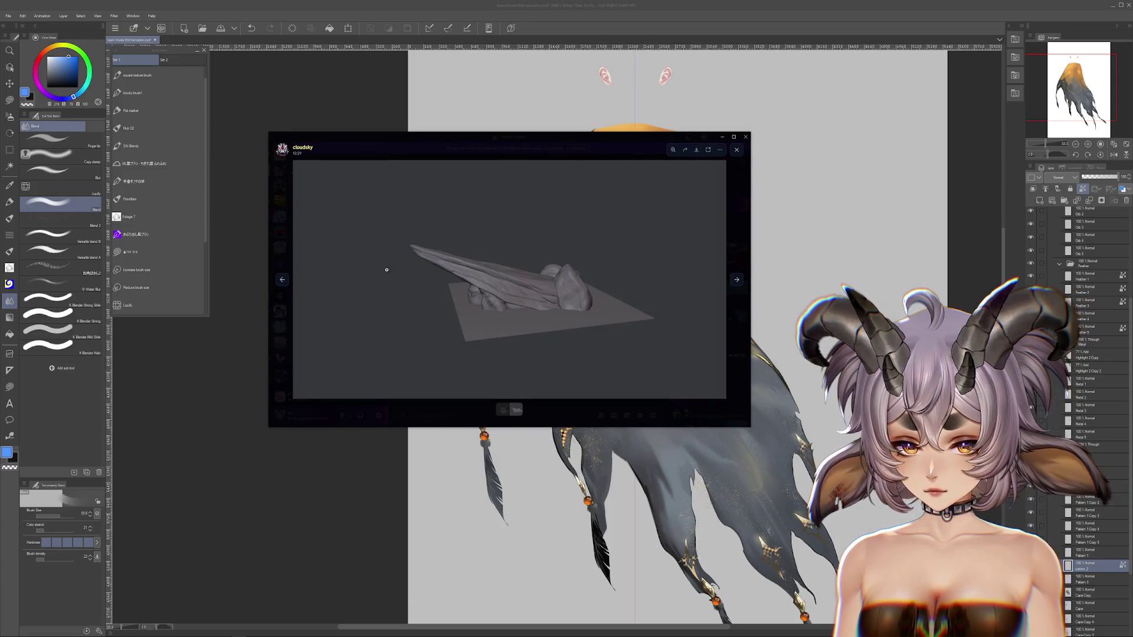
{"action": "scroll", "coordinate": [521, 277], "scroll_direction": "up", "scroll_amount": 3}
{"action": "scroll", "coordinate": [531, 280], "scroll_direction": "up", "scroll_amount": 2}
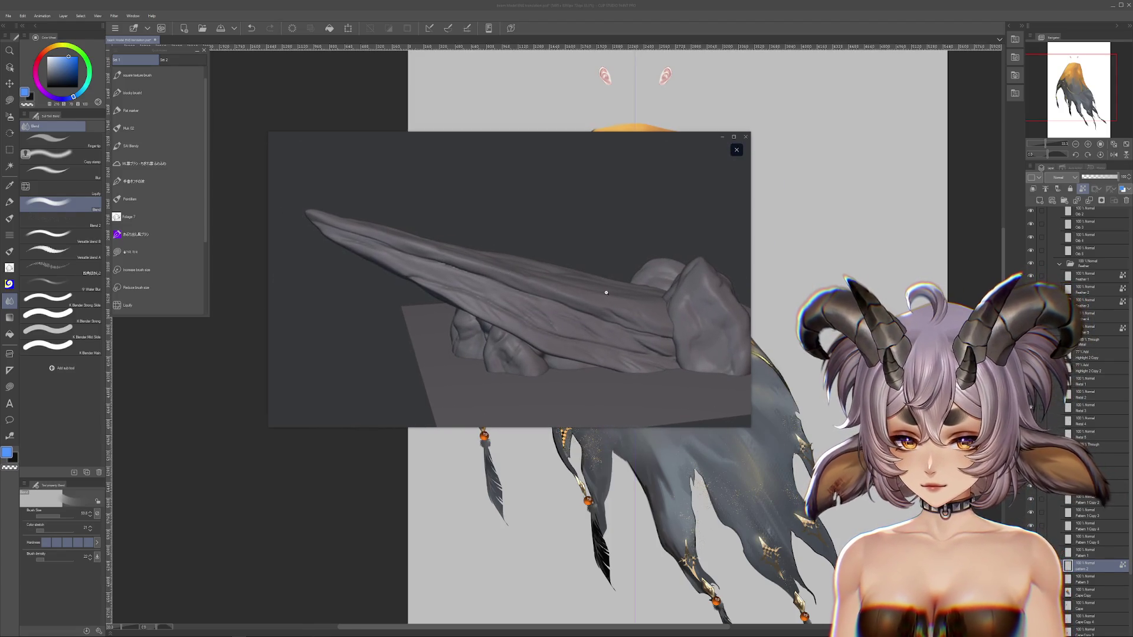
{"action": "left_click", "coordinate": [554, 289]}
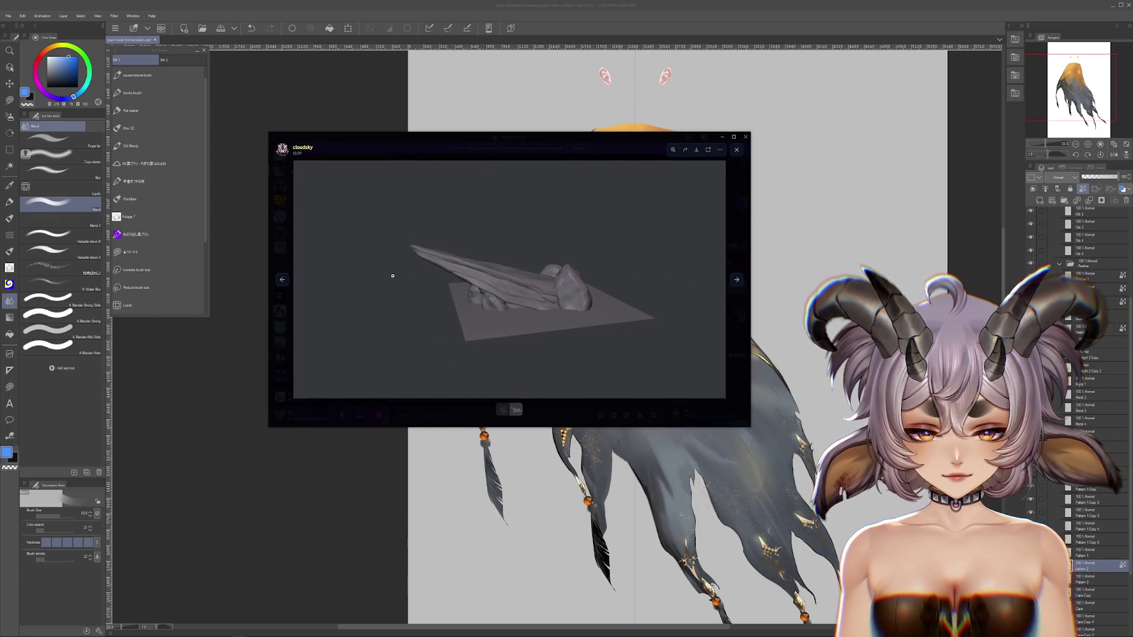
{"action": "key", "text": "Left"}
{"action": "scroll", "coordinate": [531, 283], "scroll_direction": "up", "scroll_amount": 2}
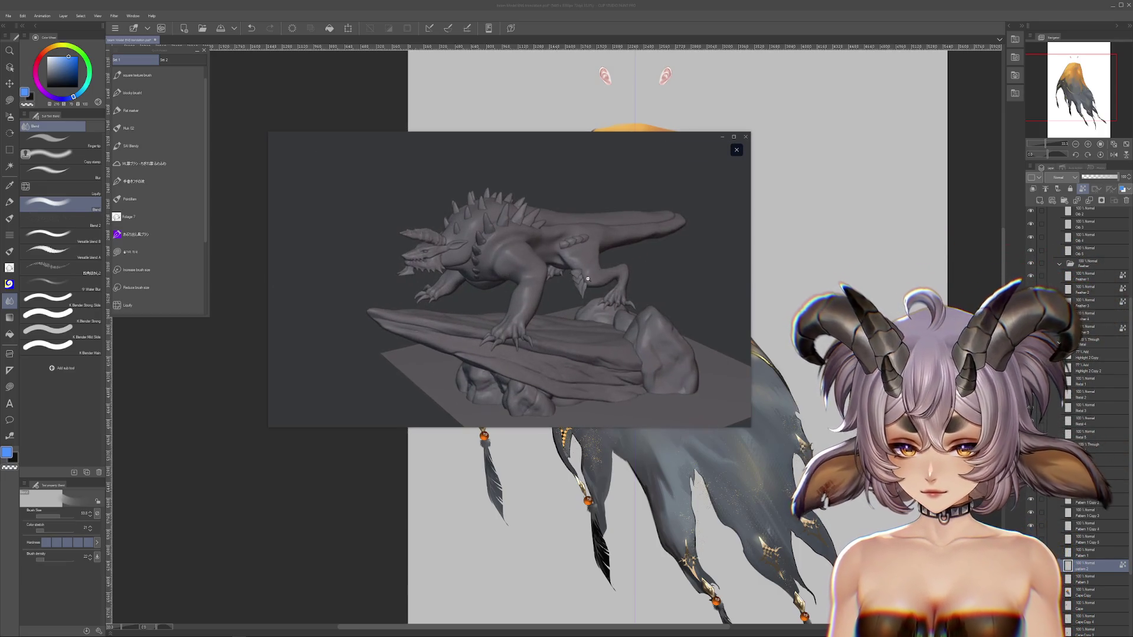
{"action": "scroll", "coordinate": [594, 288], "scroll_direction": "up", "scroll_amount": 2}
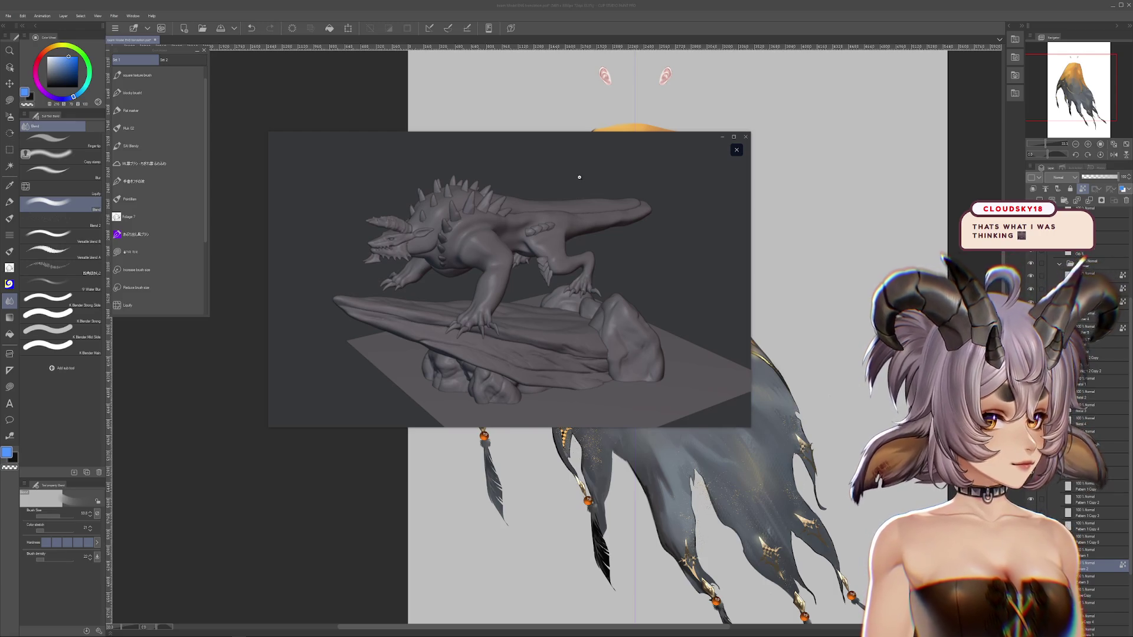
{"action": "mouse_move", "coordinate": [597, 148]}
{"action": "left_mouse_down"}
{"action": "mouse_move", "coordinate": [798, 39]}
{"action": "mouse_move", "coordinate": [550, 134]}
{"action": "left_mouse_up"}
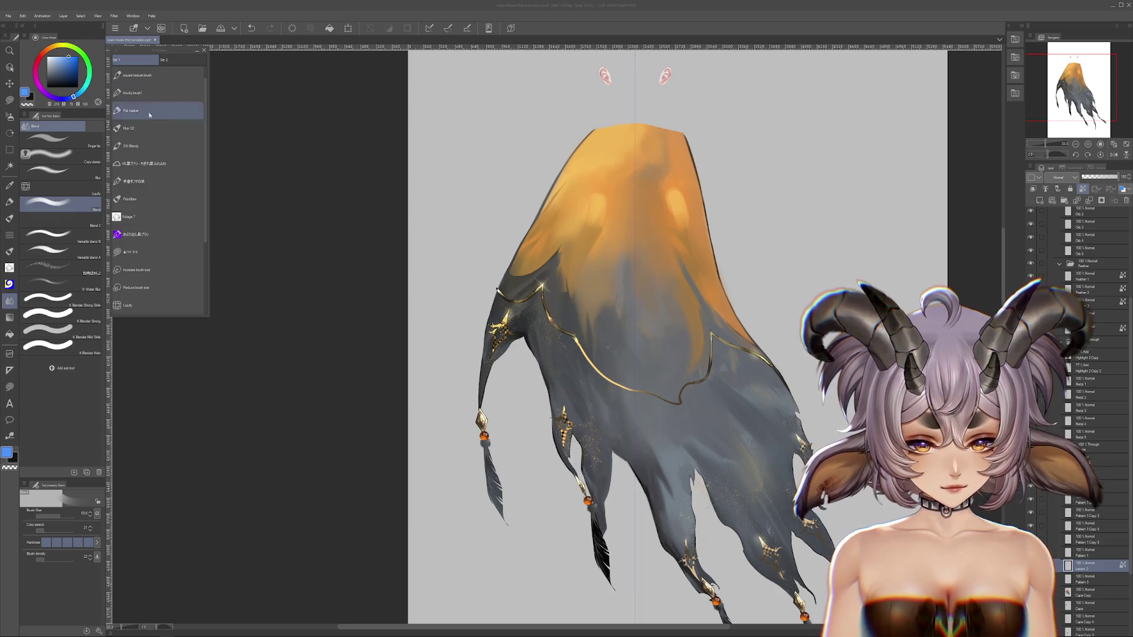
Switch to the Selection area tool, recentre on the cape, and hide the cape layer.
{"action": "scroll", "coordinate": [506, 281], "scroll_direction": "up", "scroll_amount": 5}
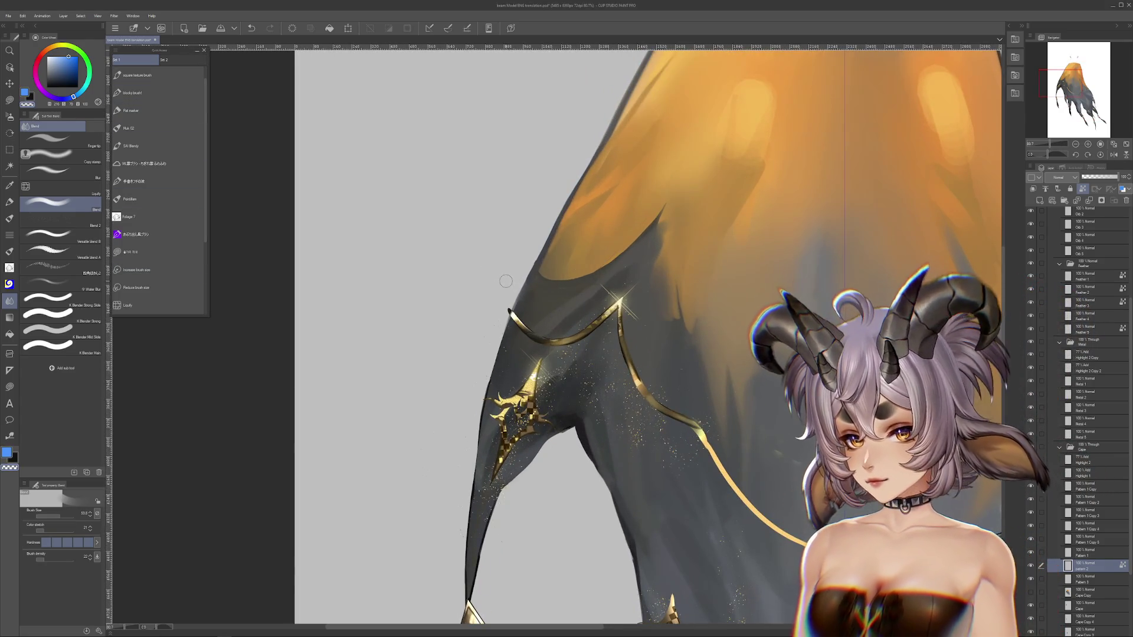
{"action": "key", "text": "m"}
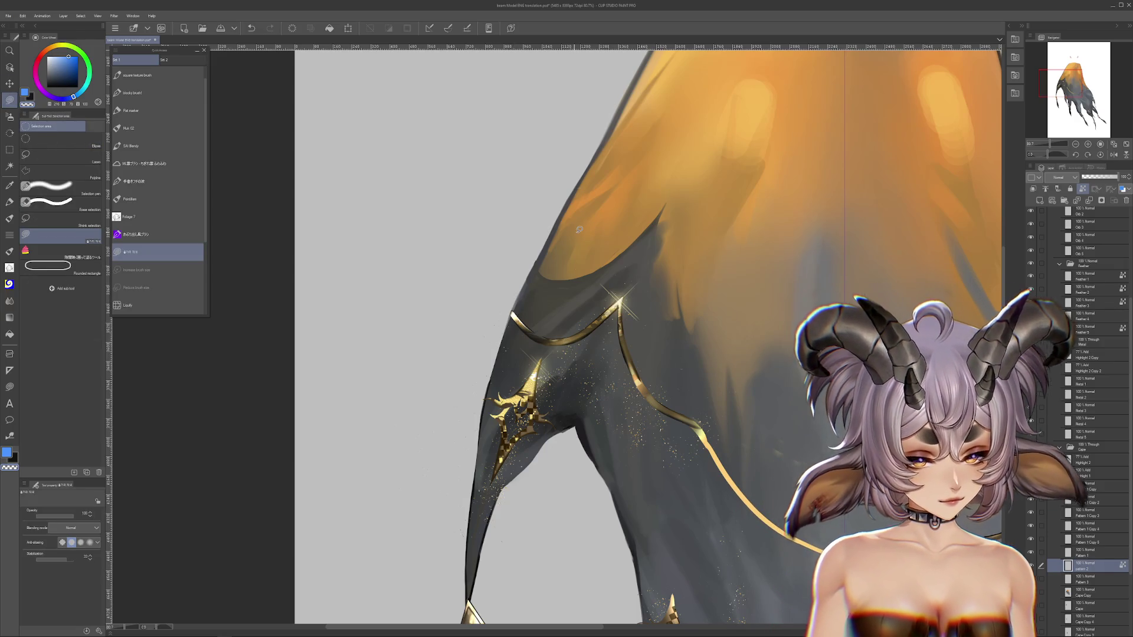
{"action": "scroll", "coordinate": [579, 229], "scroll_direction": "down", "scroll_amount": 2}
{"action": "scroll", "coordinate": [675, 334], "scroll_direction": "down", "scroll_amount": 2}
{"action": "scroll", "coordinate": [675, 335], "scroll_direction": "down", "scroll_amount": 2}
{"action": "left_click_drag", "start_coordinate": [675, 334], "coordinate": [605, 392]}
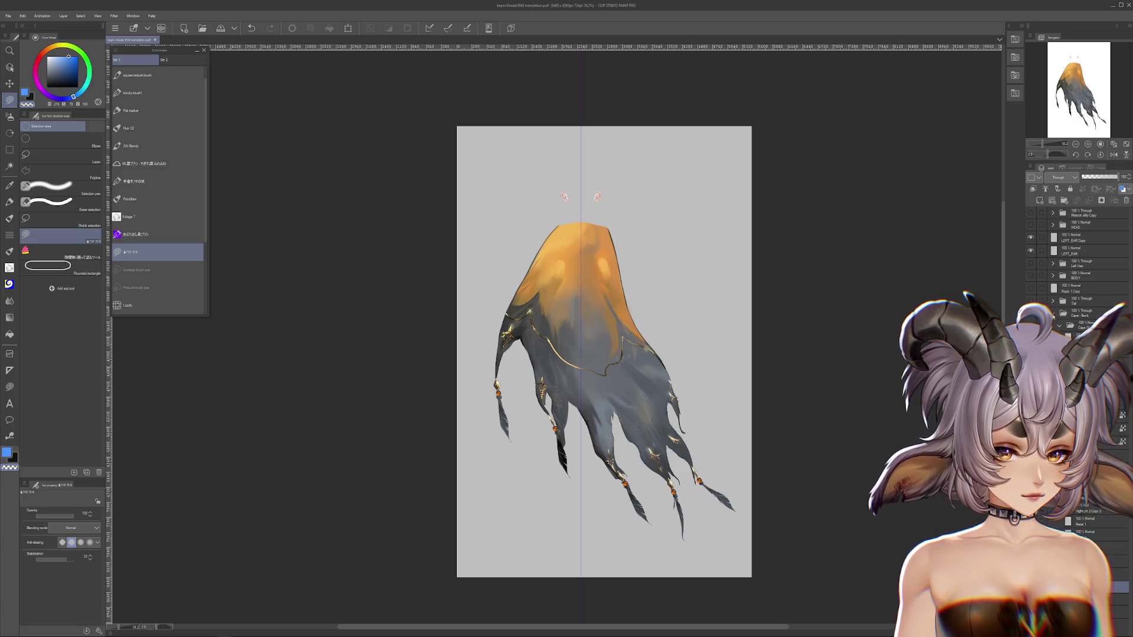
{"action": "left_click", "coordinate": [1030, 313]}
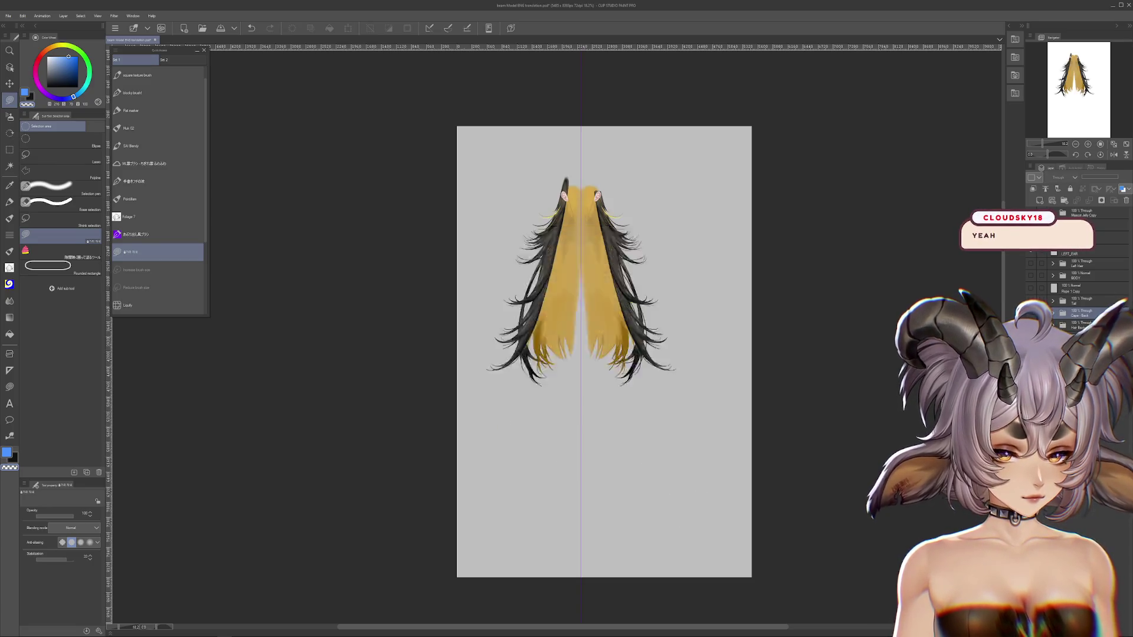
Show the back hair layer and pan across its upper part and lower tips.
{"action": "left_click", "coordinate": [1030, 325]}
{"action": "scroll", "coordinate": [558, 323], "scroll_direction": "up", "scroll_amount": 3}
{"action": "scroll", "coordinate": [374, 344], "scroll_direction": "up", "scroll_amount": 2}
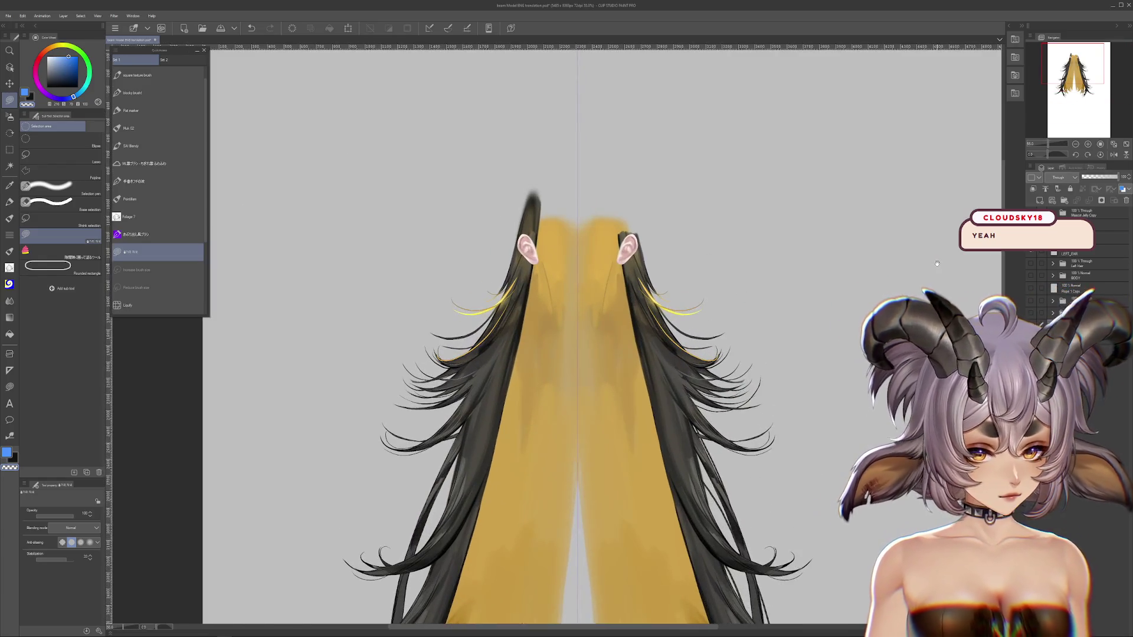
{"action": "left_click_drag", "start_coordinate": [747, 445], "coordinate": [710, 280]}
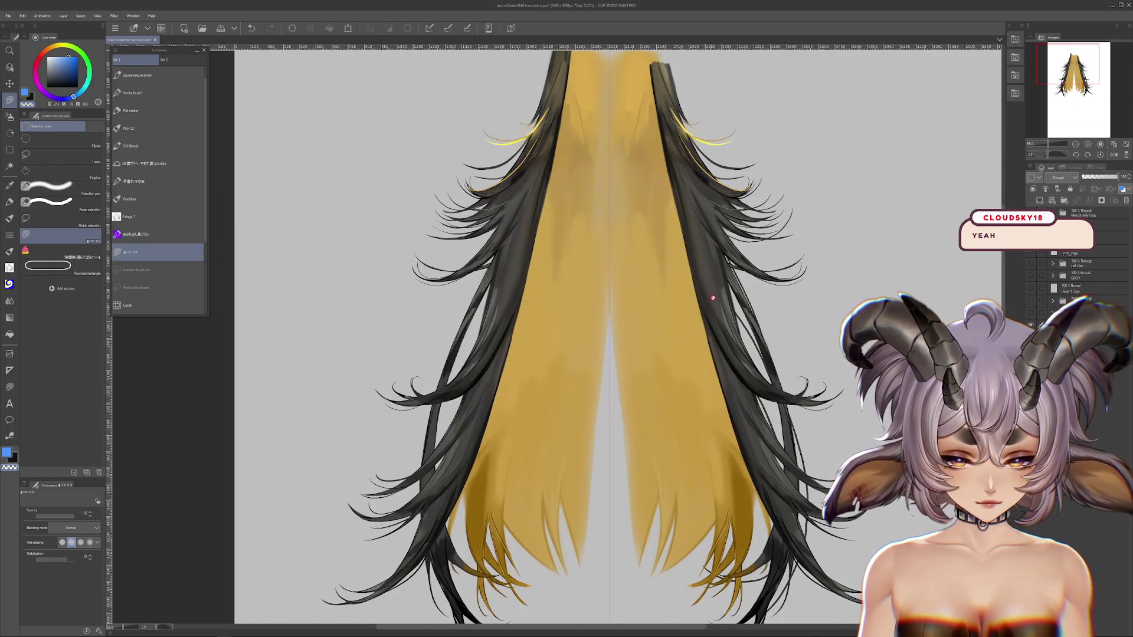
{"action": "left_click_drag", "start_coordinate": [724, 341], "coordinate": [835, 334]}
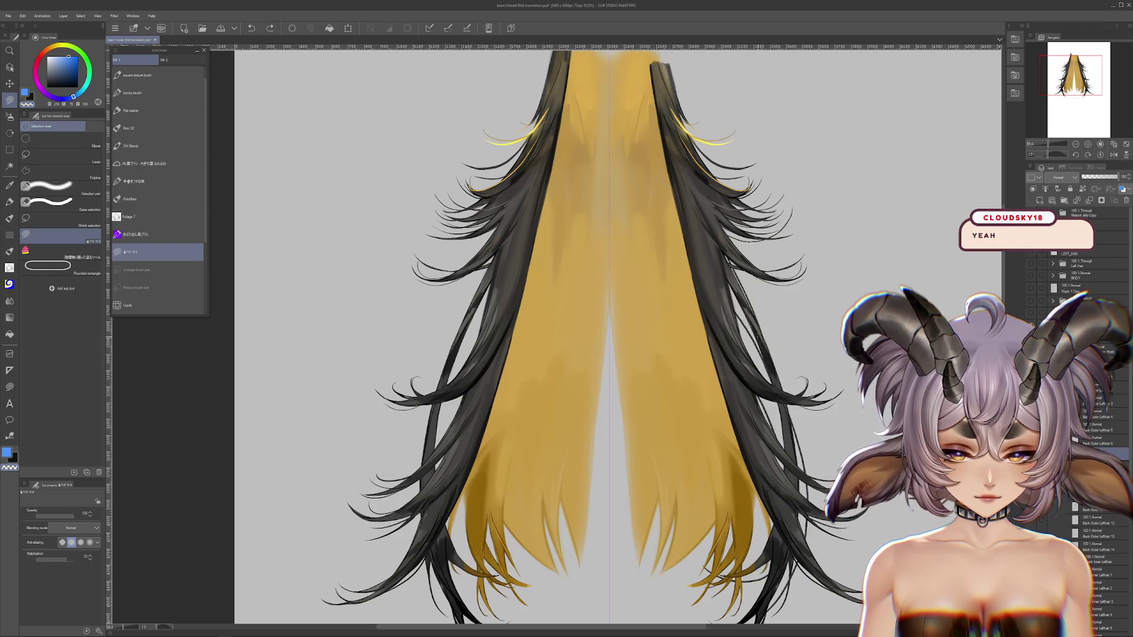
{"action": "left_click_drag", "start_coordinate": [754, 457], "coordinate": [813, 369]}
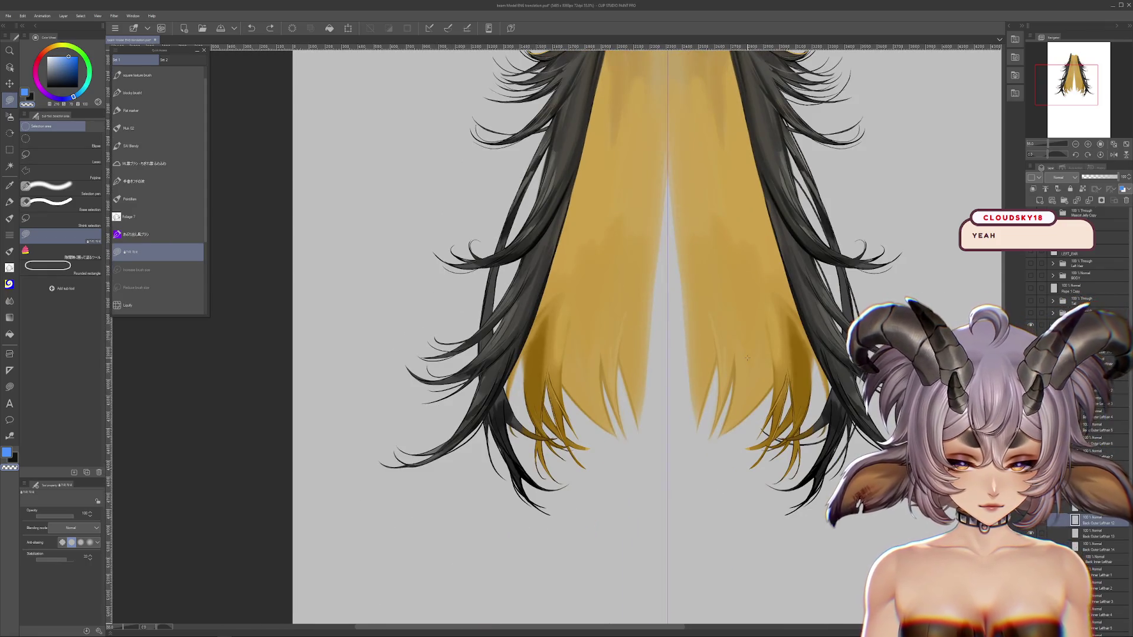
Step through undo/redo history to revert the hair to its taller, narrower version.
{"action": "key", "text": "ctrl+z"}
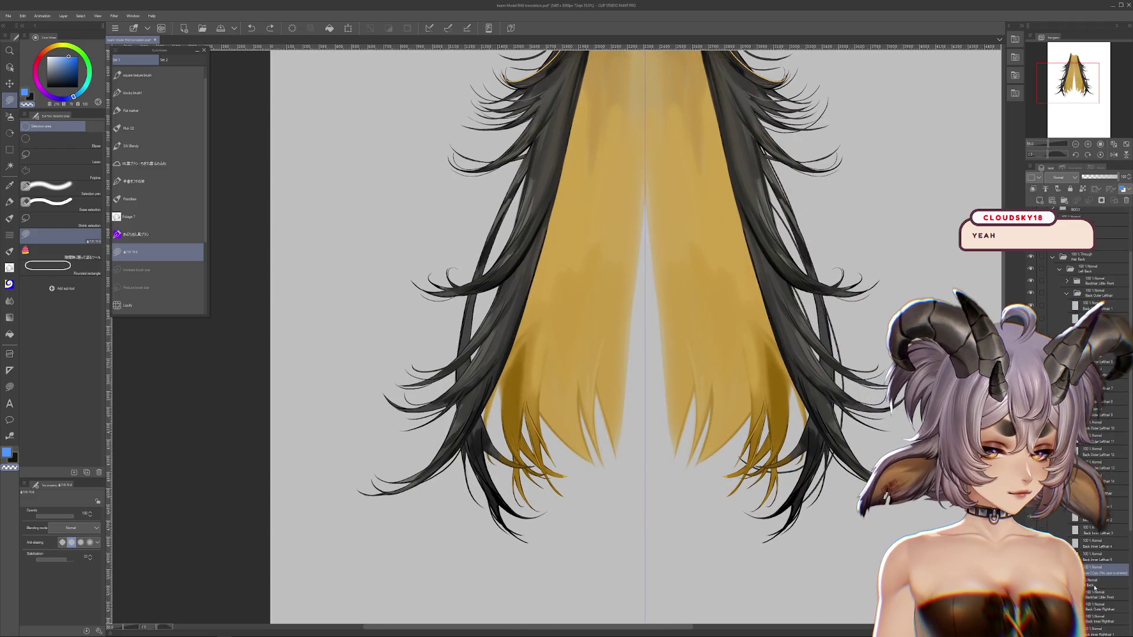
{"action": "key", "text": "ctrl+z"}
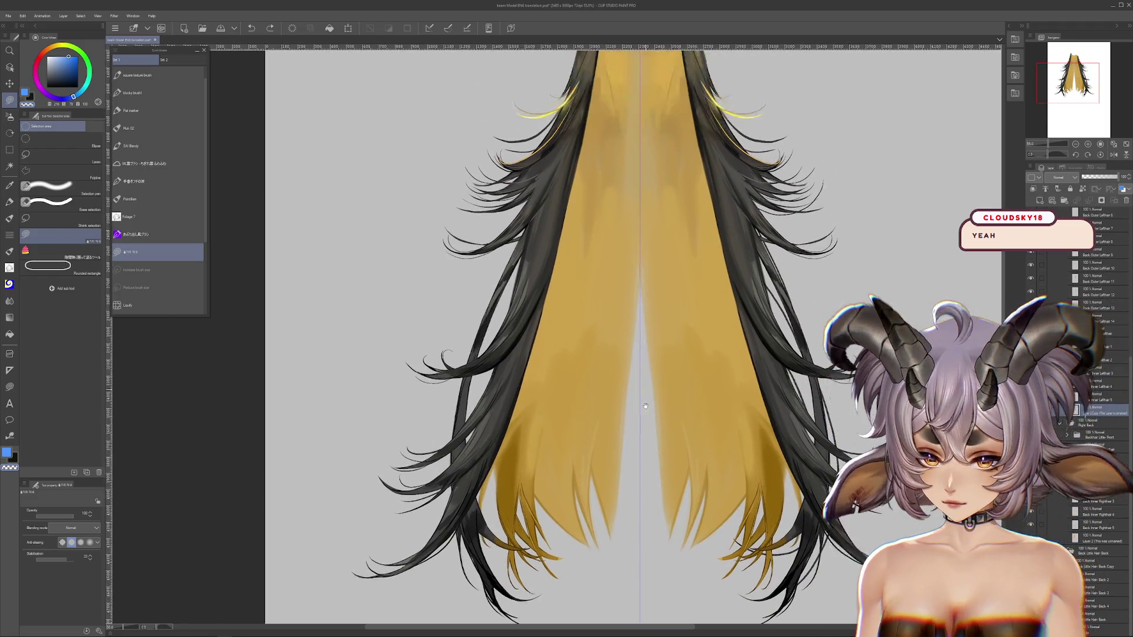
{"action": "key", "text": "ctrl+z"}
{"action": "scroll", "coordinate": [625, 505], "scroll_direction": "up", "scroll_amount": 1}
{"action": "scroll", "coordinate": [649, 483], "scroll_direction": "up", "scroll_amount": 2}
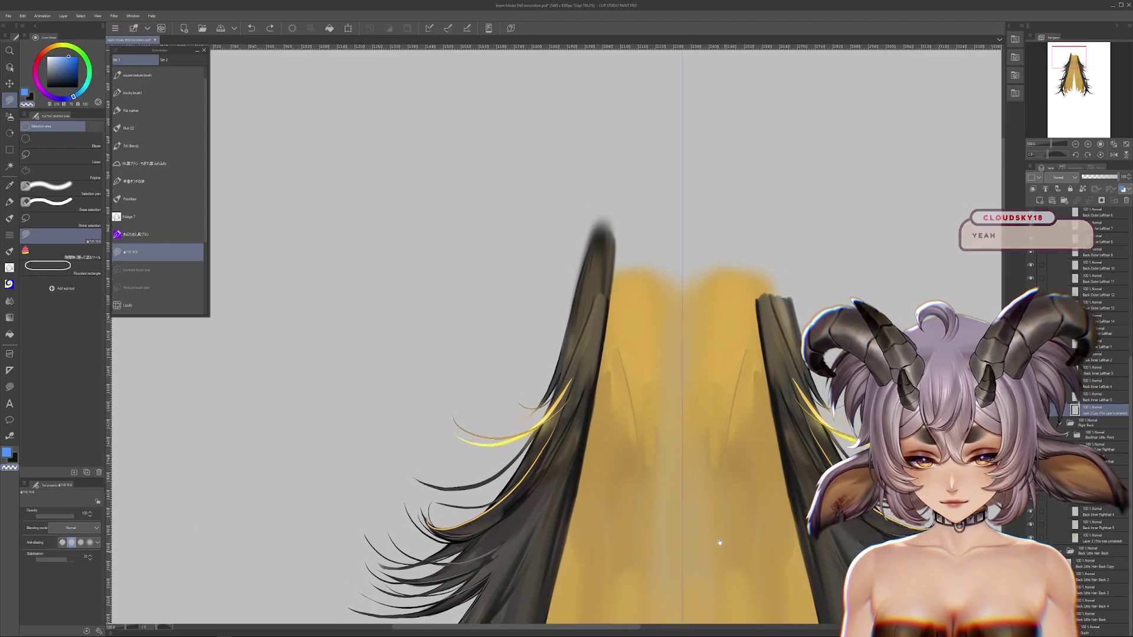
{"action": "scroll", "coordinate": [701, 450], "scroll_direction": "down", "scroll_amount": 3}
{"action": "key", "text": "ctrl+y"}
{"action": "key", "text": "ctrl+y"}
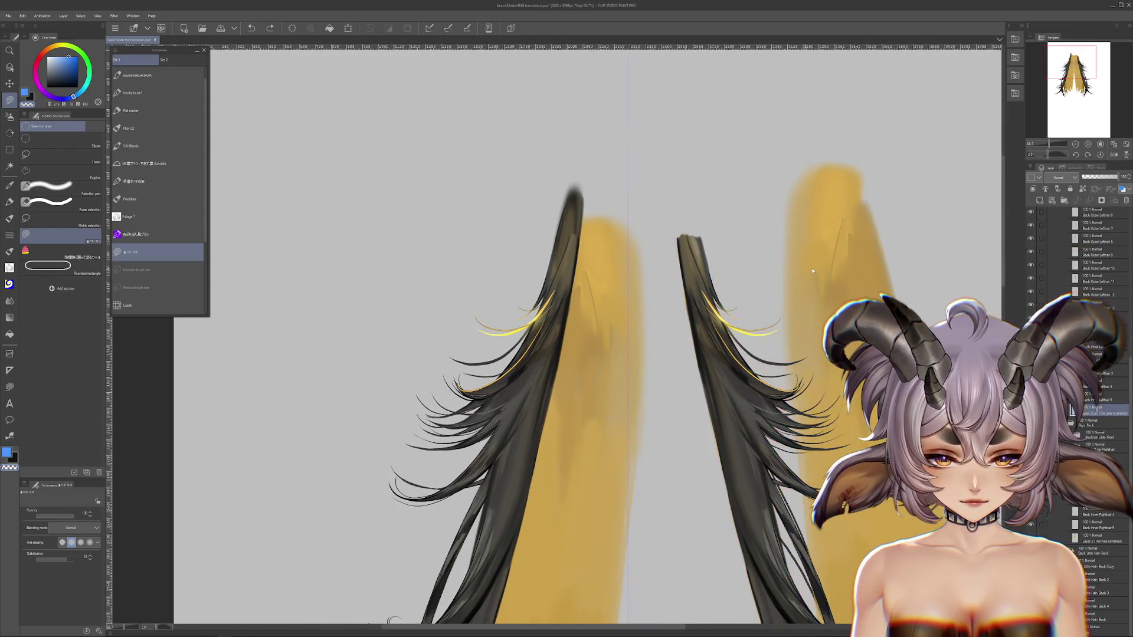
{"action": "key", "text": "ctrl+y"}
{"action": "left_click_drag", "start_coordinate": [813, 592], "coordinate": [712, 415]}
{"action": "key", "text": "ctrl+z"}
{"action": "key", "text": "ctrl+y"}
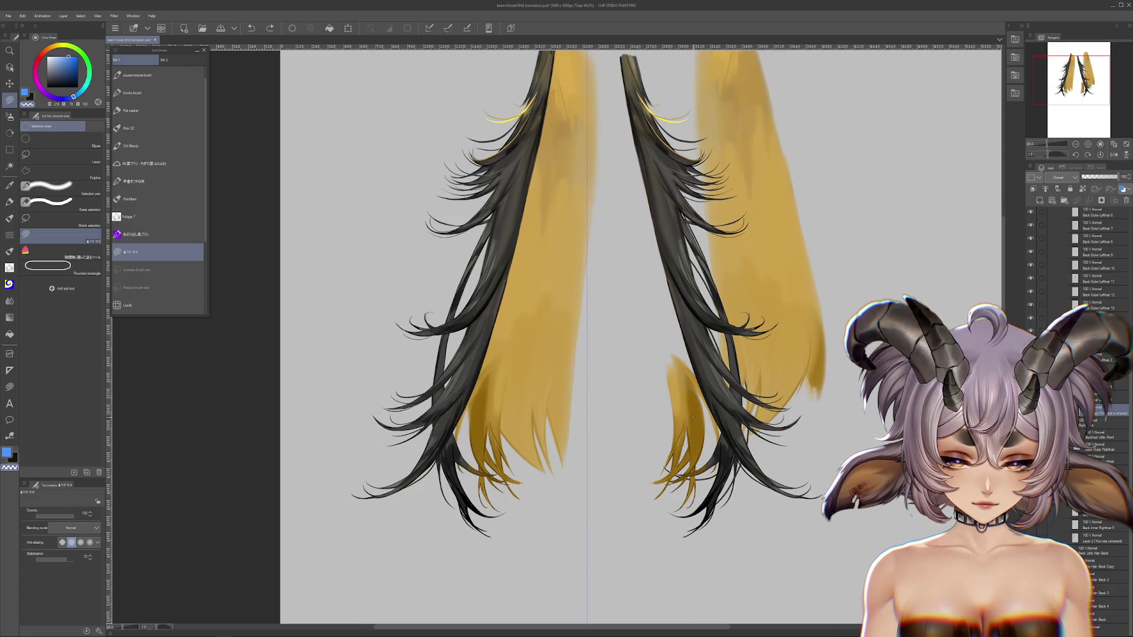
{"action": "key", "text": "ctrl+z"}
{"action": "key", "text": "ctrl+z"}
{"action": "key", "text": "ctrl+z"}
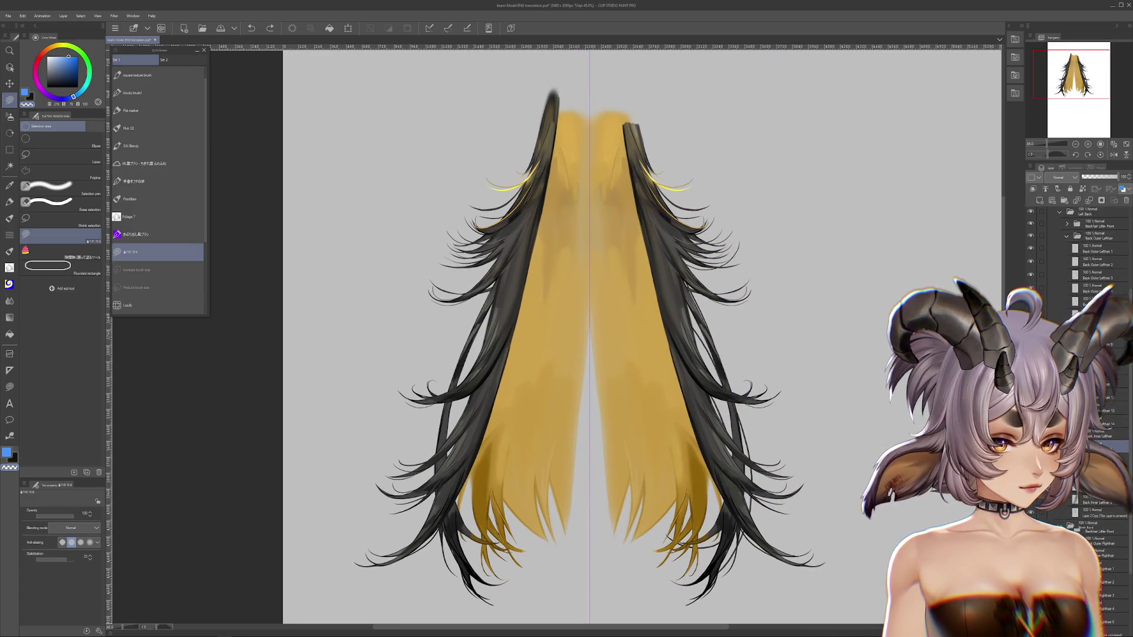
{"action": "key", "text": "ctrl+z"}
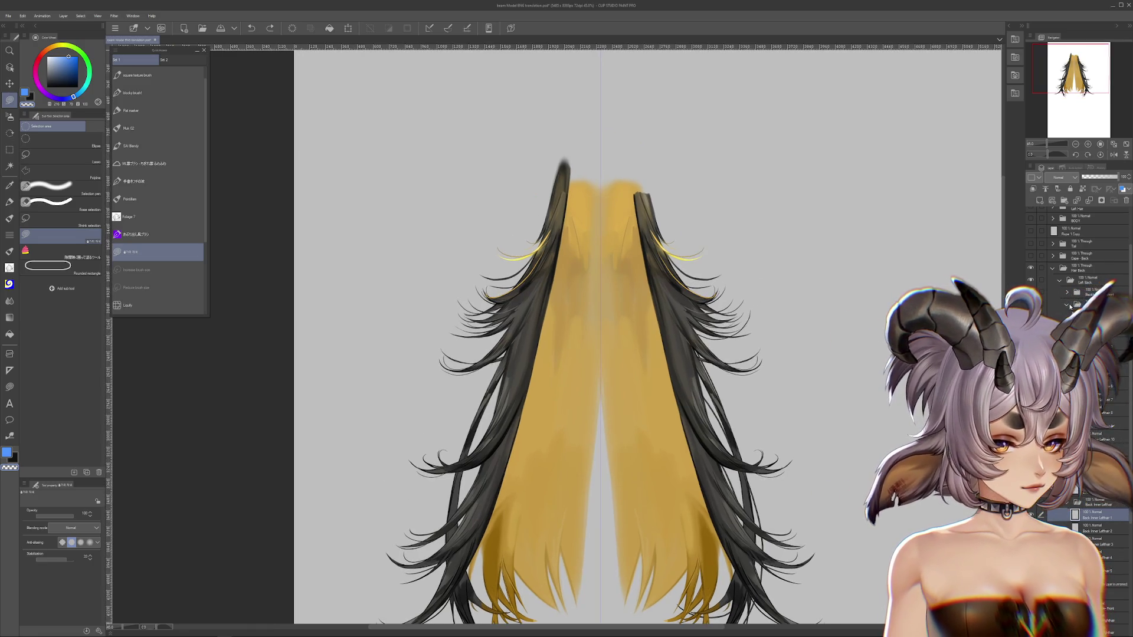
Expand the hair layer groups and show the head with ears and face.
{"action": "left_click", "coordinate": [1067, 306]}
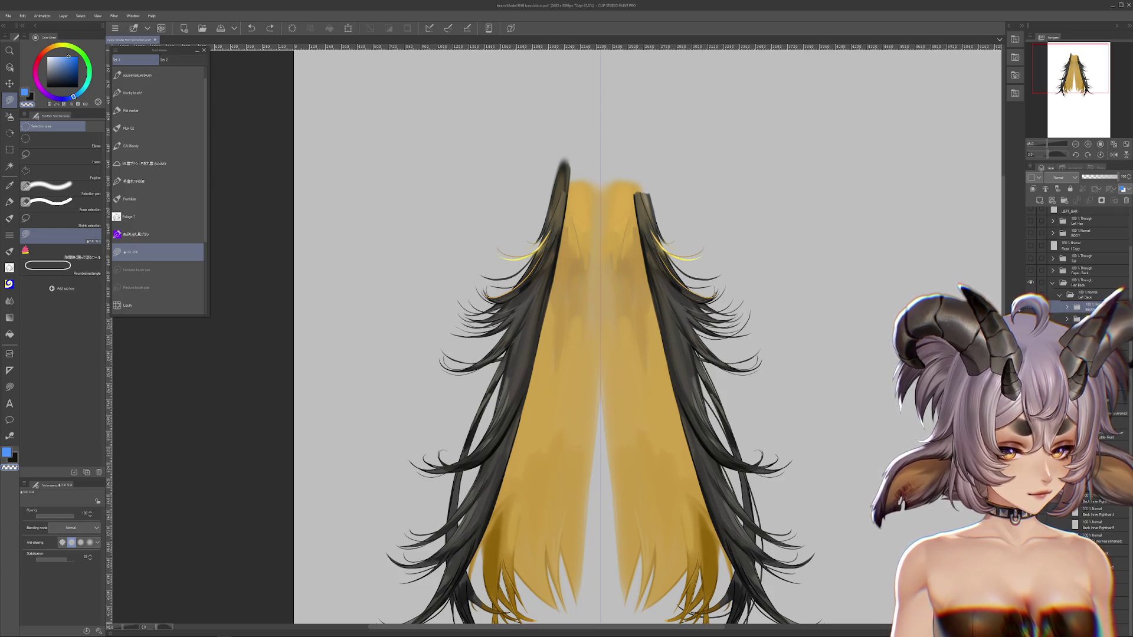
{"action": "left_click", "coordinate": [1067, 307]}
{"action": "scroll", "coordinate": [590, 336], "scroll_direction": "up", "scroll_amount": 1}
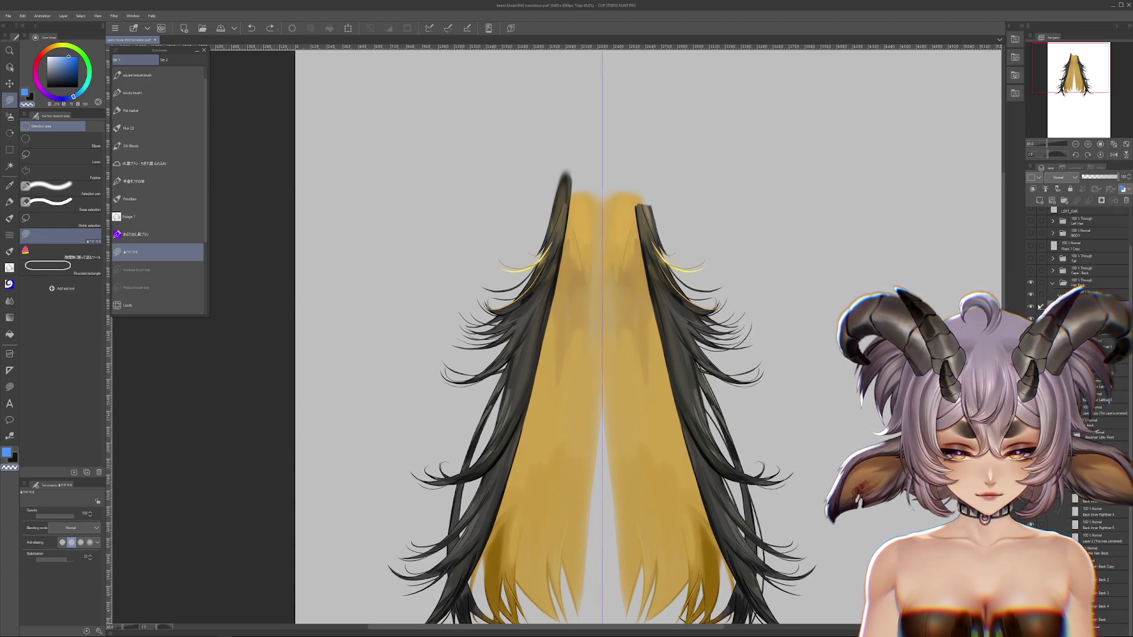
{"action": "scroll", "coordinate": [1049, 282], "scroll_direction": "up", "scroll_amount": 2}
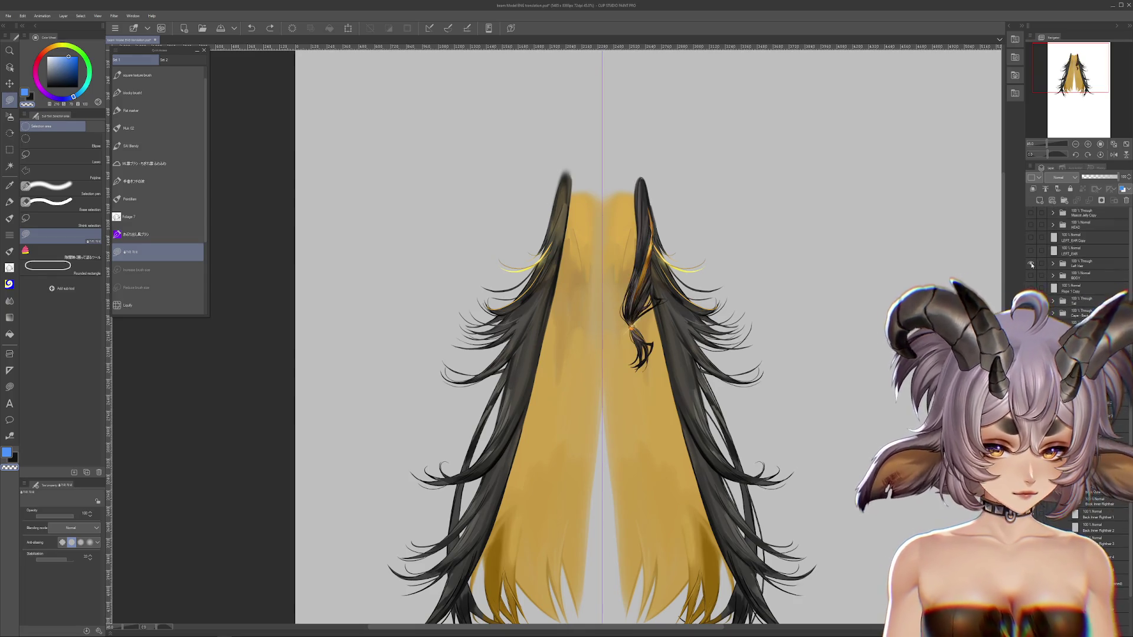
{"action": "left_click", "coordinate": [1030, 225]}
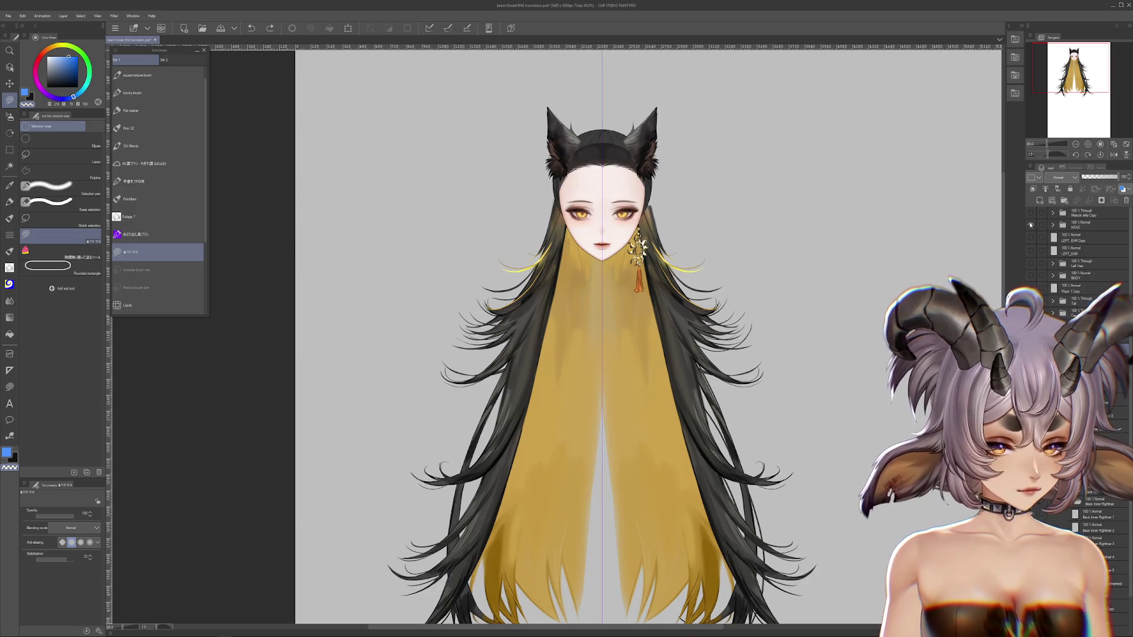
Expand the HEAD group, show the front hair bangs, and toggle the head to inspect the back hair.
{"action": "left_click", "coordinate": [1054, 225]}
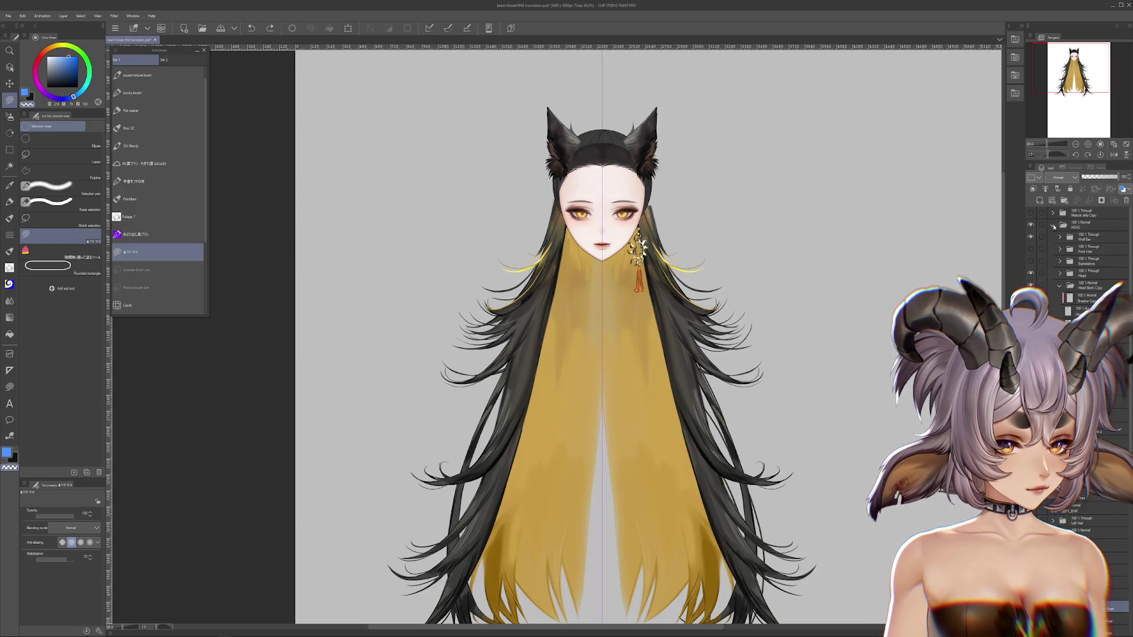
{"action": "left_click", "coordinate": [1031, 249]}
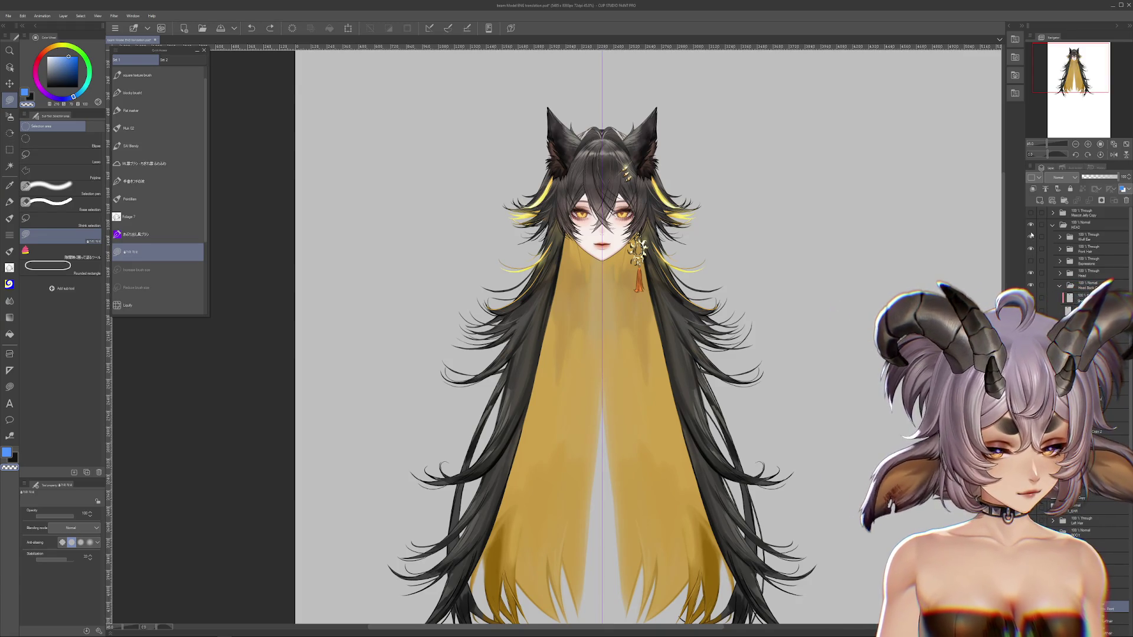
{"action": "left_click", "coordinate": [1031, 225]}
{"action": "scroll", "coordinate": [598, 296], "scroll_direction": "up", "scroll_amount": 2}
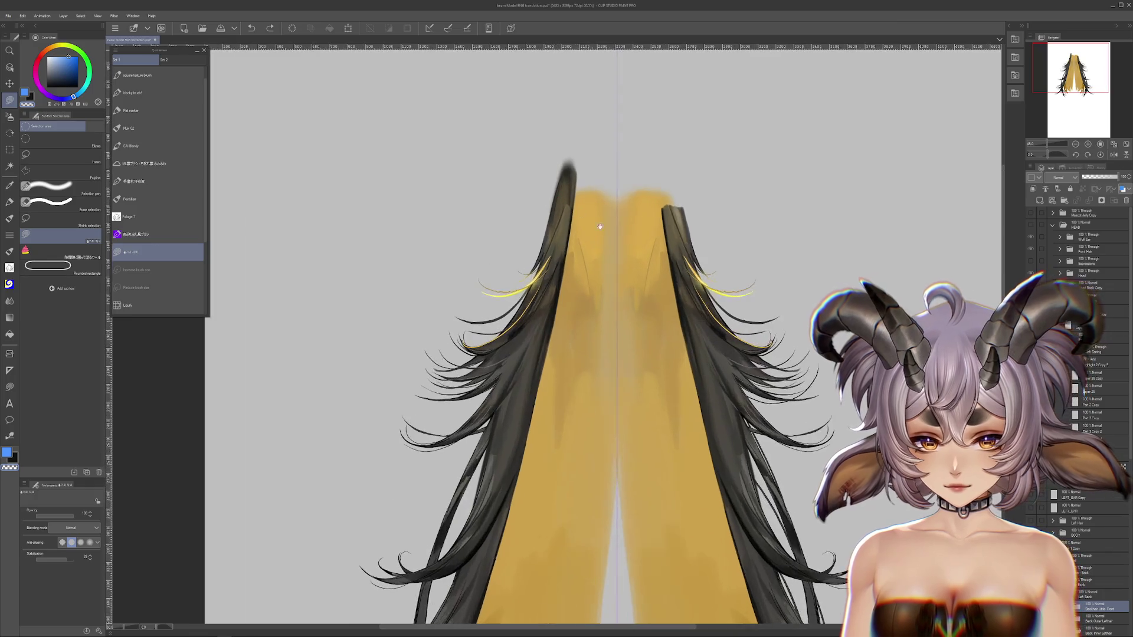
{"action": "scroll", "coordinate": [1059, 256], "scroll_direction": "down", "scroll_amount": 5}
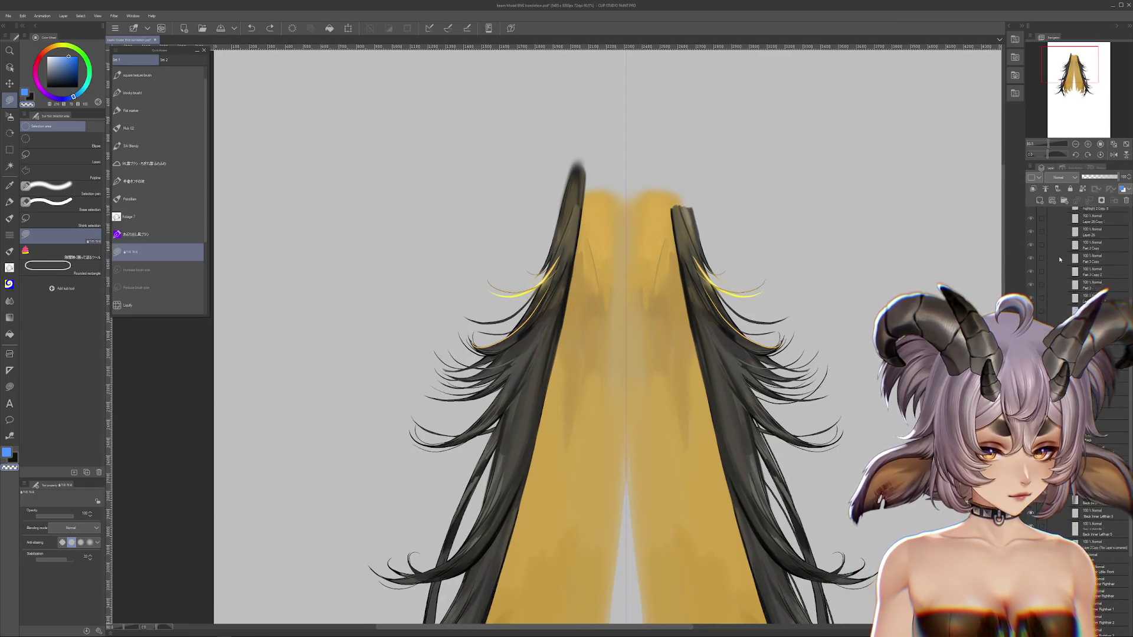
{"action": "scroll", "coordinate": [1059, 256], "scroll_direction": "up", "scroll_amount": 3}
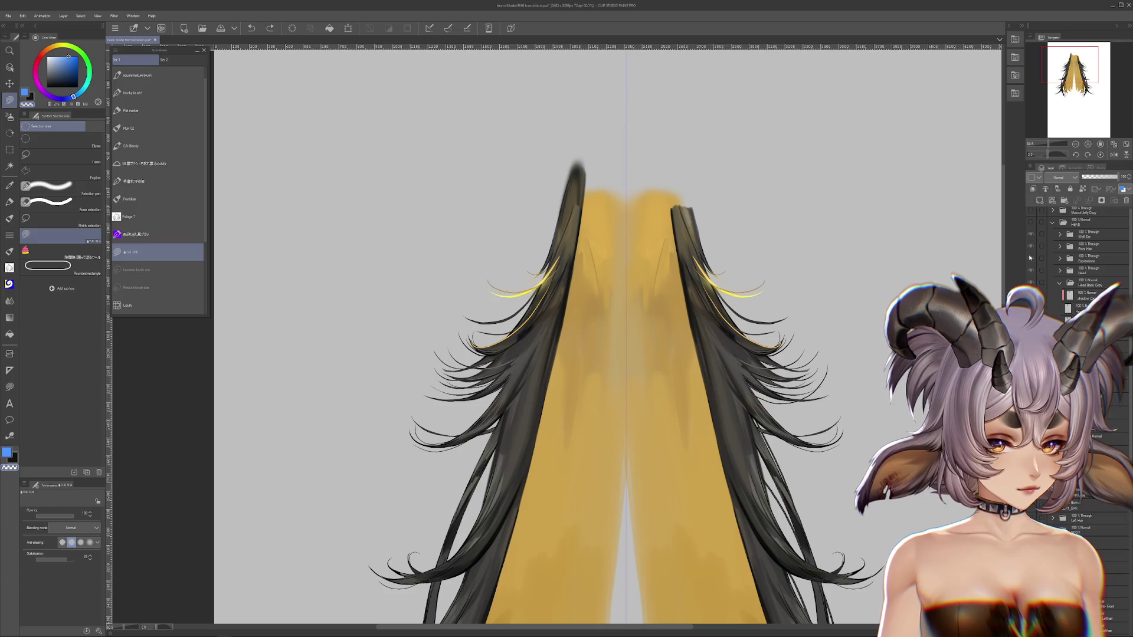
{"action": "left_click", "coordinate": [1030, 223]}
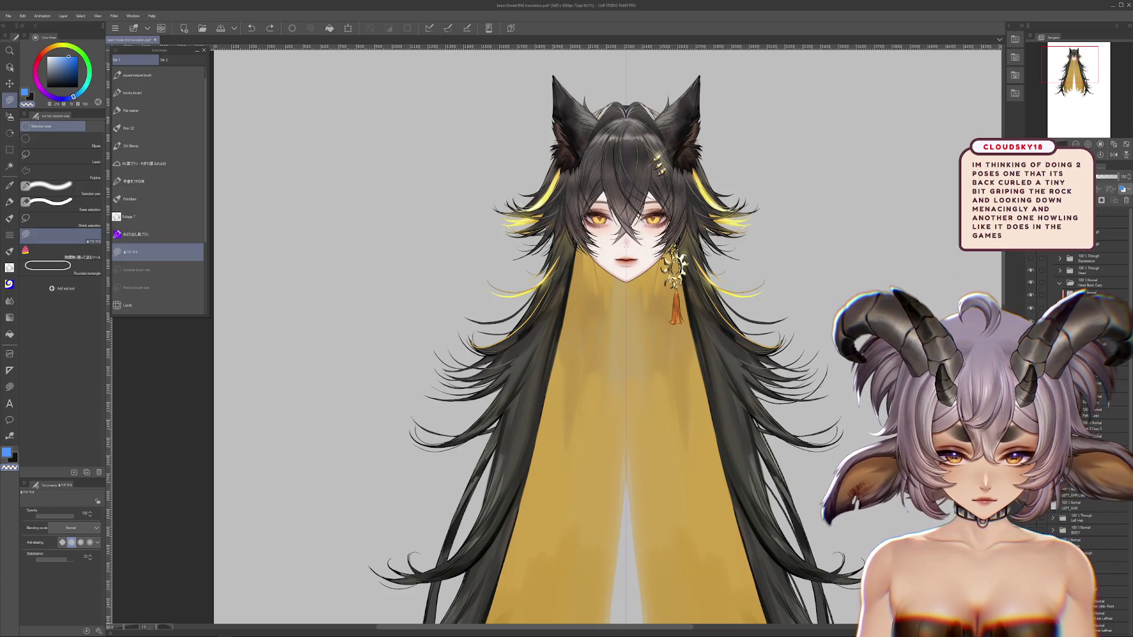
{"action": "left_click_drag", "start_coordinate": [768, 177], "coordinate": [755, 242]}
{"action": "scroll", "coordinate": [1092, 271], "scroll_direction": "down", "scroll_amount": 5}
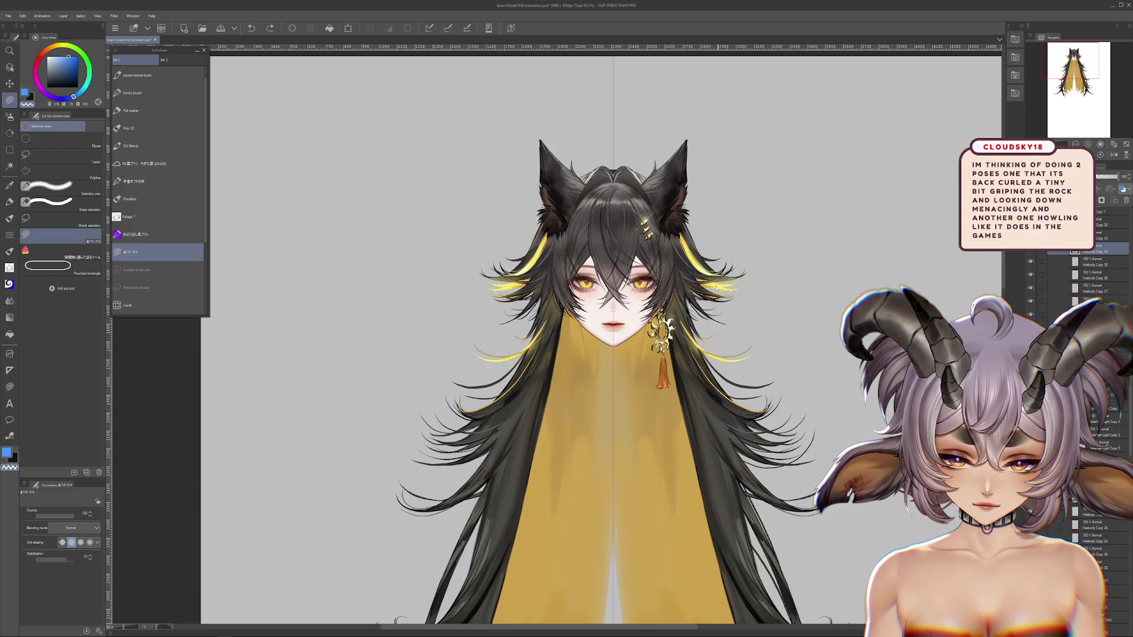
{"action": "scroll", "coordinate": [1097, 354], "scroll_direction": "up", "scroll_amount": 3}
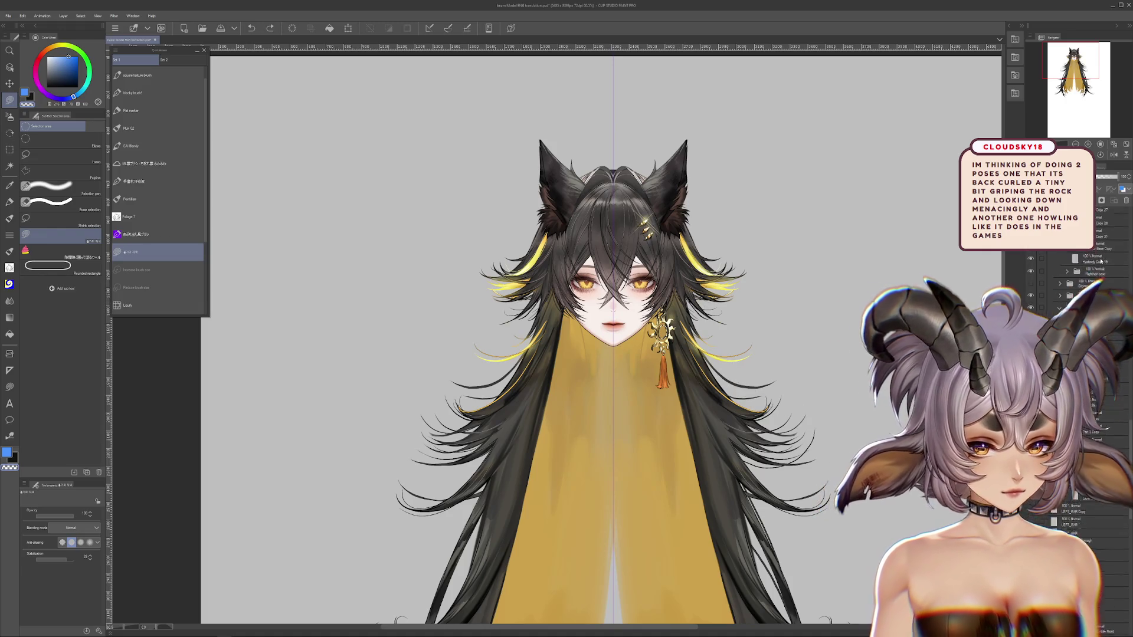
{"action": "scroll", "coordinate": [1128, 236], "scroll_direction": "up", "scroll_amount": 3}
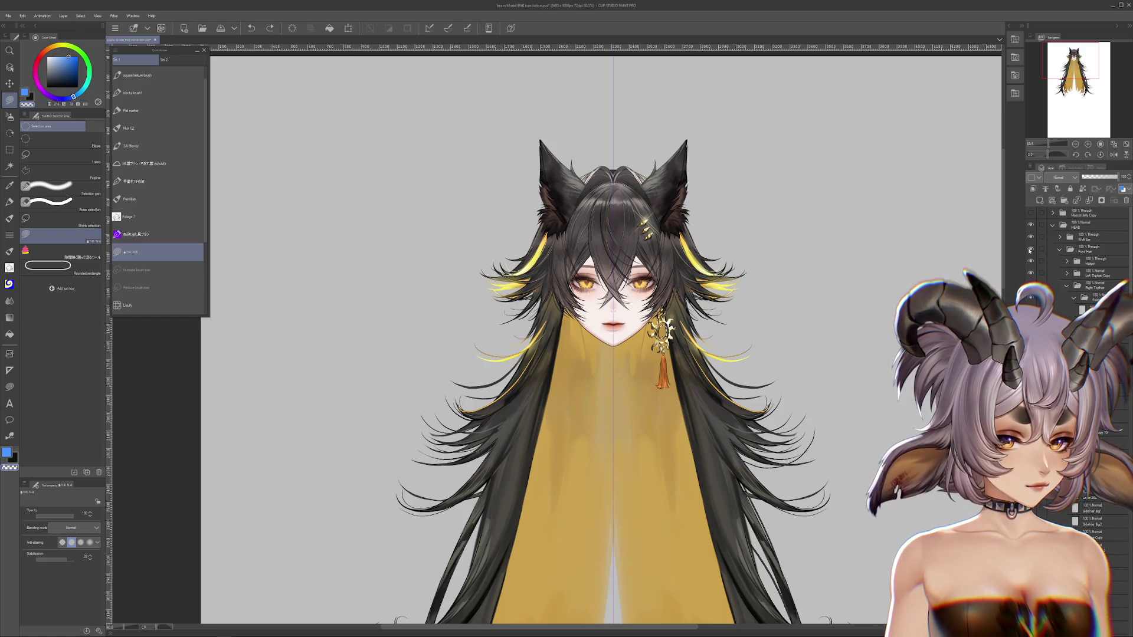
Toggle the front hair, collapse the Front Hair and HEAD groups, and toggle the head's visibility.
{"action": "left_click", "coordinate": [1030, 249]}
{"action": "left_click", "coordinate": [1030, 249]}
{"action": "left_click", "coordinate": [1060, 249]}
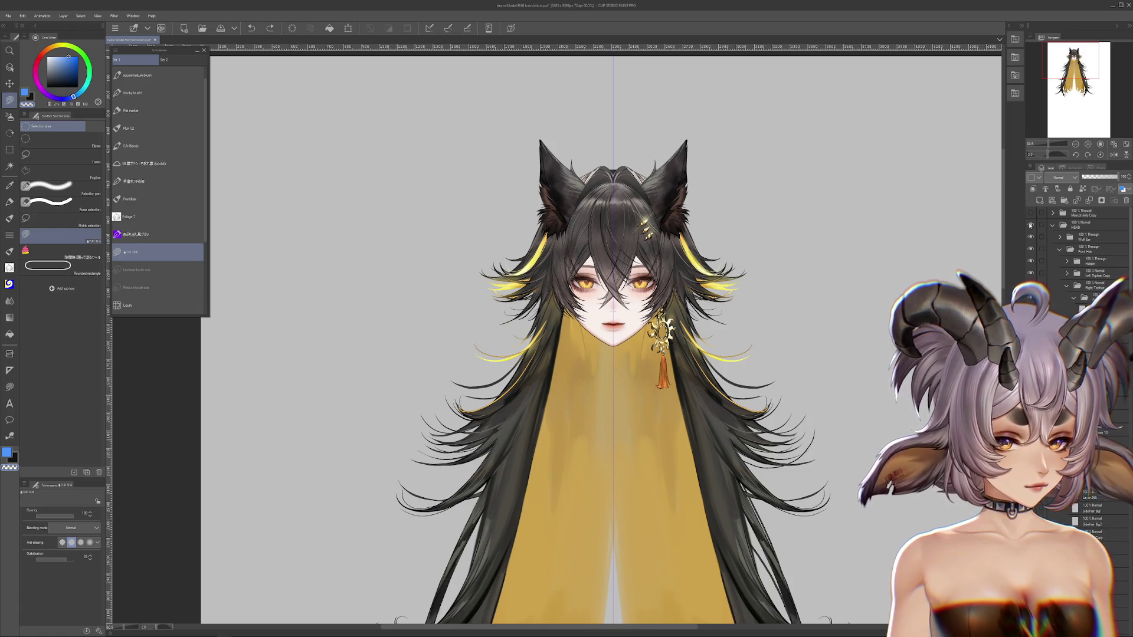
{"action": "left_click", "coordinate": [1052, 225]}
{"action": "left_click", "coordinate": [1030, 227]}
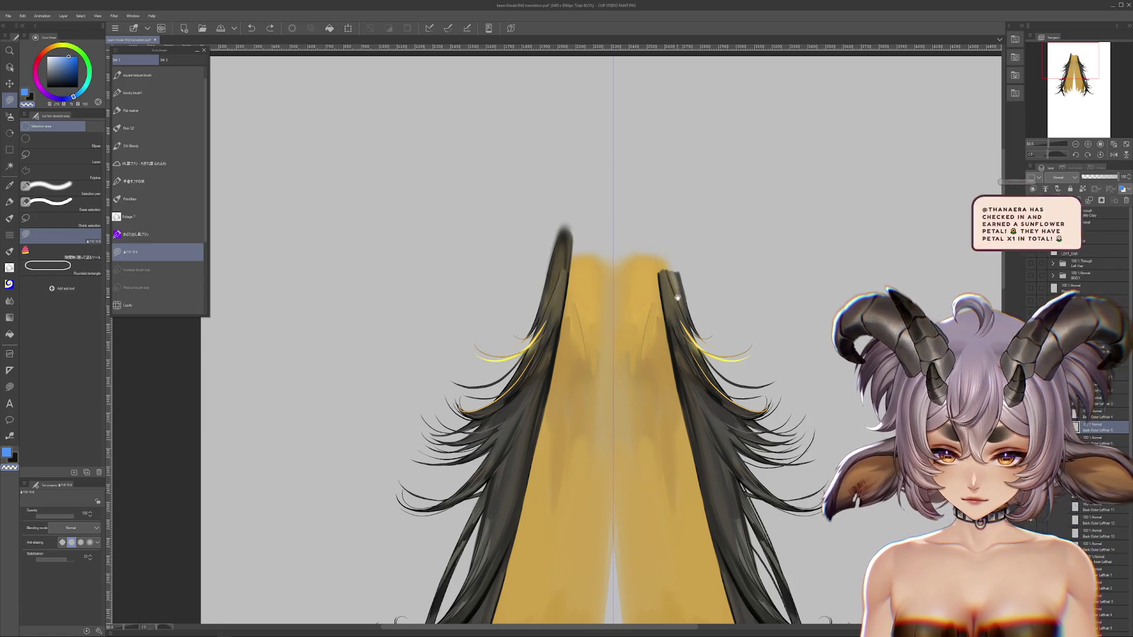
{"action": "left_click", "coordinate": [1030, 226]}
Lower the HEAD group's opacity to about 35% to see the back hair beneath.
{"action": "left_click", "coordinate": [1109, 225]}
{"action": "left_click_drag", "start_coordinate": [1117, 177], "coordinate": [1094, 177]}
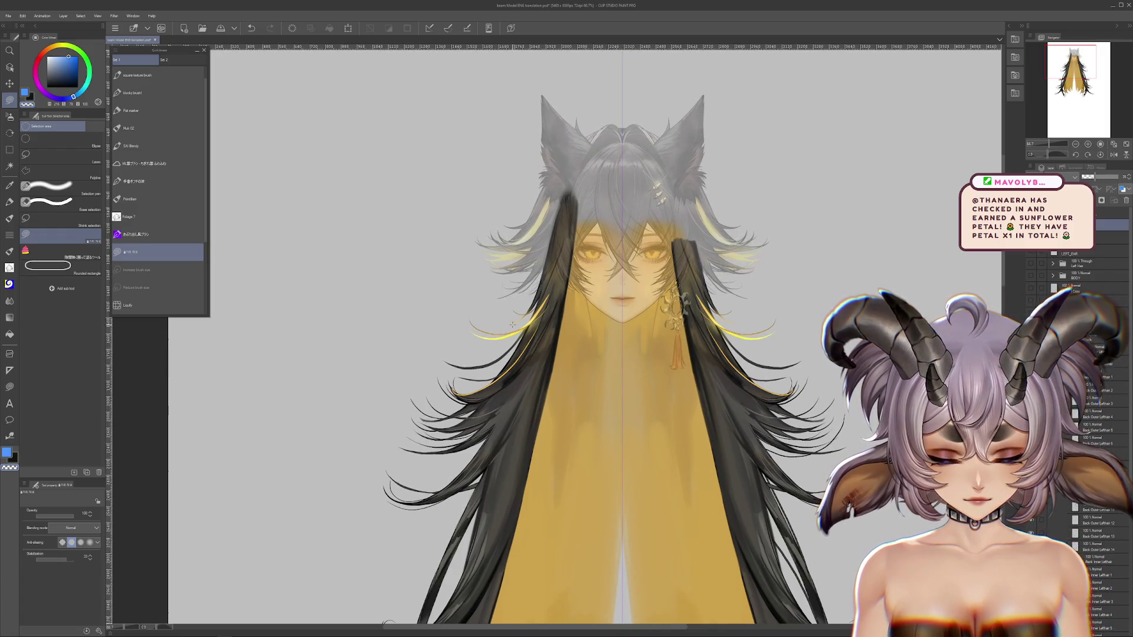
{"action": "left_click_drag", "start_coordinate": [662, 364], "coordinate": [680, 422]}
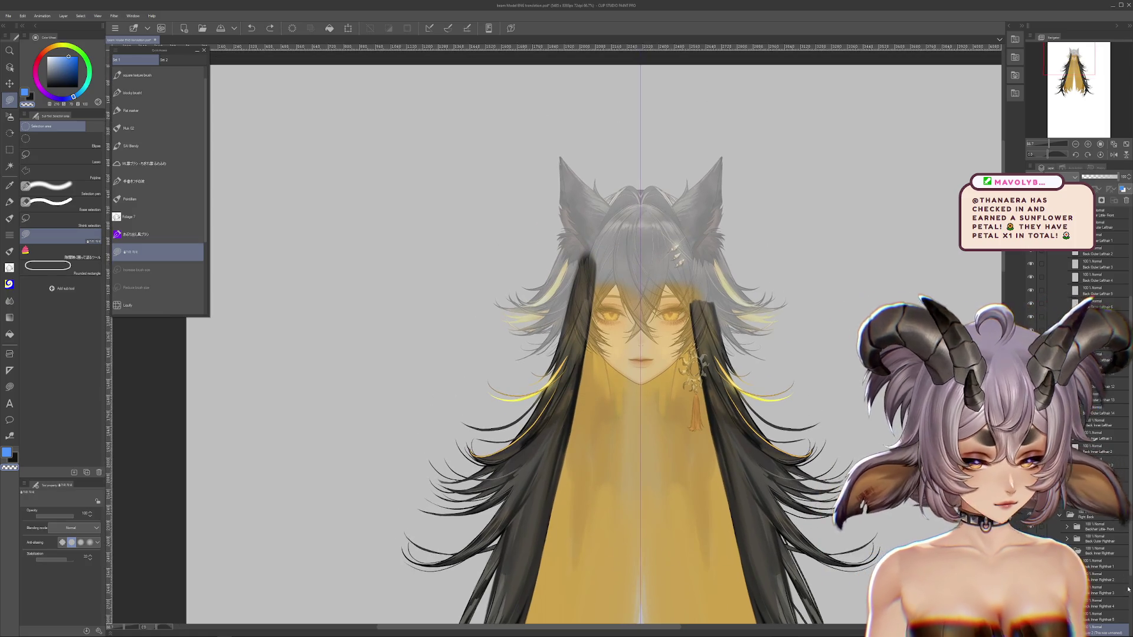
{"action": "scroll", "coordinate": [1096, 550], "scroll_direction": "down", "scroll_amount": 4}
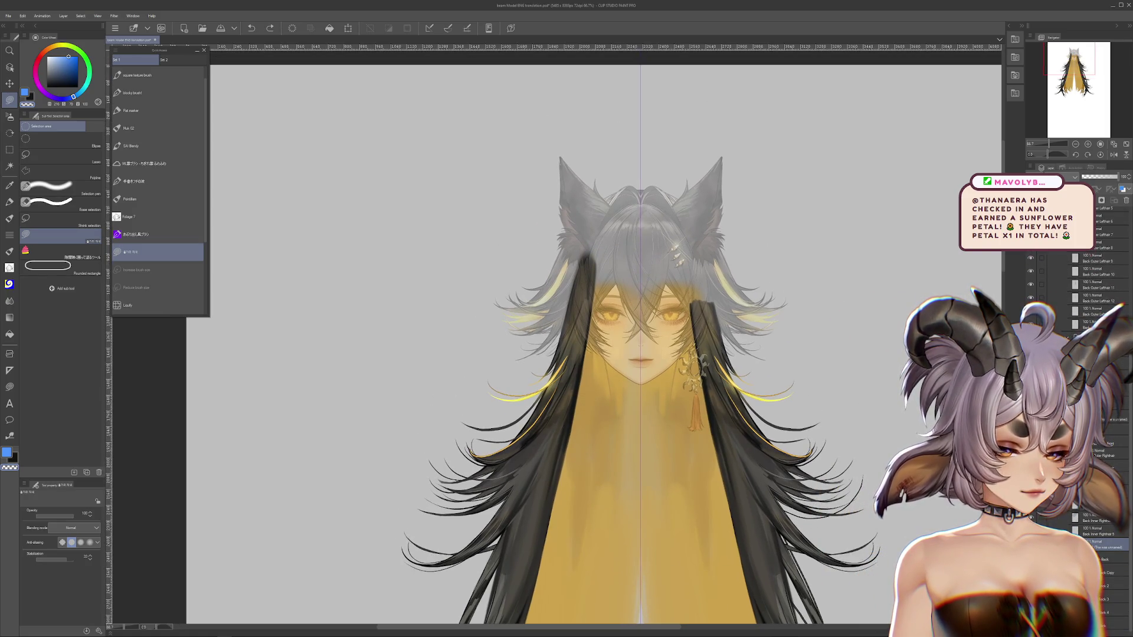
Select the Backhair Little Front layer and bring HEAD opacity back to 100%.
{"action": "left_click", "coordinate": [1097, 442]}
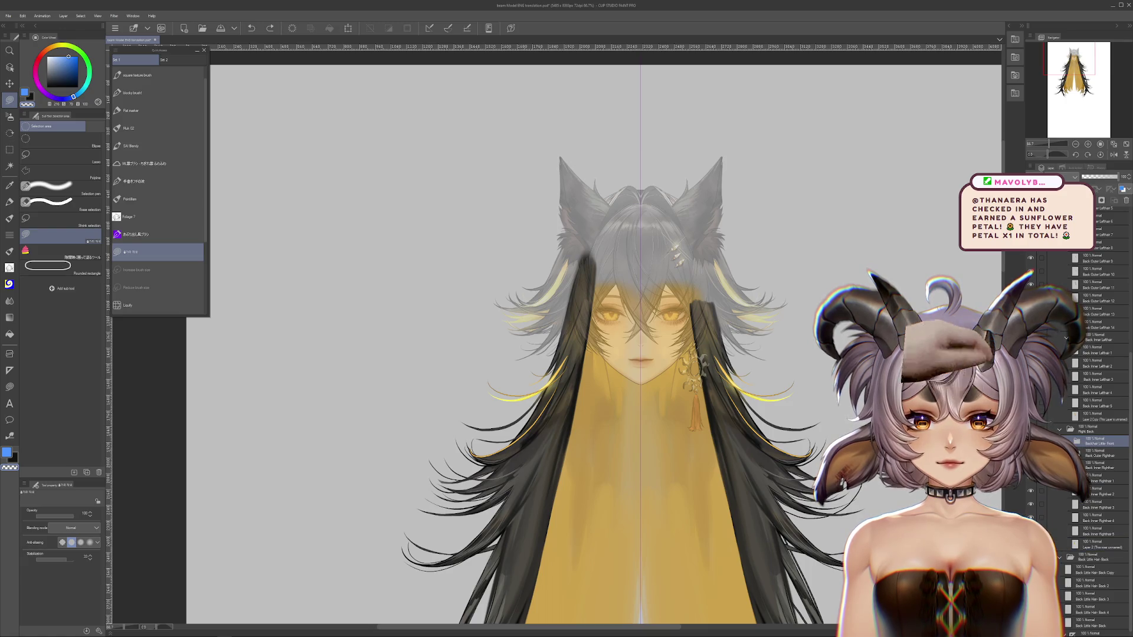
{"action": "scroll", "coordinate": [743, 304], "scroll_direction": "down", "scroll_amount": 1}
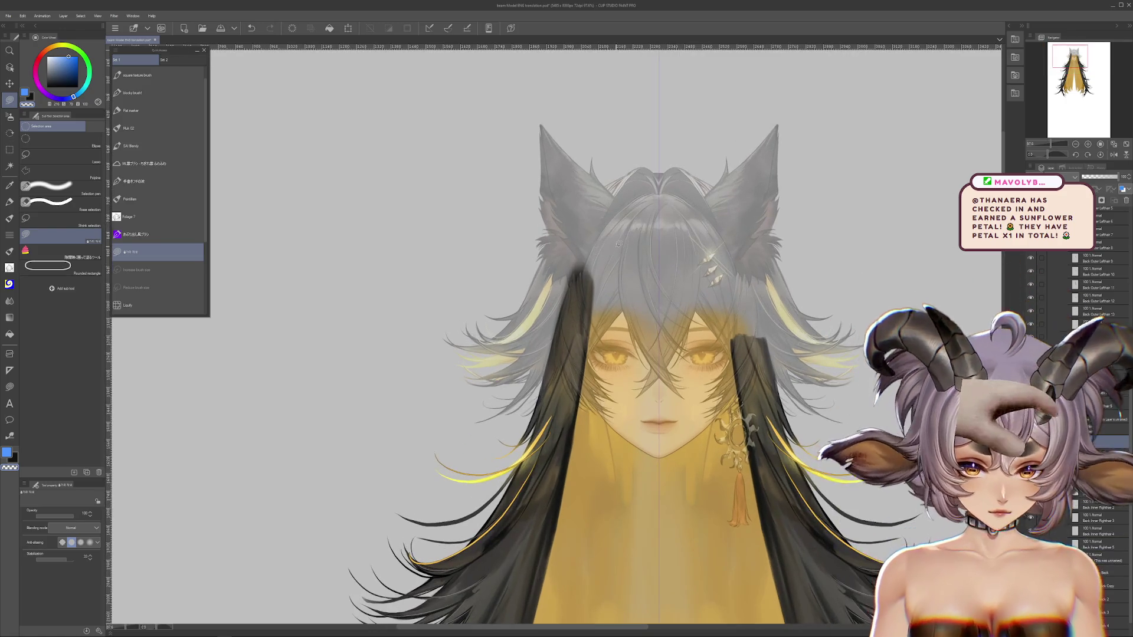
{"action": "scroll", "coordinate": [590, 295], "scroll_direction": "up", "scroll_amount": 3}
{"action": "mouse_move", "coordinate": [472, 195]}
{"action": "left_mouse_down"}
{"action": "mouse_move", "coordinate": [426, 184]}
{"action": "mouse_move", "coordinate": [510, 181]}
{"action": "left_mouse_up"}
{"action": "scroll", "coordinate": [1042, 317], "scroll_direction": "up", "scroll_amount": 2}
{"action": "scroll", "coordinate": [1056, 307], "scroll_direction": "up", "scroll_amount": 3}
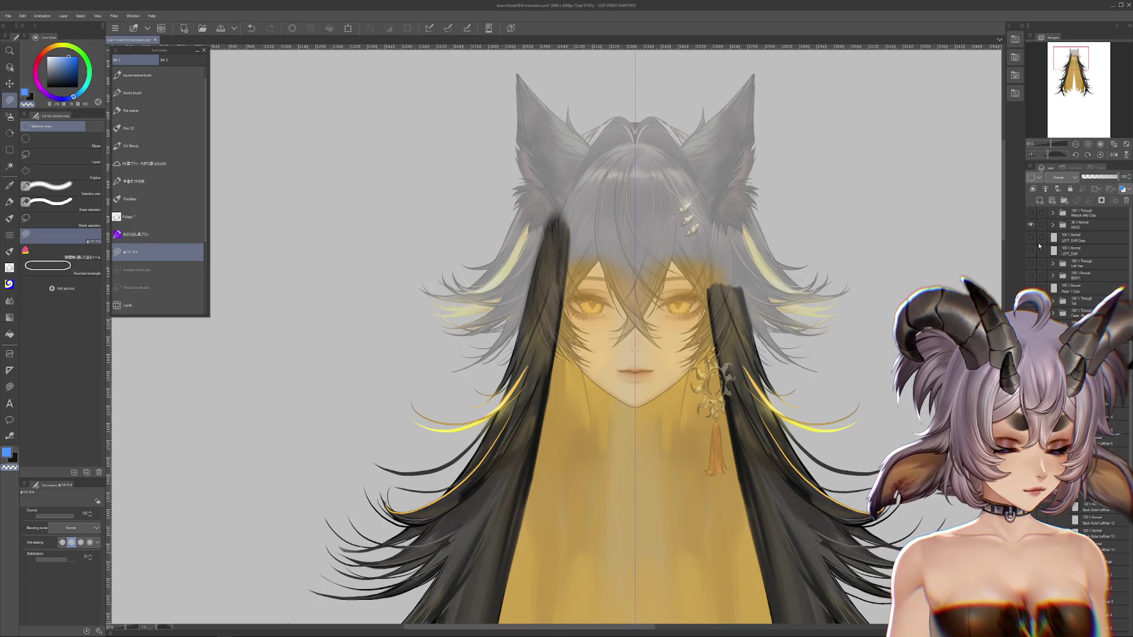
{"action": "left_click_drag", "start_coordinate": [1098, 178], "coordinate": [1121, 177]}
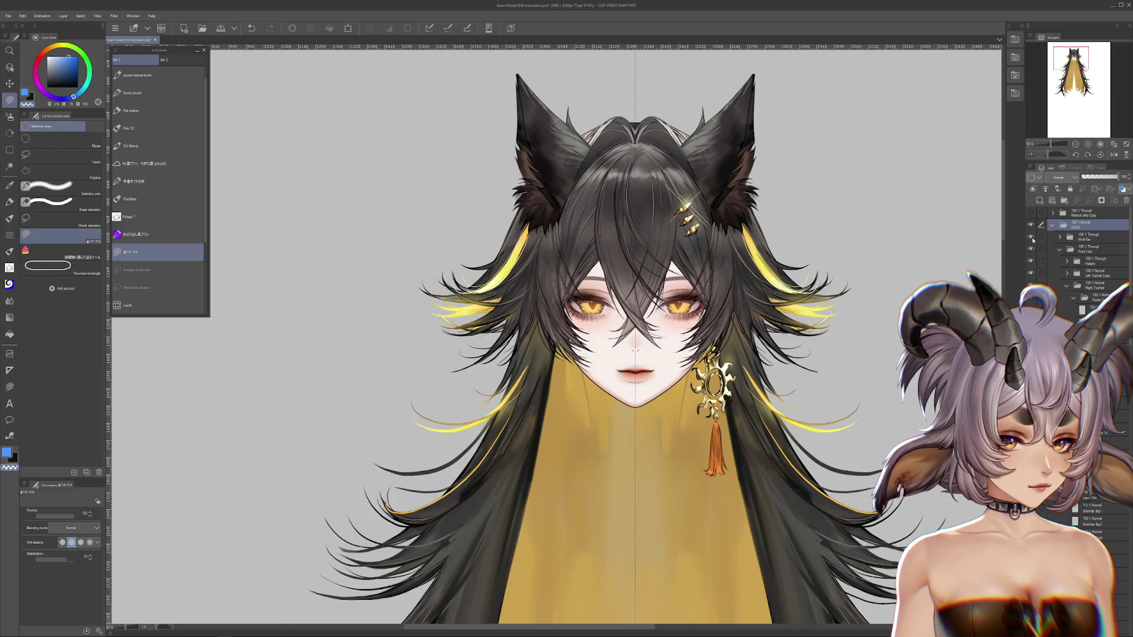
Hide the Front Hair layer to expose the bare head.
{"action": "left_click", "coordinate": [1030, 249]}
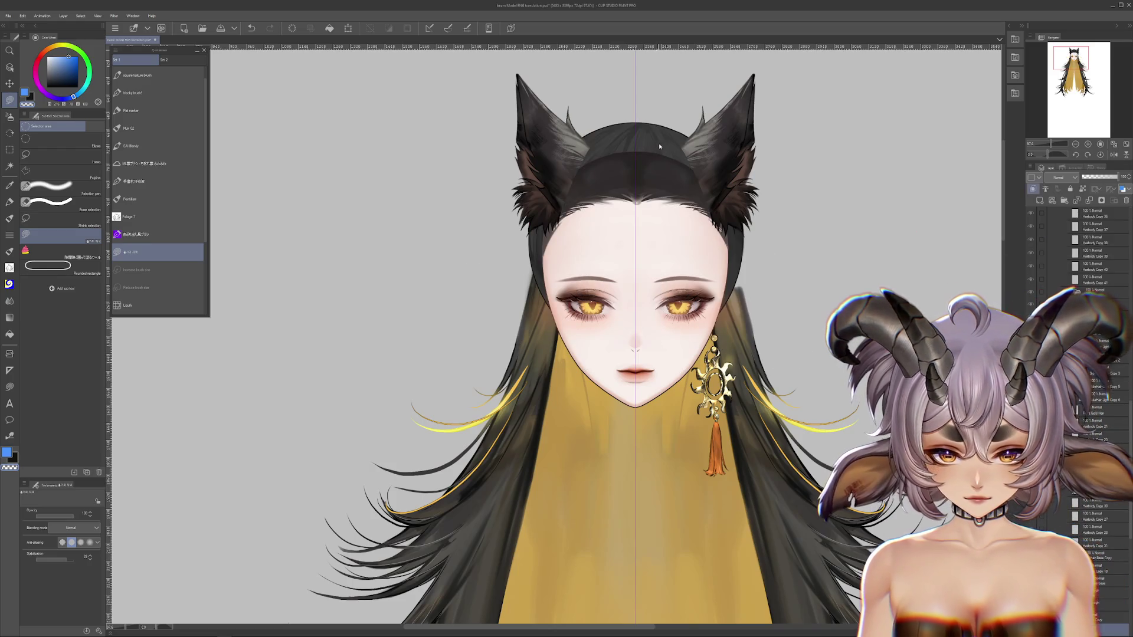
{"action": "scroll", "coordinate": [846, 264], "scroll_direction": "down", "scroll_amount": 1}
{"action": "scroll", "coordinate": [845, 264], "scroll_direction": "down", "scroll_amount": 1}
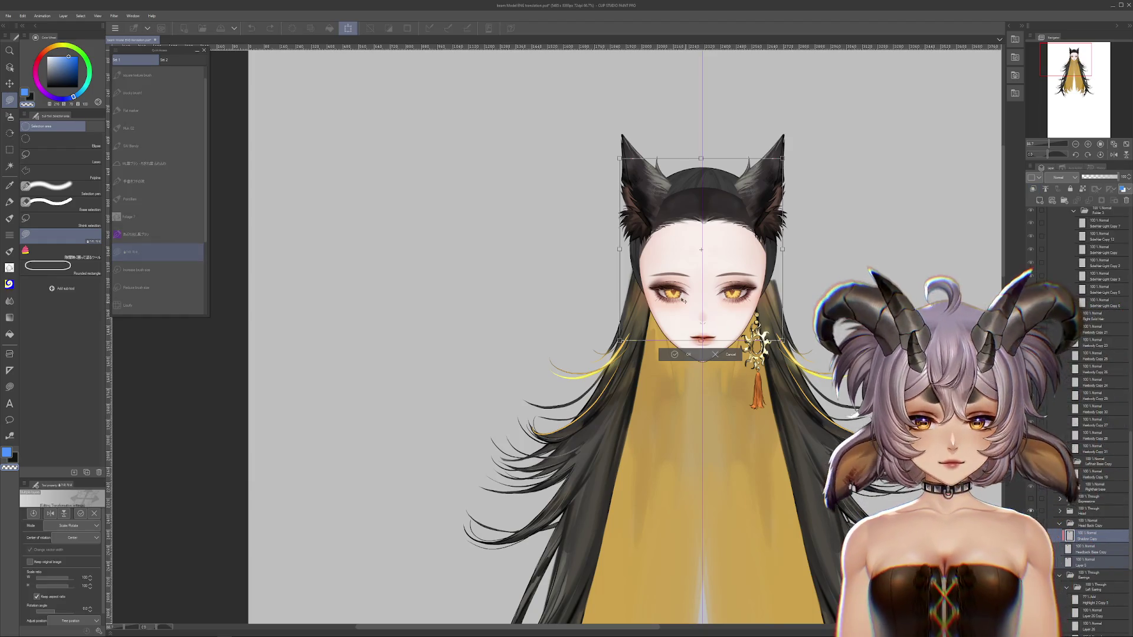
Transform the dark circle shape with Ctrl+T, moving it onto the top of the head.
{"action": "key", "text": "ctrl+t"}
{"action": "left_click_drag", "start_coordinate": [532, 292], "coordinate": [631, 291]}
{"action": "key", "text": "Return"}
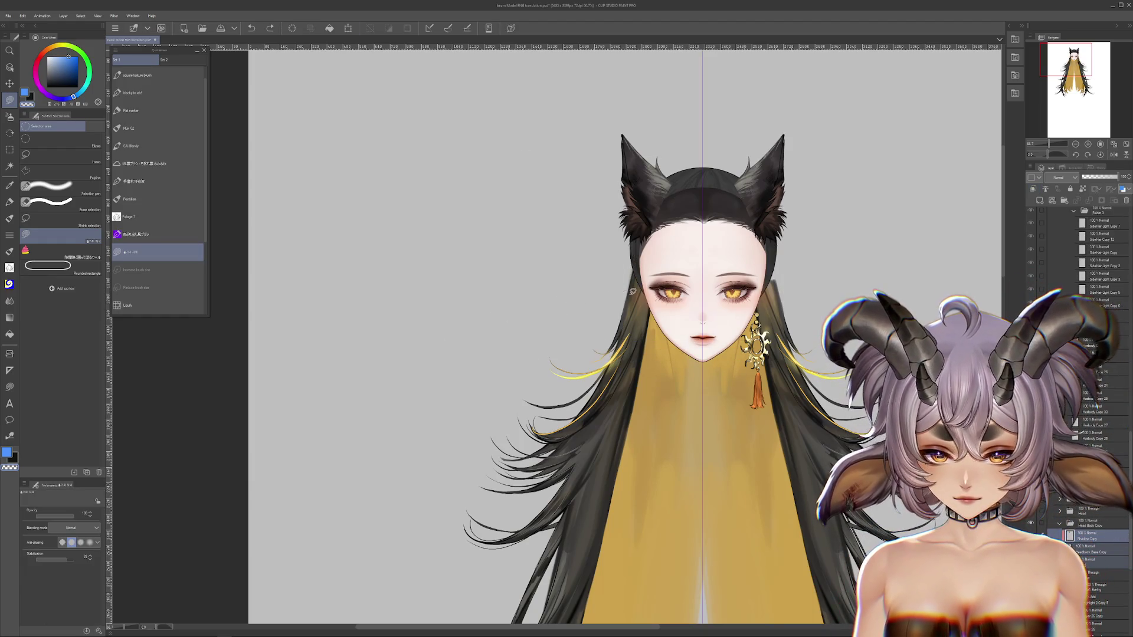
{"action": "scroll", "coordinate": [678, 301], "scroll_direction": "up", "scroll_amount": 2}
{"action": "scroll", "coordinate": [738, 307], "scroll_direction": "down", "scroll_amount": 1}
{"action": "scroll", "coordinate": [784, 312], "scroll_direction": "down", "scroll_amount": 1}
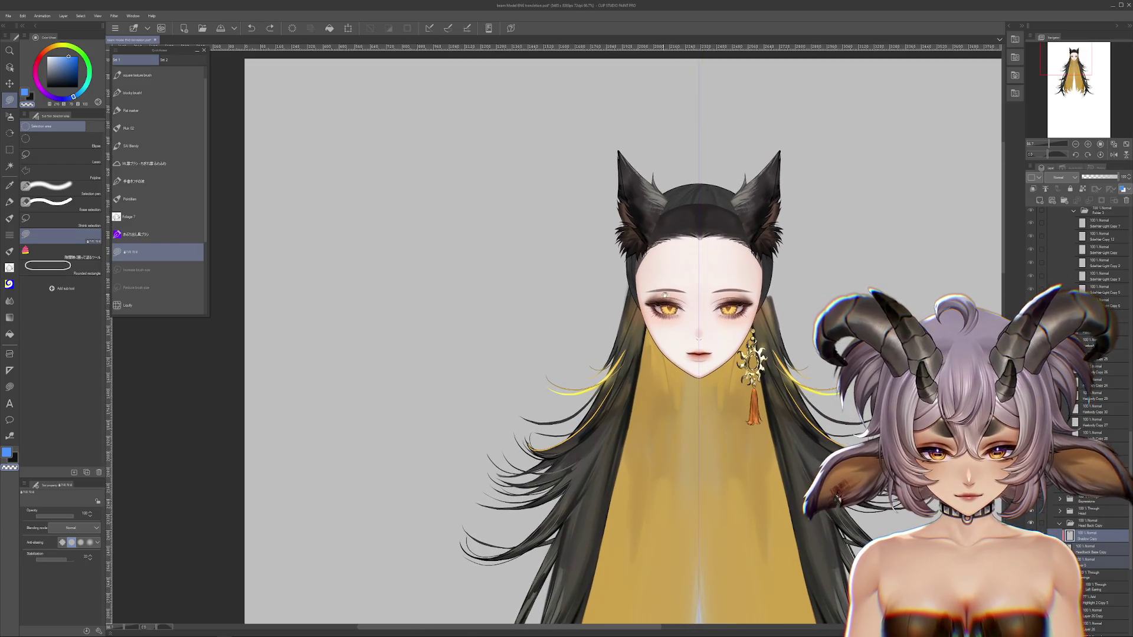
{"action": "scroll", "coordinate": [807, 314], "scroll_direction": "up", "scroll_amount": 1}
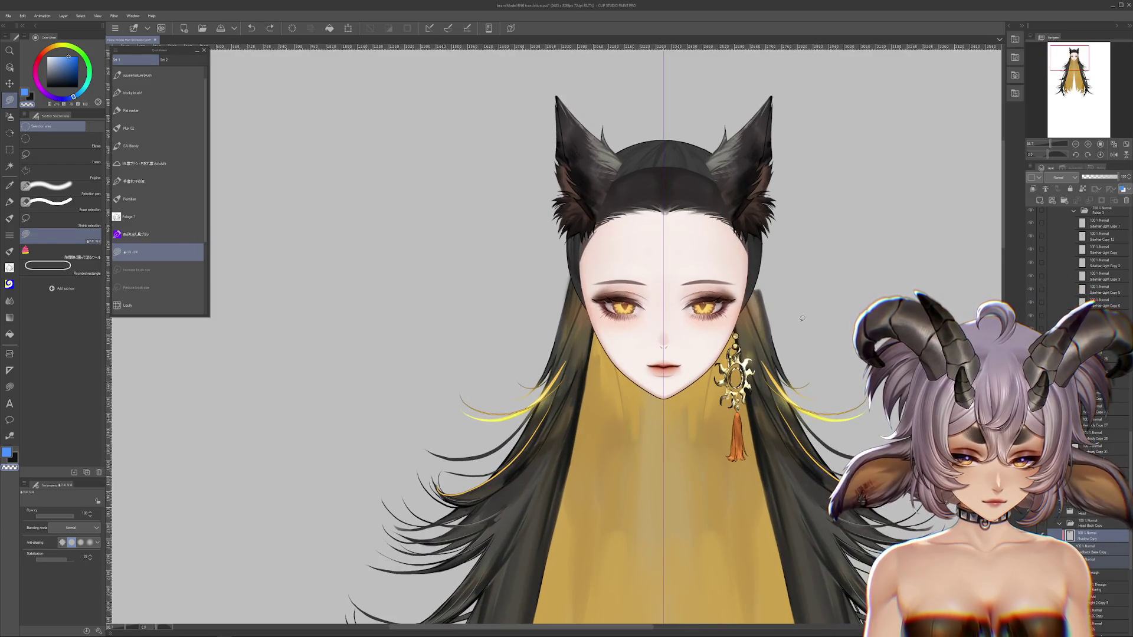
{"action": "scroll", "coordinate": [1098, 354], "scroll_direction": "down", "scroll_amount": 3}
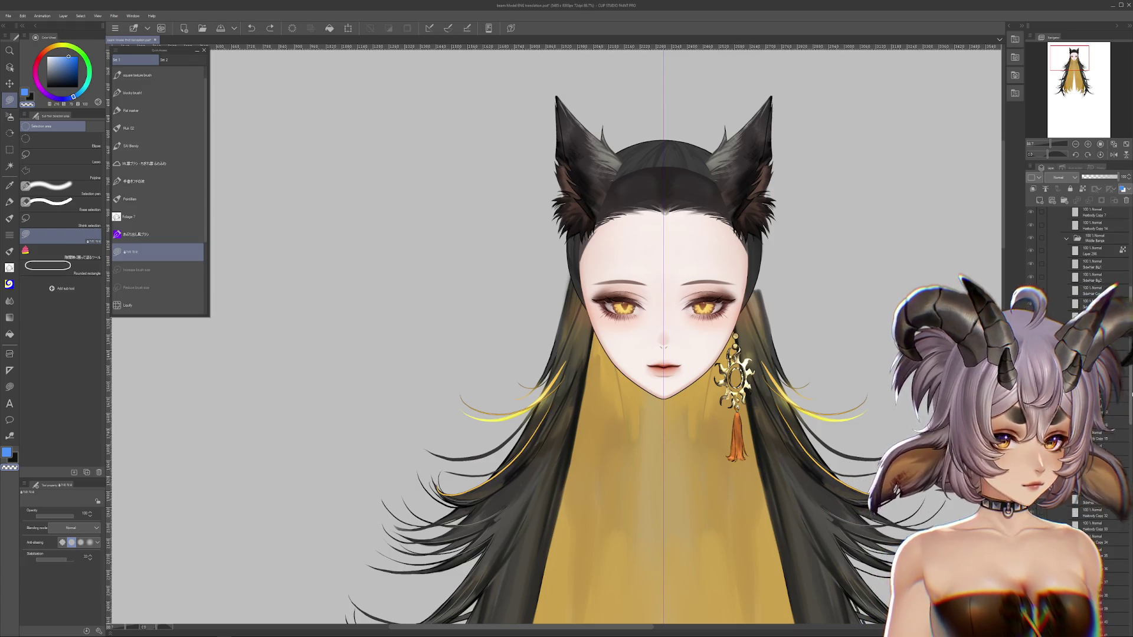
{"action": "scroll", "coordinate": [1098, 354], "scroll_direction": "down", "scroll_amount": 3}
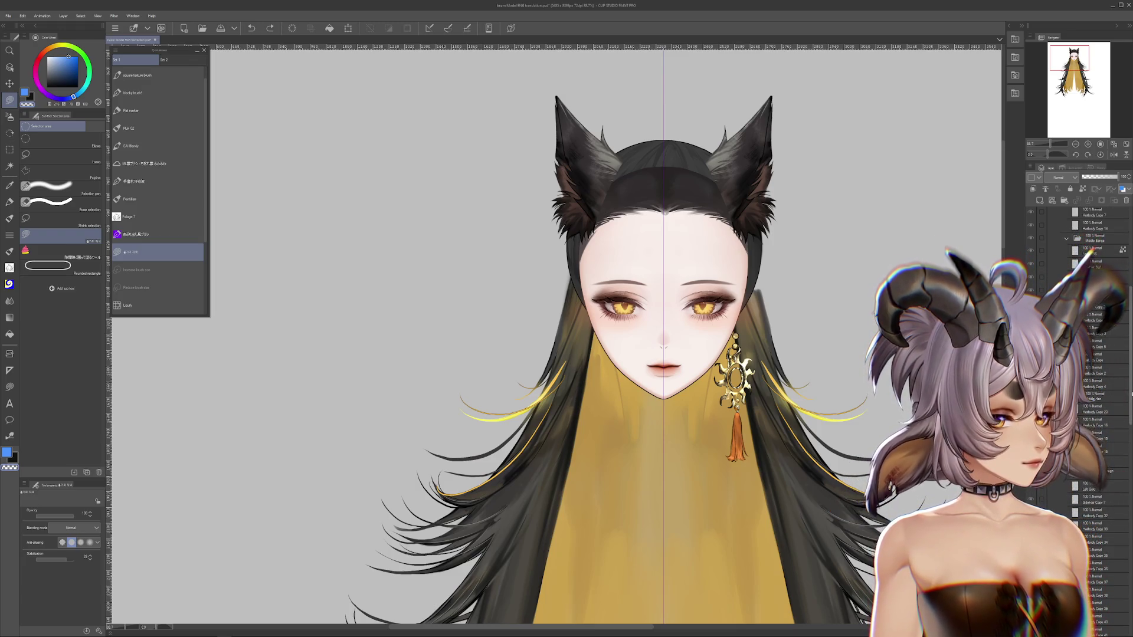
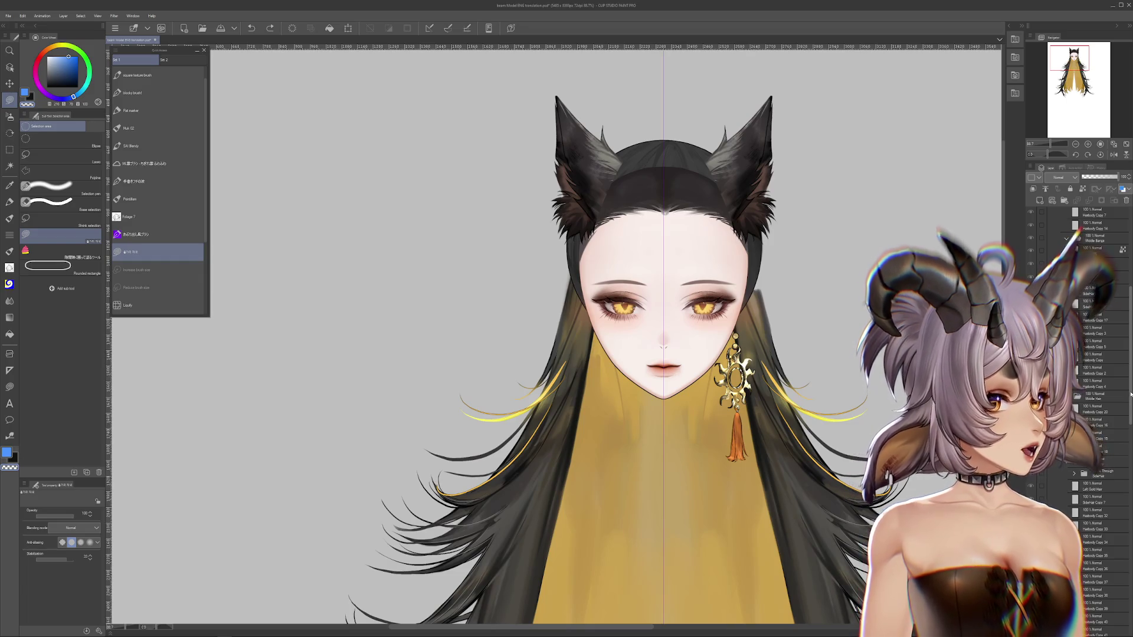
Compare with the Front Hair briefly, hide the HEAD folder, and select a back hair layer.
{"action": "scroll", "coordinate": [1115, 295], "scroll_direction": "up", "scroll_amount": 5}
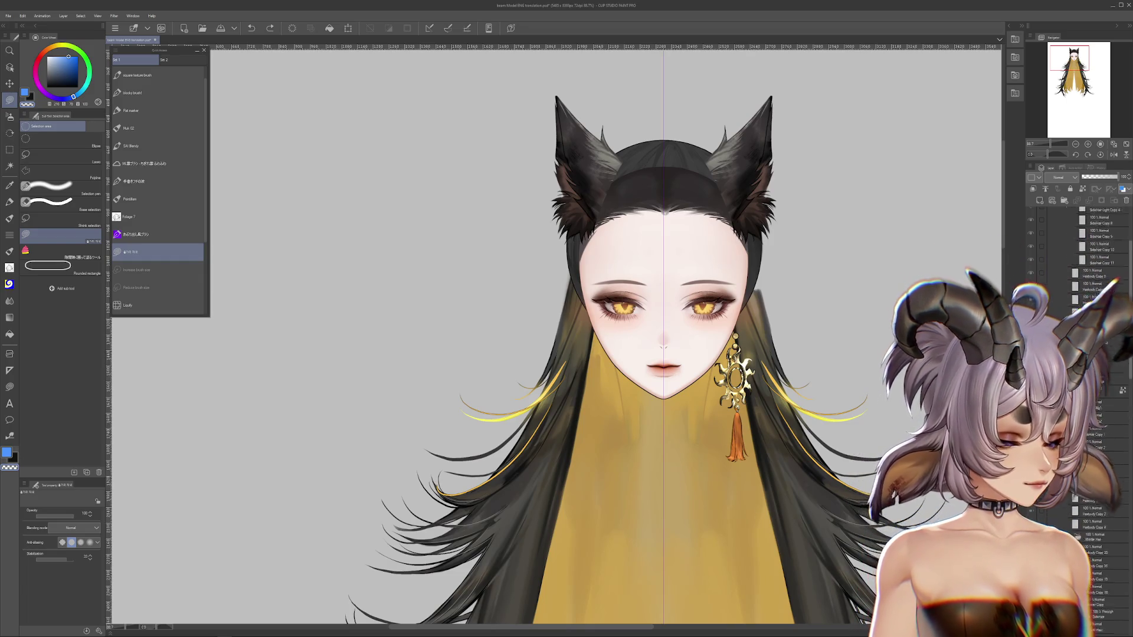
{"action": "left_click", "coordinate": [1029, 250]}
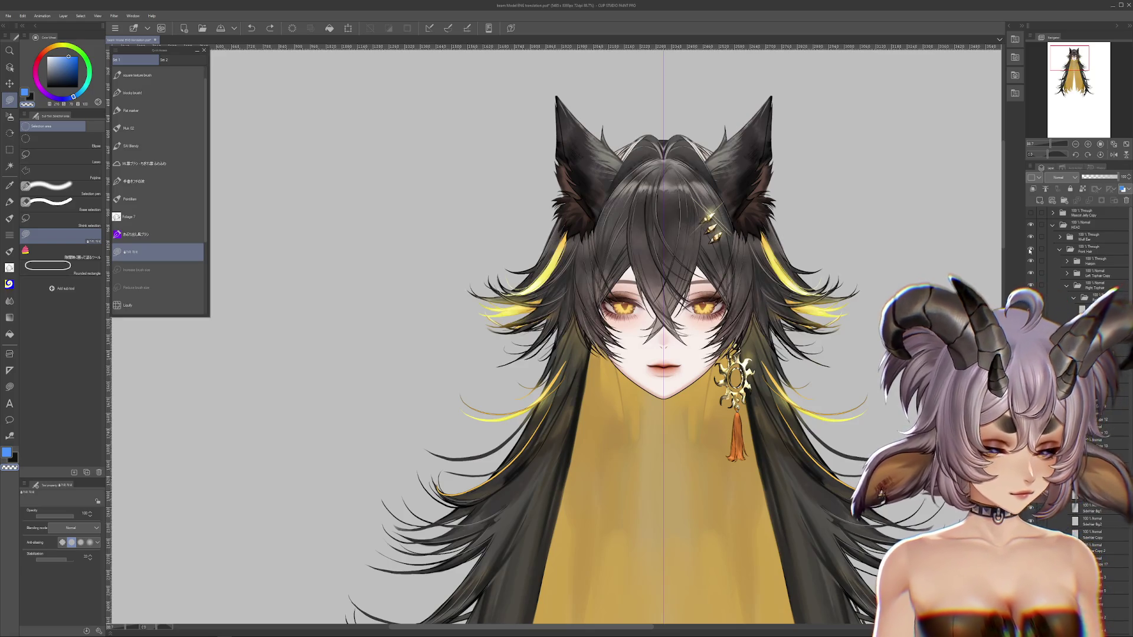
{"action": "left_click", "coordinate": [1029, 249]}
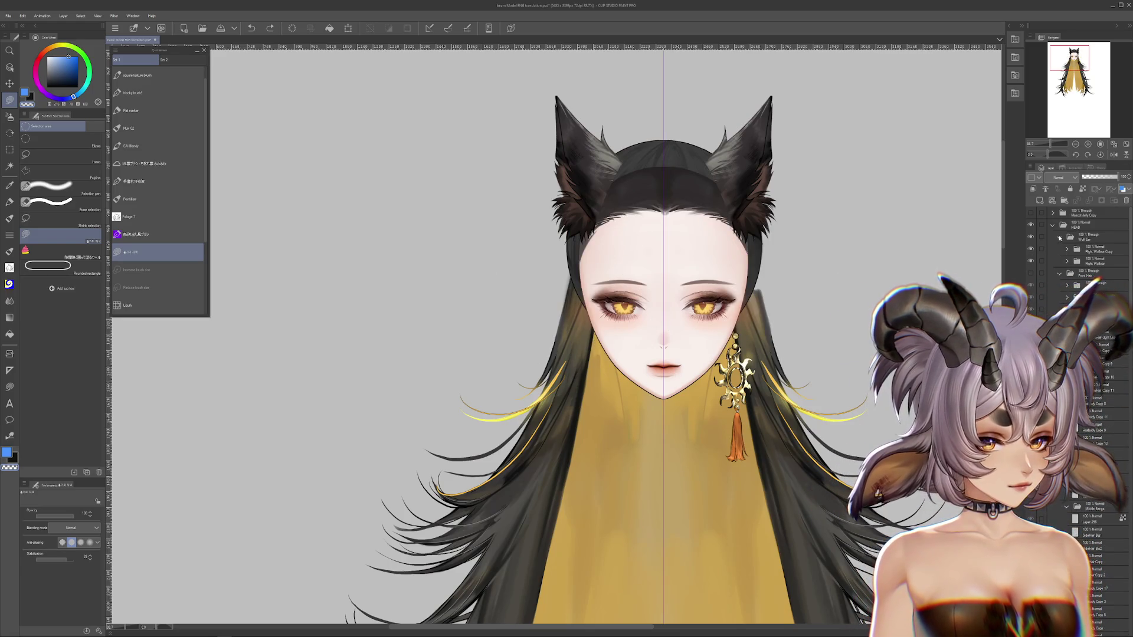
{"action": "left_click_drag", "start_coordinate": [977, 243], "coordinate": [981, 261]}
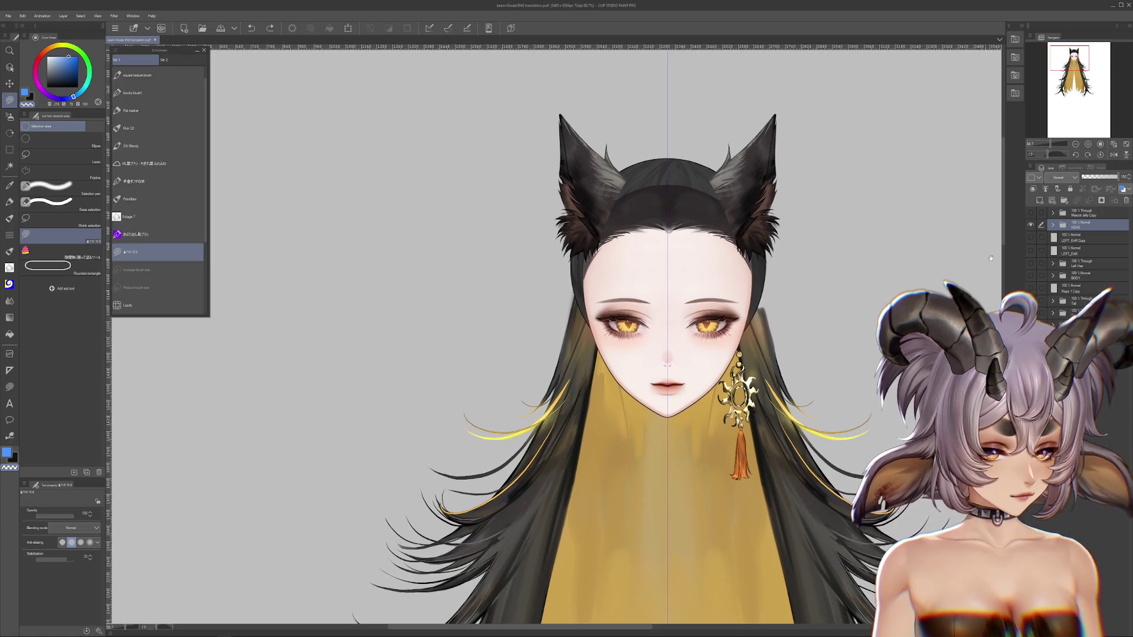
{"action": "left_click", "coordinate": [1030, 228]}
{"action": "left_click", "coordinate": [780, 340], "text": "ctrl+shift"}
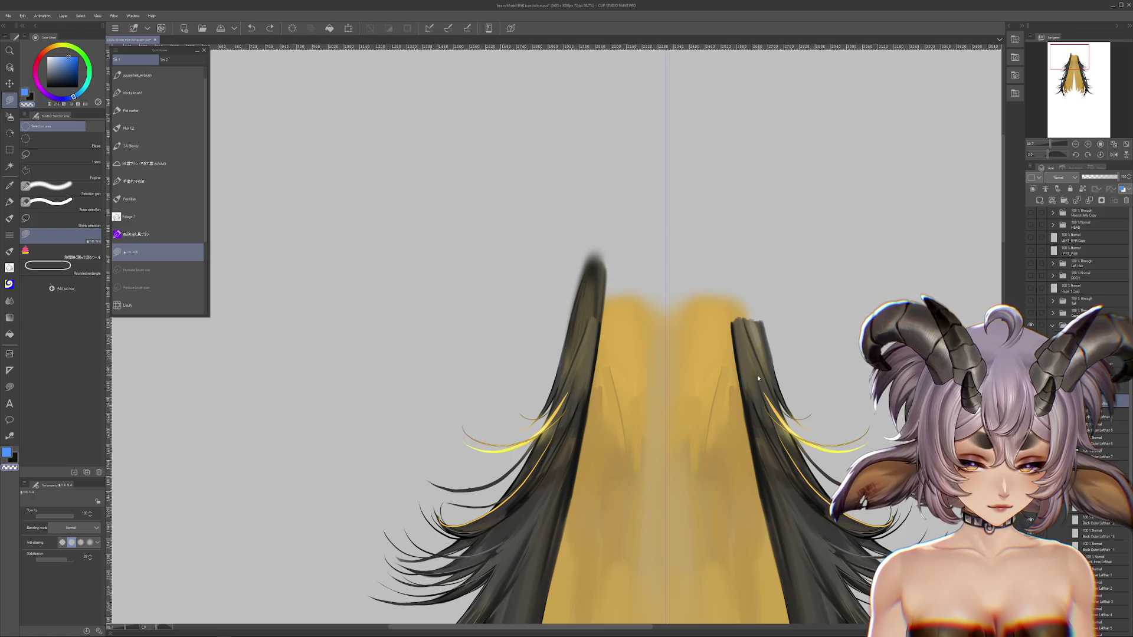
Undo the stray strand move and Liquify the right dark strand's top upward.
{"action": "left_click_drag", "start_coordinate": [760, 379], "coordinate": [820, 343]}
{"action": "key", "text": "ctrl+z"}
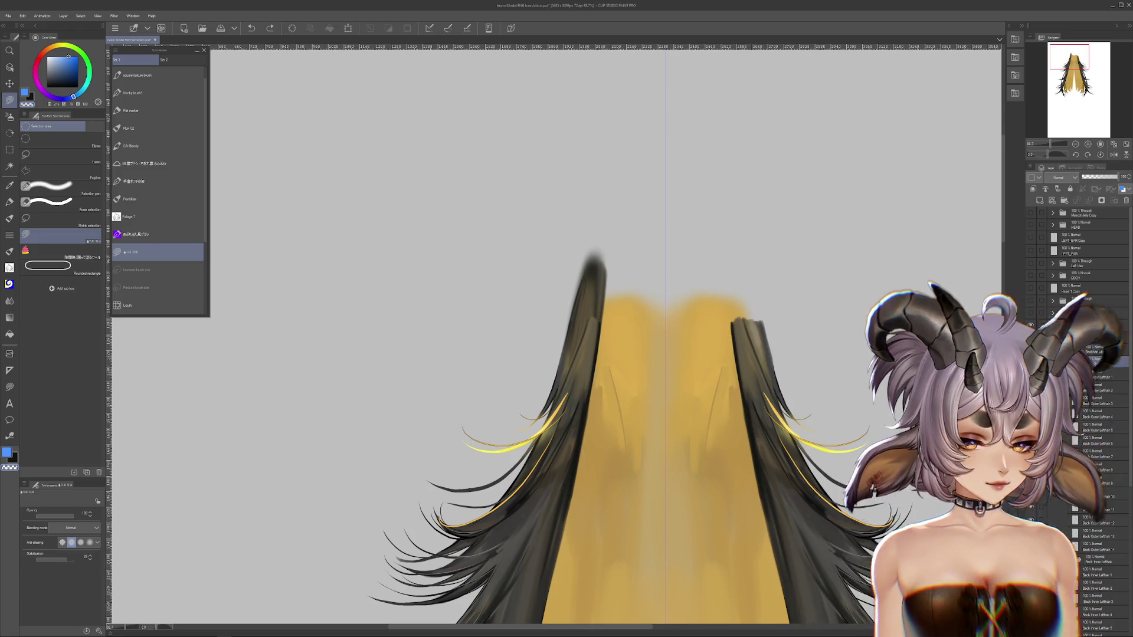
{"action": "scroll", "coordinate": [531, 354], "scroll_direction": "right", "scroll_amount": 5}
{"action": "left_click", "coordinate": [10, 302]}
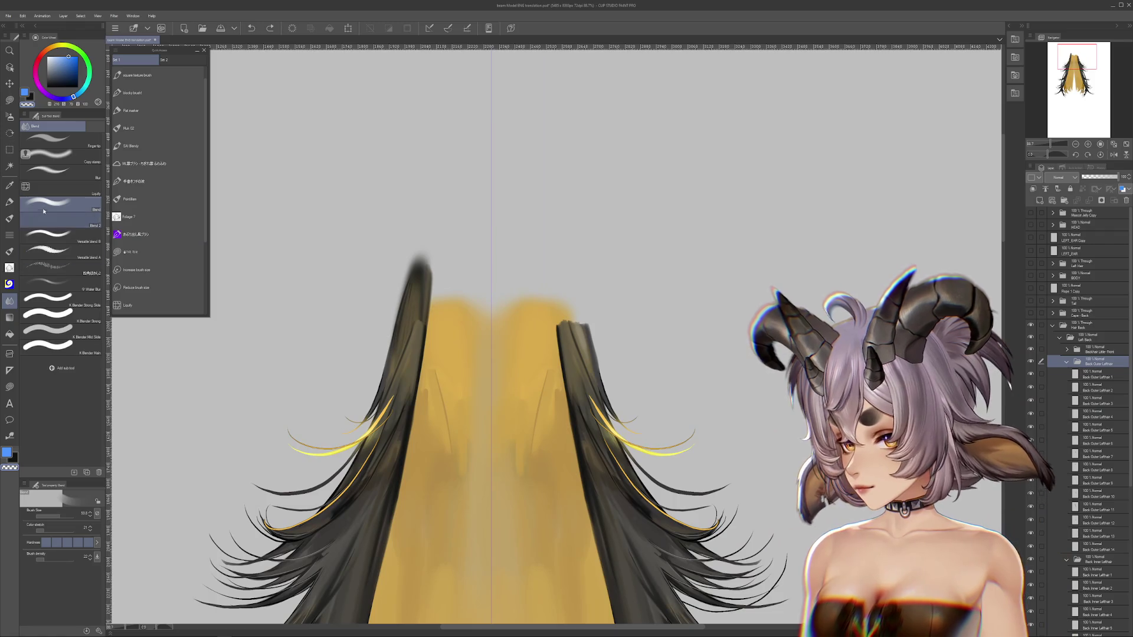
{"action": "left_click", "coordinate": [128, 305]}
{"action": "left_click_drag", "start_coordinate": [573, 335], "coordinate": [551, 254]}
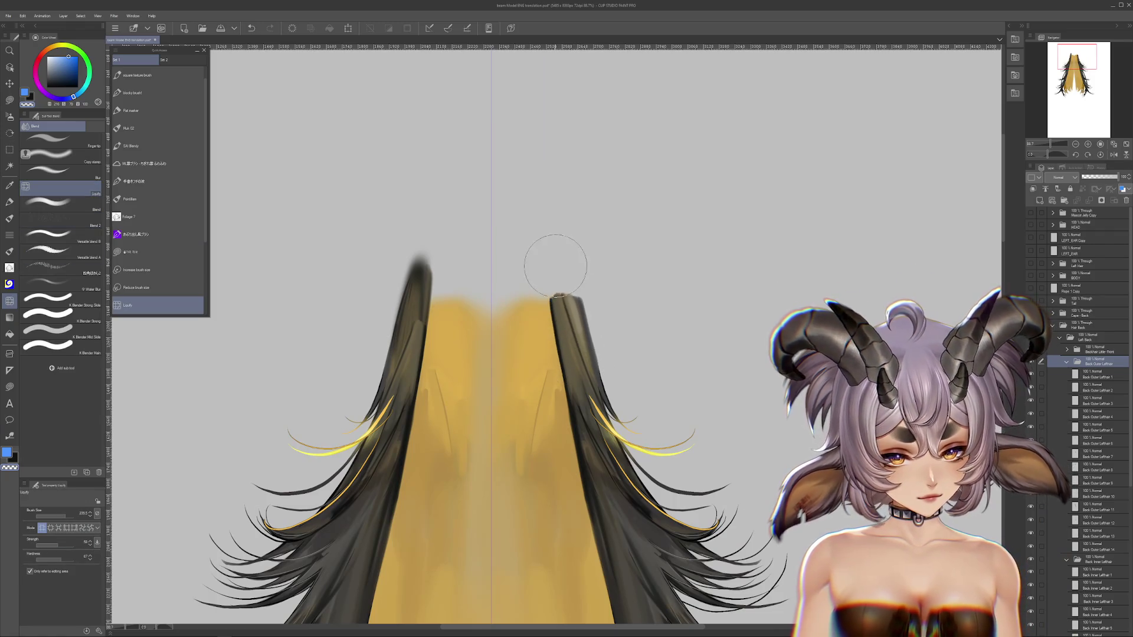
{"action": "left_click_drag", "start_coordinate": [578, 352], "coordinate": [546, 247]}
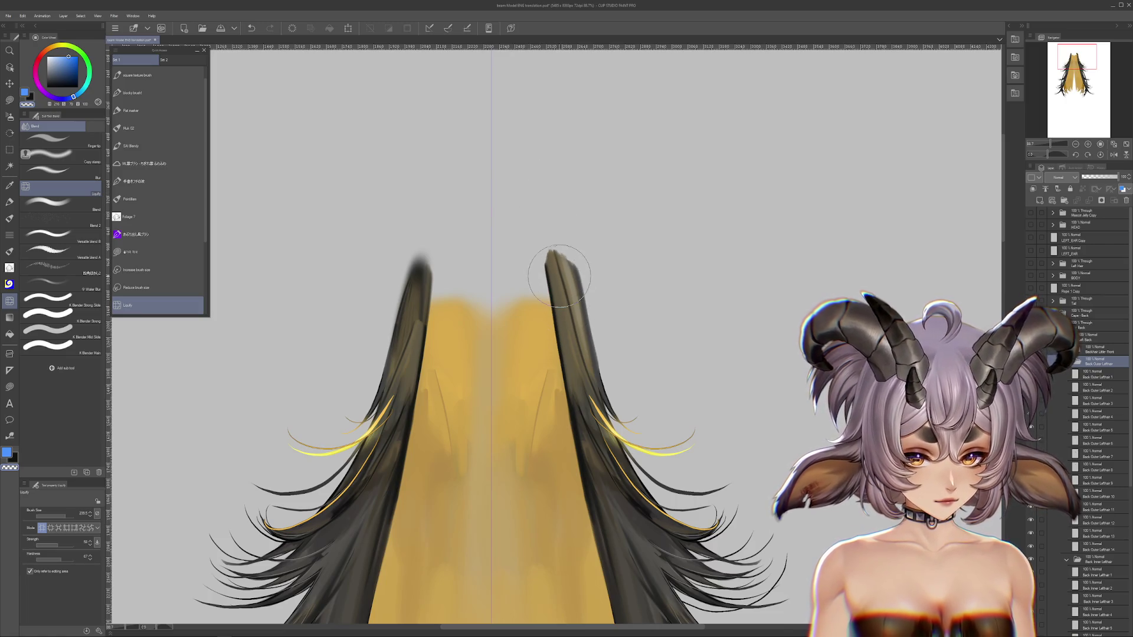
Stretch the left and right dark hair tips upward, then zoom out to check.
{"action": "left_click_drag", "start_coordinate": [526, 202], "coordinate": [639, 223]}
{"action": "left_click_drag", "start_coordinate": [536, 329], "coordinate": [643, 338]}
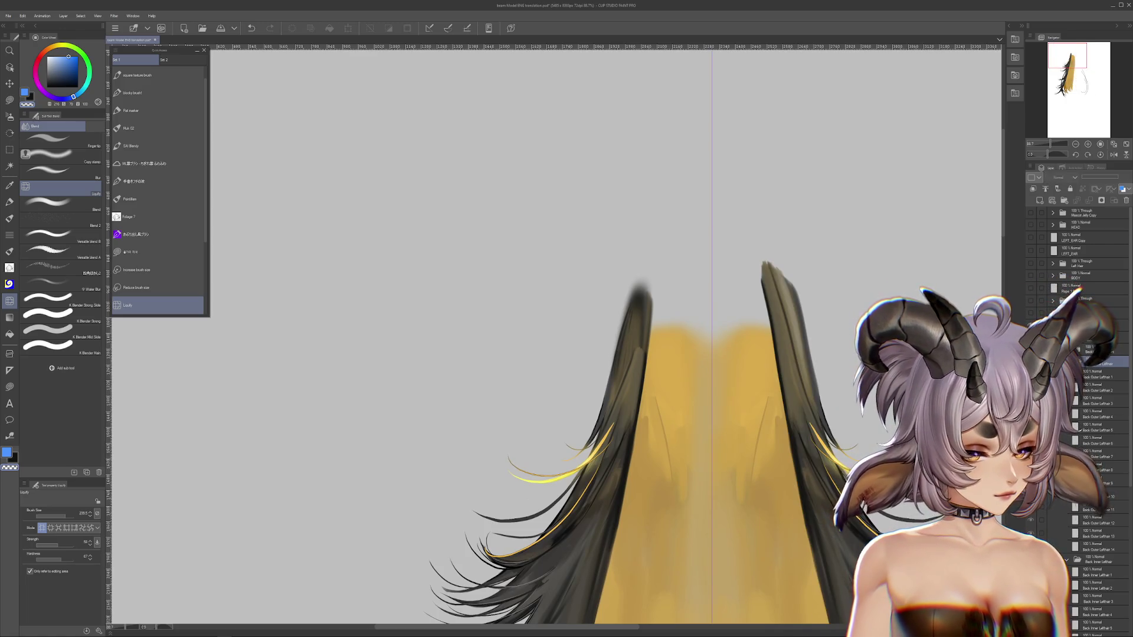
{"action": "left_click", "coordinate": [1066, 361]}
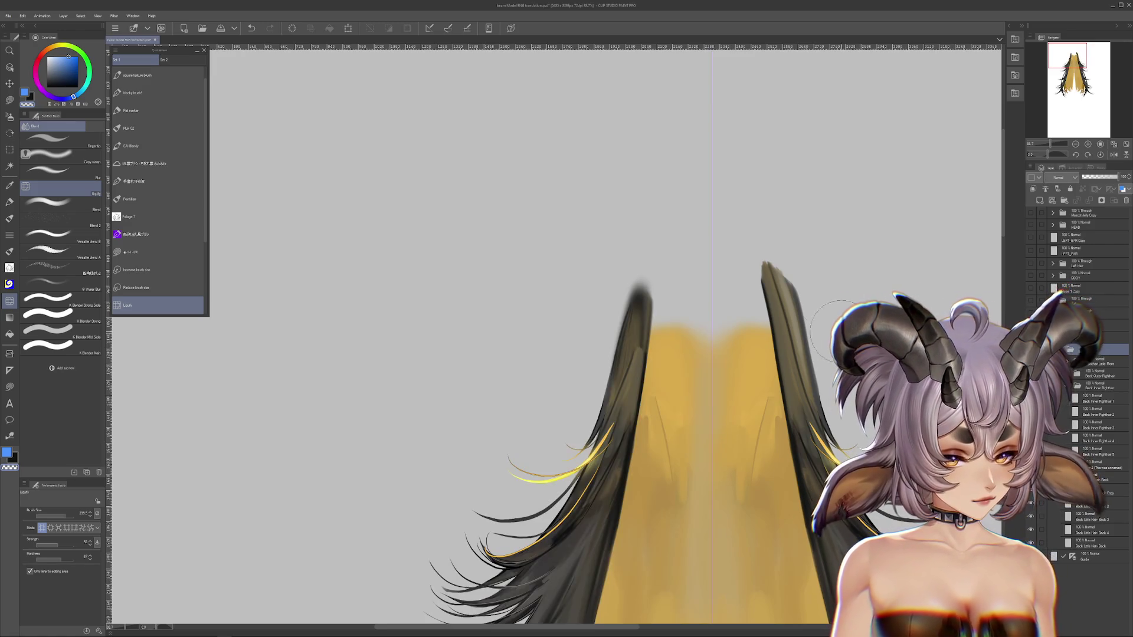
{"action": "left_click_drag", "start_coordinate": [634, 330], "coordinate": [633, 333]}
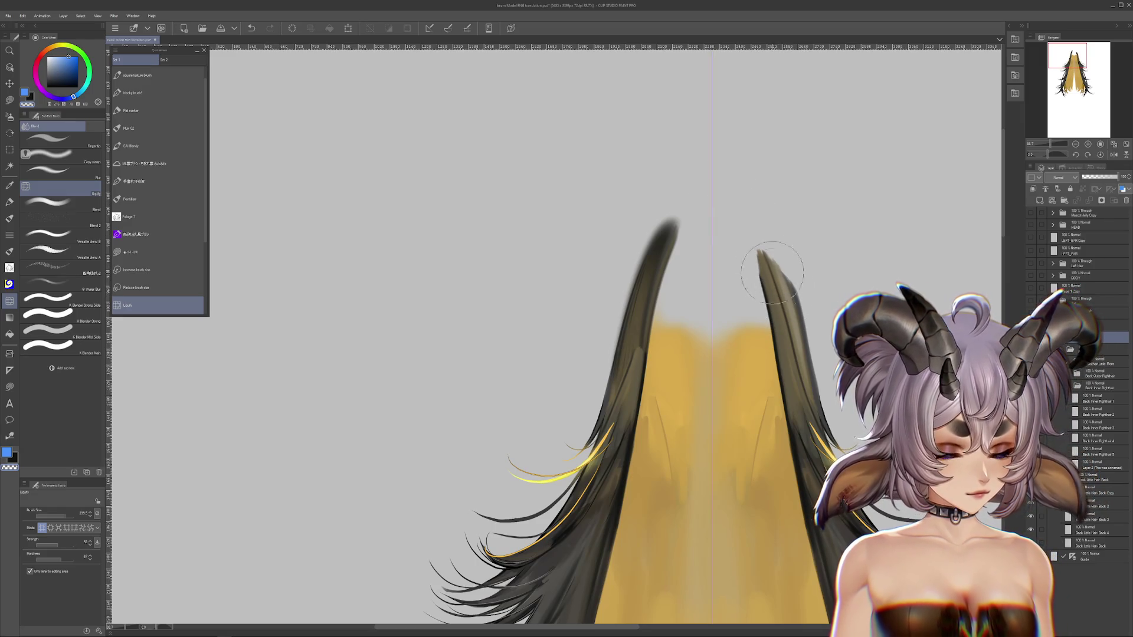
{"action": "left_click_drag", "start_coordinate": [768, 257], "coordinate": [758, 237]}
{"action": "scroll", "coordinate": [807, 318], "scroll_direction": "down", "scroll_amount": 2}
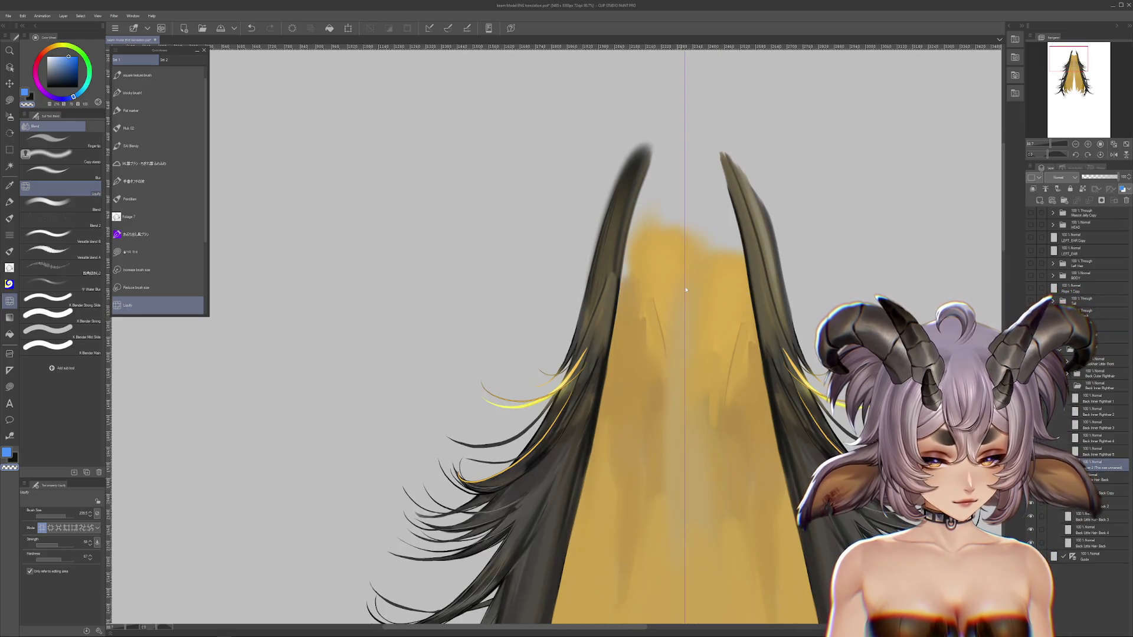
{"action": "key", "text": "ctrl+z"}
{"action": "scroll", "coordinate": [876, 294], "scroll_direction": "down", "scroll_amount": 2}
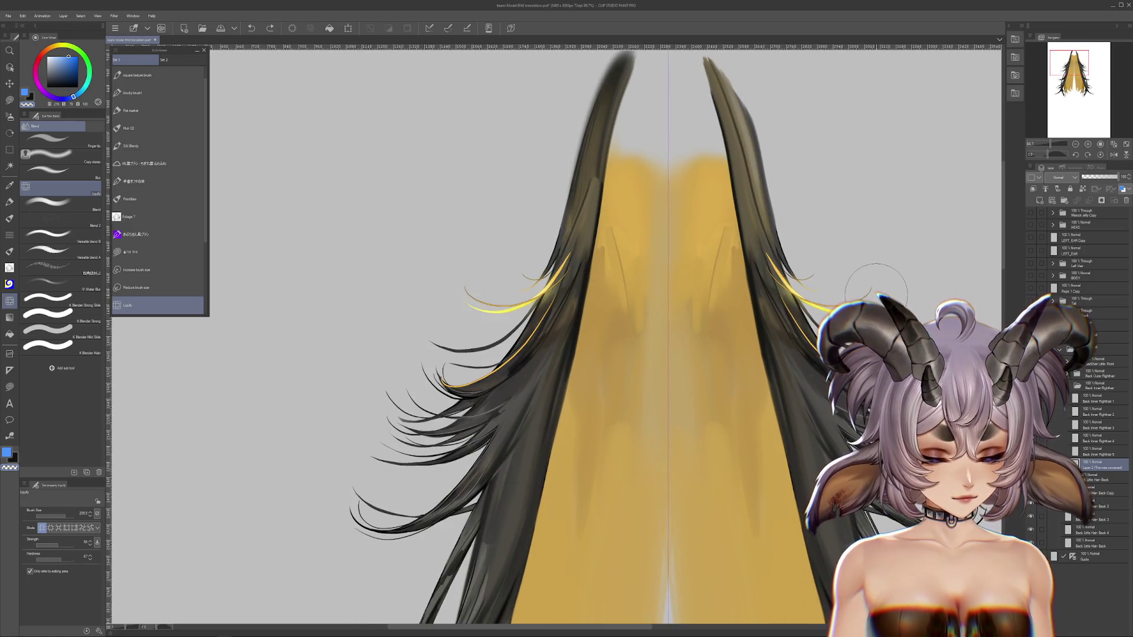
{"action": "scroll", "coordinate": [767, 330], "scroll_direction": "down", "scroll_amount": 1}
{"action": "scroll", "coordinate": [590, 266], "scroll_direction": "down", "scroll_amount": 2}
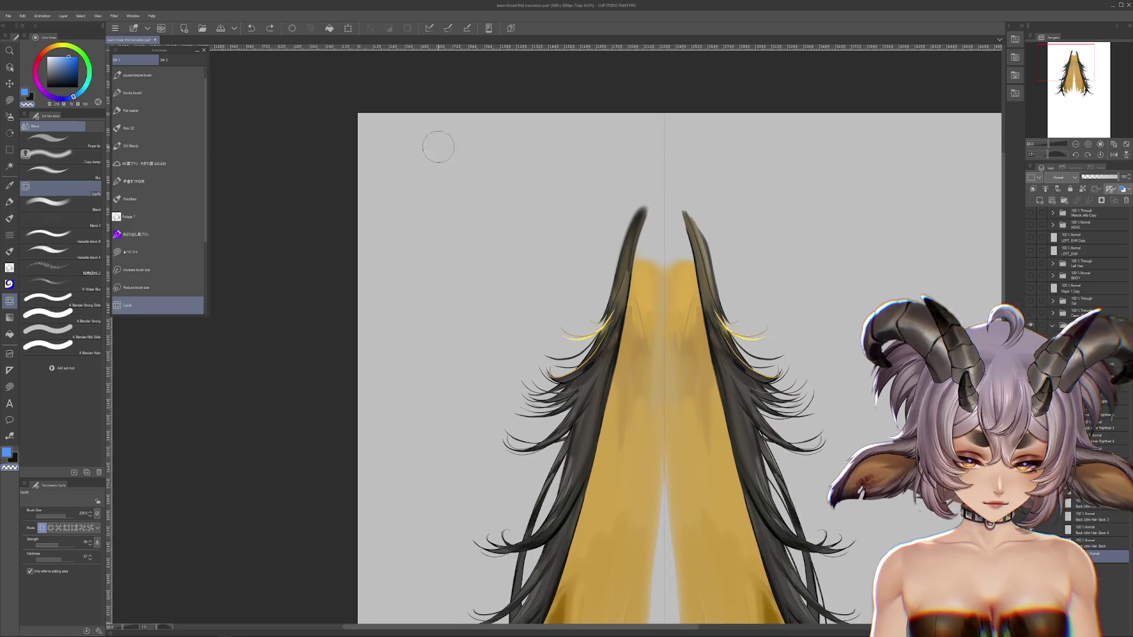
{"action": "left_click", "coordinate": [130, 252]}
Lasso-fill a large blue shape behind the back hair and zoom around to check it.
{"action": "mouse_move", "coordinate": [850, 194]}
{"action": "left_mouse_down"}
{"action": "mouse_move", "coordinate": [450, 292]}
{"action": "mouse_move", "coordinate": [466, 484]}
{"action": "left_mouse_up"}
{"action": "scroll", "coordinate": [590, 354], "scroll_direction": "down", "scroll_amount": 1}
{"action": "scroll", "coordinate": [728, 399], "scroll_direction": "down", "scroll_amount": 1}
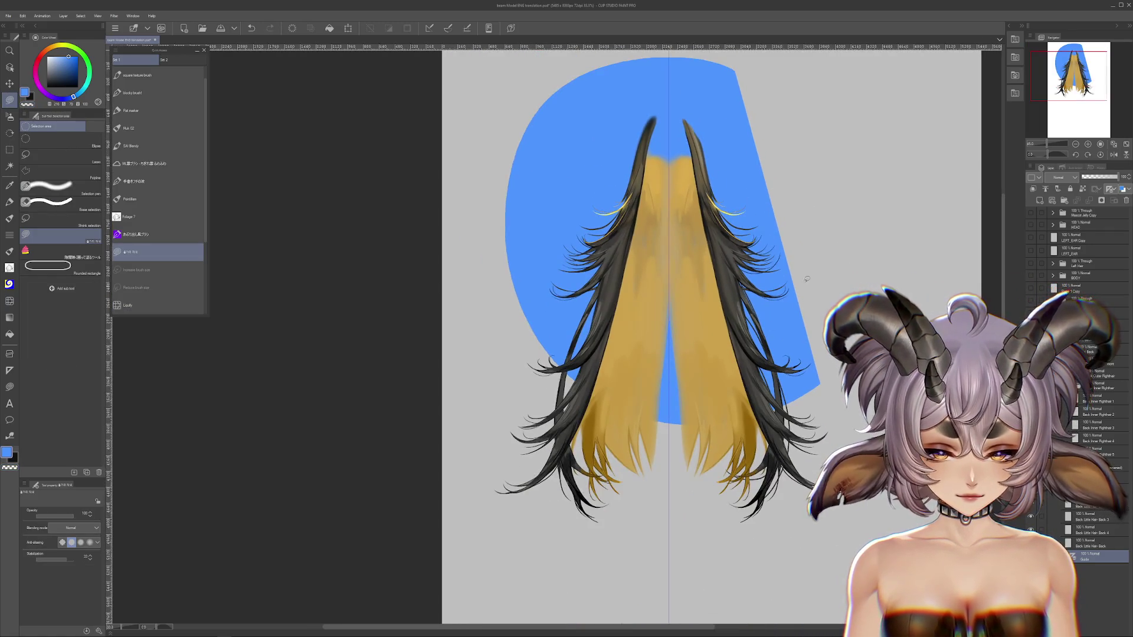
{"action": "scroll", "coordinate": [613, 590], "scroll_direction": "up", "scroll_amount": 2}
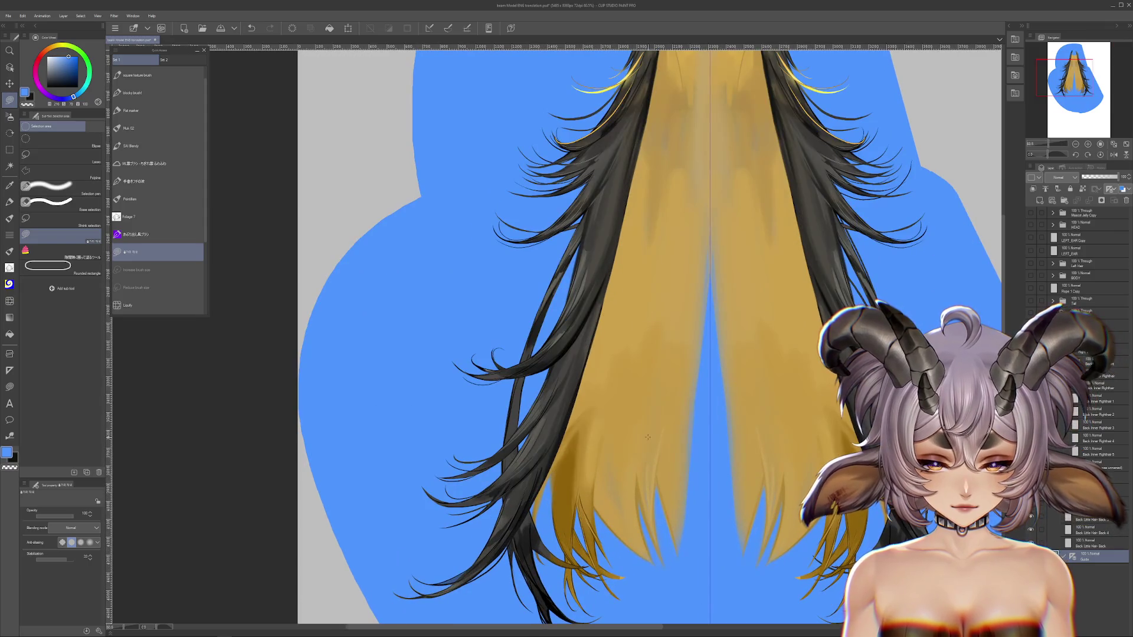
{"action": "key", "text": "ctrl+z"}
{"action": "key", "text": "ctrl+y"}
{"action": "scroll", "coordinate": [703, 399], "scroll_direction": "up", "scroll_amount": 3}
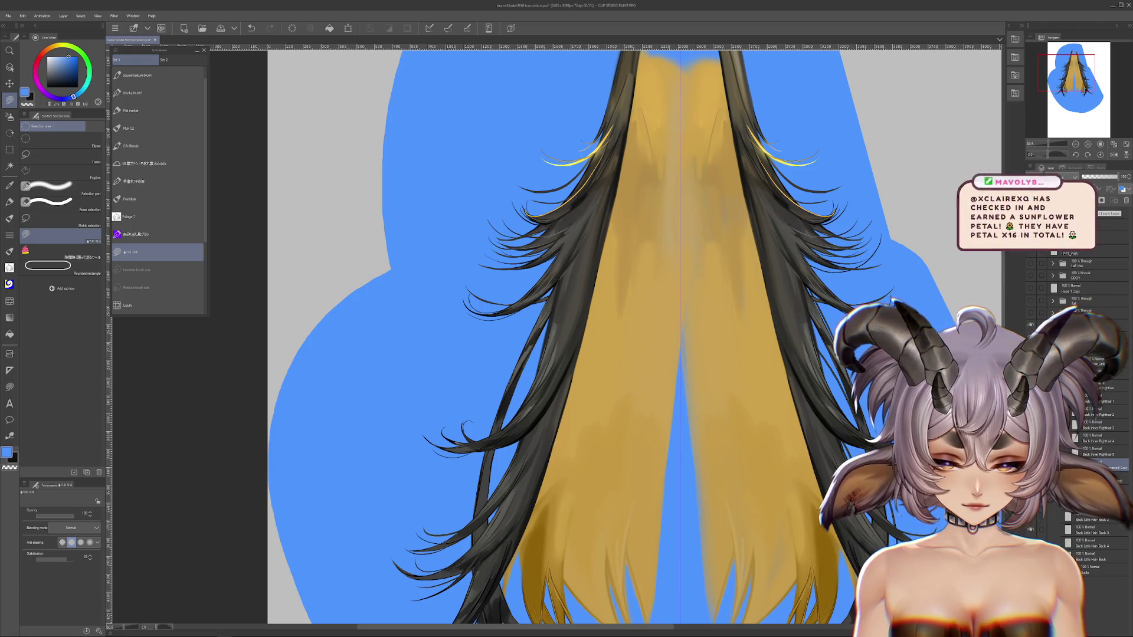
{"action": "scroll", "coordinate": [745, 356], "scroll_direction": "down", "scroll_amount": 3}
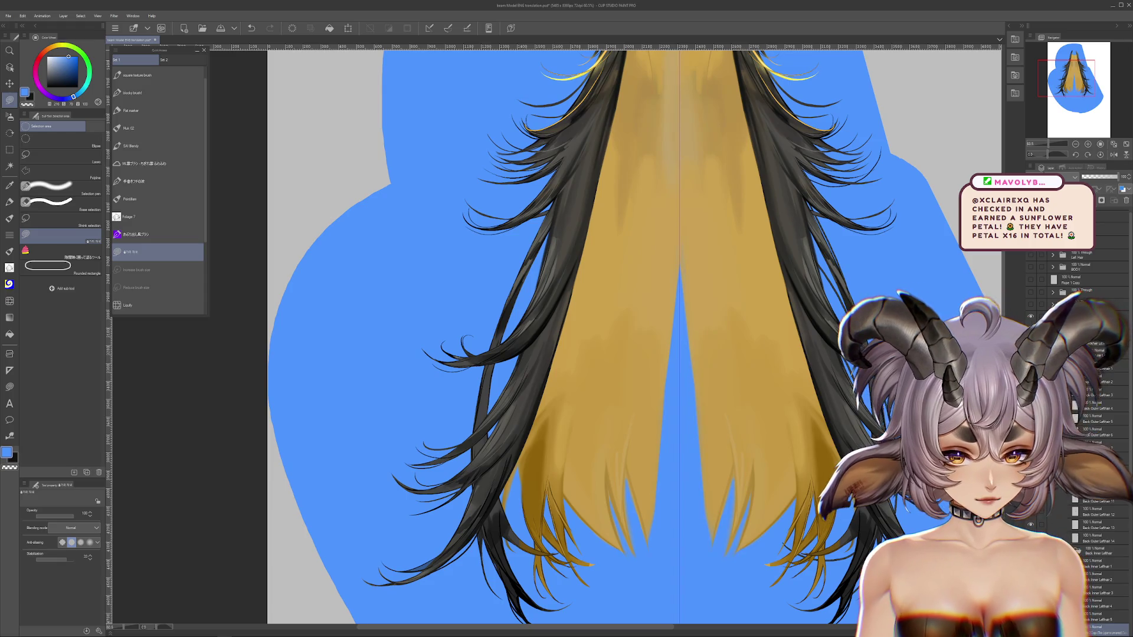
{"action": "scroll", "coordinate": [700, 381], "scroll_direction": "down", "scroll_amount": 1}
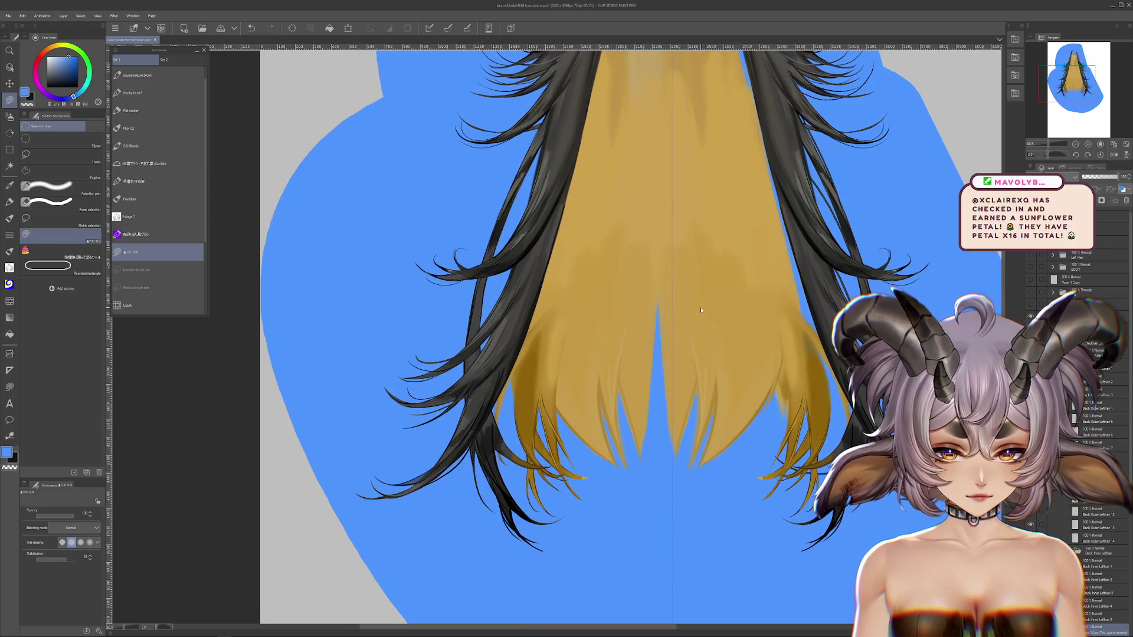
{"action": "scroll", "coordinate": [700, 381], "scroll_direction": "right", "scroll_amount": 1}
{"action": "scroll", "coordinate": [700, 381], "scroll_direction": "up", "scroll_amount": 1}
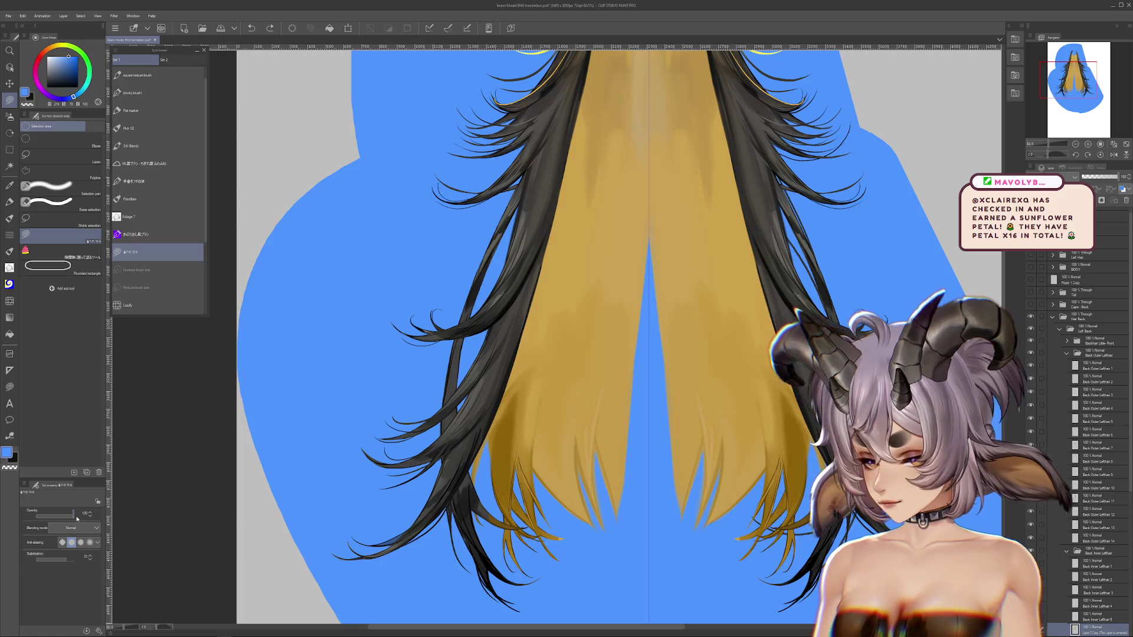
{"action": "scroll", "coordinate": [689, 389], "scroll_direction": "up", "scroll_amount": 1}
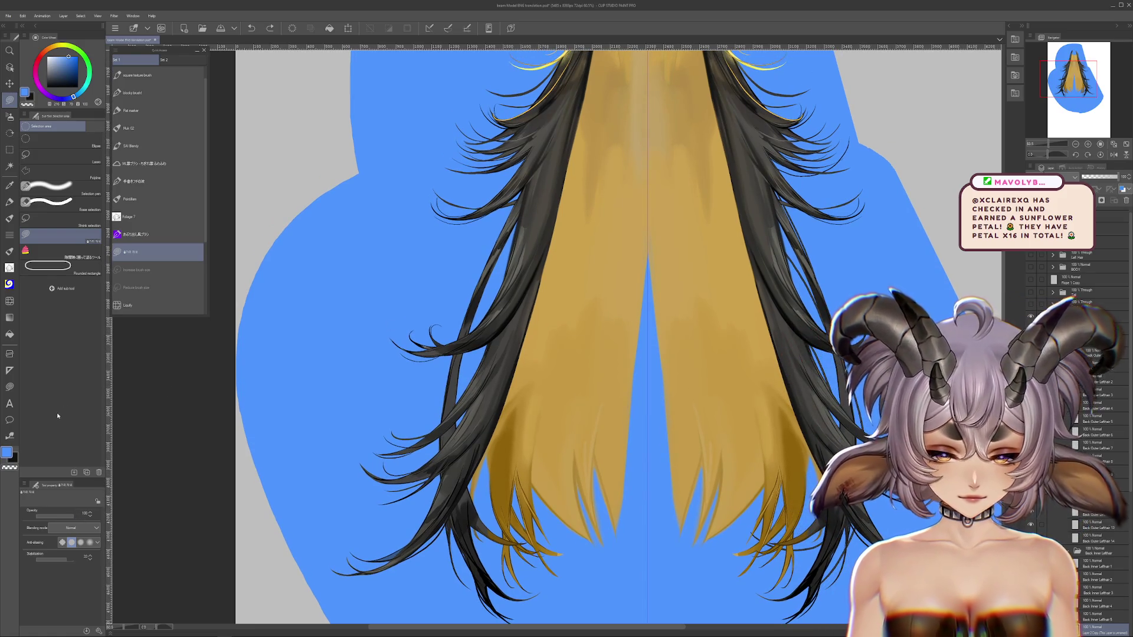
{"action": "scroll", "coordinate": [589, 257], "scroll_direction": "up", "scroll_amount": 2}
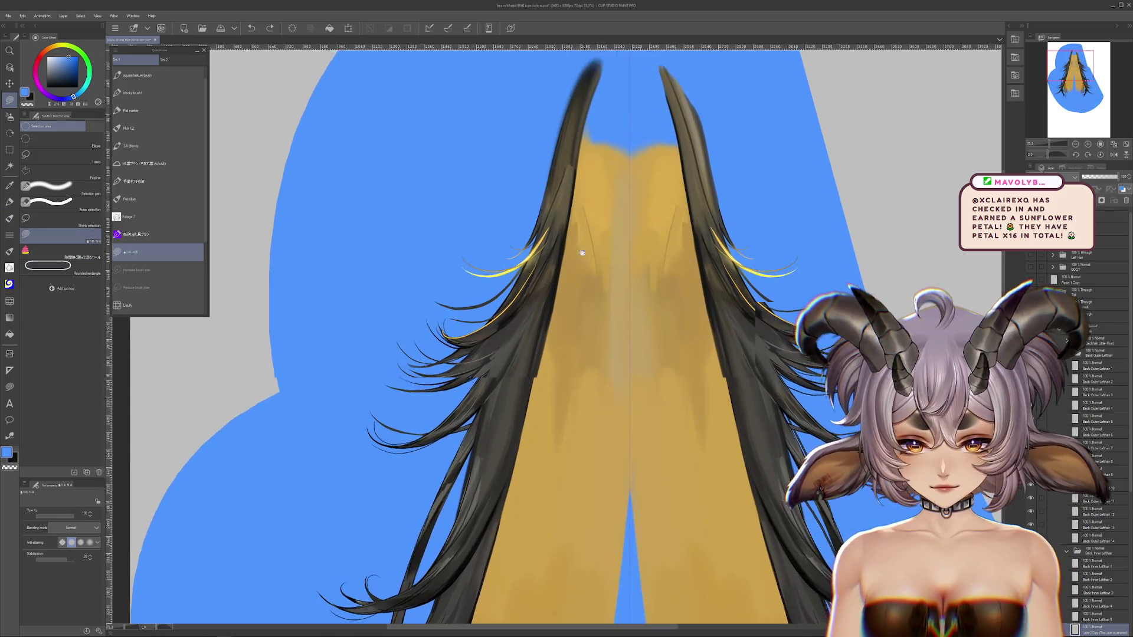
{"action": "scroll", "coordinate": [583, 233], "scroll_direction": "up", "scroll_amount": 1}
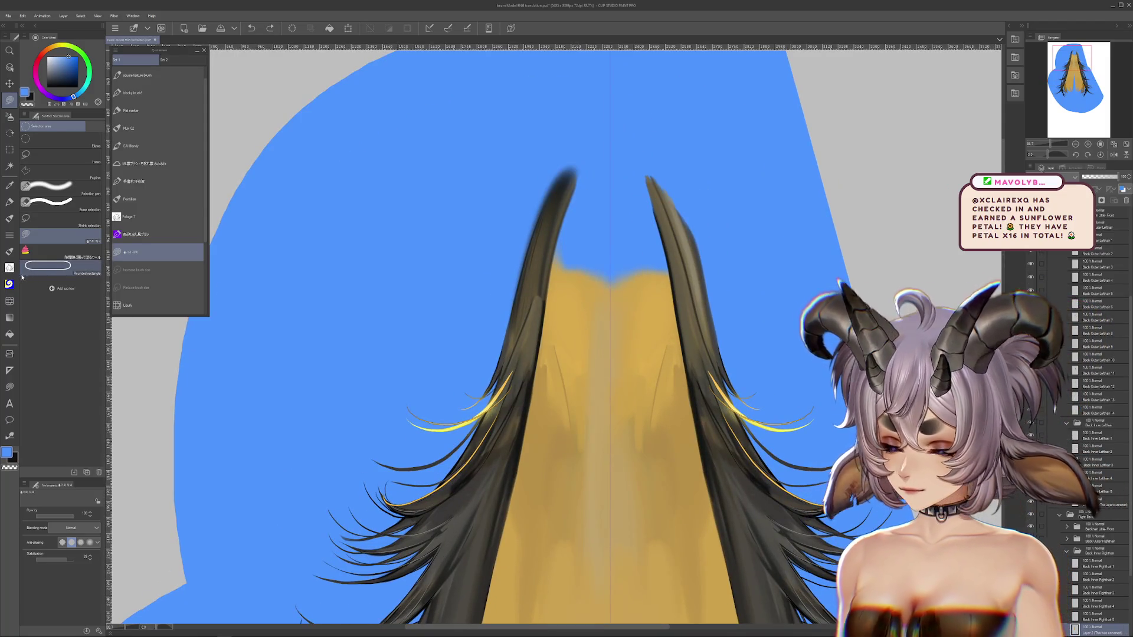
Liquify the golden hair's top up between the dark strands, comparing results with undo and redo.
{"action": "left_click", "coordinate": [127, 305]}
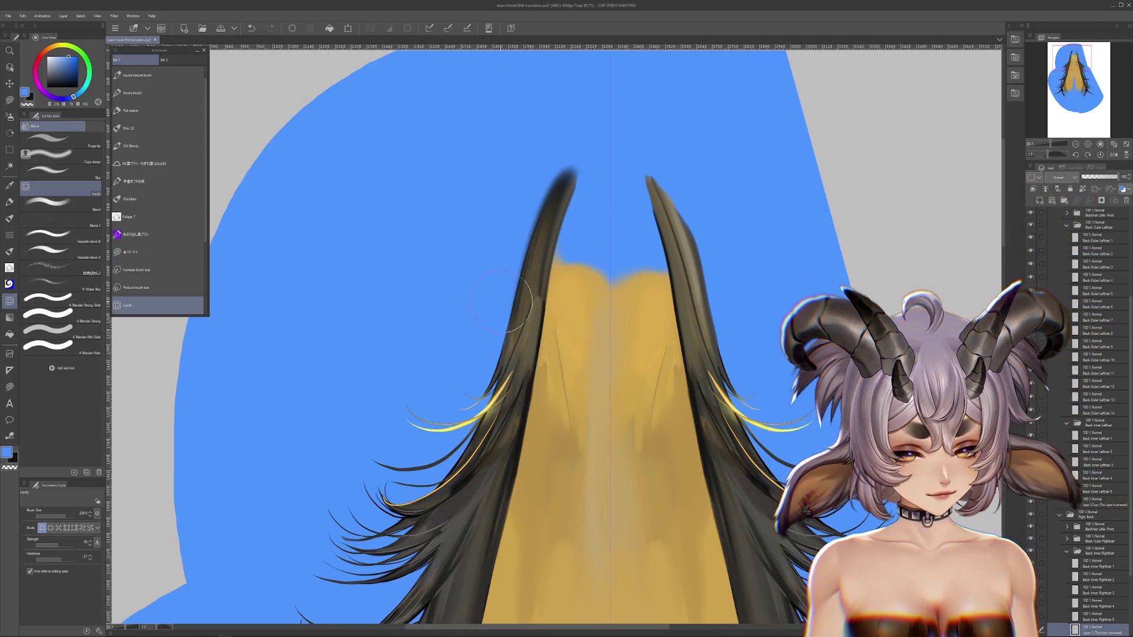
{"action": "left_click_drag", "start_coordinate": [582, 319], "coordinate": [598, 188]}
{"action": "left_click_drag", "start_coordinate": [649, 271], "coordinate": [629, 177]}
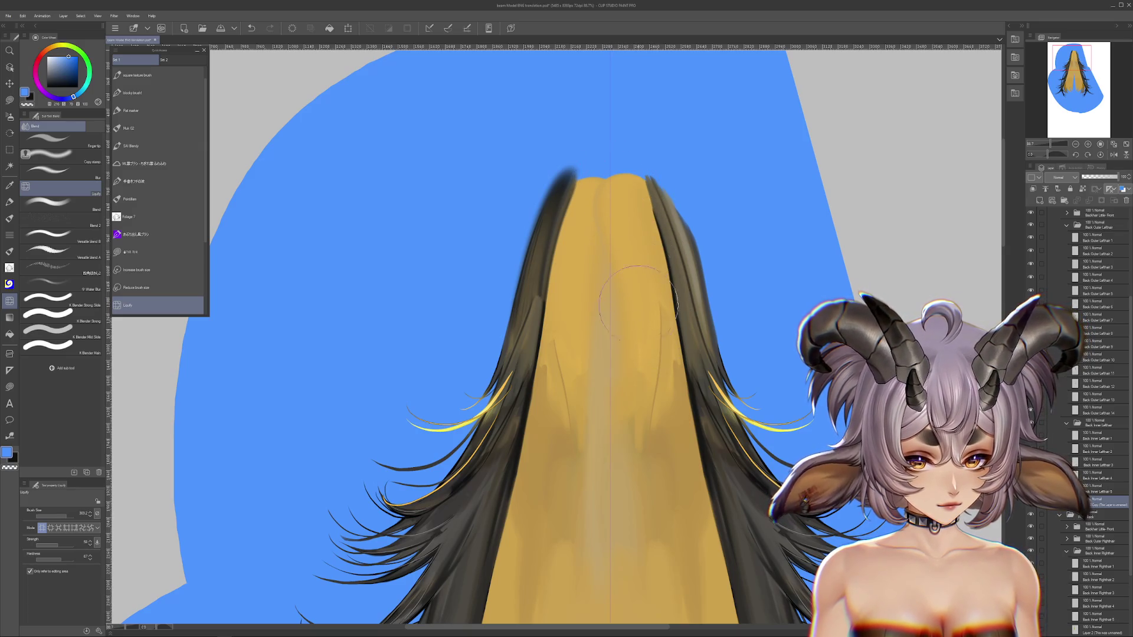
{"action": "key", "text": "ctrl+z"}
{"action": "key", "text": "ctrl+z"}
{"action": "key", "text": "ctrl+z"}
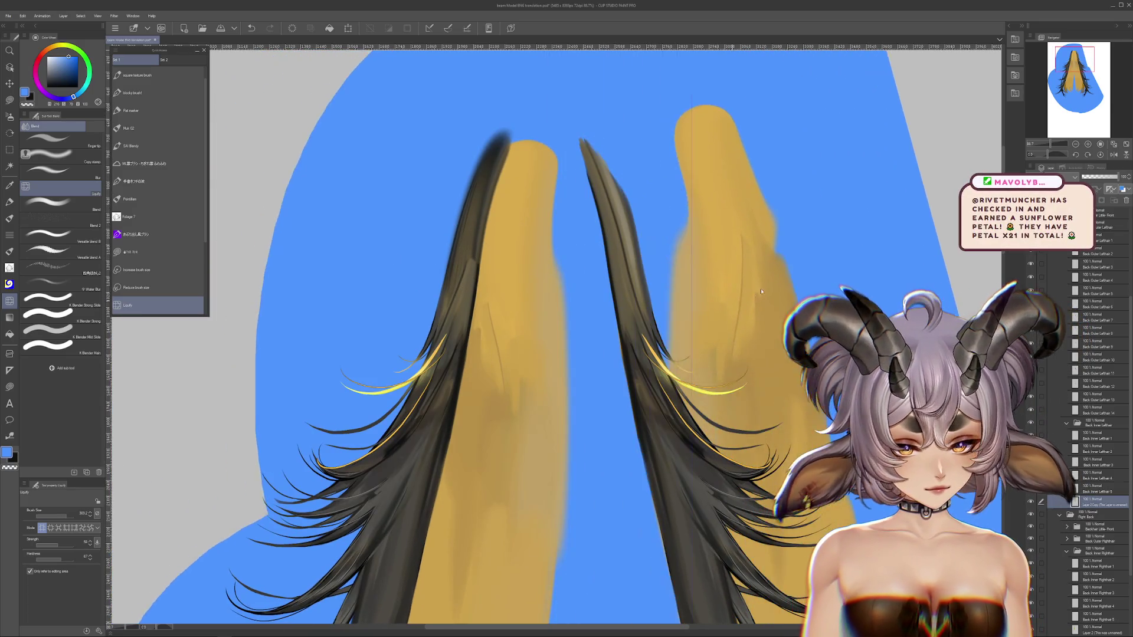
{"action": "key", "text": "ctrl+z"}
{"action": "key", "text": "ctrl+y"}
{"action": "key", "text": "ctrl+z"}
{"action": "key", "text": "ctrl+z"}
{"action": "key", "text": "ctrl+z"}
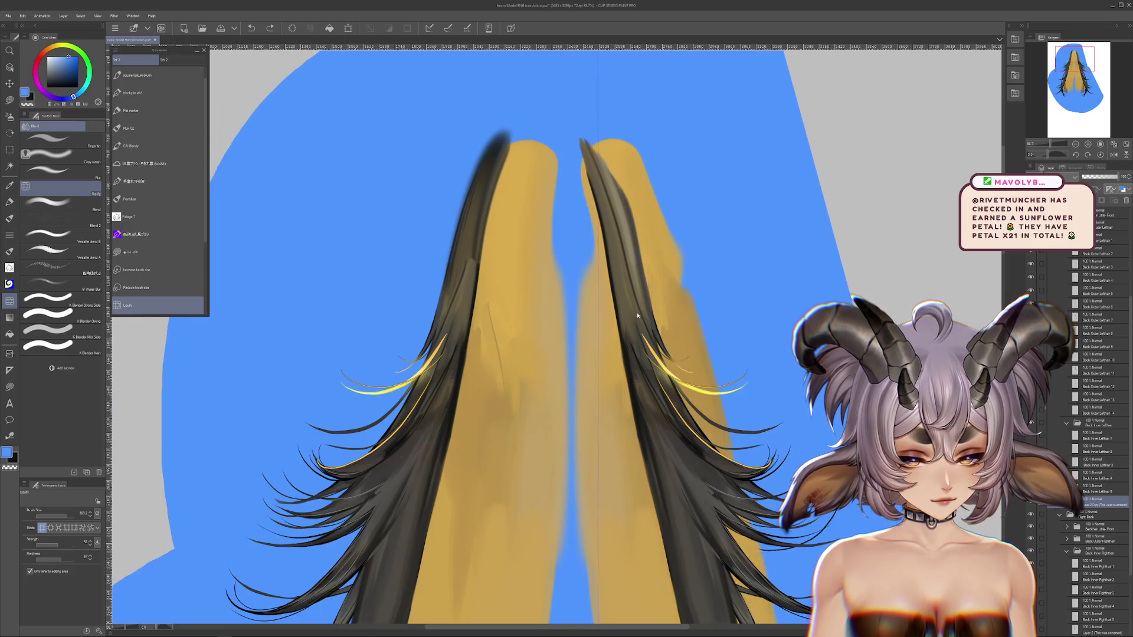
{"action": "key", "text": "ctrl+y"}
{"action": "key", "text": "ctrl+y"}
{"action": "key", "text": "ctrl+y"}
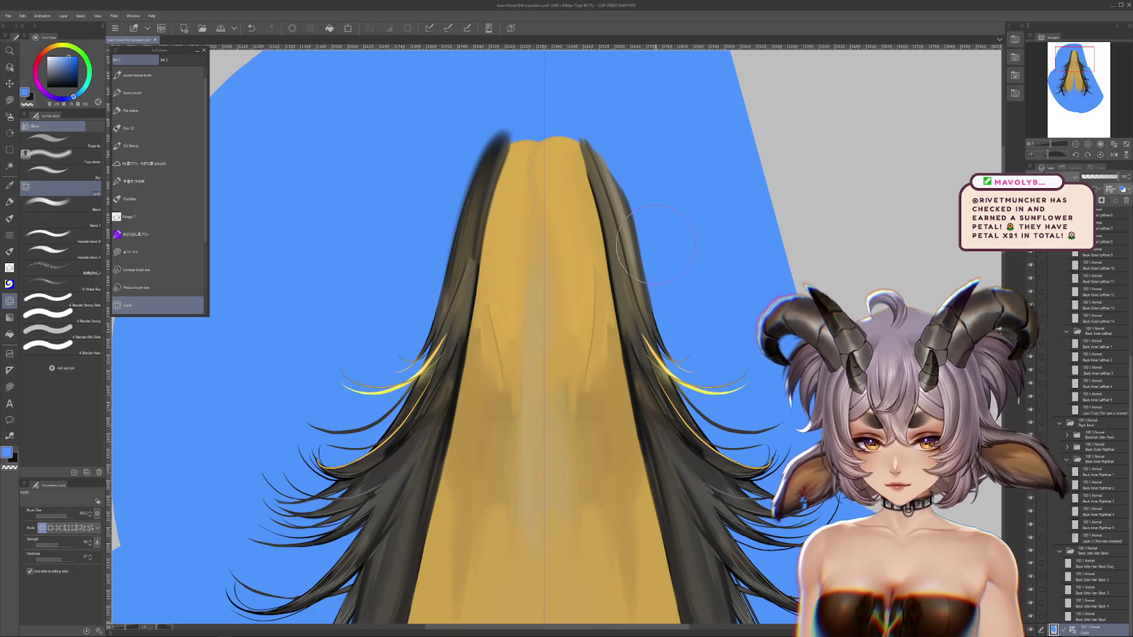
{"action": "key", "text": "m"}
{"action": "left_click", "coordinate": [38, 57]}
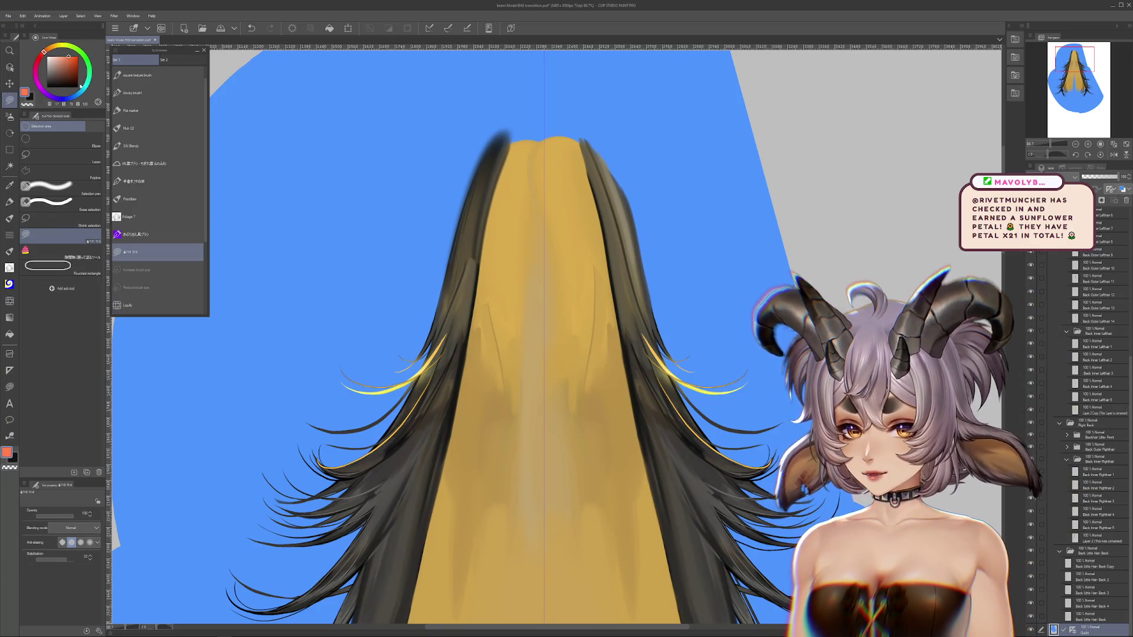
Remove the stray orange triangular fill behind the hair and zoom in.
{"action": "left_click_drag", "start_coordinate": [403, 197], "coordinate": [679, 256]}
{"action": "key", "text": "ctrl+z"}
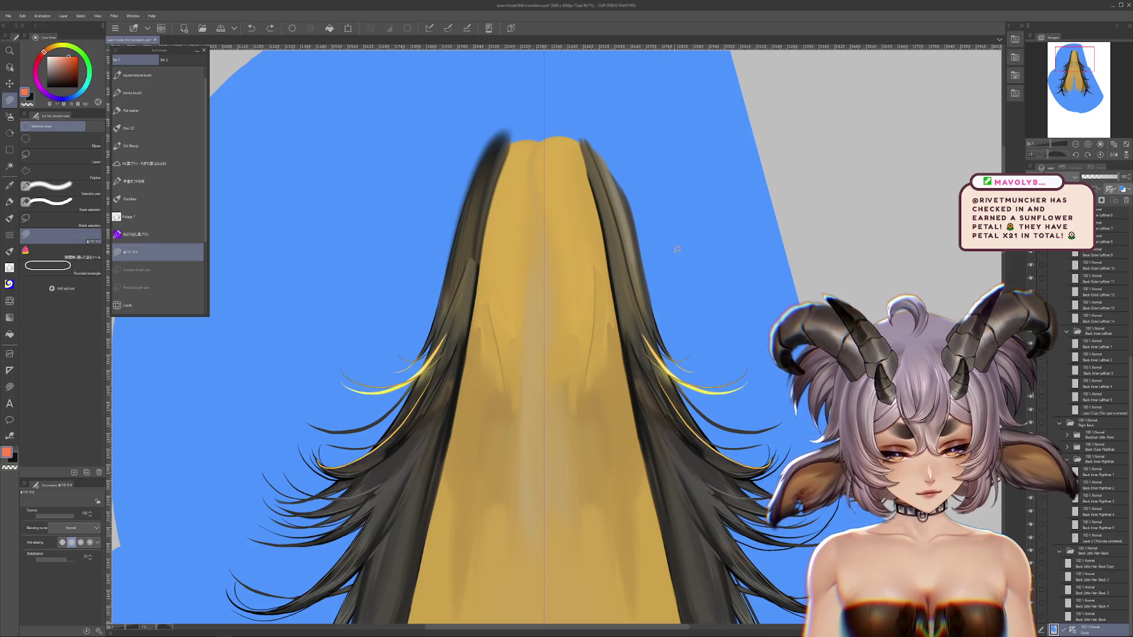
{"action": "scroll", "coordinate": [677, 250], "scroll_direction": "down", "scroll_amount": 5}
{"action": "scroll", "coordinate": [690, 144], "scroll_direction": "up", "scroll_amount": 5}
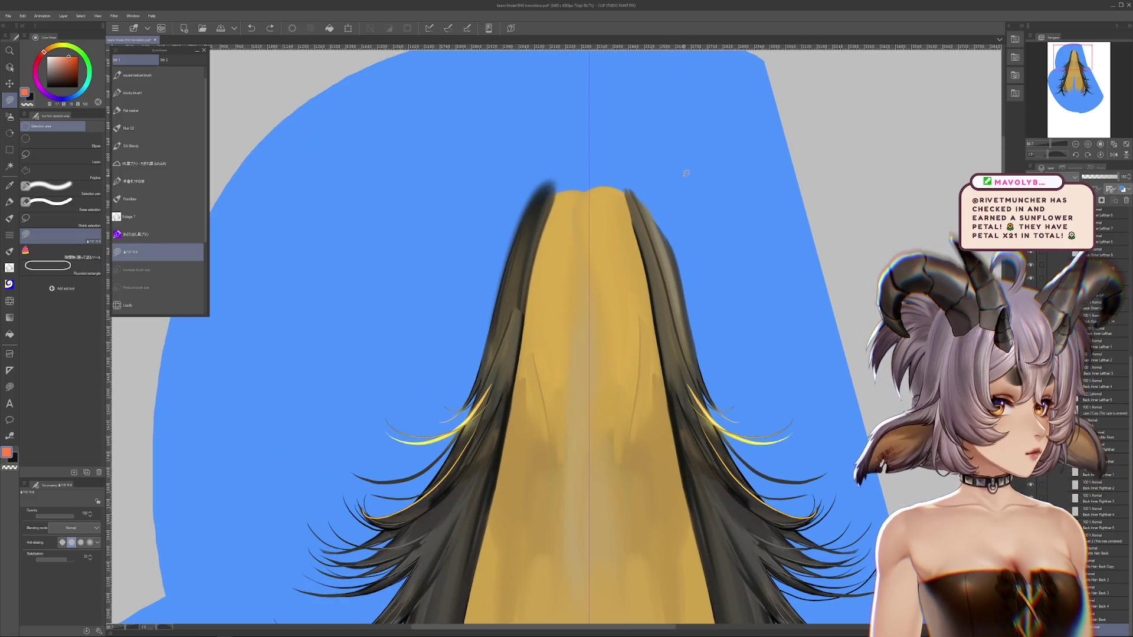
{"action": "scroll", "coordinate": [686, 173], "scroll_direction": "up", "scroll_amount": 1}
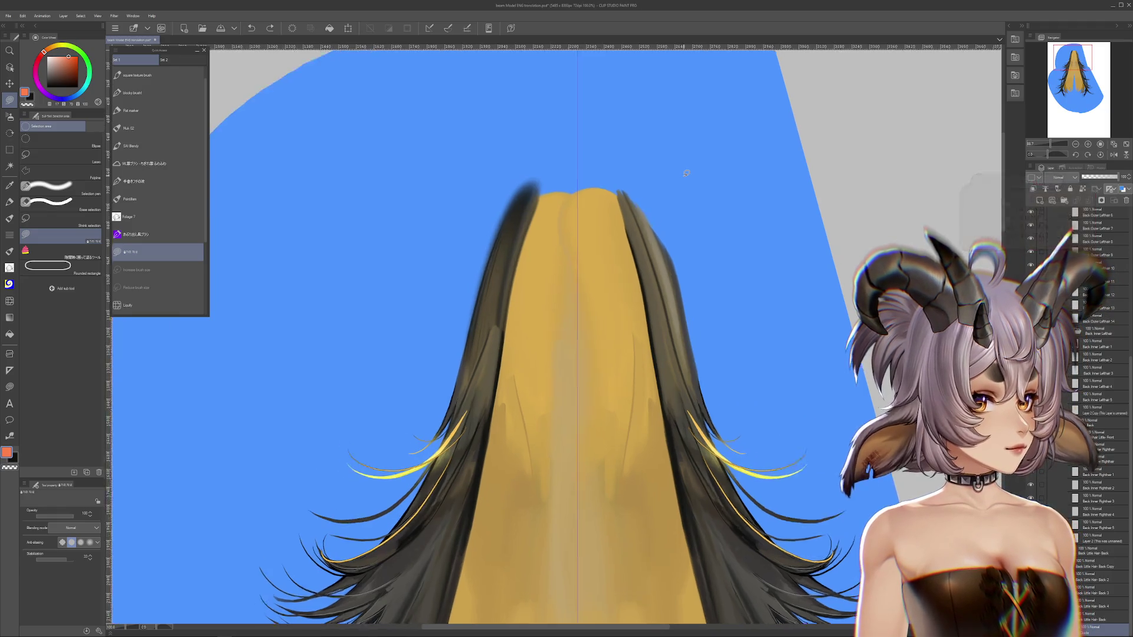
{"action": "scroll", "coordinate": [708, 172], "scroll_direction": "up", "scroll_amount": 2}
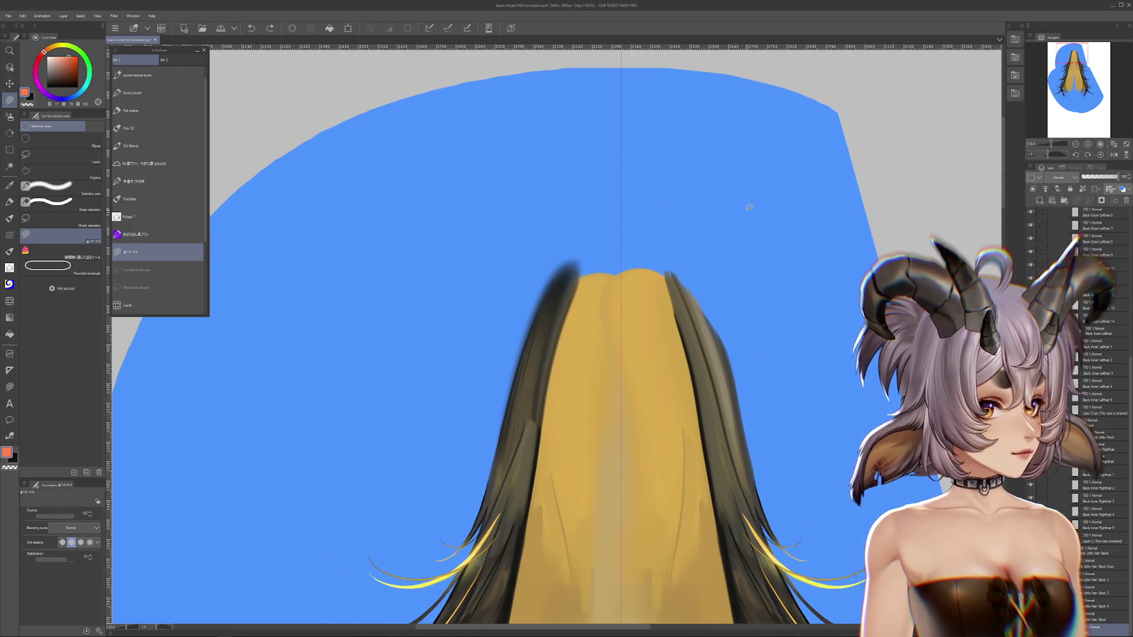
{"action": "scroll", "coordinate": [635, 200], "scroll_direction": "up", "scroll_amount": 3}
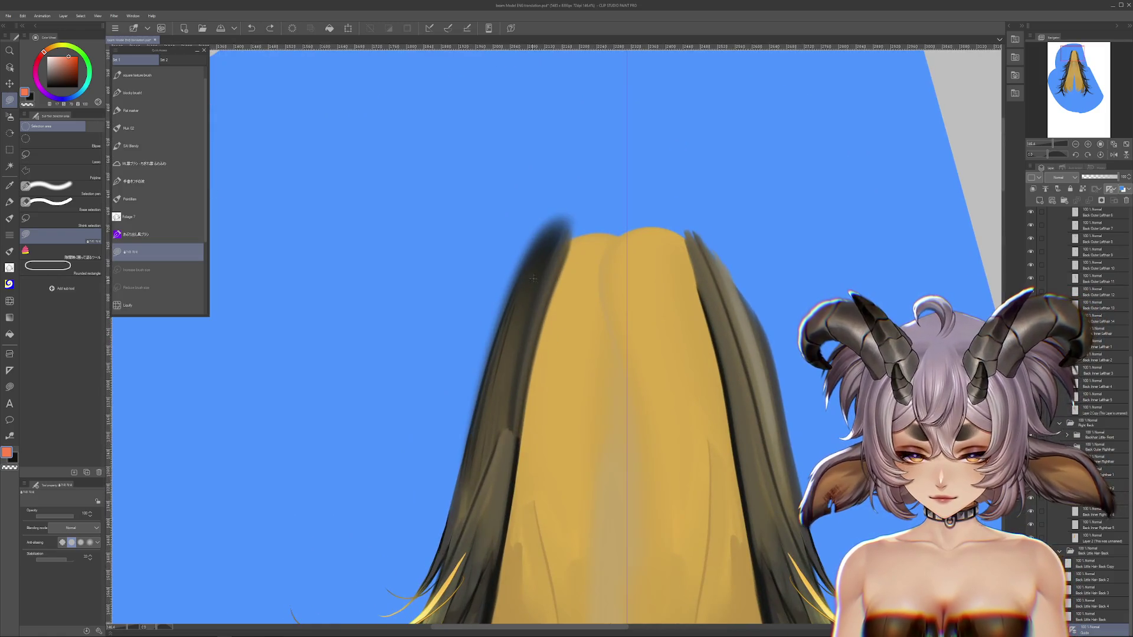
Airbrush the top of the dark left hair, trying hard and soft large airbrushes.
{"action": "left_click", "coordinate": [8, 118]}
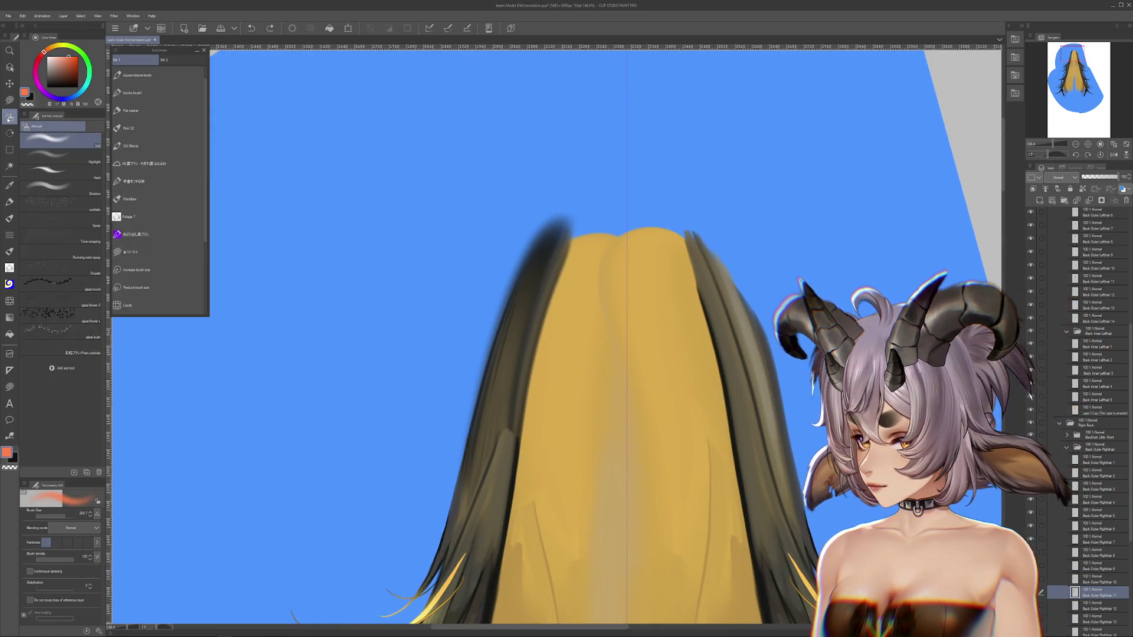
{"action": "left_click_drag", "start_coordinate": [543, 236], "coordinate": [566, 251]}
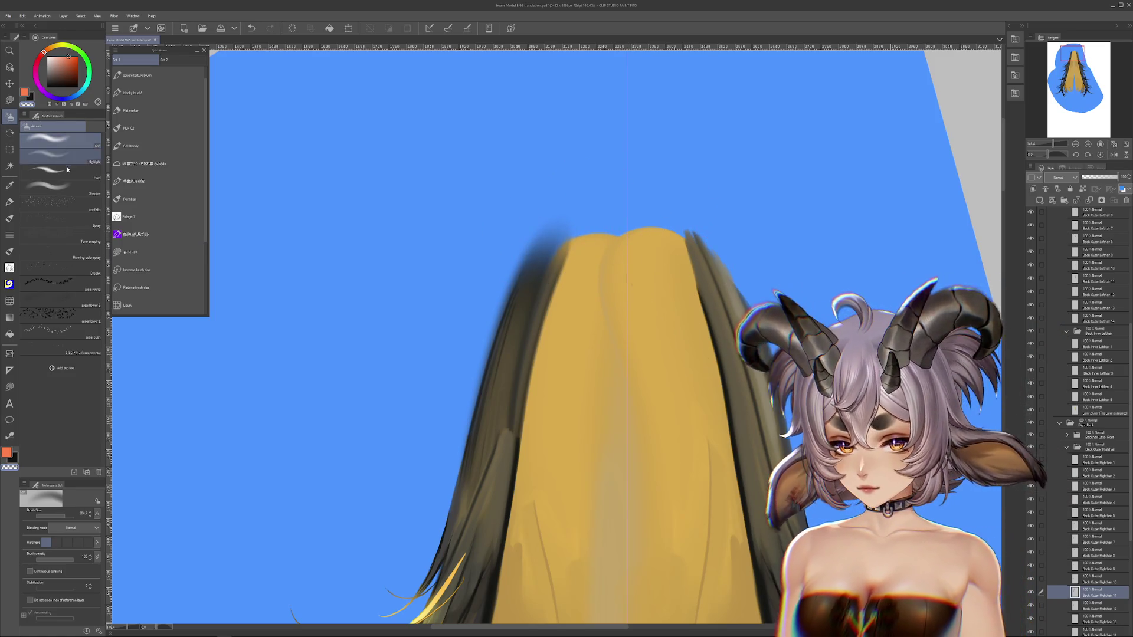
{"action": "left_click", "coordinate": [67, 169]}
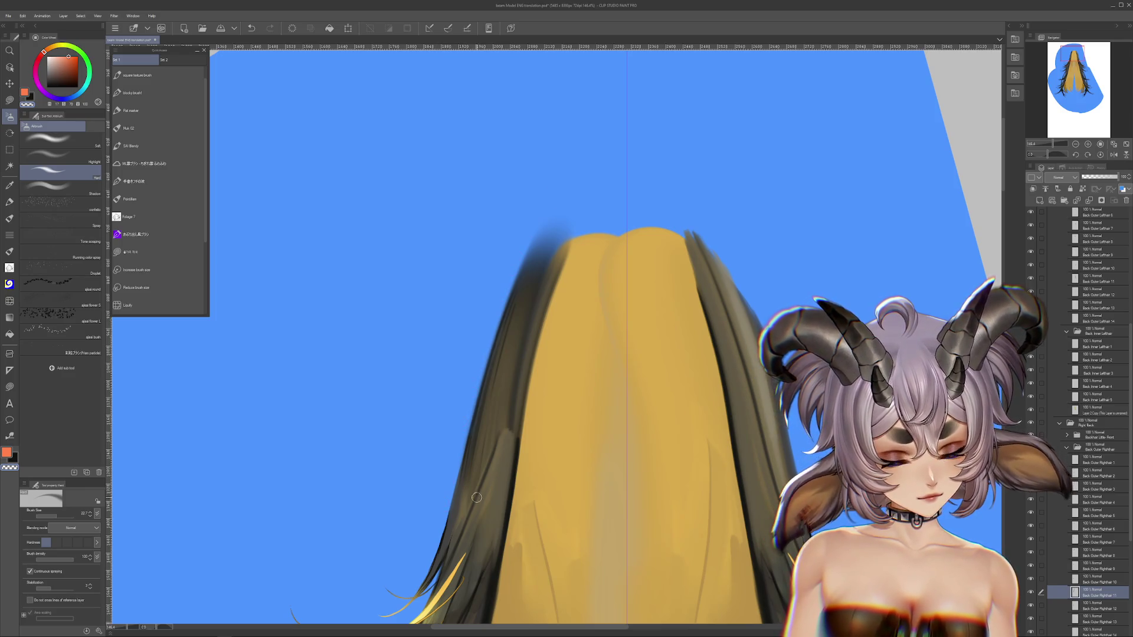
{"action": "scroll", "coordinate": [464, 514], "scroll_direction": "right", "scroll_amount": 5}
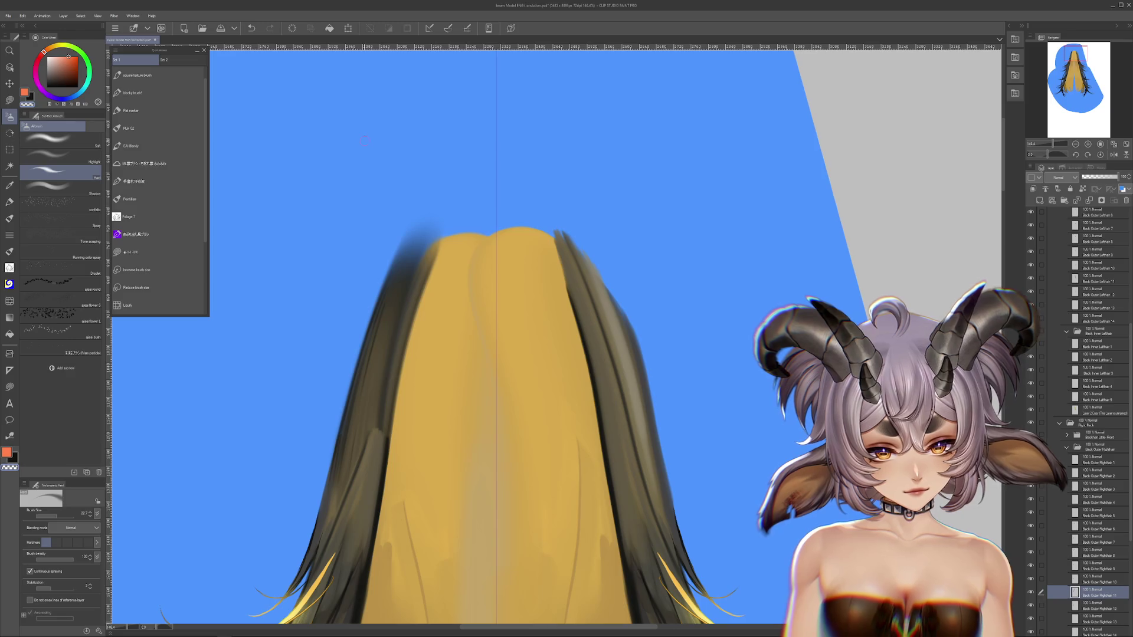
{"action": "left_click", "coordinate": [59, 138]}
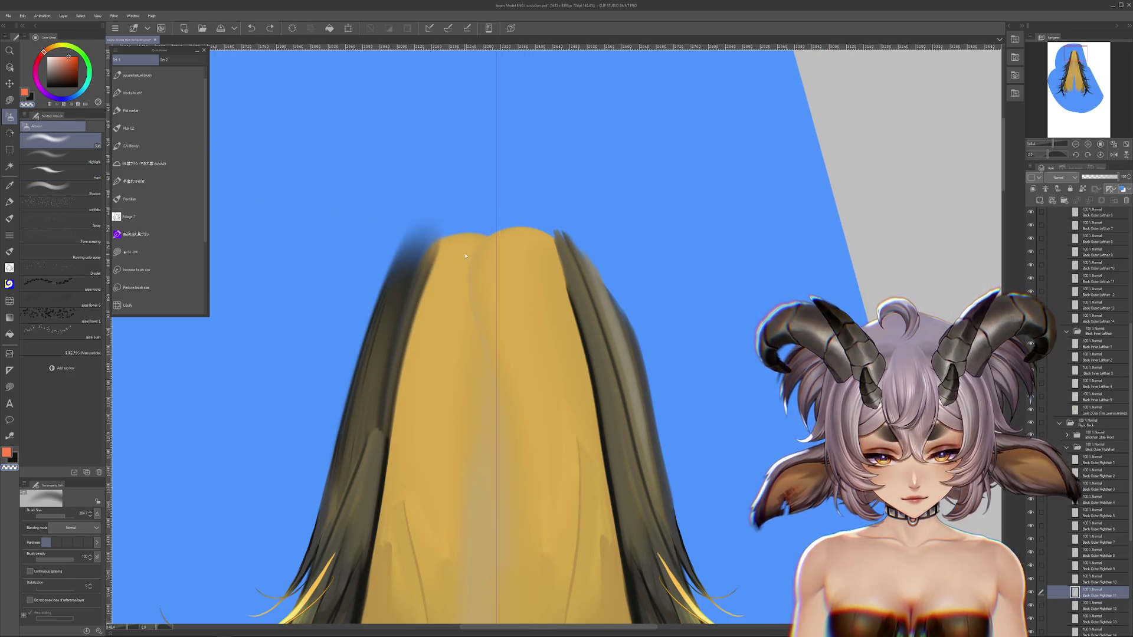
Try moving a dark strand on Back Outer Lefthair 3, then undo those edits.
{"action": "left_click", "coordinate": [571, 267], "text": "ctrl"}
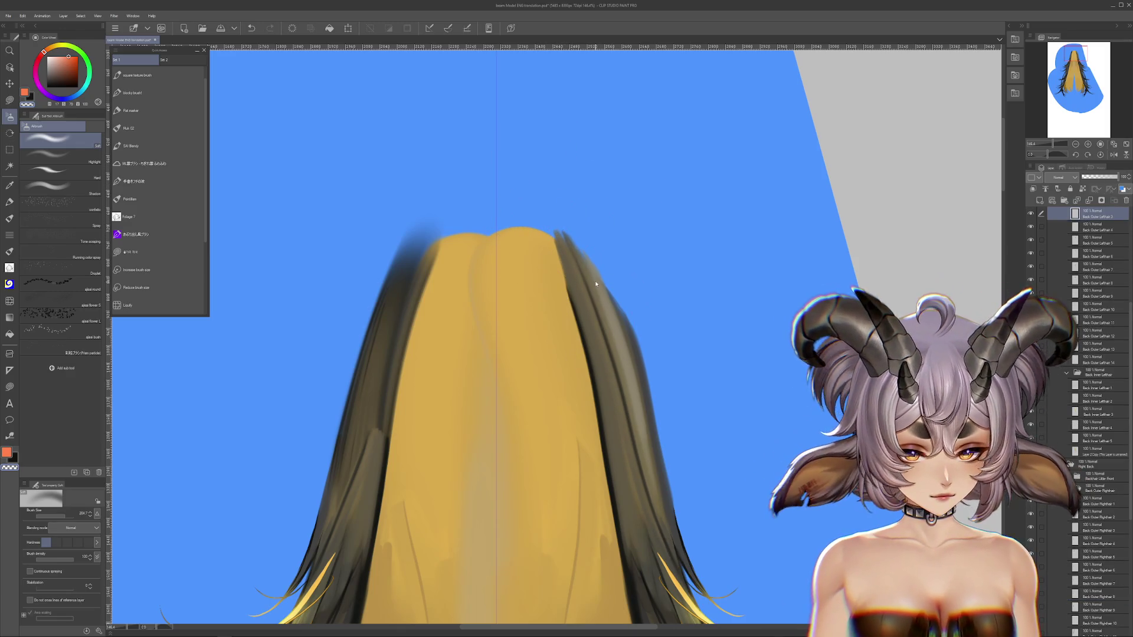
{"action": "left_click_drag", "start_coordinate": [578, 294], "coordinate": [661, 269]}
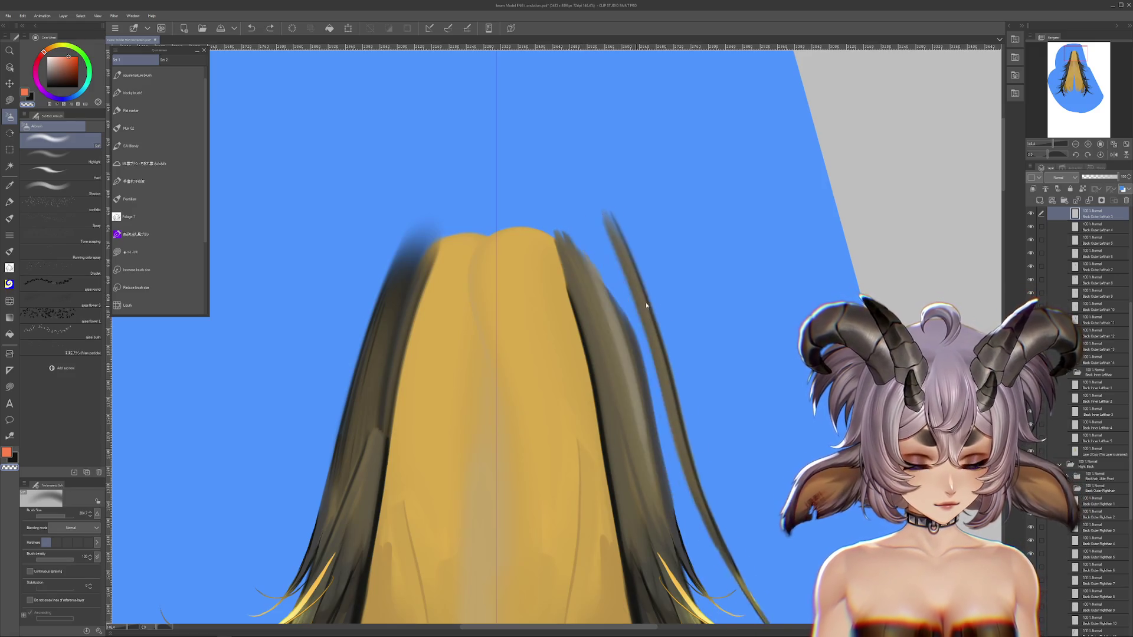
{"action": "left_click_drag", "start_coordinate": [733, 349], "coordinate": [713, 225]}
{"action": "key", "text": "ctrl+z"}
{"action": "left_click_drag", "start_coordinate": [691, 283], "coordinate": [726, 367]}
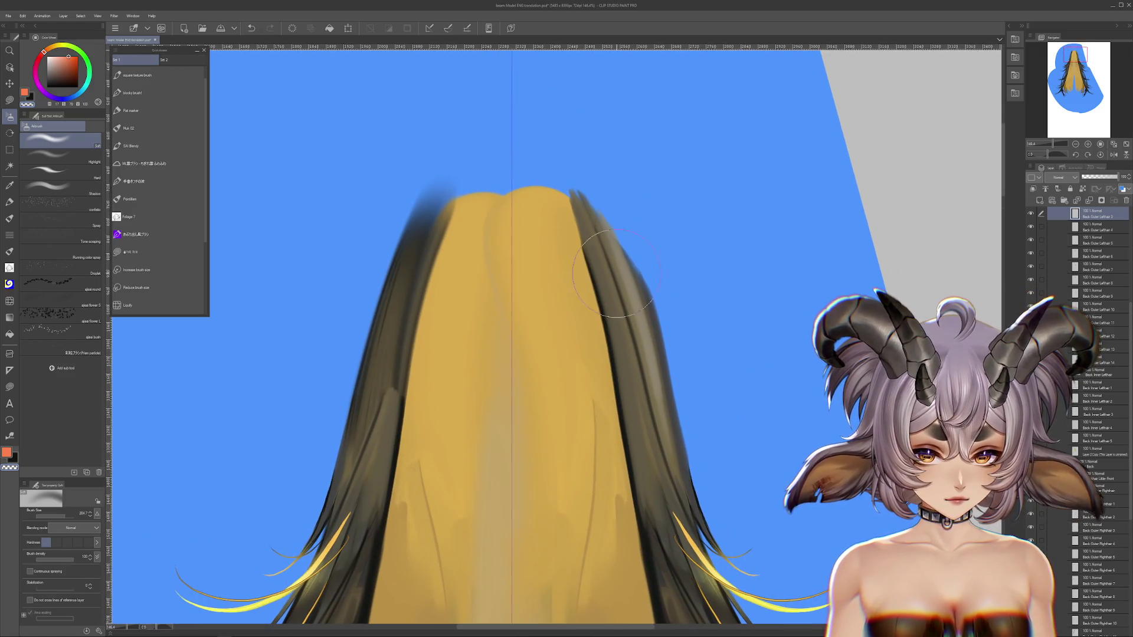
{"action": "key", "text": "ctrl+z"}
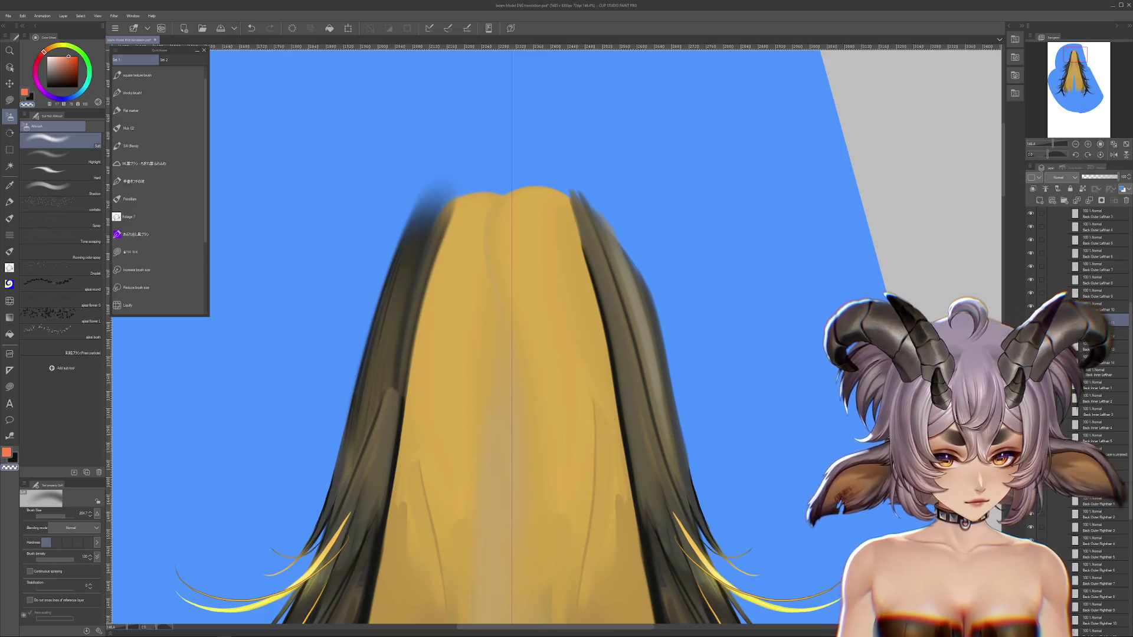
{"action": "key", "text": "ctrl+z"}
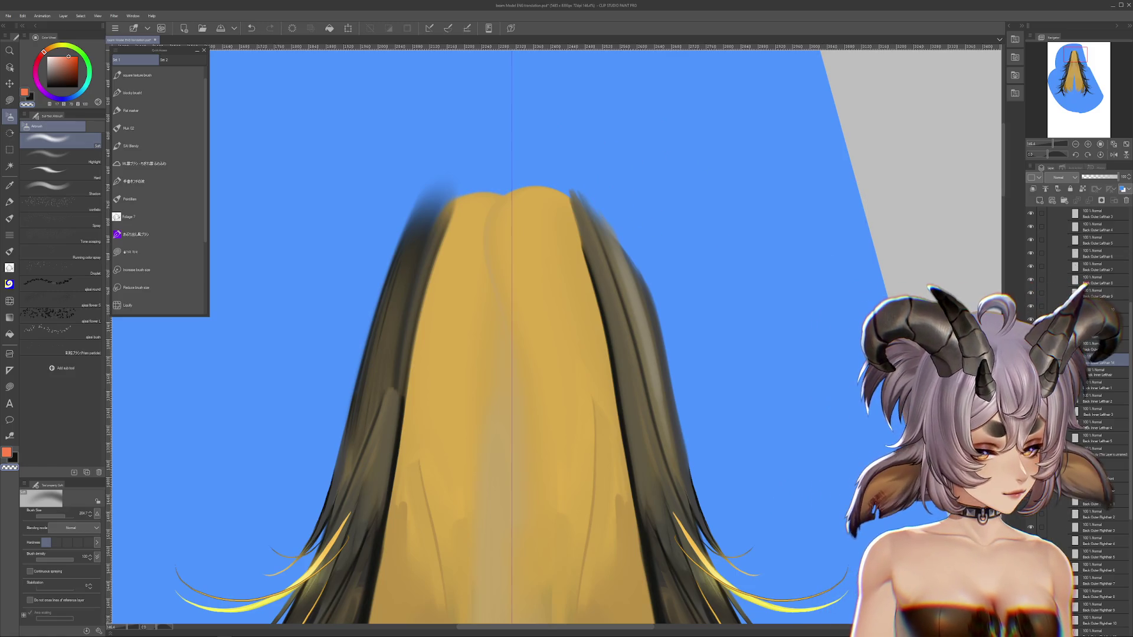
{"action": "key", "text": "ctrl+z"}
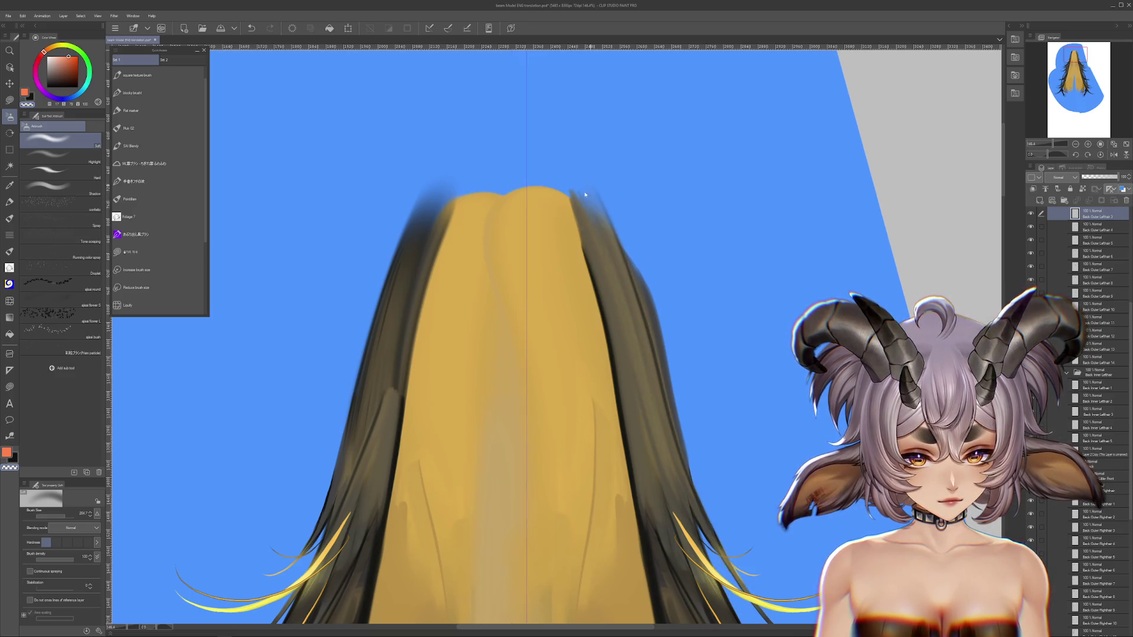
{"action": "key", "text": "ctrl+z"}
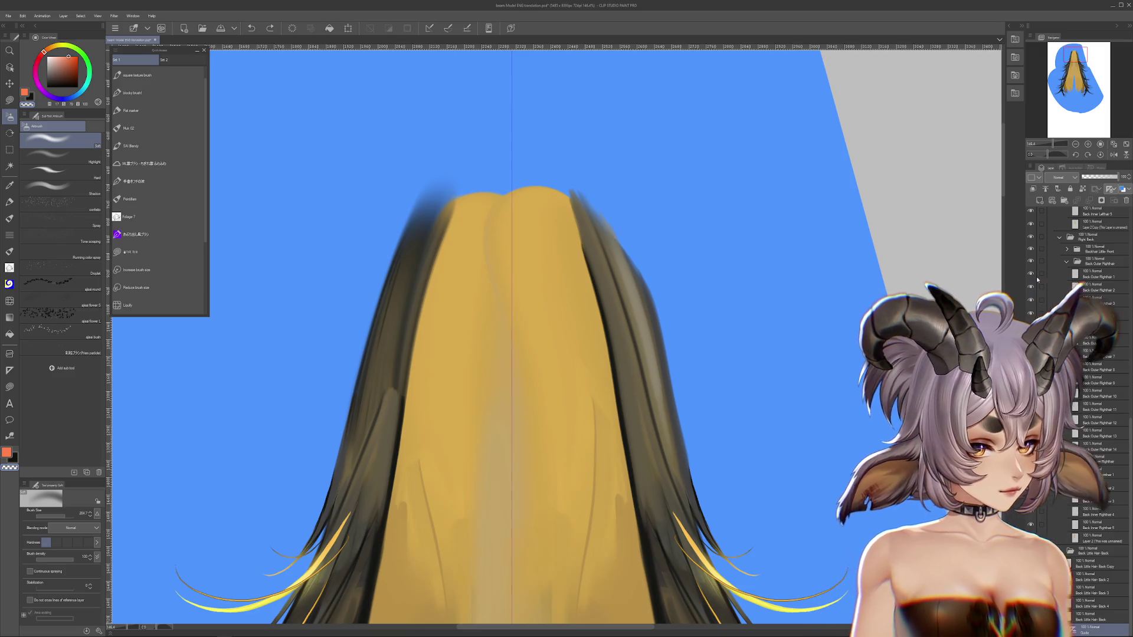
{"action": "key", "text": "ctrl+z"}
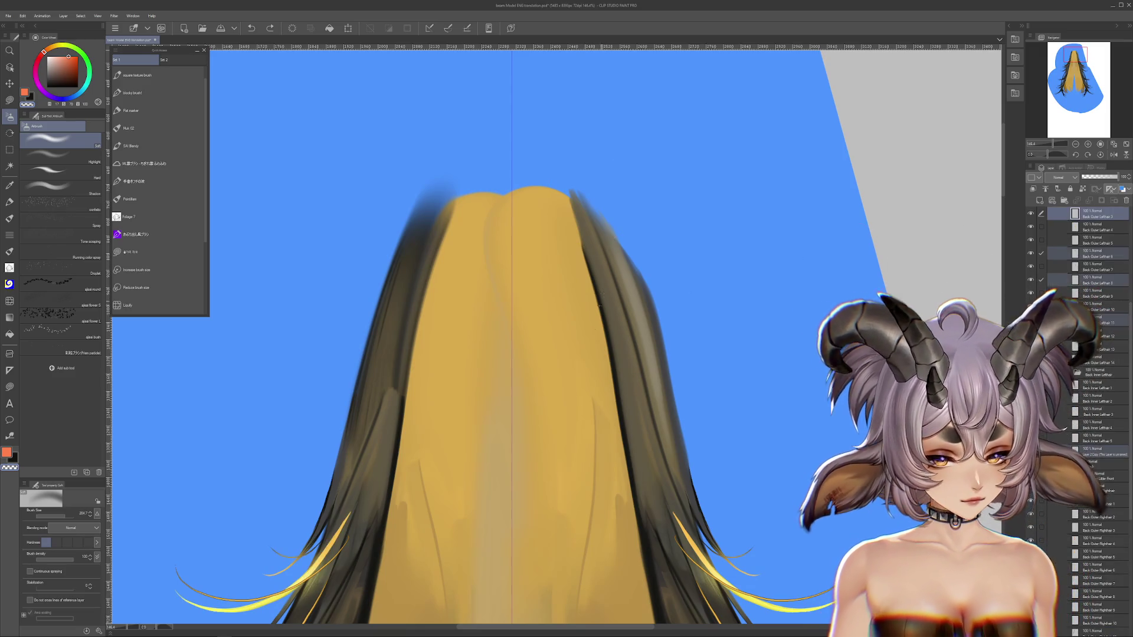
{"action": "scroll", "coordinate": [1062, 266], "scroll_direction": "up", "scroll_amount": 2}
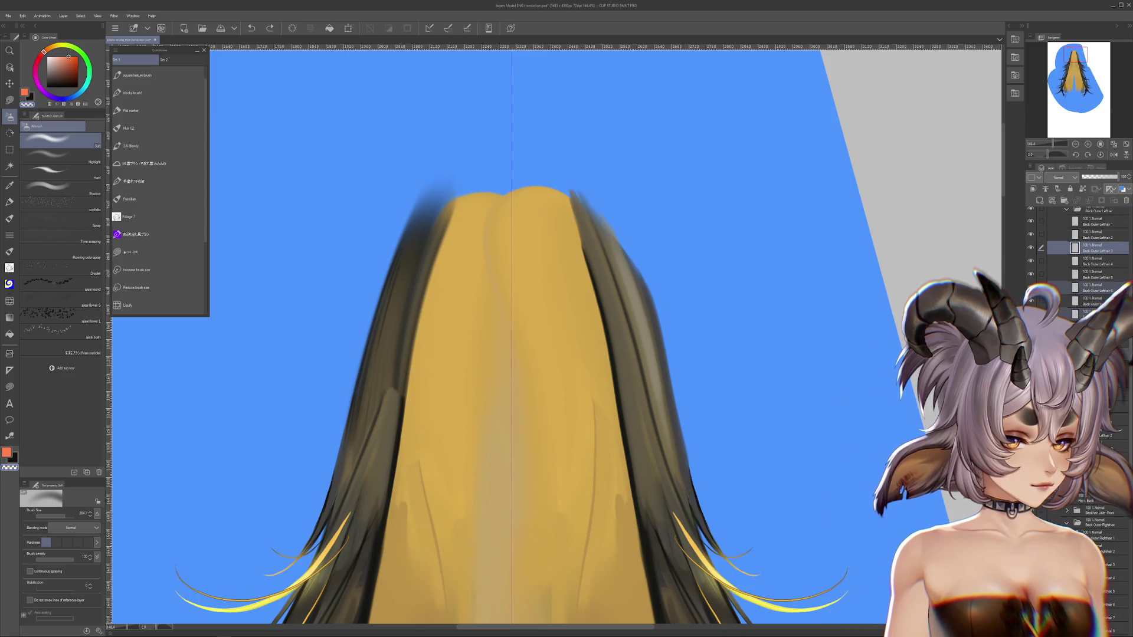
On Back Outer Lefthair 6, undo the trial dark stroke back to an earlier hair shape.
{"action": "left_click", "coordinate": [1031, 248]}
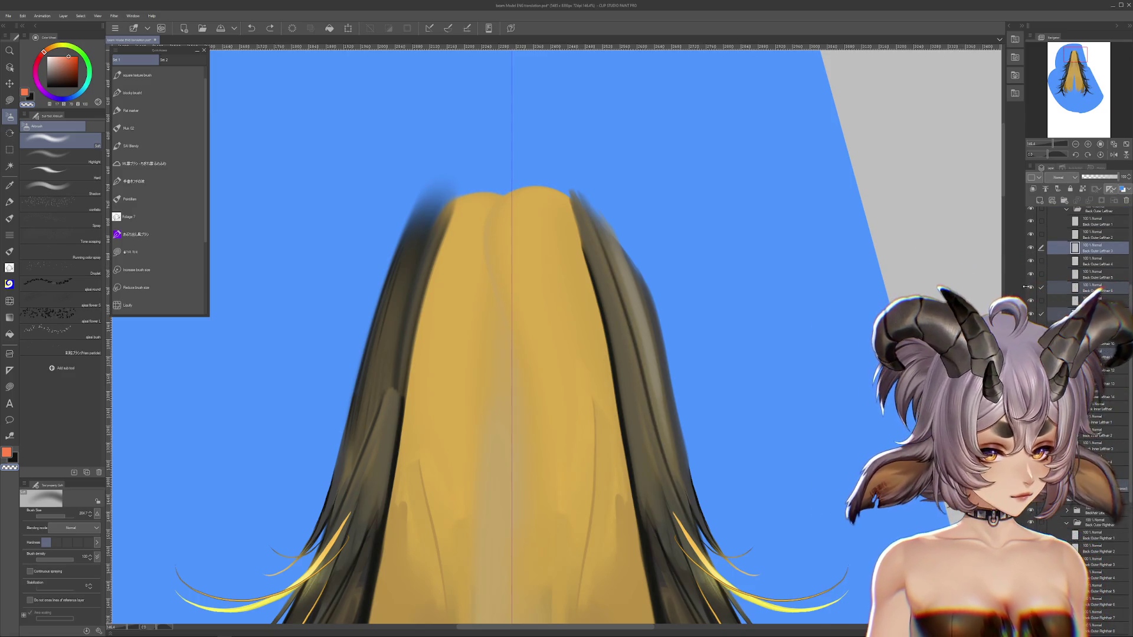
{"action": "left_click", "coordinate": [1087, 289]}
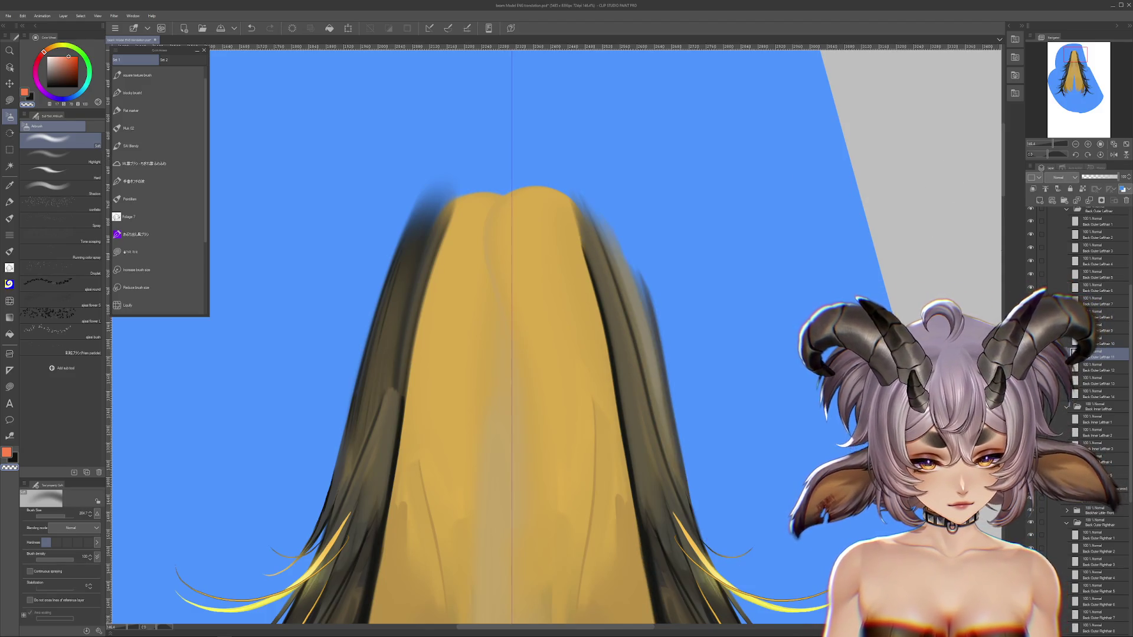
{"action": "left_click_drag", "start_coordinate": [627, 190], "coordinate": [696, 442]}
{"action": "key", "text": "ctrl+z"}
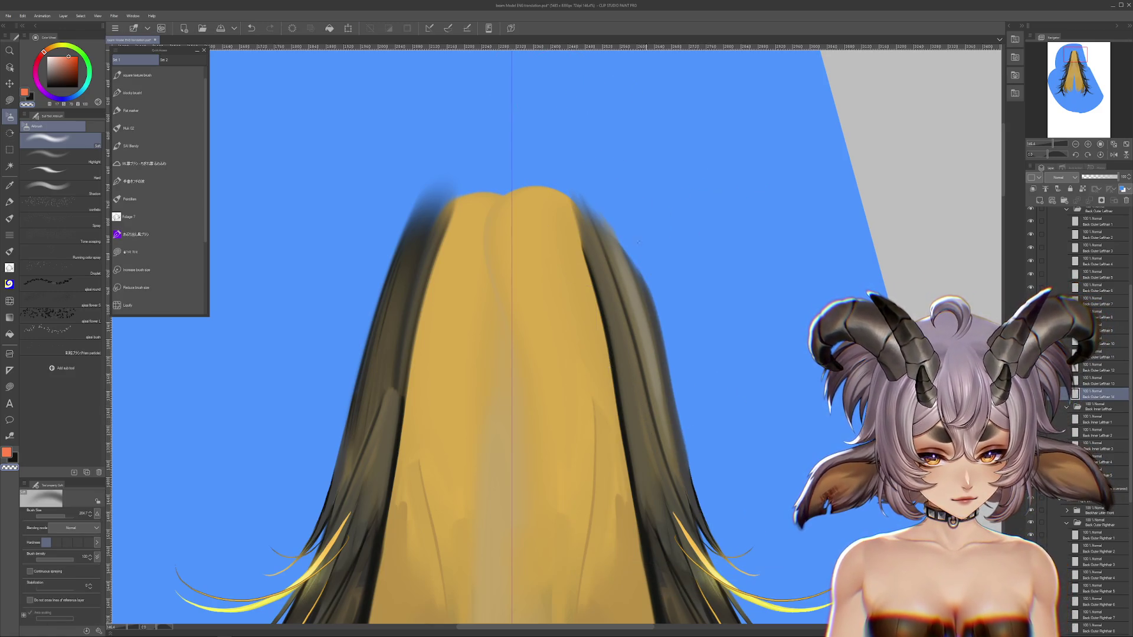
{"action": "key", "text": "ctrl+z"}
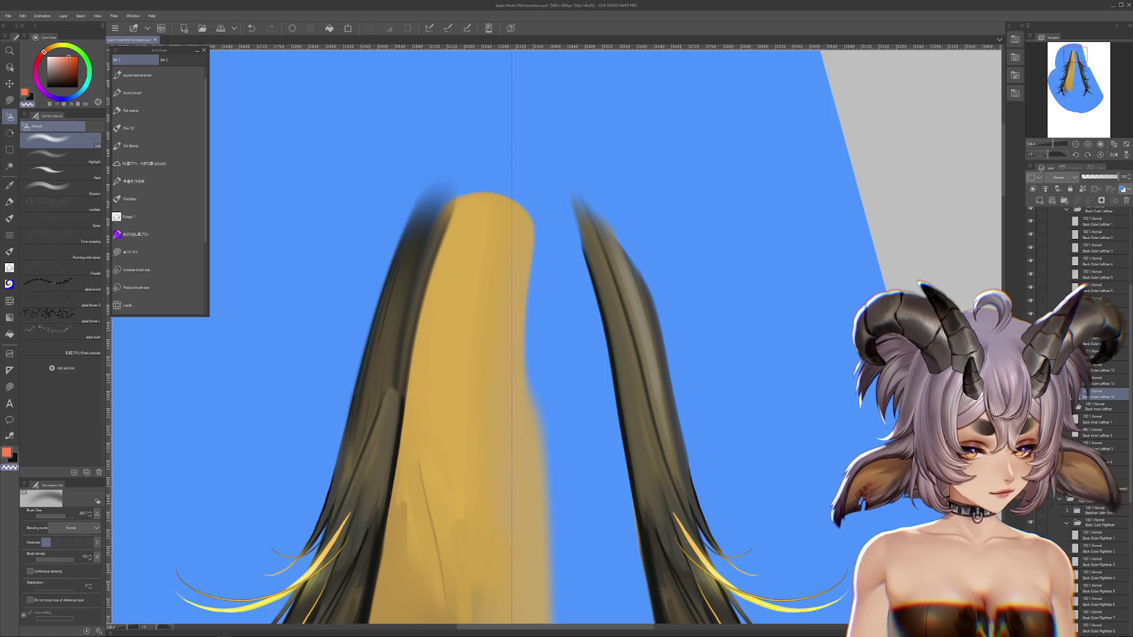
{"action": "key", "text": "ctrl+y"}
{"action": "key", "text": "ctrl+z"}
{"action": "key", "text": "ctrl+z"}
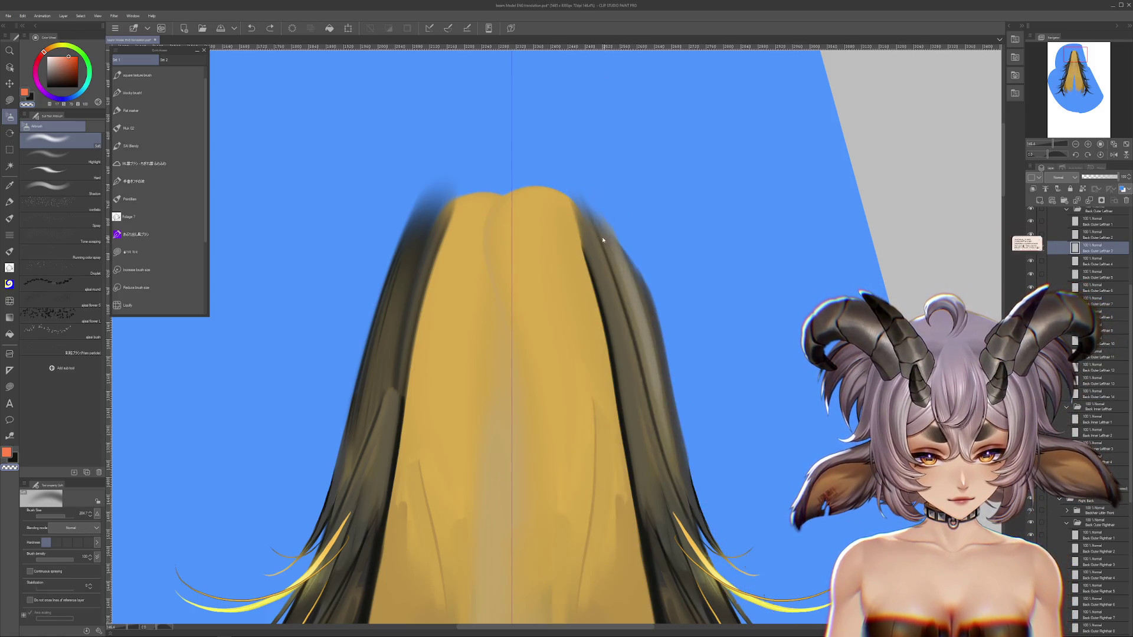
{"action": "key", "text": "ctrl+z"}
{"action": "key", "text": "ctrl+z"}
{"action": "key", "text": "ctrl+z"}
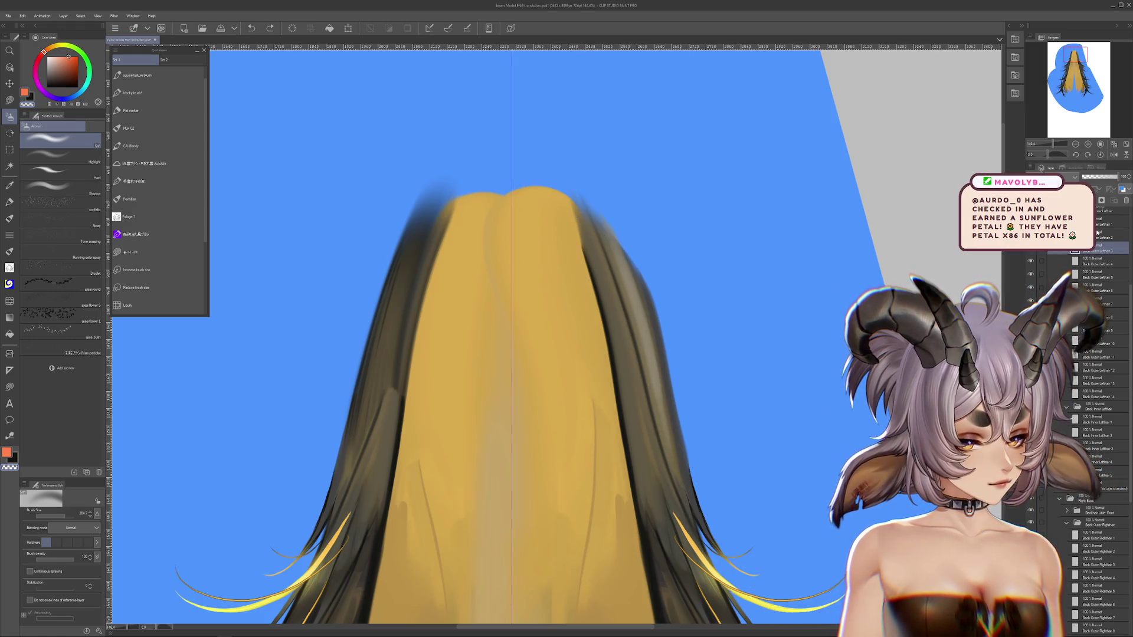
Select the right dark strand's layer and put it into free transform.
{"action": "scroll", "coordinate": [1097, 234], "scroll_direction": "up", "scroll_amount": 2}
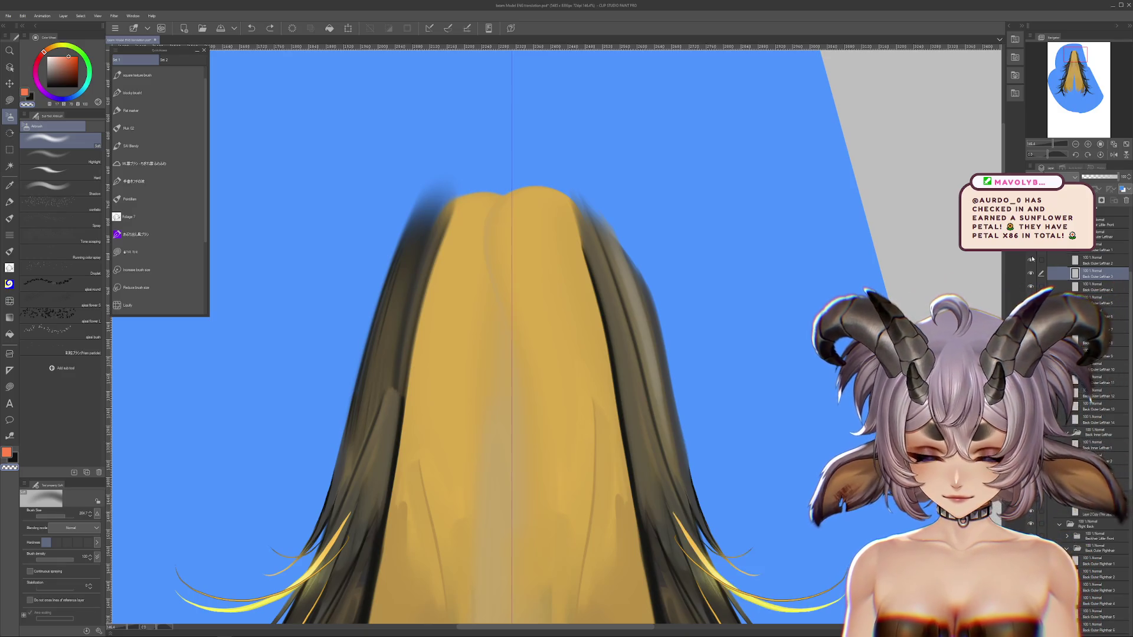
{"action": "left_click", "coordinate": [1029, 285]}
{"action": "left_click", "coordinate": [1030, 285]}
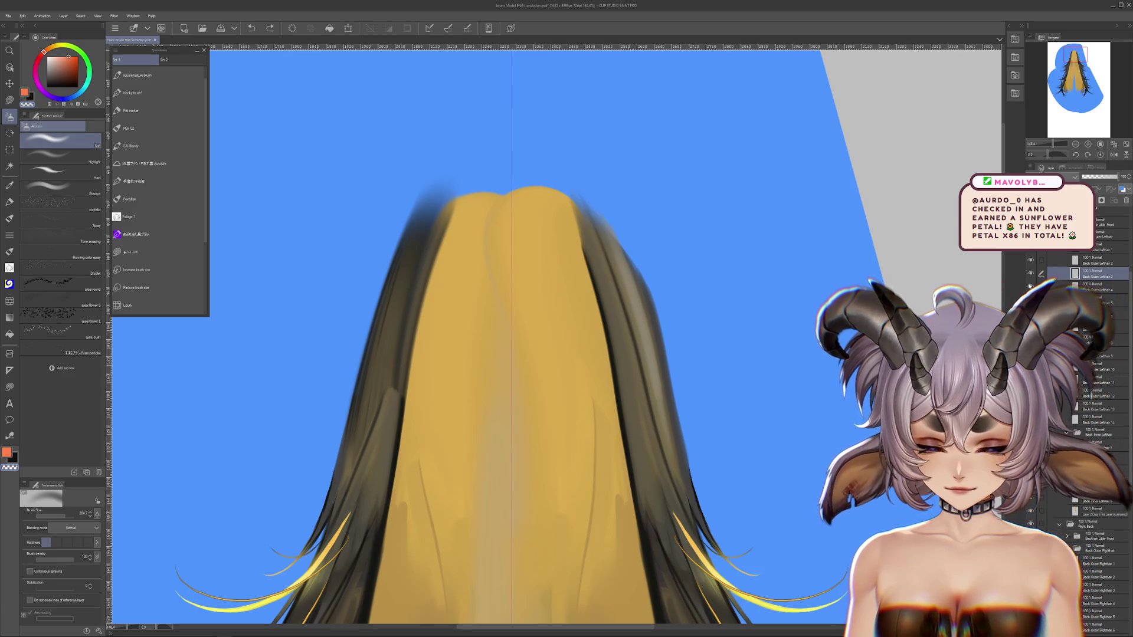
{"action": "key", "text": "ctrl+t"}
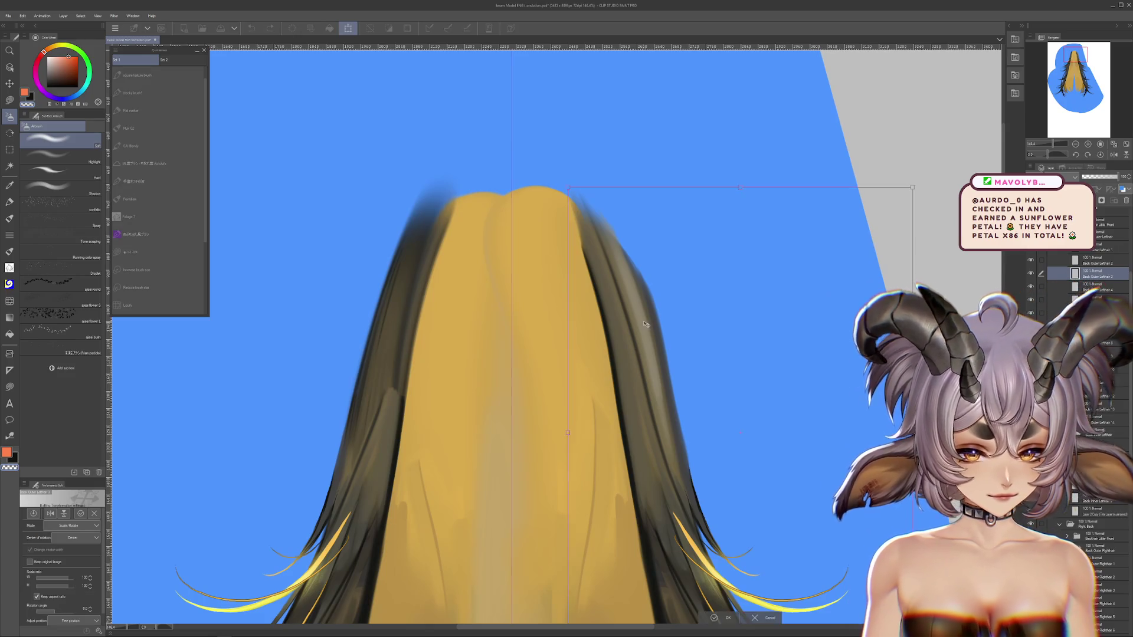
Cancel the strand transform and pick a smaller blur brush for blending.
{"action": "left_click_drag", "start_coordinate": [655, 314], "coordinate": [732, 314]}
{"action": "key", "text": "Escape"}
{"action": "left_click", "coordinate": [128, 305]}
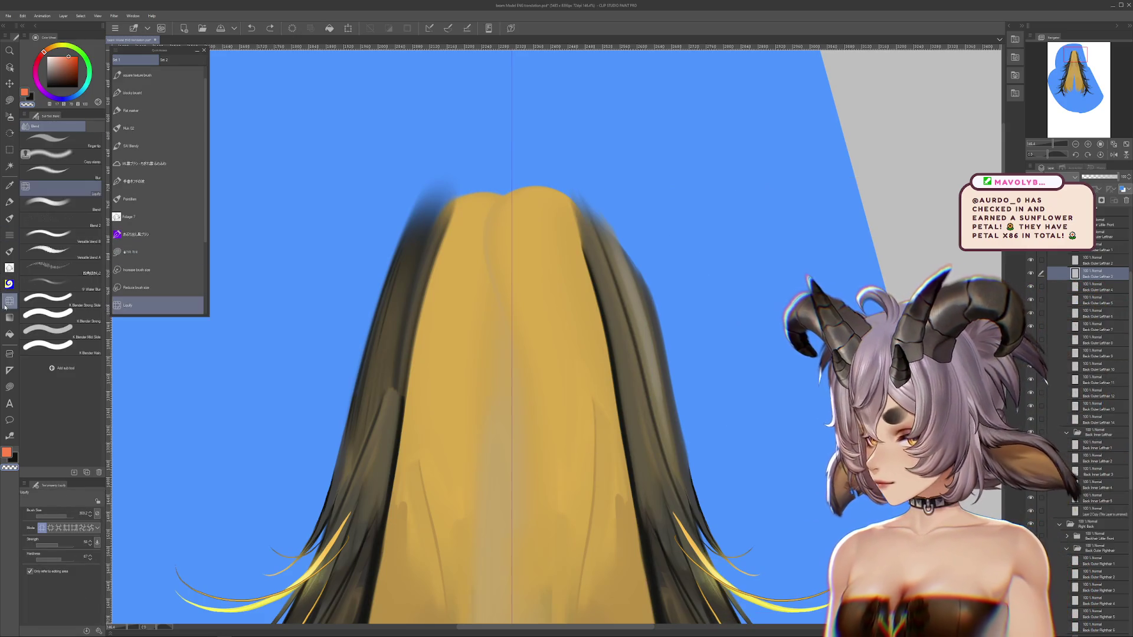
{"action": "left_click", "coordinate": [49, 170]}
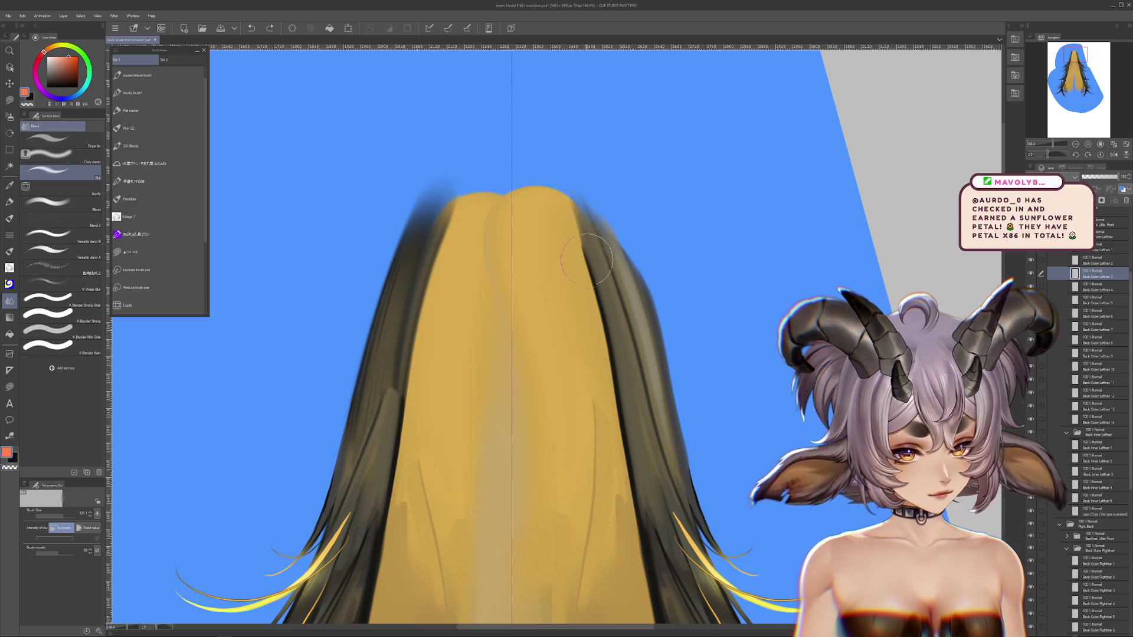
{"action": "mouse_move", "coordinate": [748, 440]}
{"action": "left_mouse_down"}
{"action": "mouse_move", "coordinate": [778, 447]}
{"action": "mouse_move", "coordinate": [851, 523]}
{"action": "left_mouse_up"}
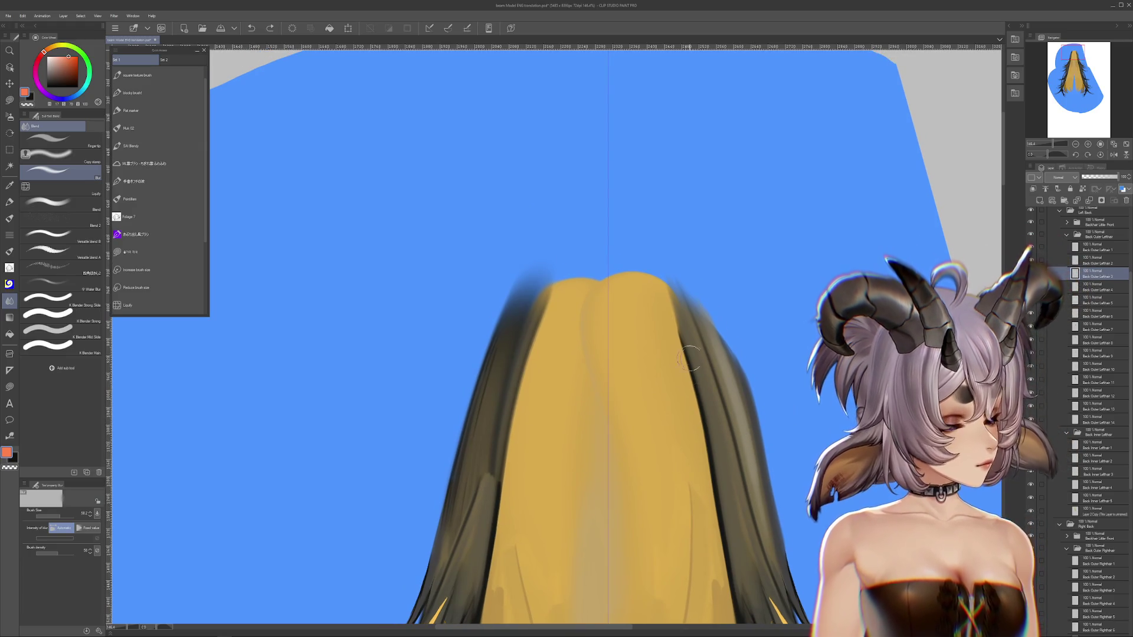
Blur the dark strand edges against the gold on the lower outer hair layers, including Lefthair 11.
{"action": "left_click_drag", "start_coordinate": [684, 354], "coordinate": [779, 607]}
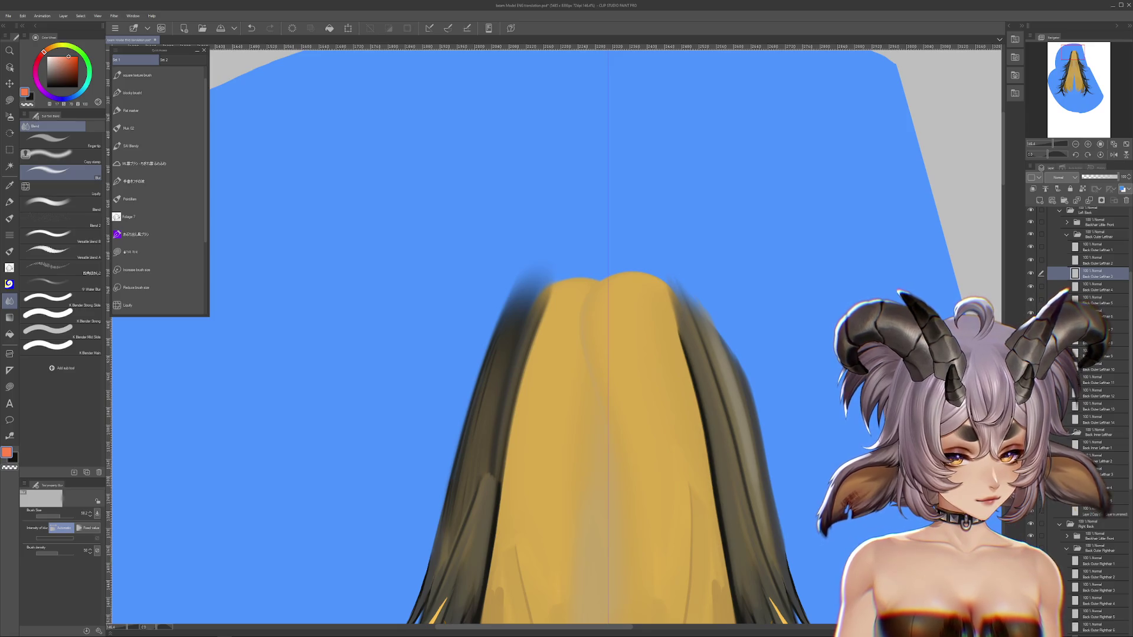
{"action": "left_click", "coordinate": [696, 345], "text": "ctrl+shift"}
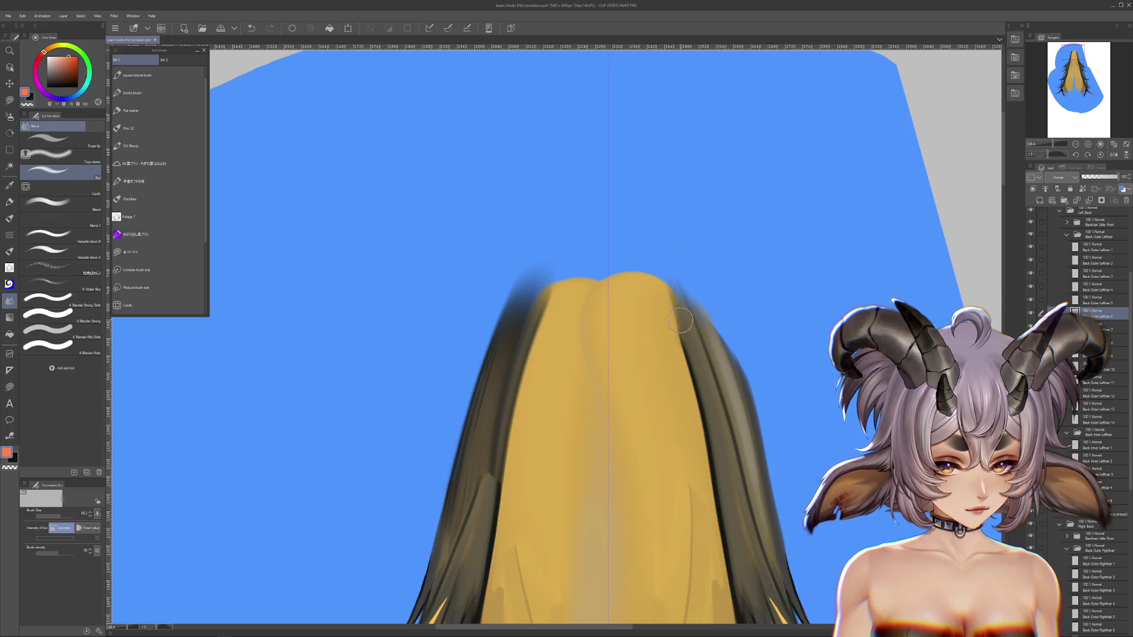
{"action": "left_click_drag", "start_coordinate": [773, 348], "coordinate": [761, 384]}
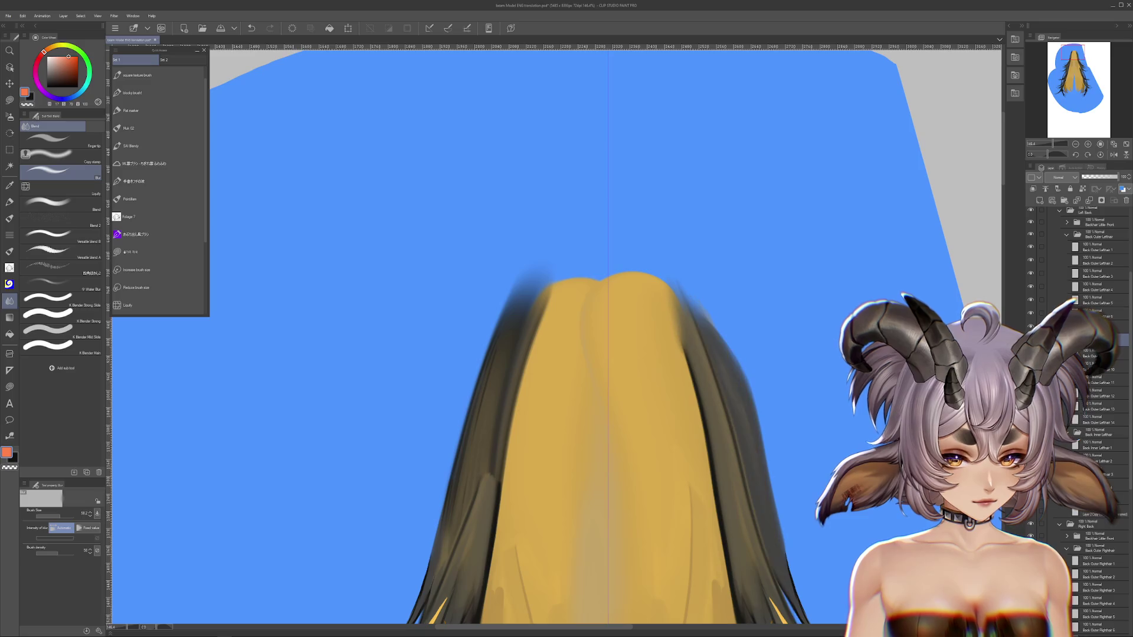
{"action": "left_click", "coordinate": [1087, 382]}
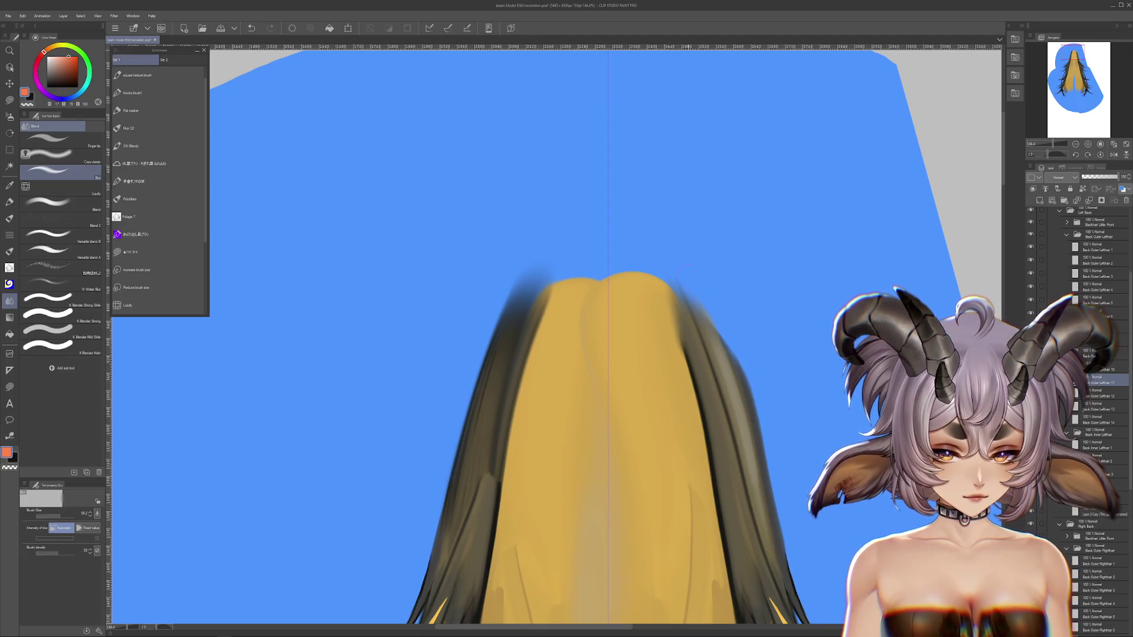
{"action": "left_click_drag", "start_coordinate": [803, 328], "coordinate": [826, 275]}
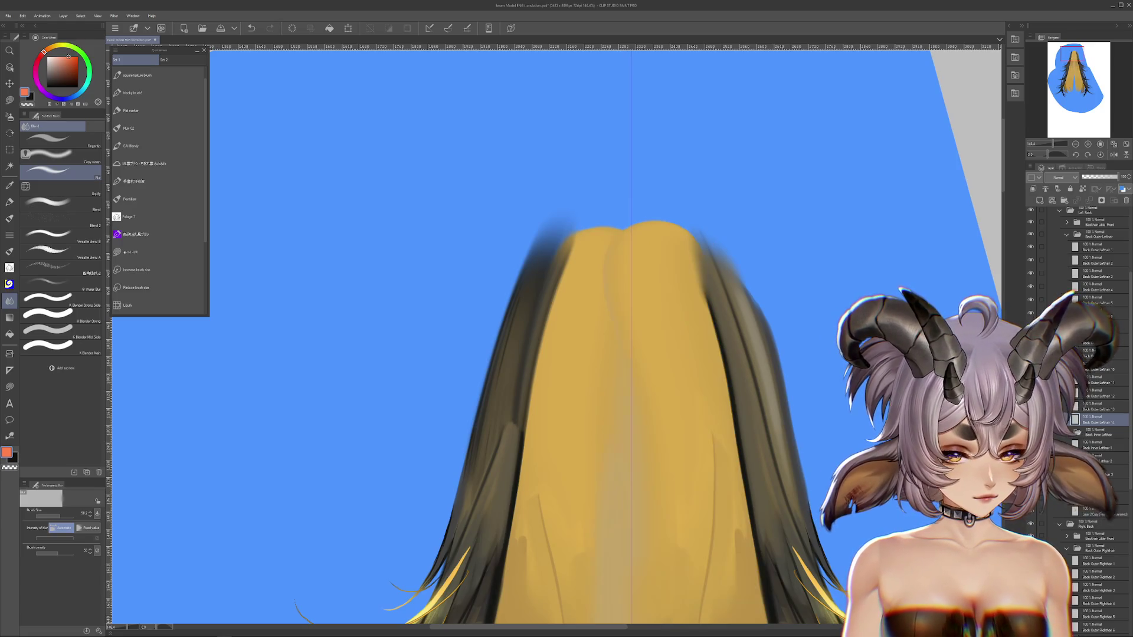
{"action": "mouse_move", "coordinate": [574, 298]}
{"action": "left_mouse_down"}
{"action": "mouse_move", "coordinate": [608, 357]}
{"action": "mouse_move", "coordinate": [606, 259]}
{"action": "left_mouse_up"}
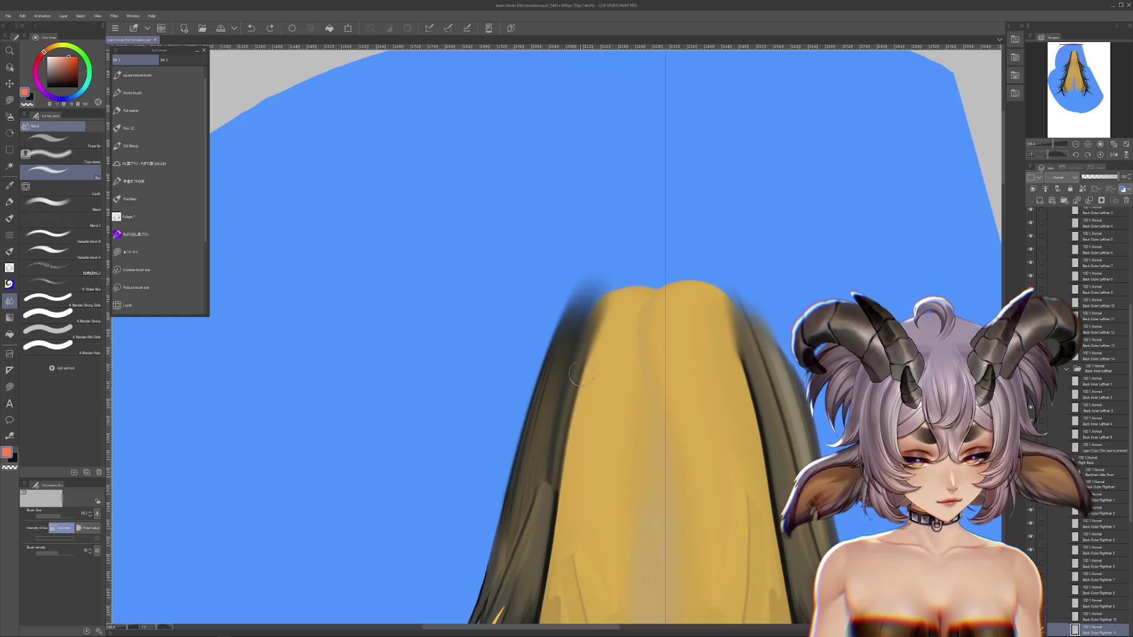
{"action": "left_click_drag", "start_coordinate": [528, 522], "coordinate": [570, 427]}
Undo the last strand change, then transform and confirm the Back Outer Righthair 5 strand.
{"action": "left_click", "coordinate": [570, 427], "text": "ctrl+shift"}
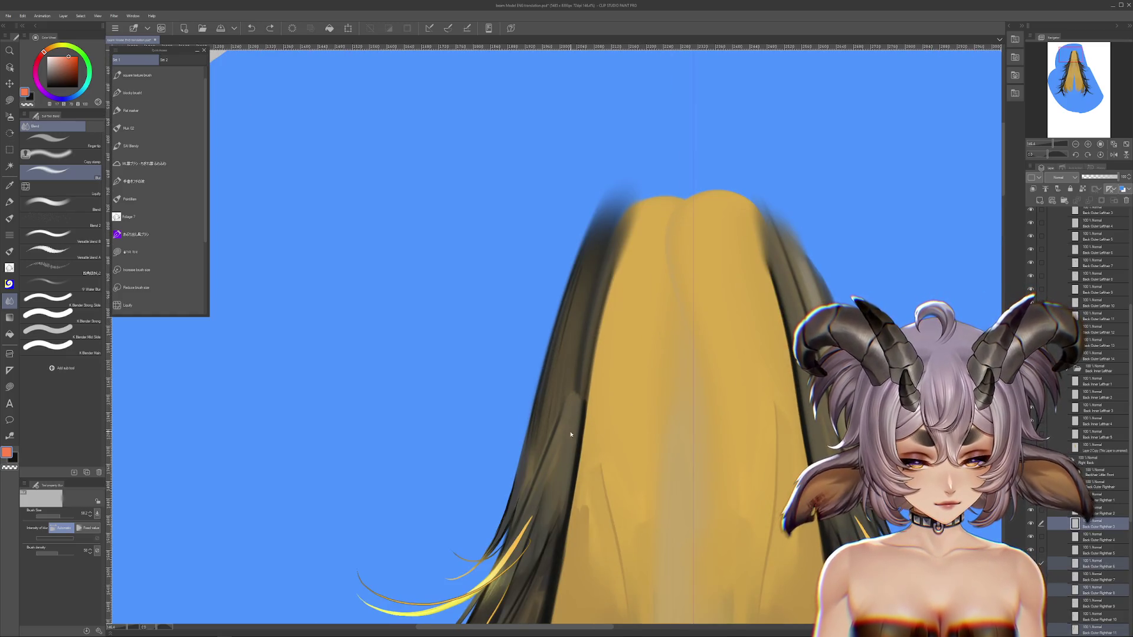
{"action": "key", "text": "ctrl+z"}
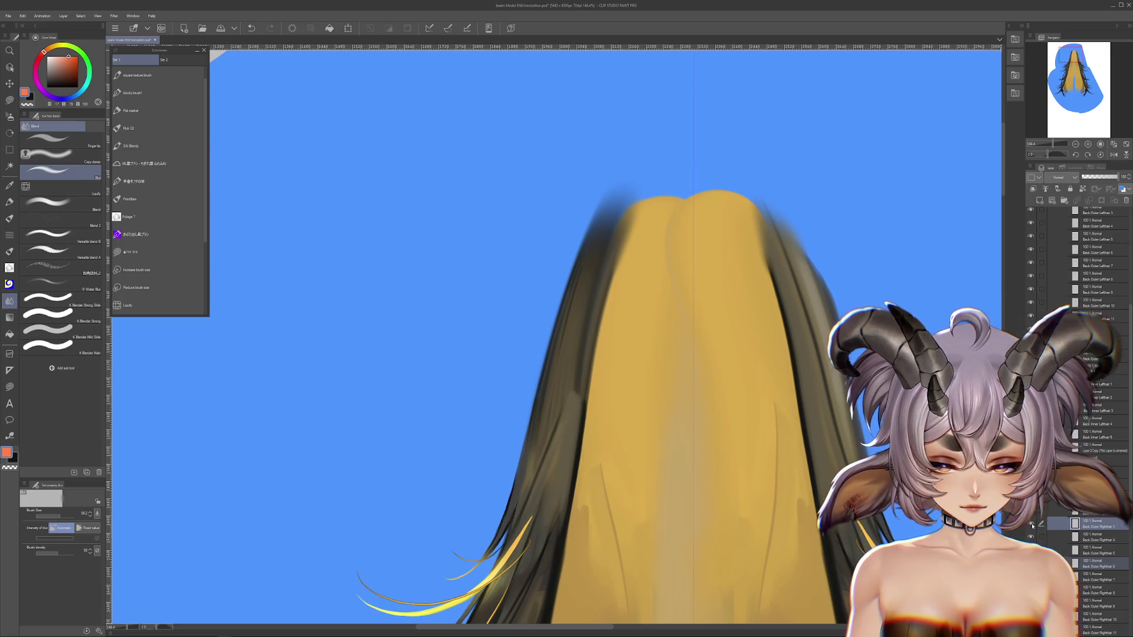
{"action": "left_click", "coordinate": [1075, 563]}
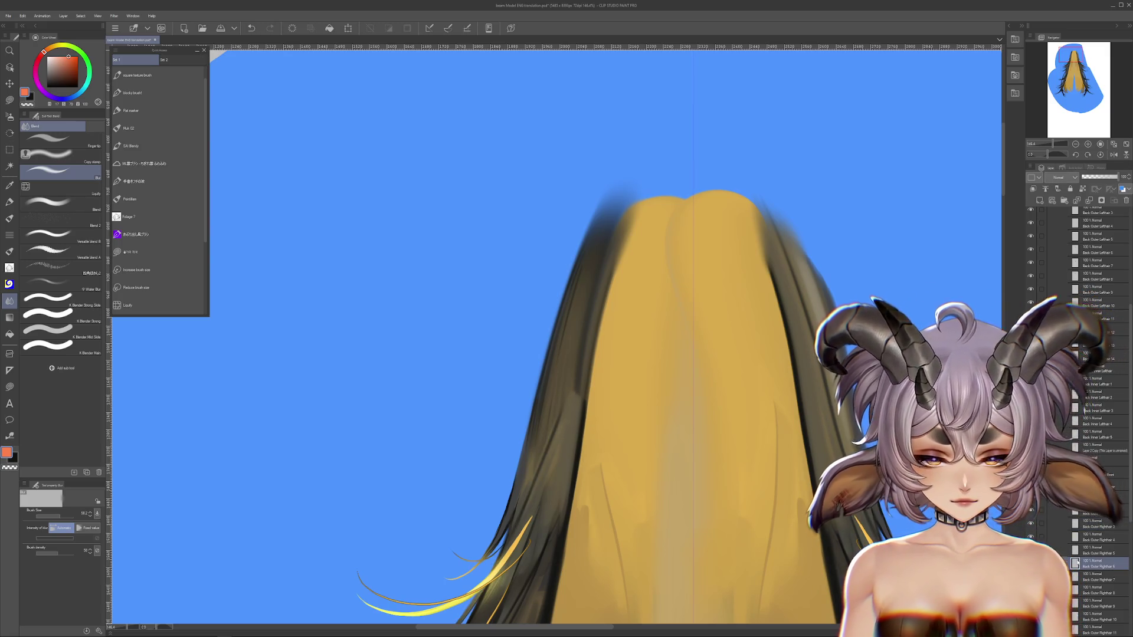
{"action": "left_click", "coordinate": [1091, 513]}
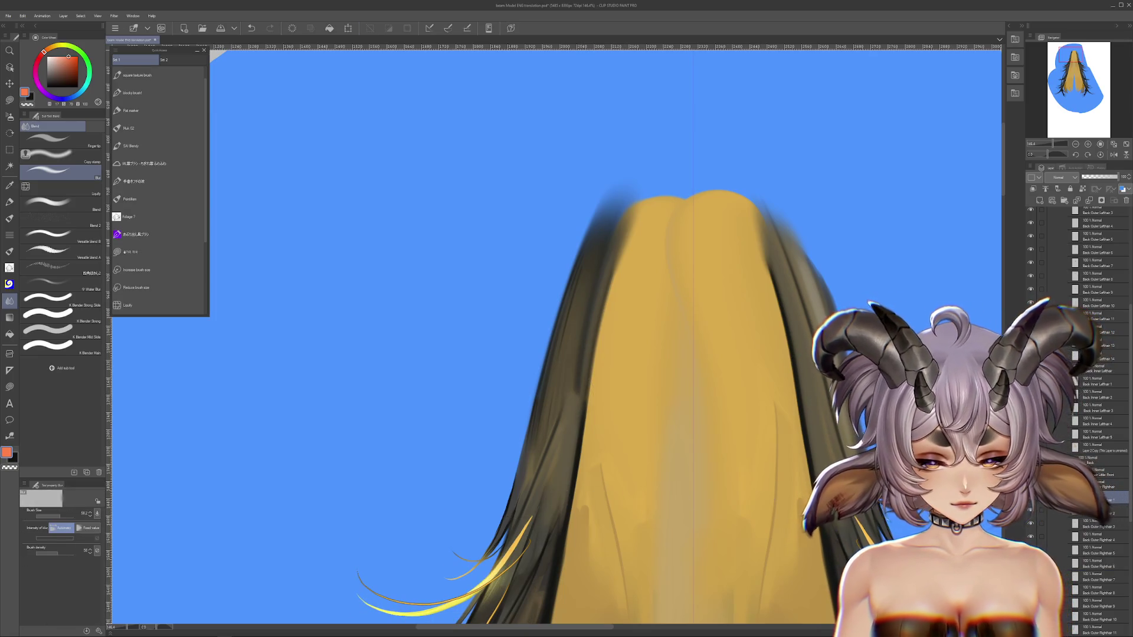
{"action": "key", "text": "ctrl+t"}
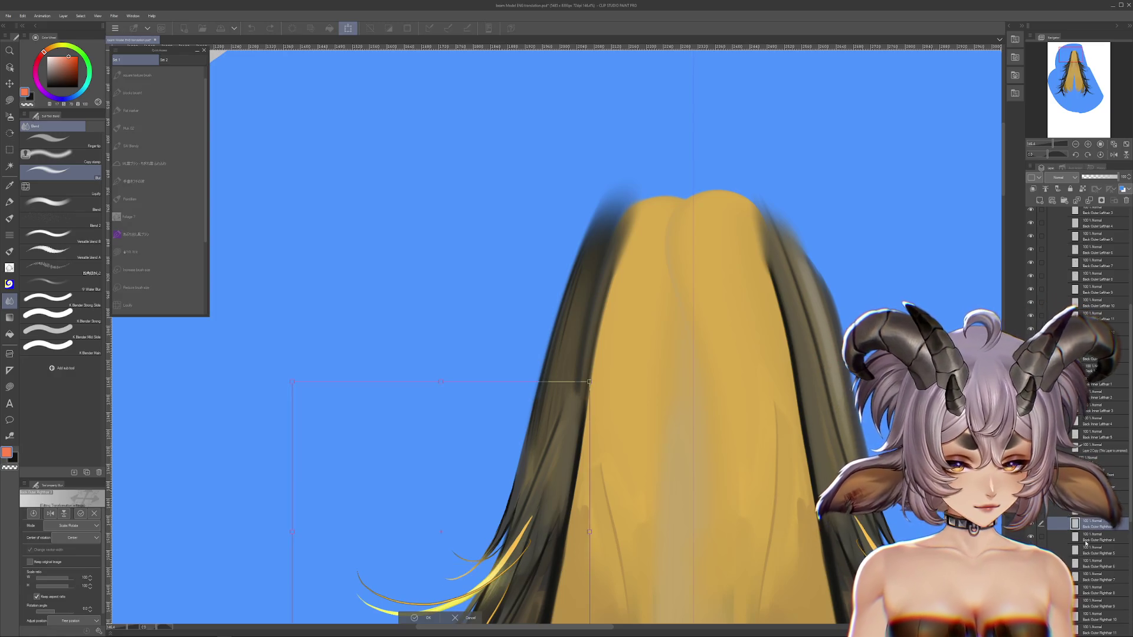
{"action": "key", "text": "Return"}
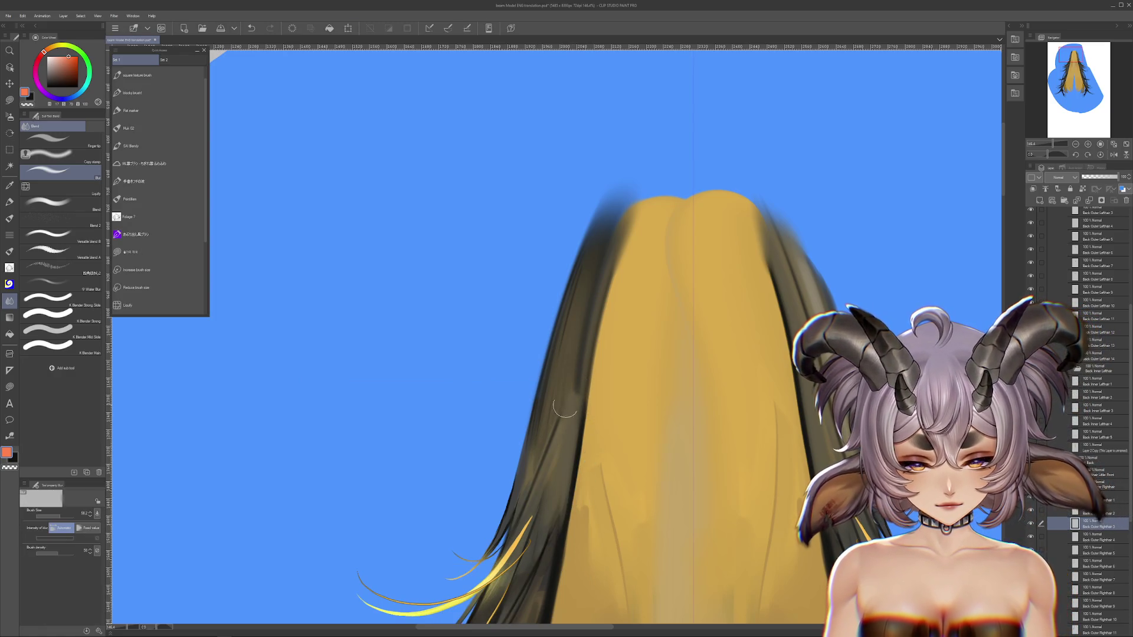
{"action": "left_click", "coordinate": [1089, 552]}
{"action": "key", "text": "Return"}
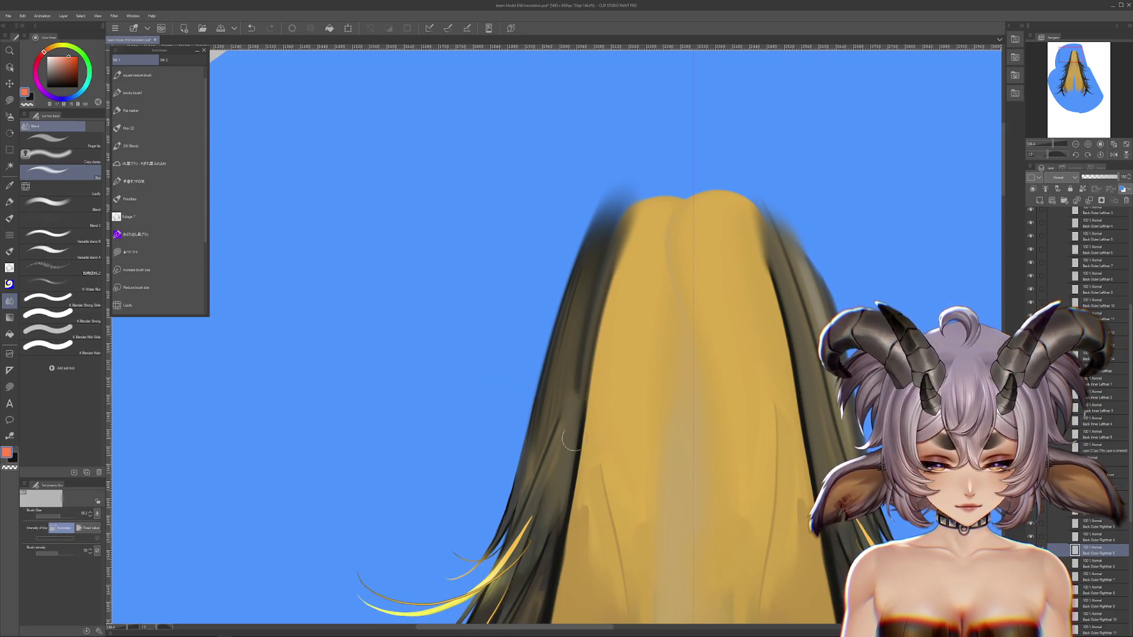
Transform and confirm Back Outer Righthair 6, 7 and following strands, through Righthair 10.
{"action": "key", "text": "alt+bracketleft"}
{"action": "key", "text": "ctrl+t"}
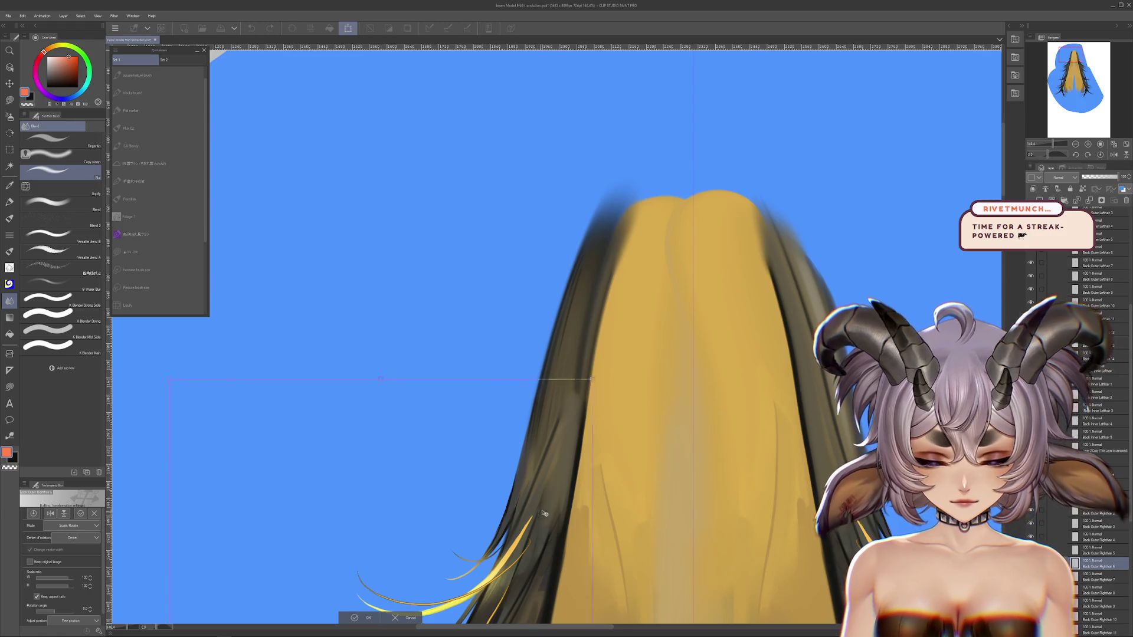
{"action": "key", "text": "Return"}
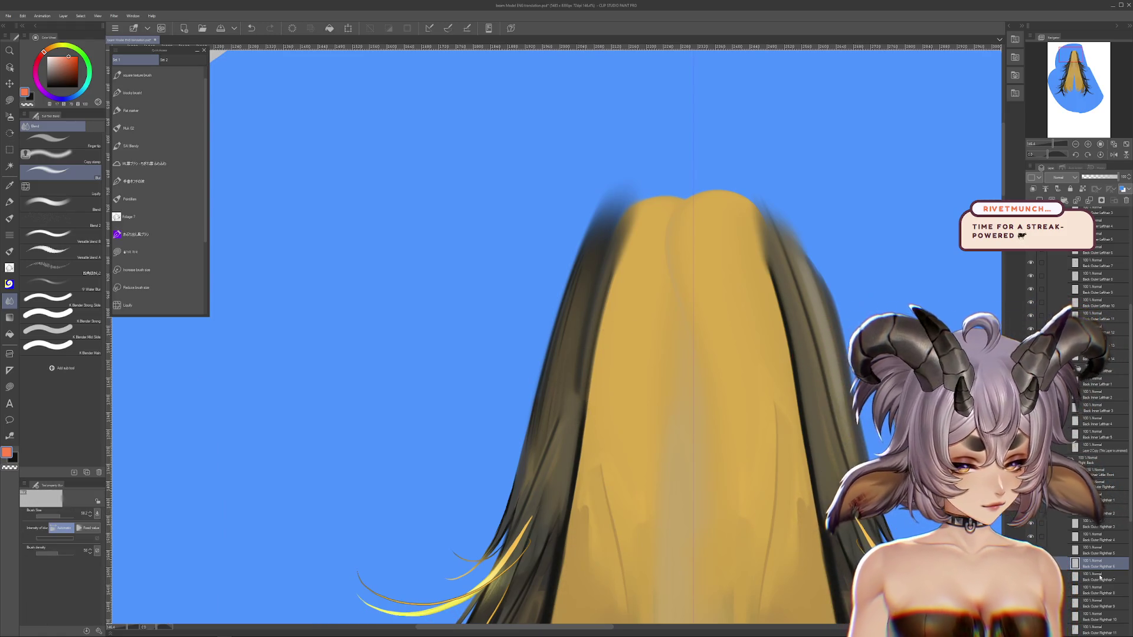
{"action": "left_click", "coordinate": [1099, 577]}
{"action": "key", "text": "ctrl+t"}
{"action": "key", "text": "Return"}
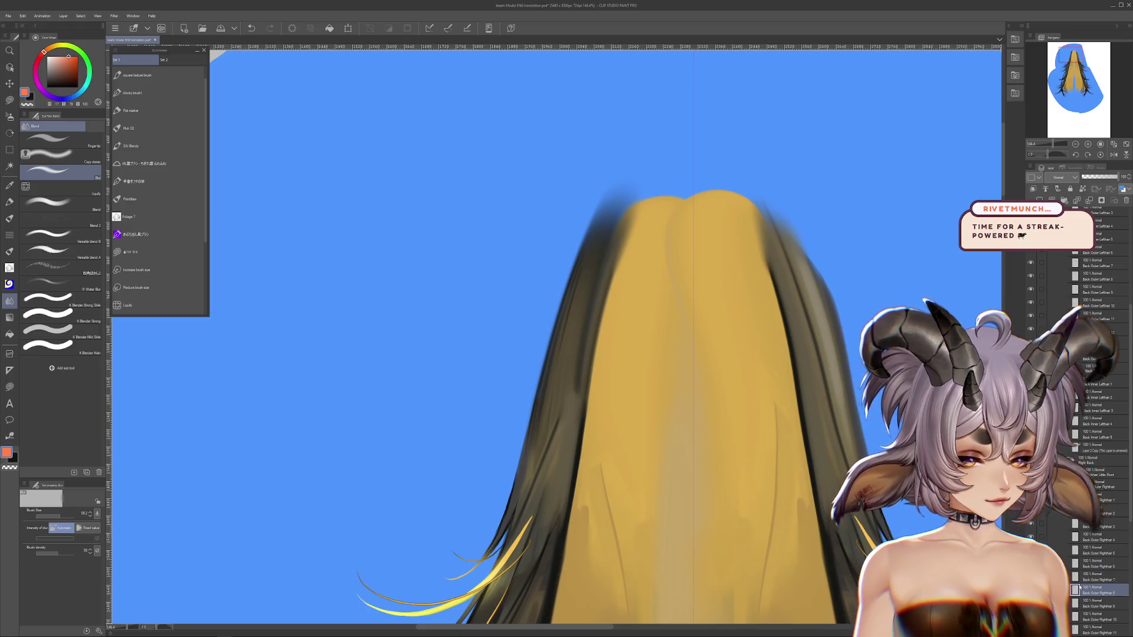
{"action": "key", "text": "ctrl+t"}
{"action": "key", "text": "Return"}
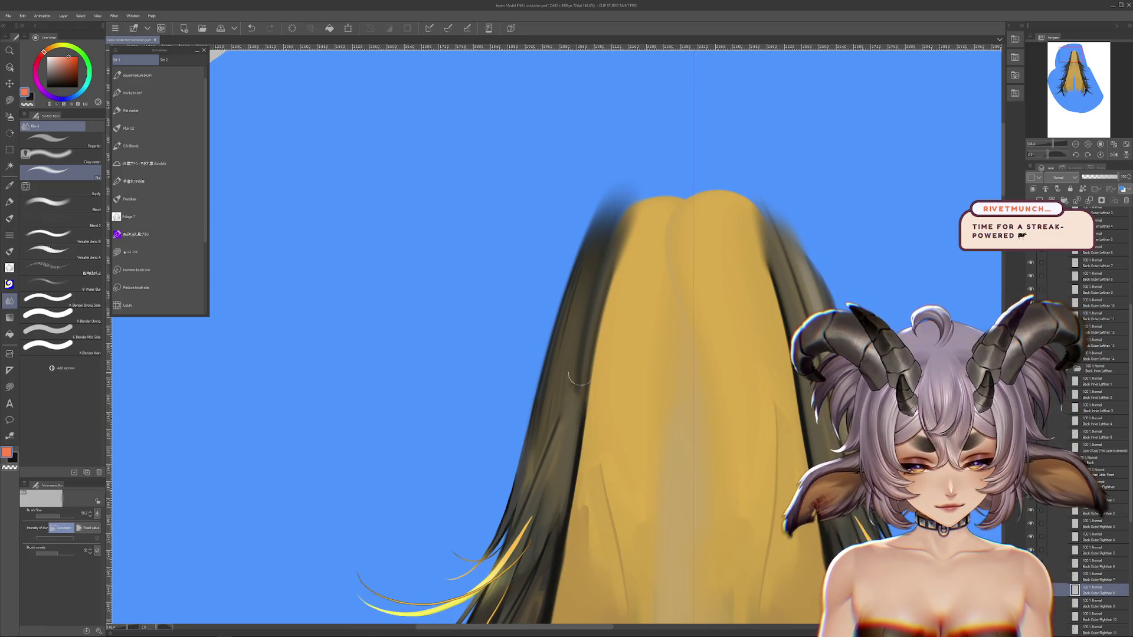
{"action": "left_click_drag", "start_coordinate": [704, 479], "coordinate": [739, 426]}
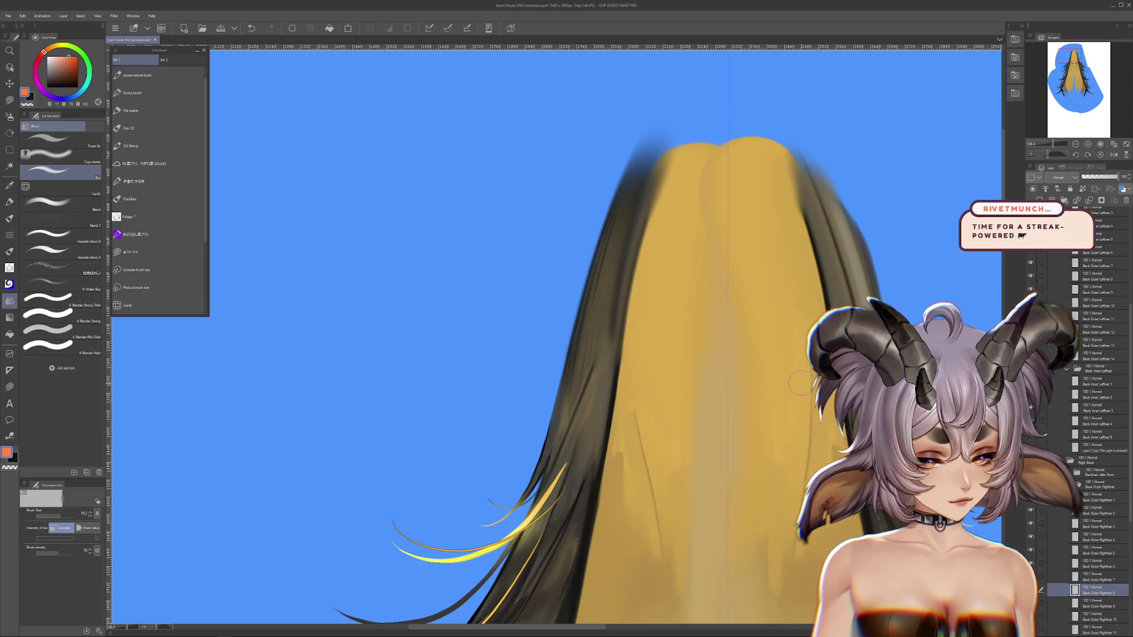
{"action": "key", "text": "ctrl+t"}
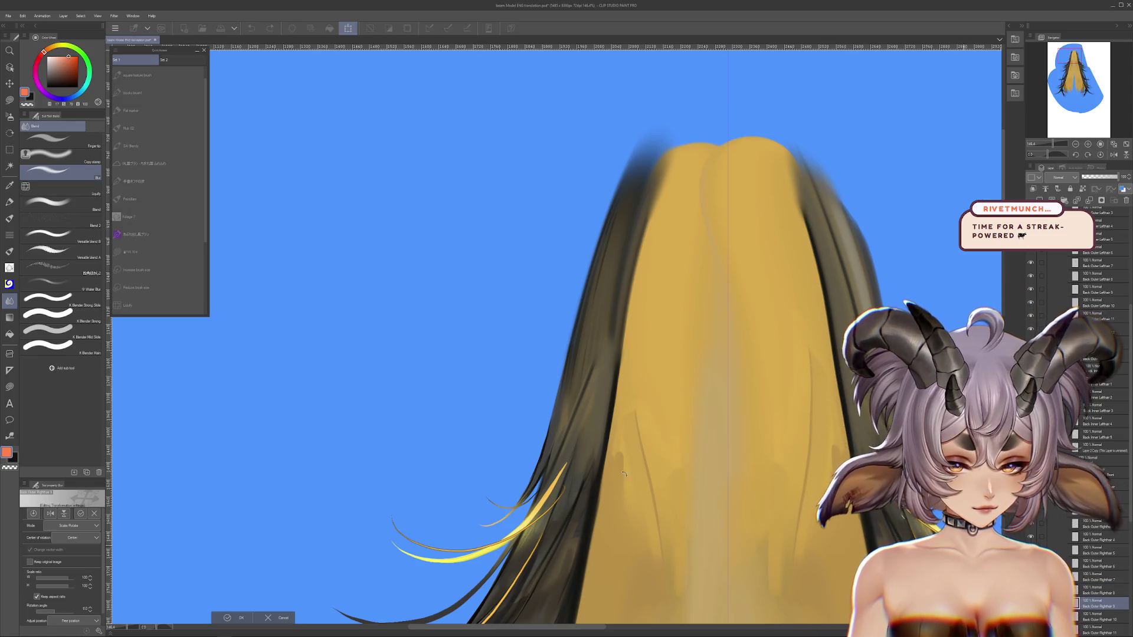
{"action": "key", "text": "Return"}
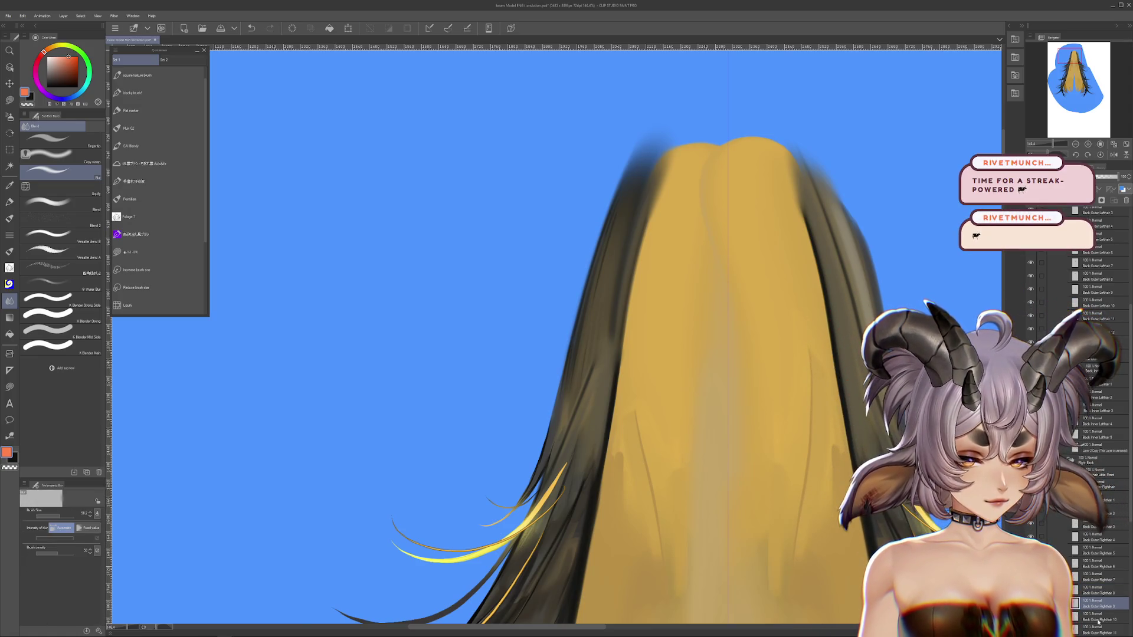
{"action": "left_click", "coordinate": [1097, 619]}
{"action": "left_click_drag", "start_coordinate": [649, 354], "coordinate": [581, 310]}
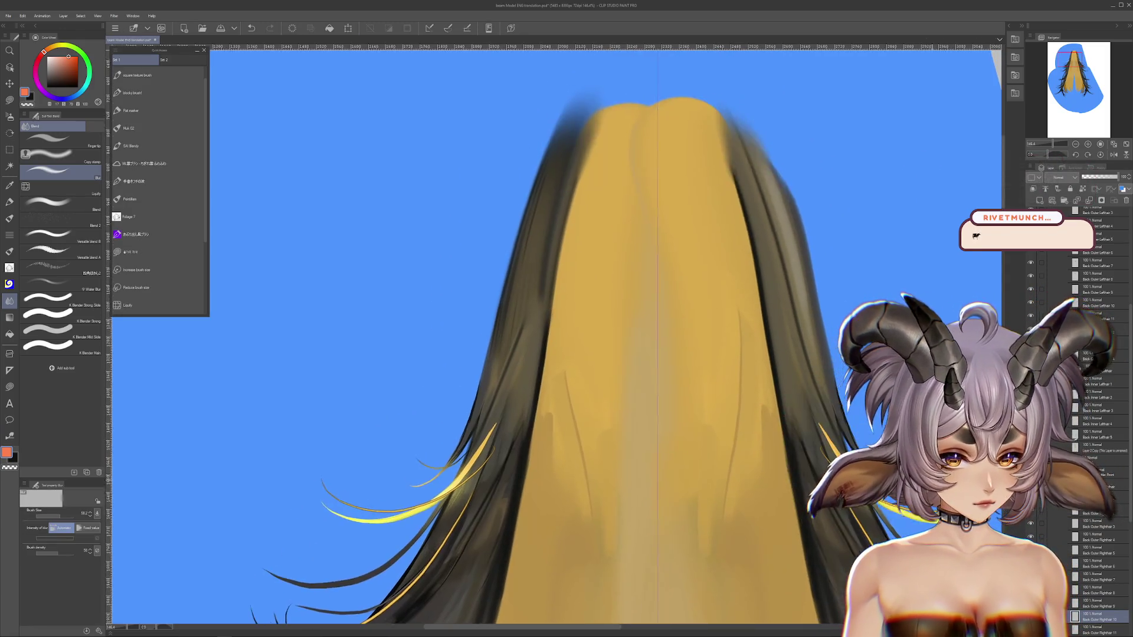
{"action": "left_click_drag", "start_coordinate": [649, 295], "coordinate": [654, 422]}
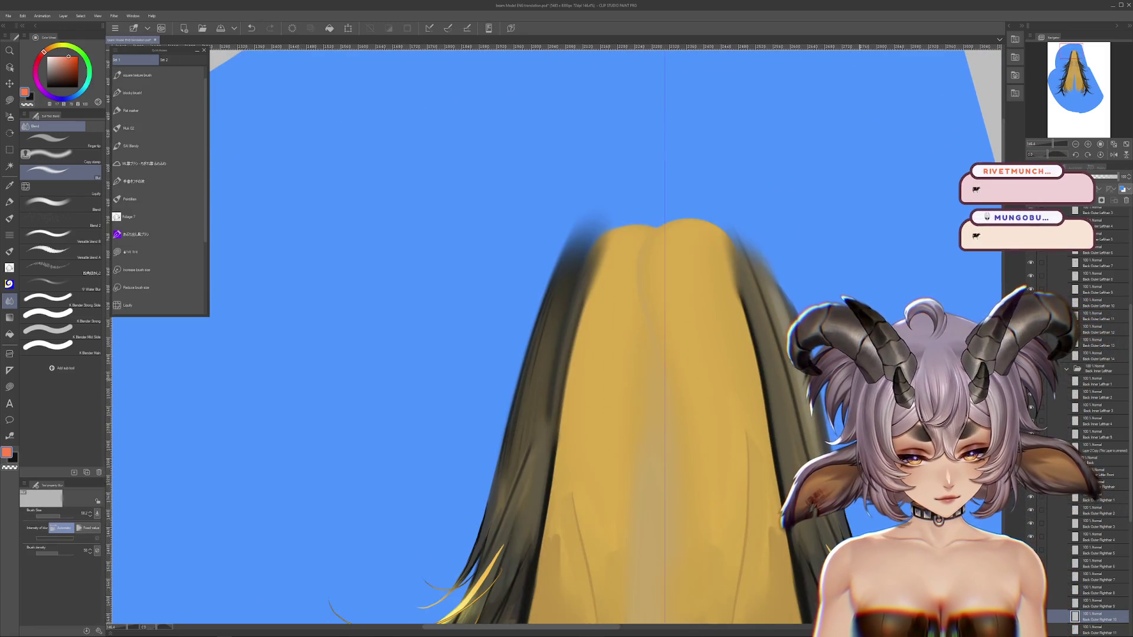
{"action": "left_click_drag", "start_coordinate": [513, 361], "coordinate": [514, 420]}
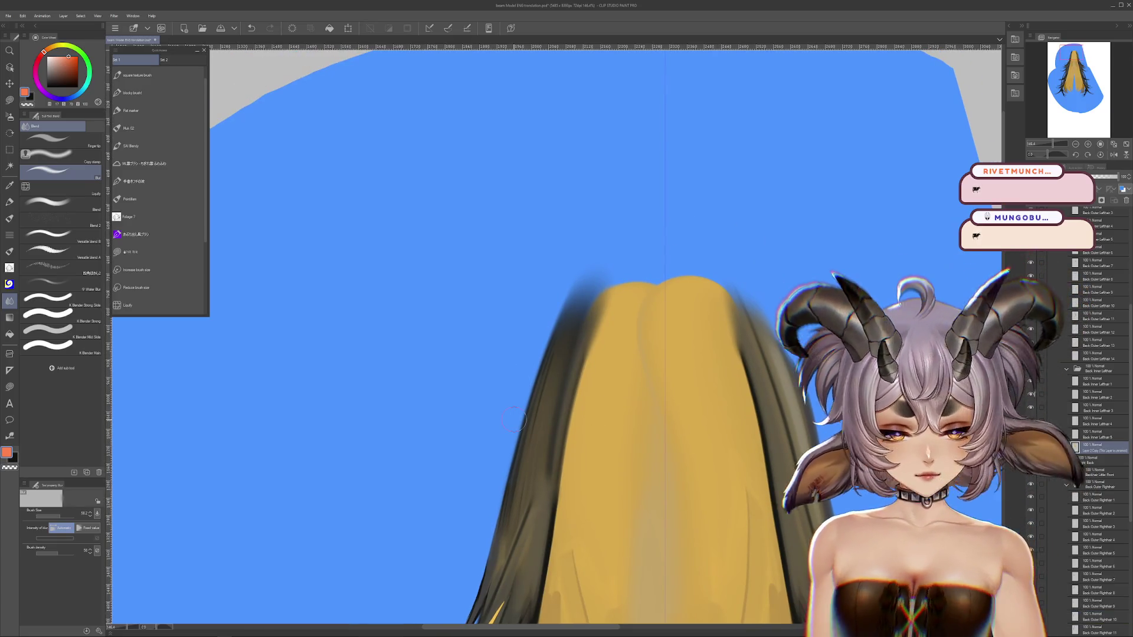
Enlarge the brush to about 138 and pencil faint strand lines down the golden hair's split.
{"action": "mouse_move", "coordinate": [654, 331]}
{"action": "left_mouse_down"}
{"action": "mouse_move", "coordinate": [702, 332]}
{"action": "mouse_move", "coordinate": [646, 211]}
{"action": "left_mouse_up"}
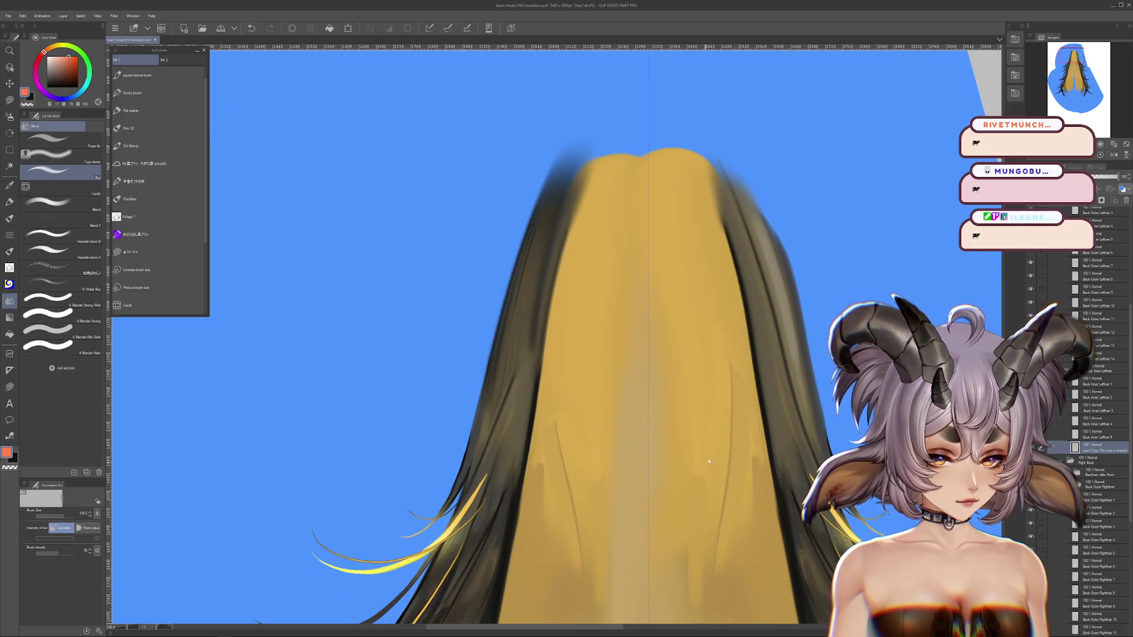
{"action": "scroll", "coordinate": [649, 307], "scroll_direction": "down", "scroll_amount": 2}
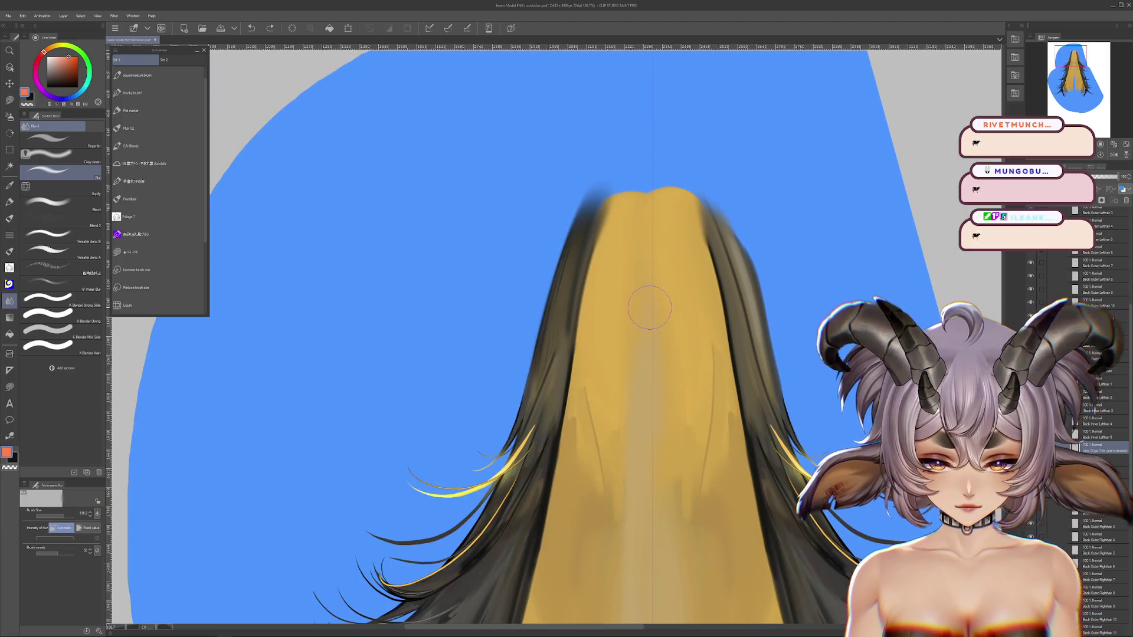
{"action": "left_click_drag", "start_coordinate": [666, 518], "coordinate": [699, 430]}
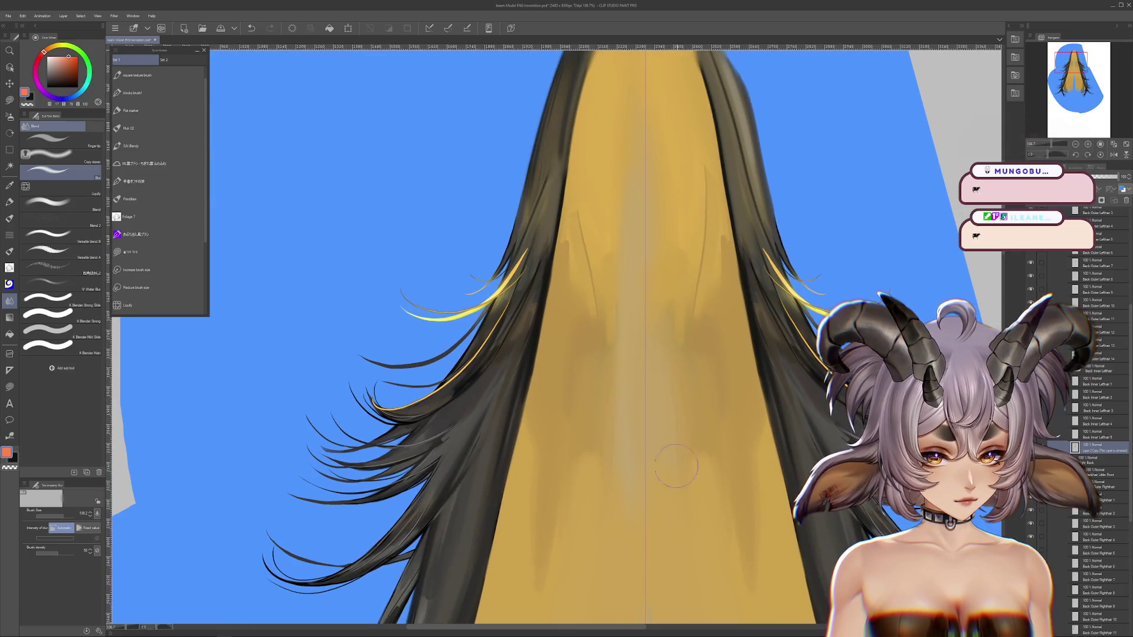
{"action": "left_click_drag", "start_coordinate": [720, 558], "coordinate": [696, 416]}
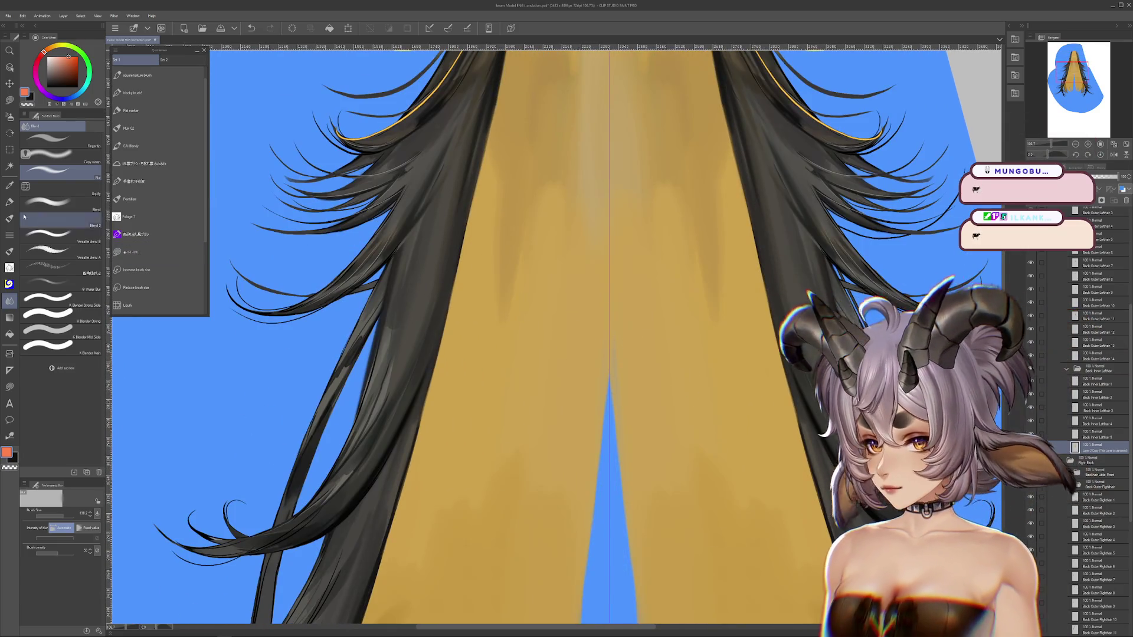
{"action": "left_click", "coordinate": [131, 110]}
{"action": "left_click_drag", "start_coordinate": [631, 377], "coordinate": [673, 319]}
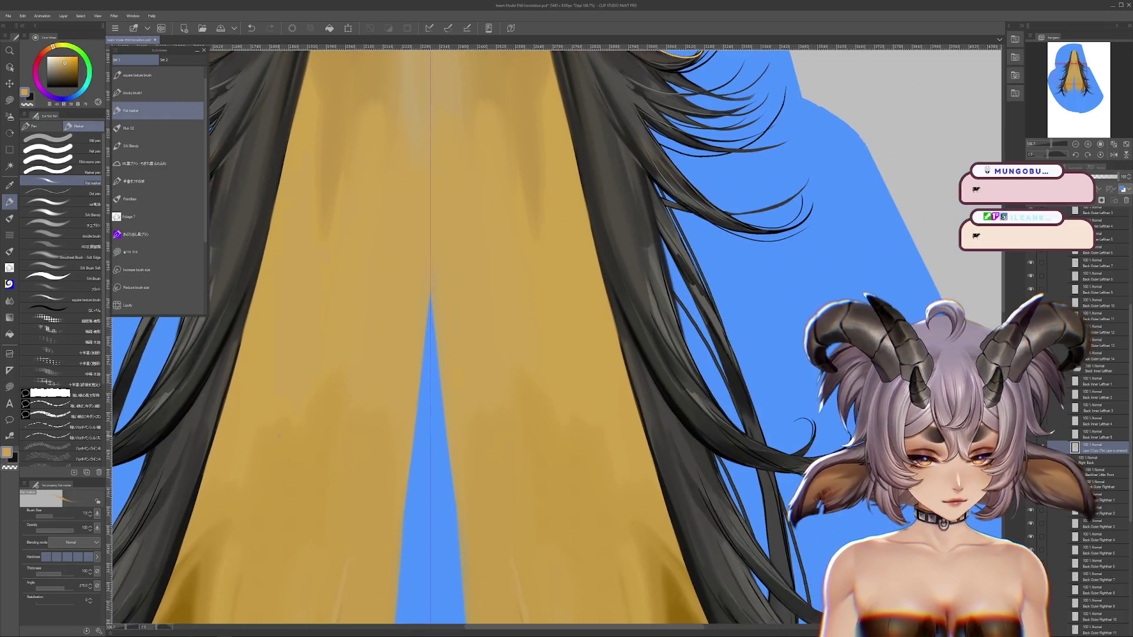
{"action": "left_click_drag", "start_coordinate": [679, 432], "coordinate": [507, 432]}
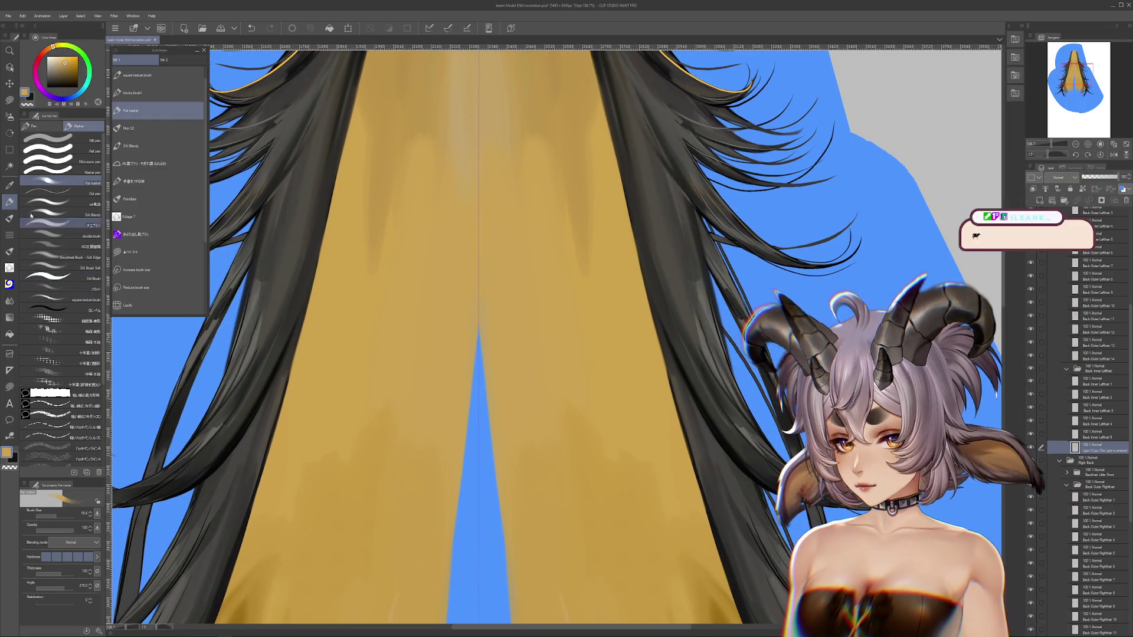
{"action": "key", "text": "p"}
{"action": "left_click_drag", "start_coordinate": [480, 230], "coordinate": [502, 481]}
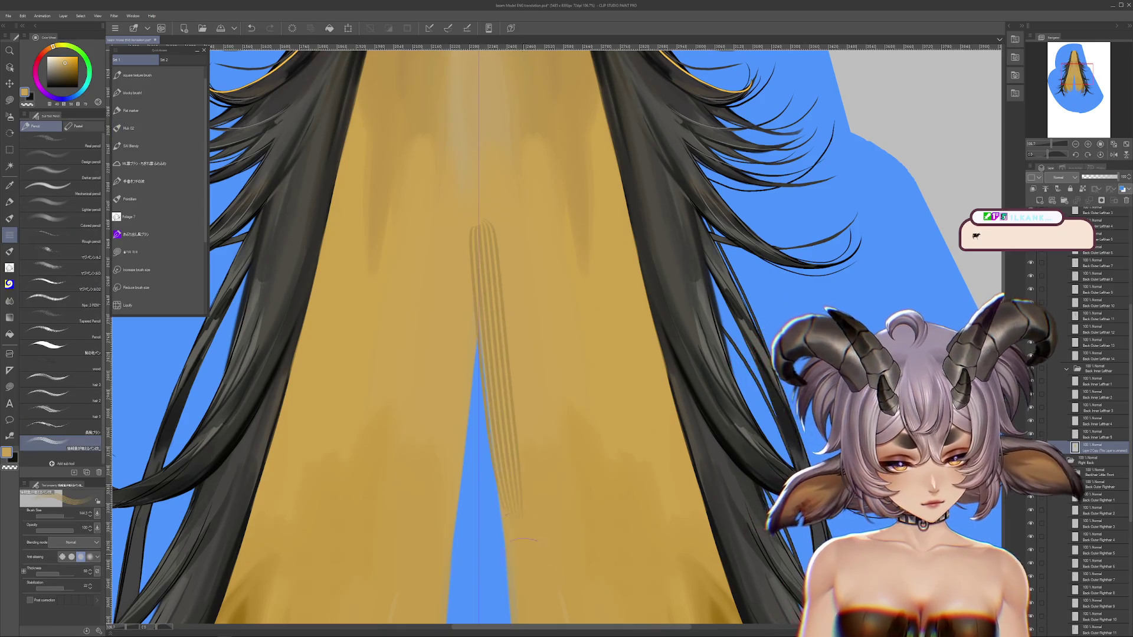
Sketch pencil strand lines down the golden hair, undoing the first attempt.
{"action": "left_click_drag", "start_coordinate": [584, 413], "coordinate": [578, 324]}
{"action": "left_click_drag", "start_coordinate": [480, 127], "coordinate": [540, 549]}
{"action": "key", "text": "ctrl+z"}
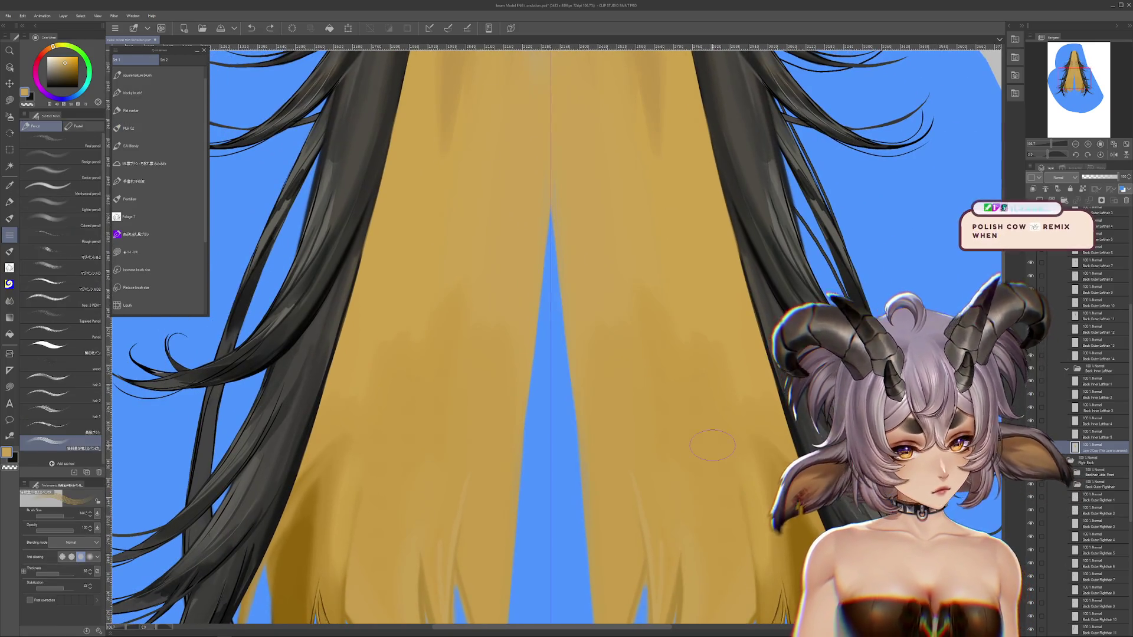
{"action": "scroll", "coordinate": [718, 458], "scroll_direction": "down", "scroll_amount": 1}
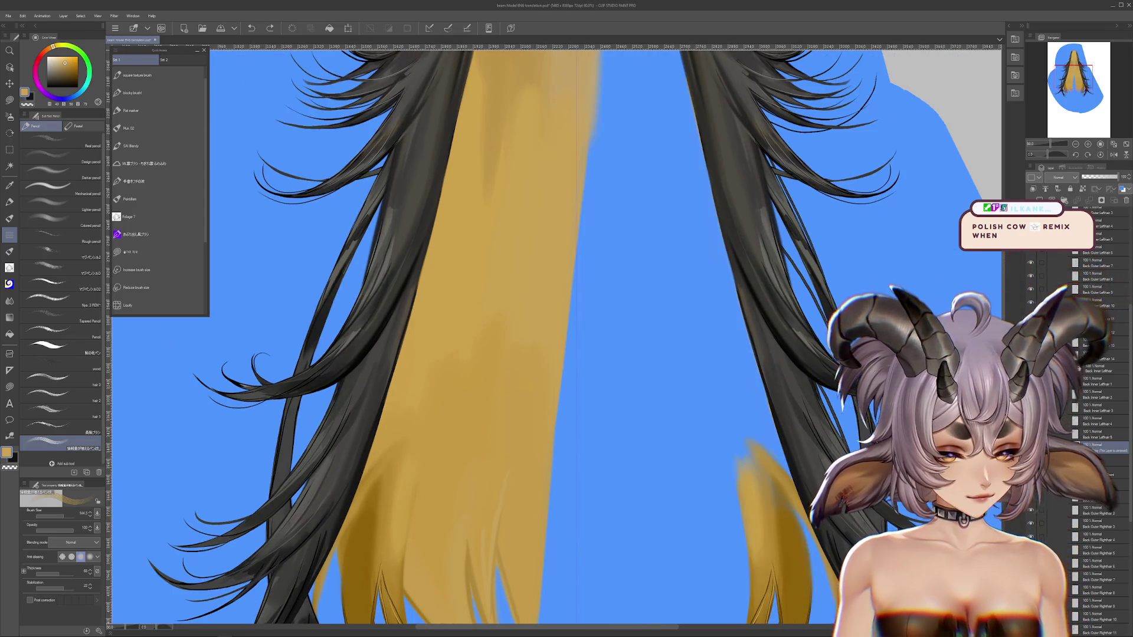
{"action": "scroll", "coordinate": [590, 336], "scroll_direction": "down", "scroll_amount": 2}
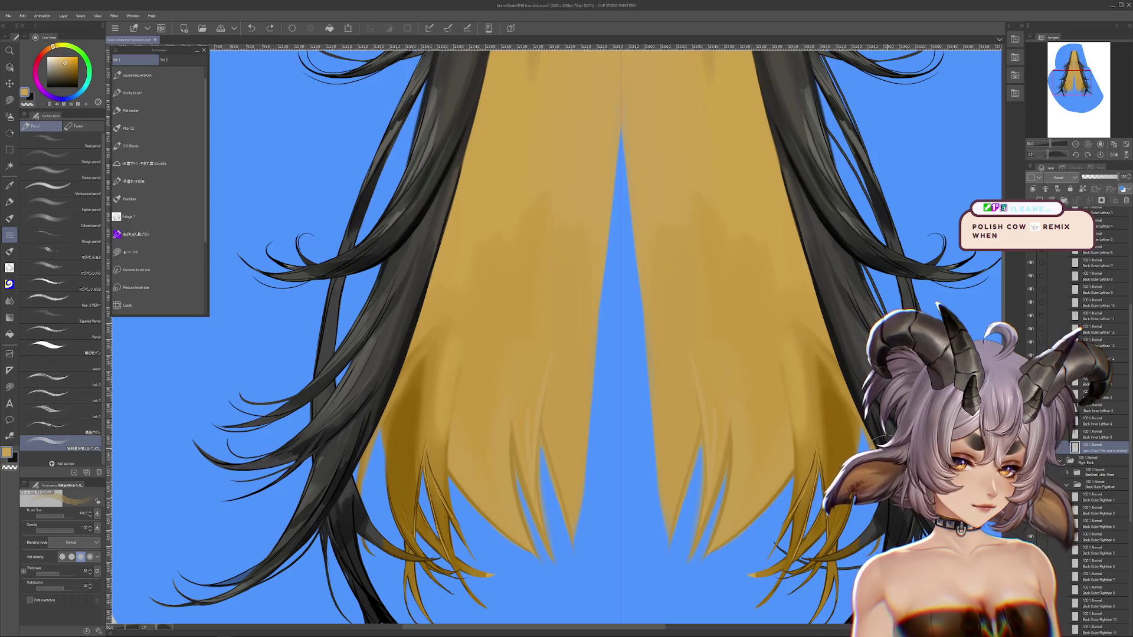
{"action": "scroll", "coordinate": [682, 426], "scroll_direction": "up", "scroll_amount": 2}
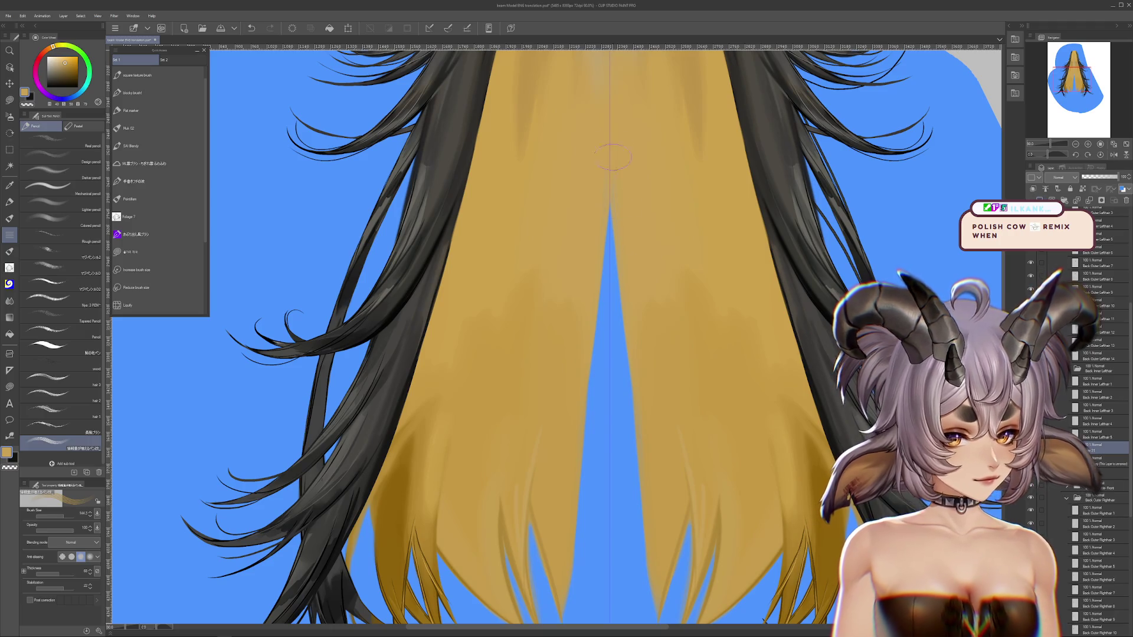
Redraw multi-line hair strands down the centre parting after removing the faint earlier strokes.
{"action": "left_click_drag", "start_coordinate": [612, 80], "coordinate": [611, 291]}
{"action": "key", "text": "ctrl+z"}
{"action": "key", "text": "ctrl+z"}
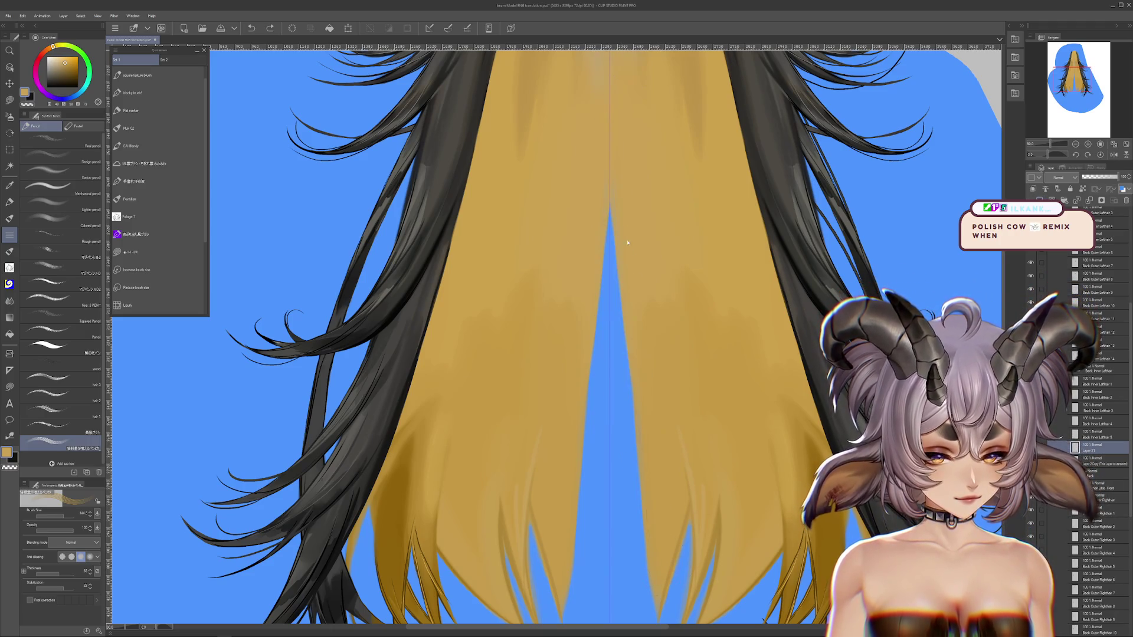
{"action": "key", "text": "ctrl+z"}
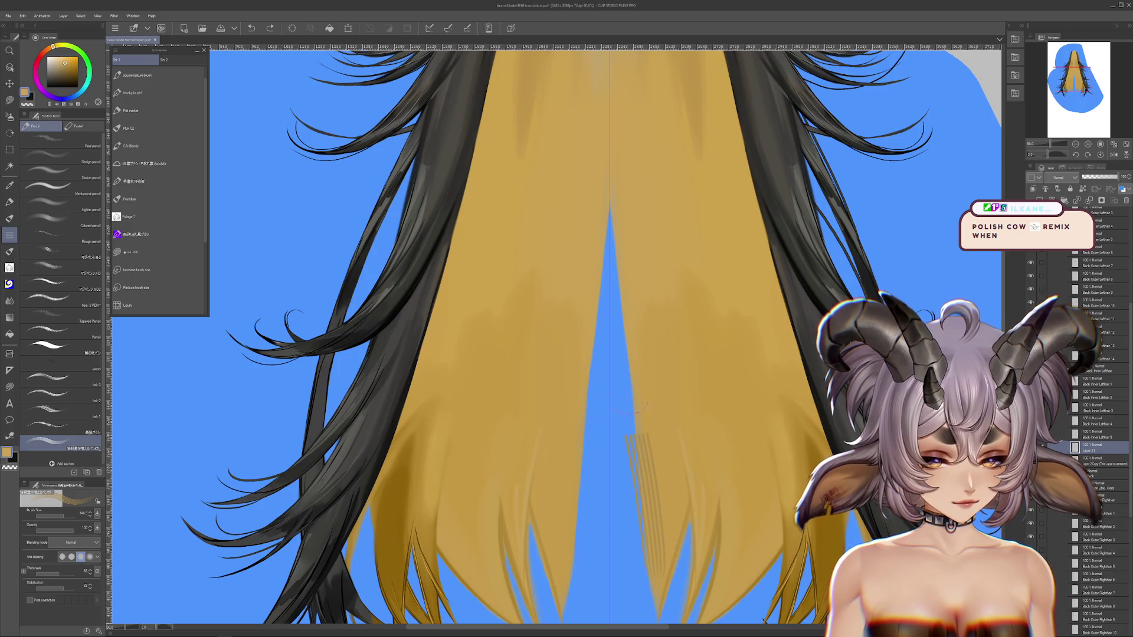
{"action": "key", "text": "ctrl+z"}
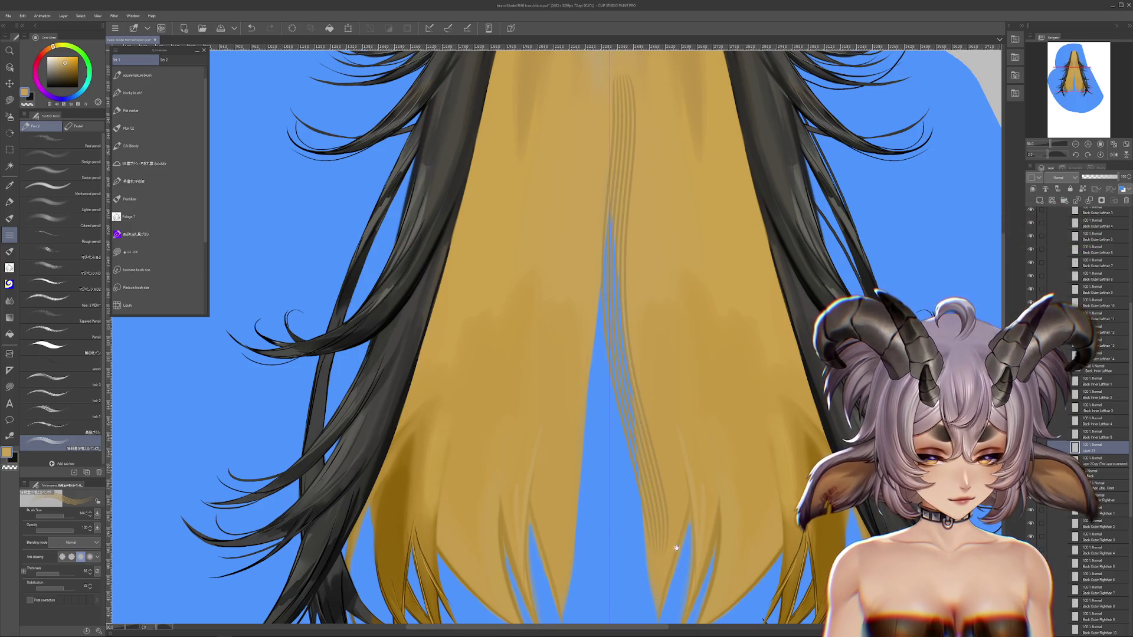
{"action": "scroll", "coordinate": [644, 472], "scroll_direction": "up", "scroll_amount": 3}
{"action": "scroll", "coordinate": [578, 177], "scroll_direction": "up", "scroll_amount": 2}
{"action": "left_click_drag", "start_coordinate": [581, 118], "coordinate": [590, 555]}
{"action": "scroll", "coordinate": [407, 277], "scroll_direction": "down", "scroll_amount": 3}
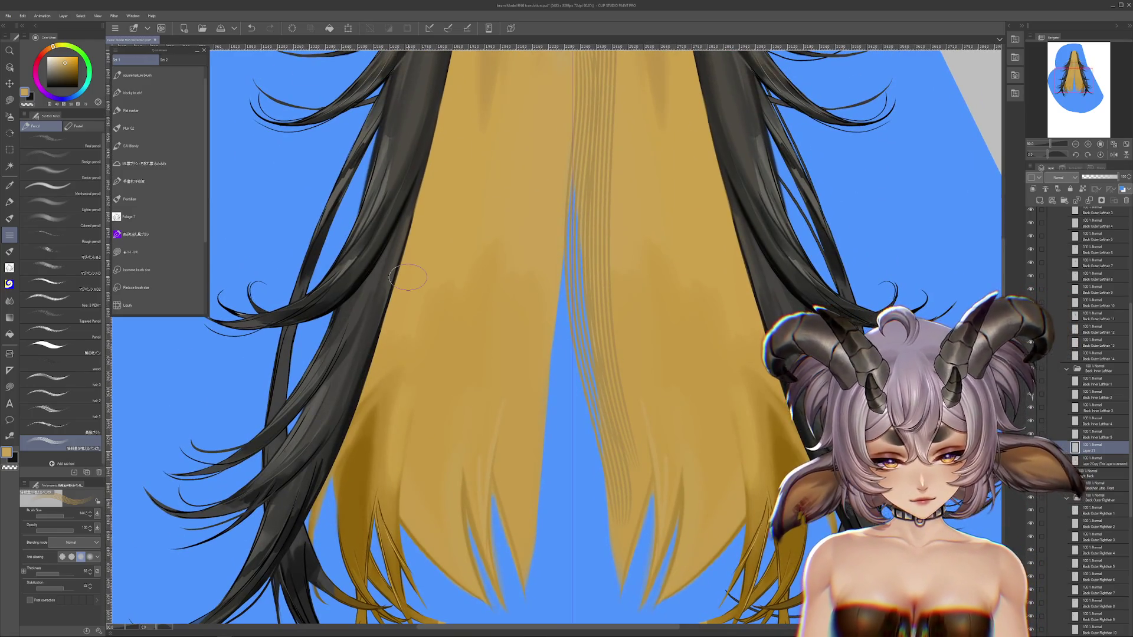
Airbrush yellow over the grey hatching in the upper centre of the parting.
{"action": "key", "text": "b"}
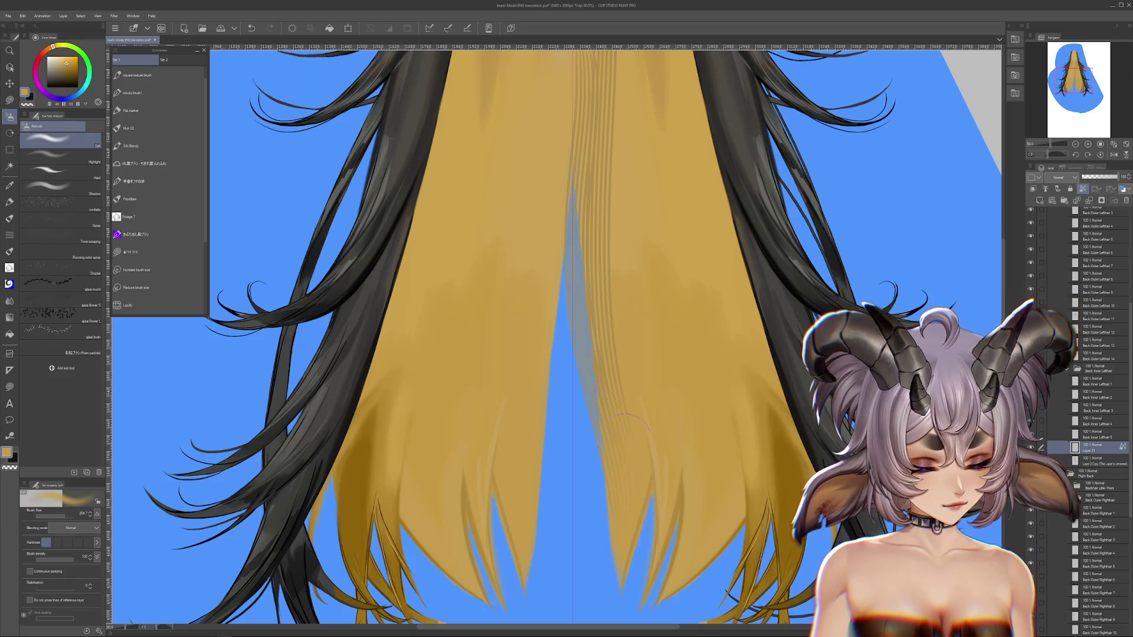
{"action": "scroll", "coordinate": [613, 377], "scroll_direction": "up", "scroll_amount": 3}
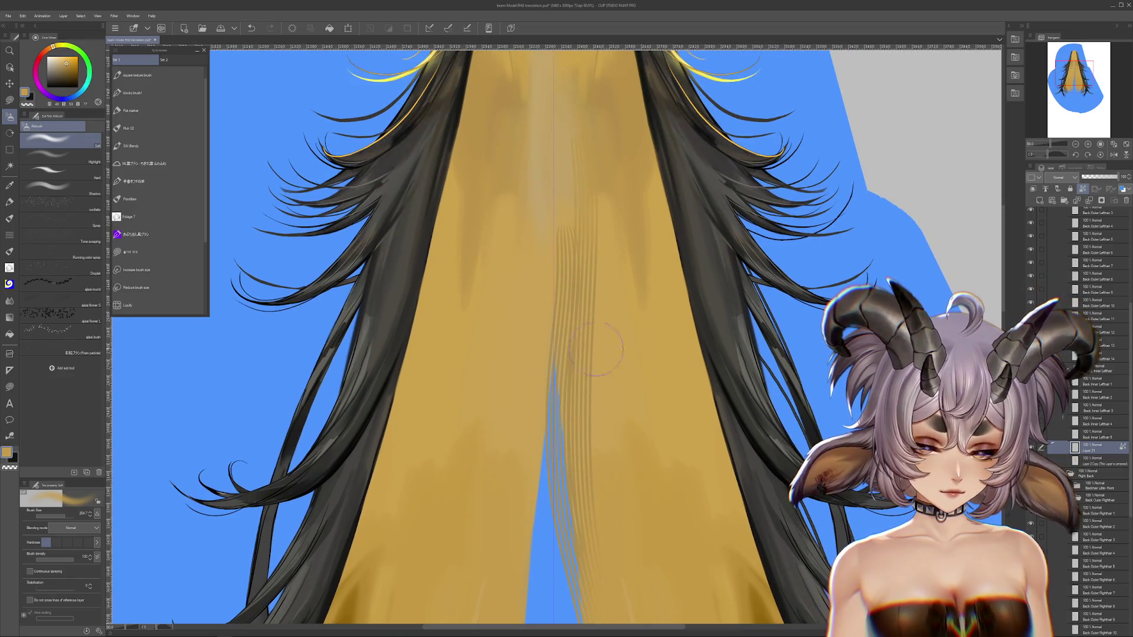
{"action": "key", "text": "ctrl+z"}
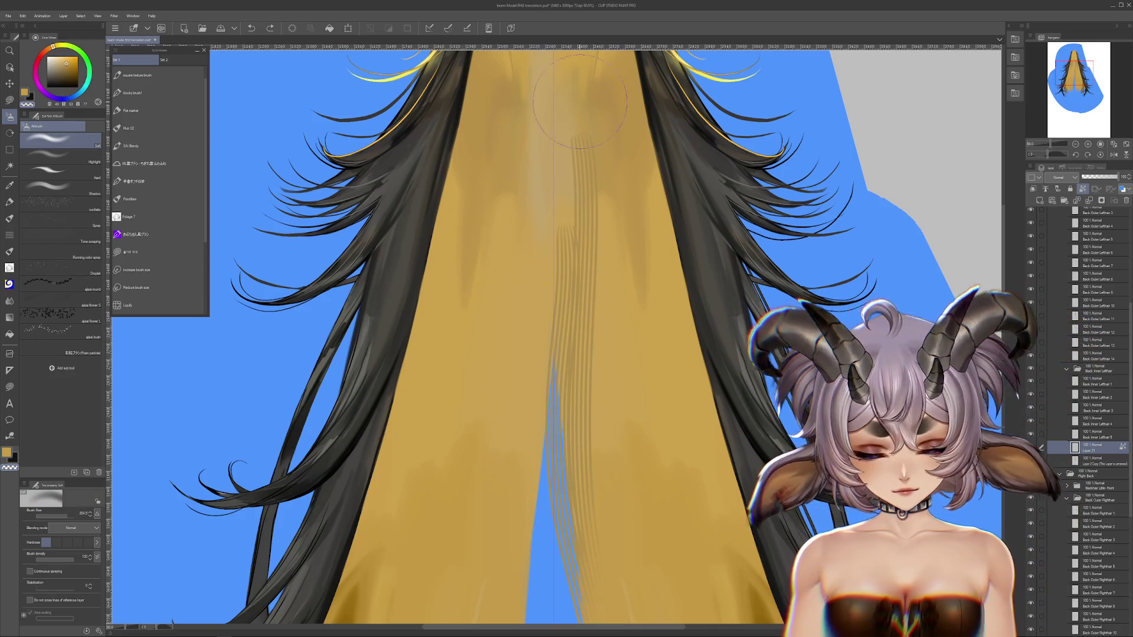
{"action": "left_click_drag", "start_coordinate": [579, 100], "coordinate": [572, 331]}
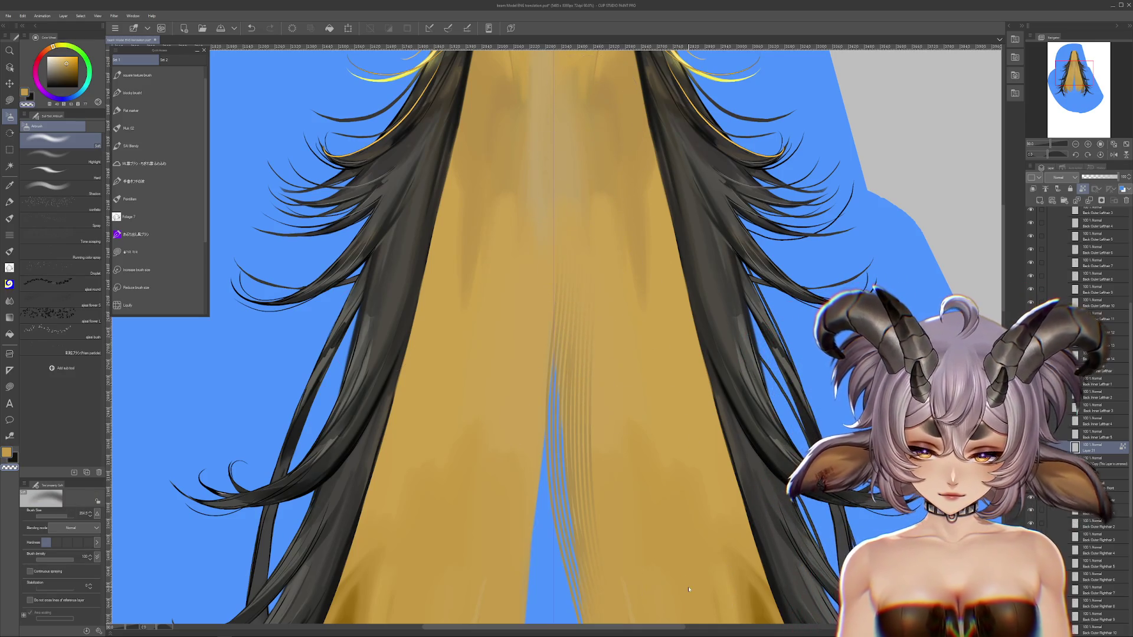
{"action": "scroll", "coordinate": [681, 531], "scroll_direction": "down", "scroll_amount": 2}
{"action": "scroll", "coordinate": [673, 443], "scroll_direction": "down", "scroll_amount": 2}
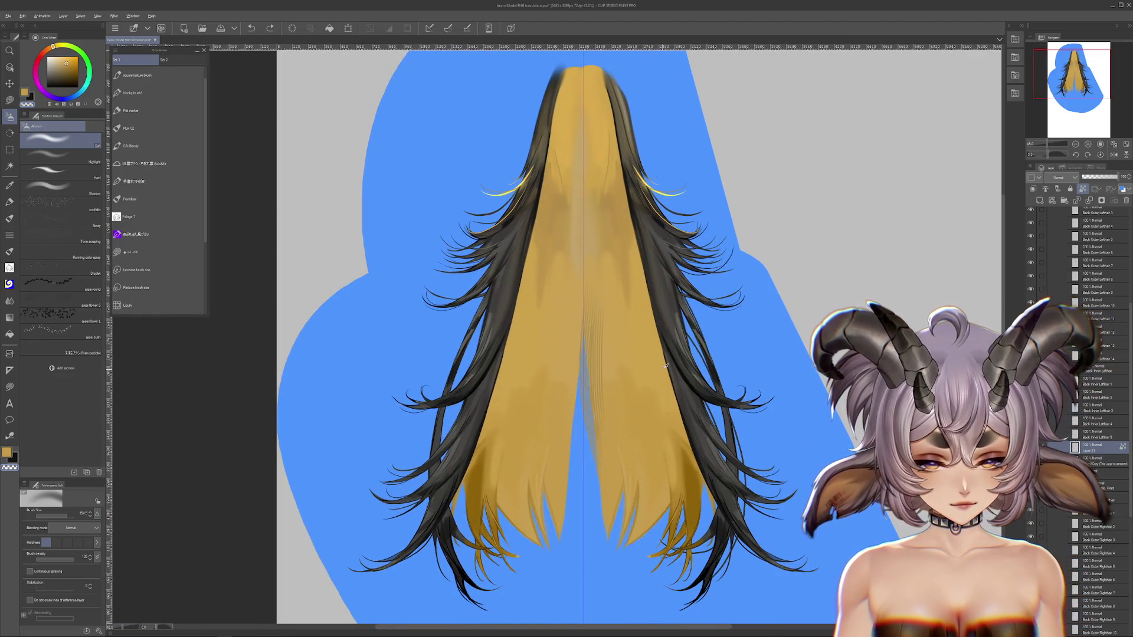
Cover the grey streaks in the lower centre with yellow, slightly adjusting the colour.
{"action": "left_click_drag", "start_coordinate": [665, 366], "coordinate": [616, 421]}
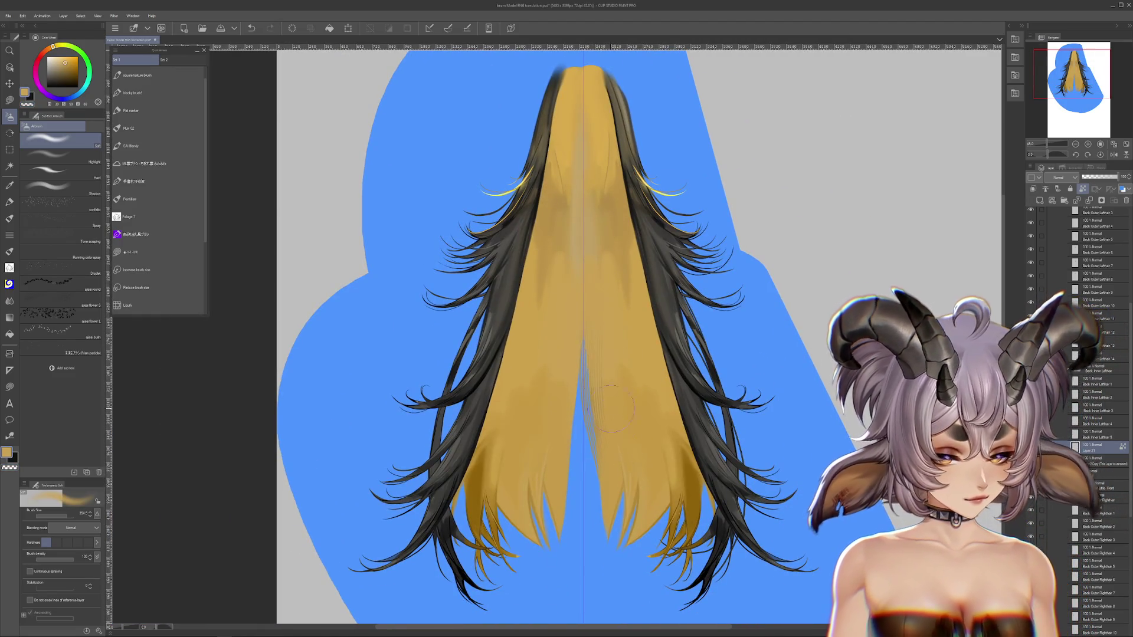
{"action": "left_click", "coordinate": [648, 280], "text": "alt"}
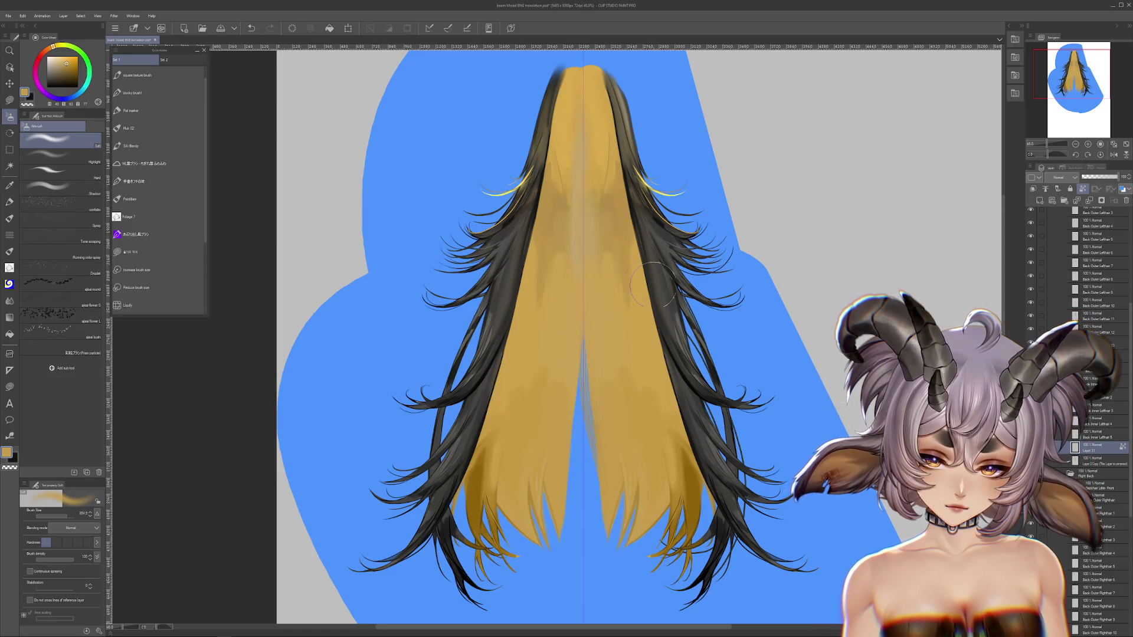
{"action": "left_click_drag", "start_coordinate": [648, 281], "coordinate": [682, 222]}
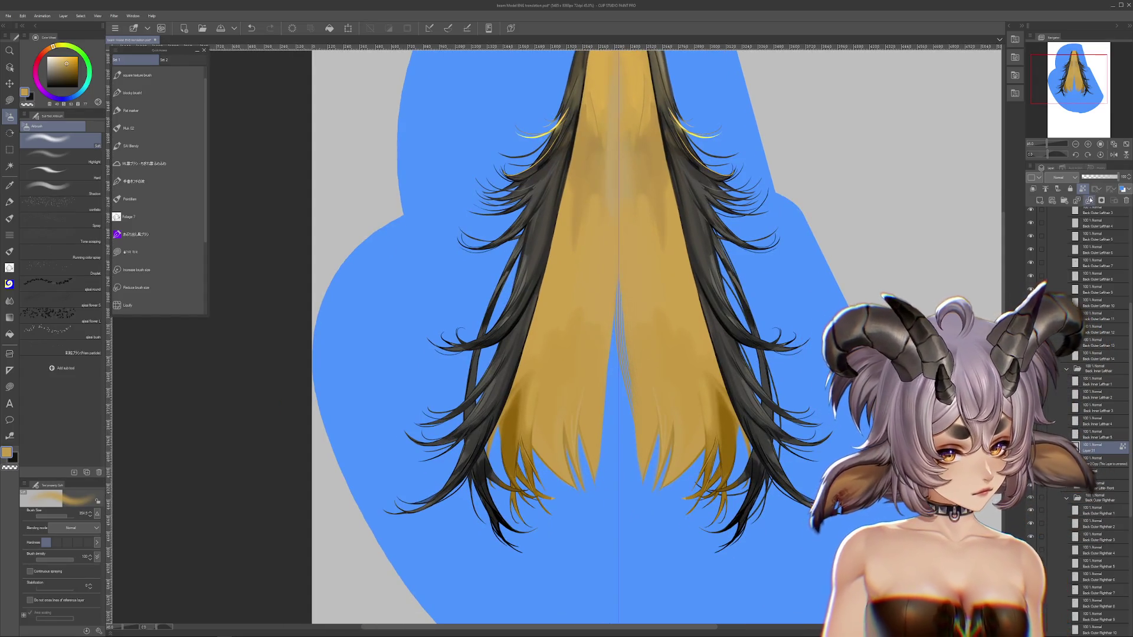
{"action": "scroll", "coordinate": [679, 338], "scroll_direction": "up", "scroll_amount": 1}
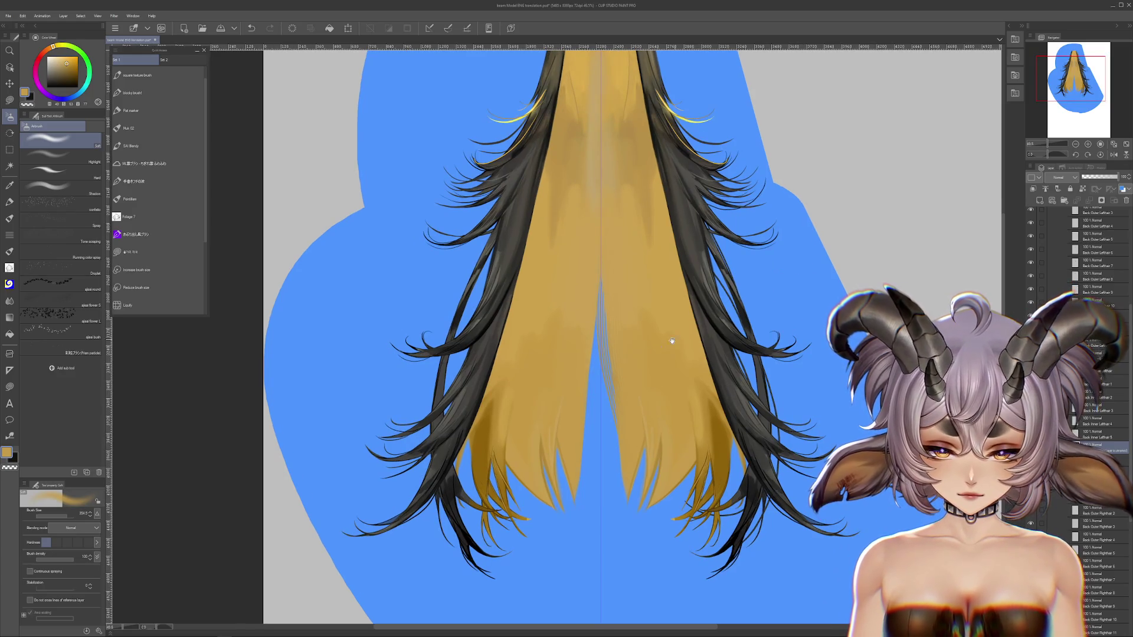
{"action": "left_click_drag", "start_coordinate": [679, 338], "coordinate": [703, 322]}
Try reshaping the central golden strands with an enlarged Liquify brush, then undo the warp.
{"action": "key", "text": "j"}
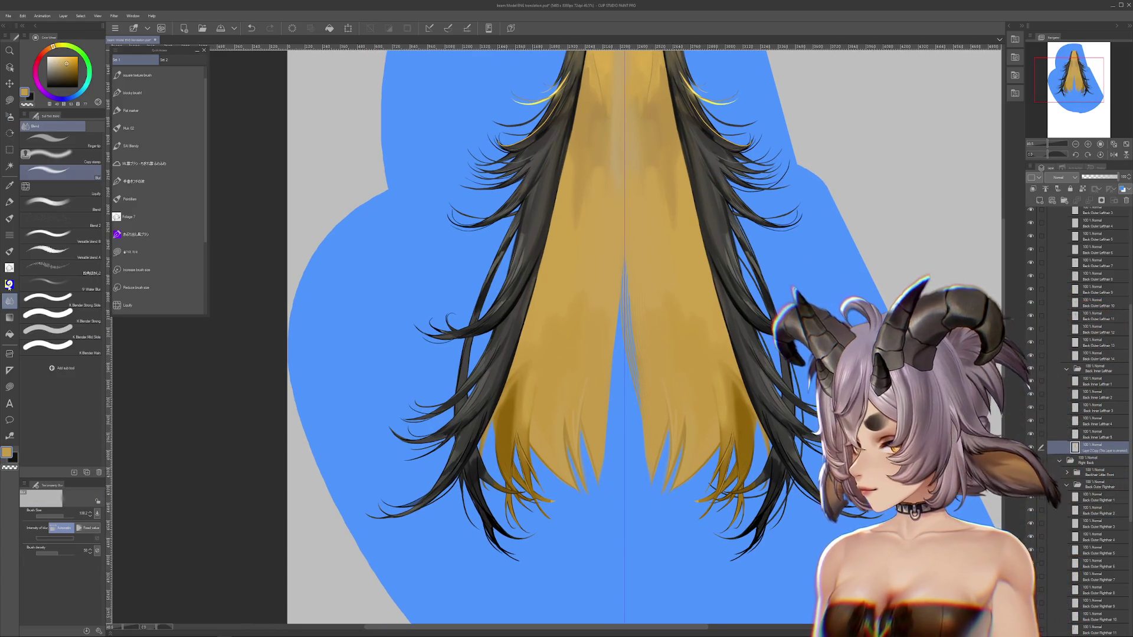
{"action": "left_click", "coordinate": [158, 305]}
{"action": "left_click", "coordinate": [69, 516]}
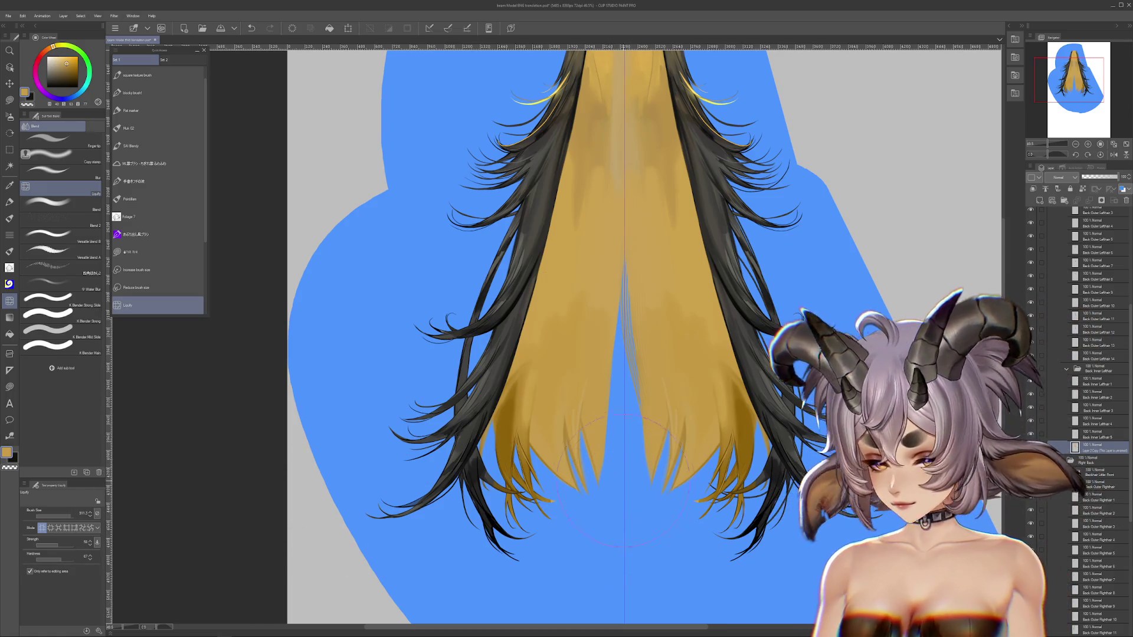
{"action": "left_click_drag", "start_coordinate": [640, 505], "coordinate": [631, 295]}
{"action": "left_click_drag", "start_coordinate": [631, 413], "coordinate": [627, 236]}
{"action": "key", "text": "ctrl+z"}
{"action": "left_click_drag", "start_coordinate": [638, 472], "coordinate": [628, 369]}
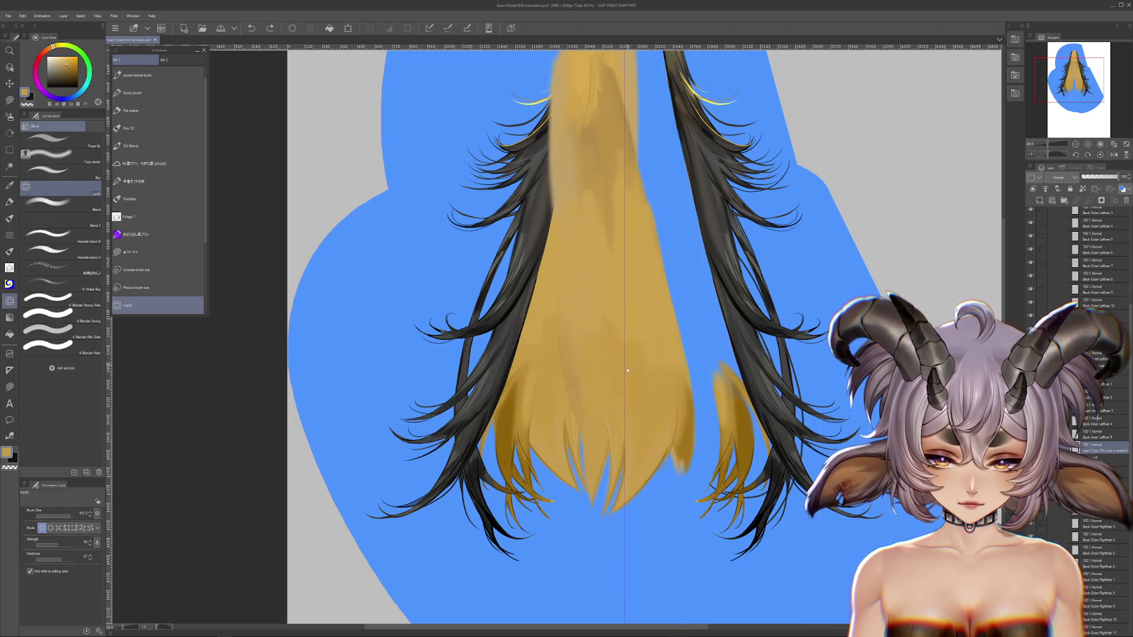
{"action": "key", "text": "ctrl+z"}
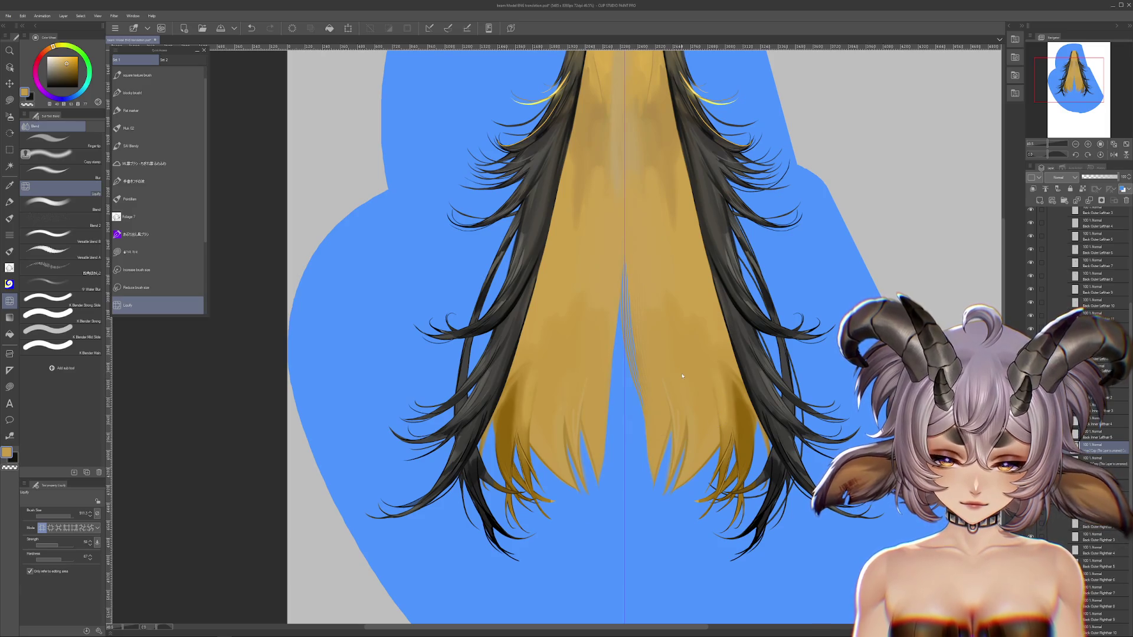
{"action": "key", "text": "ctrl+t"}
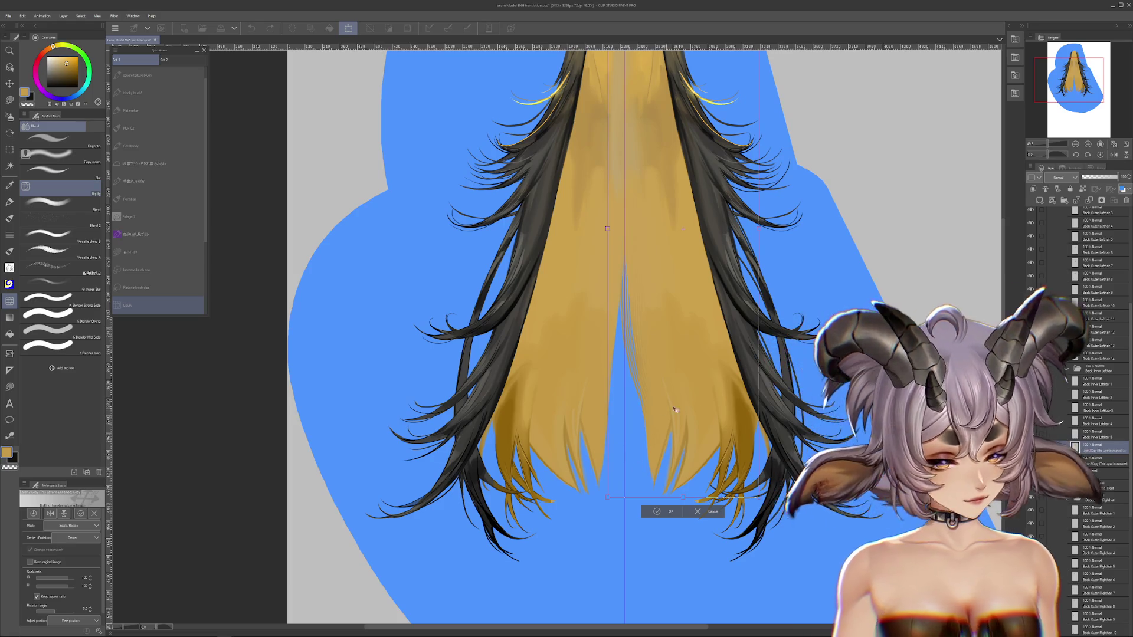
Confirm the transform and liquify the centre-line and lower-right hair with a 2000 brush.
{"action": "left_click", "coordinate": [668, 512]}
{"action": "left_click_drag", "start_coordinate": [72, 519], "coordinate": [89, 518]}
{"action": "key", "text": "ctrl+z"}
{"action": "left_click_drag", "start_coordinate": [685, 355], "coordinate": [668, 358]}
{"action": "left_click_drag", "start_coordinate": [668, 298], "coordinate": [708, 410]}
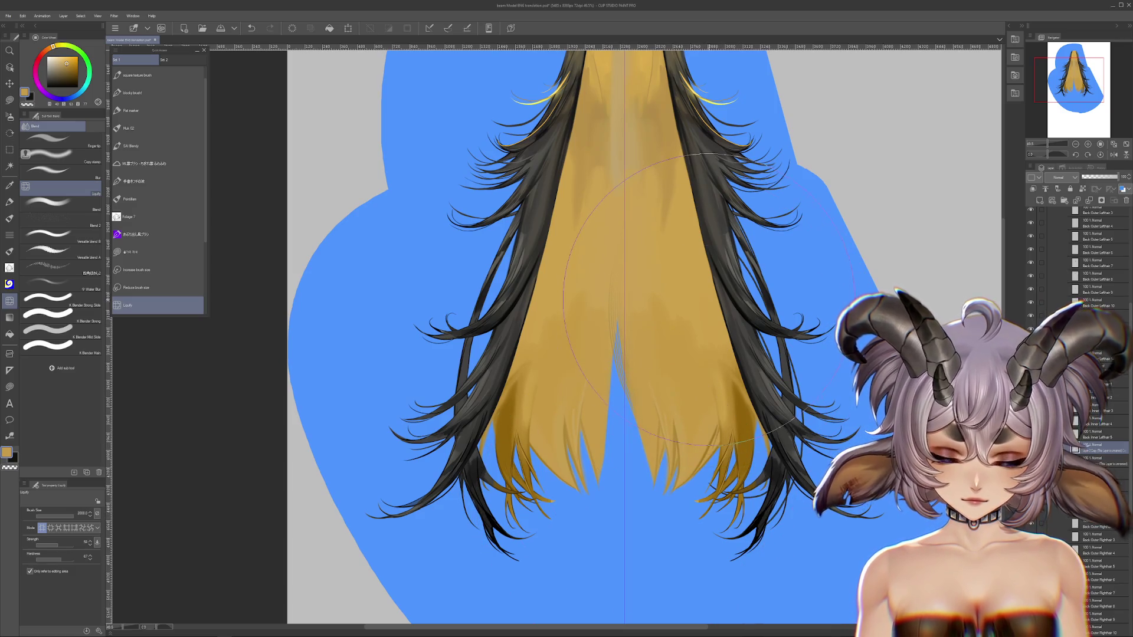
{"action": "scroll", "coordinate": [705, 300], "scroll_direction": "up", "scroll_amount": 3}
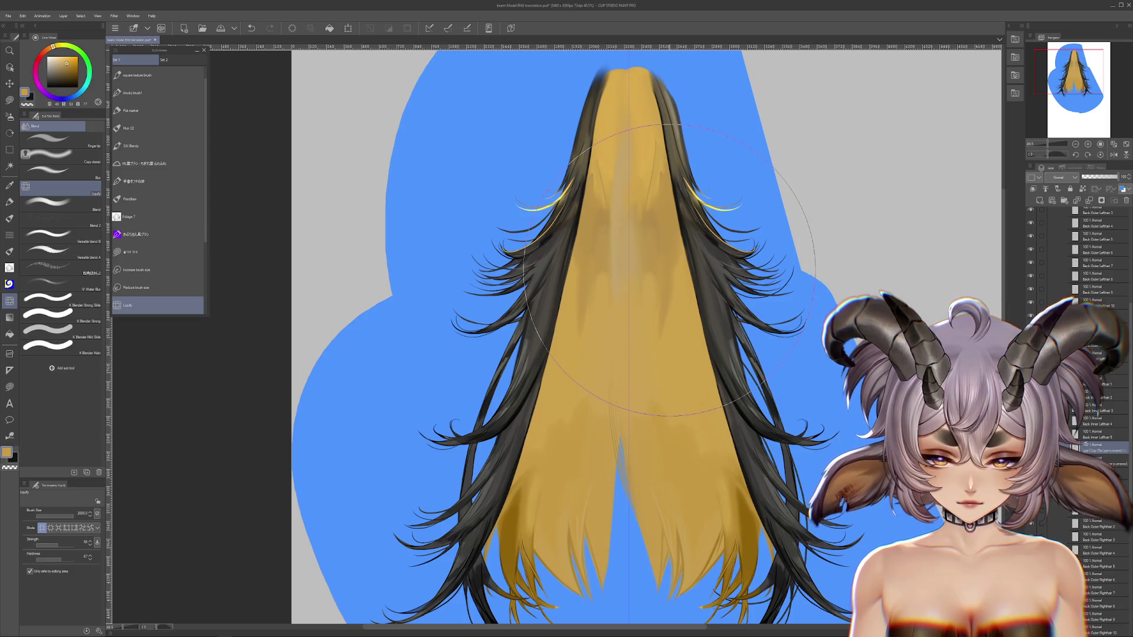
{"action": "scroll", "coordinate": [683, 254], "scroll_direction": "down", "scroll_amount": 2}
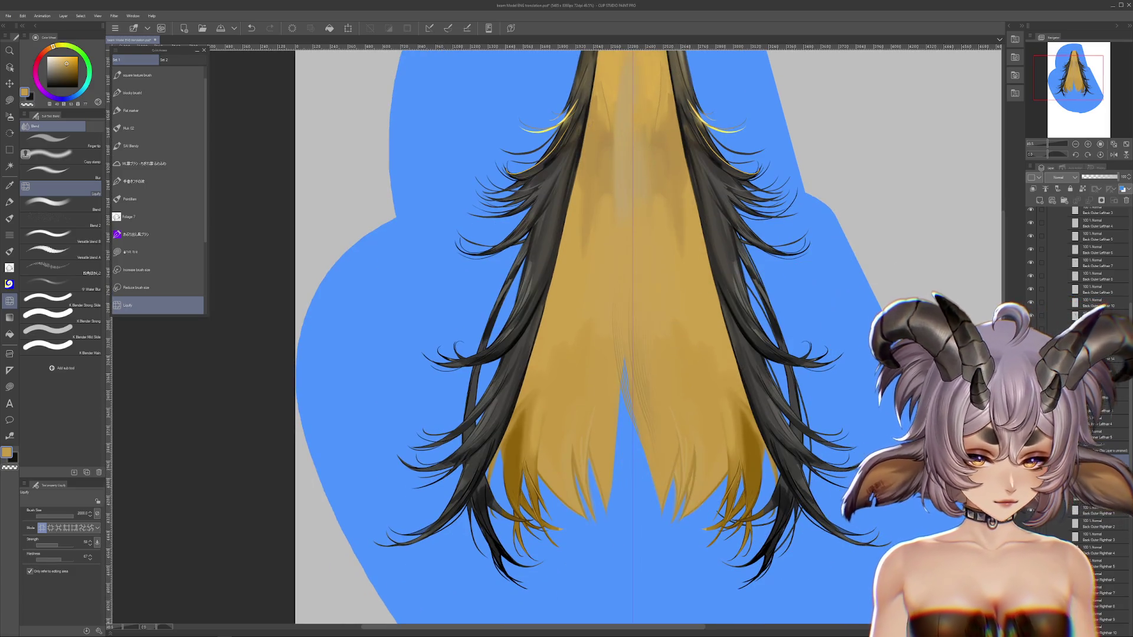
{"action": "scroll", "coordinate": [702, 451], "scroll_direction": "down", "scroll_amount": 1}
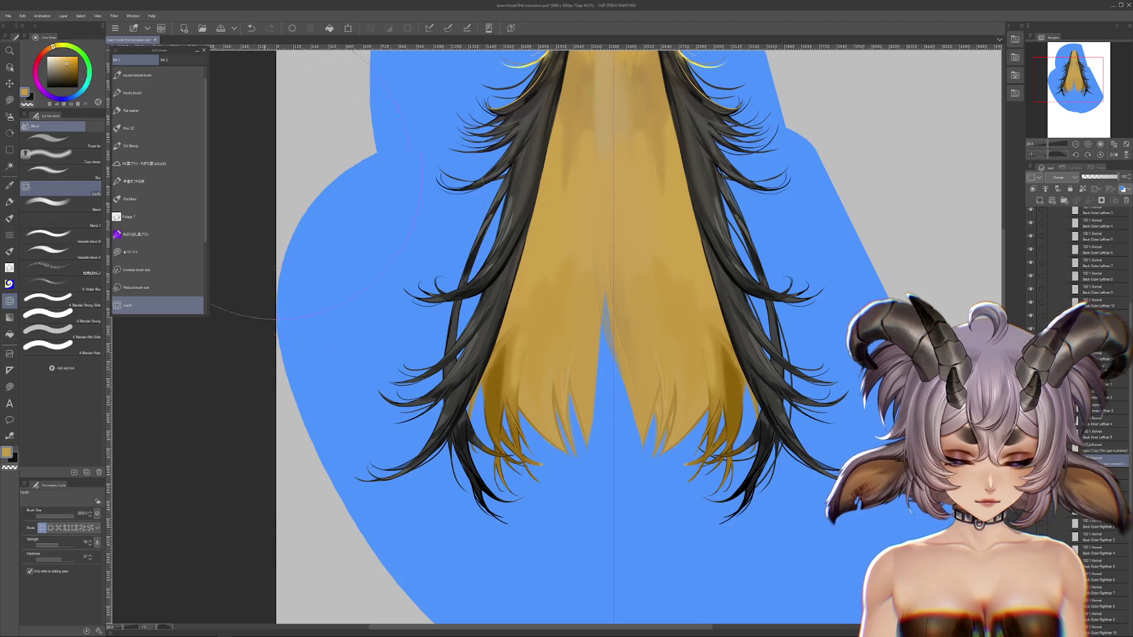
{"action": "scroll", "coordinate": [702, 448], "scroll_direction": "down", "scroll_amount": 2}
Select the right-hand golden strand and delete most of its yellow fill.
{"action": "left_click", "coordinate": [9, 100]}
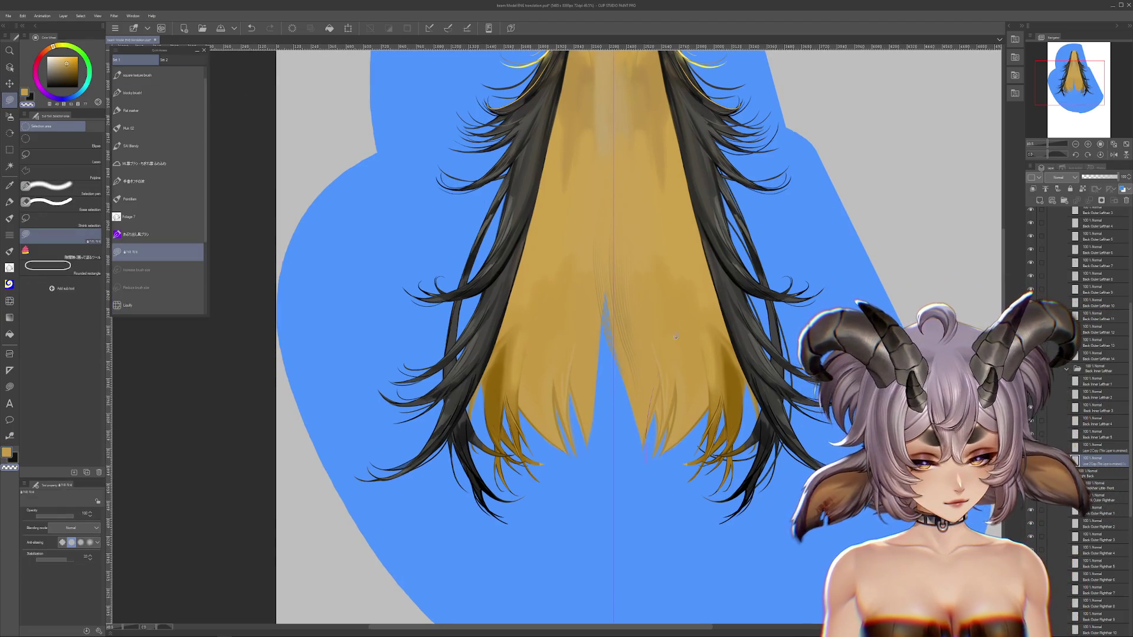
{"action": "scroll", "coordinate": [668, 350], "scroll_direction": "up", "scroll_amount": 1}
{"action": "scroll", "coordinate": [632, 221], "scroll_direction": "up", "scroll_amount": 1}
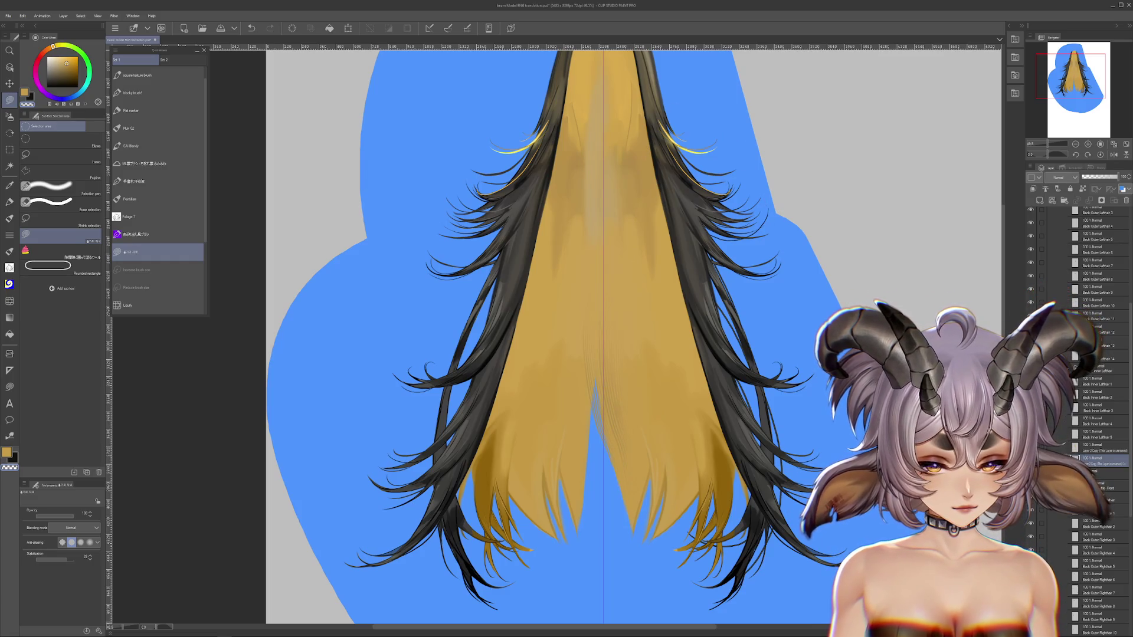
{"action": "scroll", "coordinate": [614, 331], "scroll_direction": "down", "scroll_amount": 1}
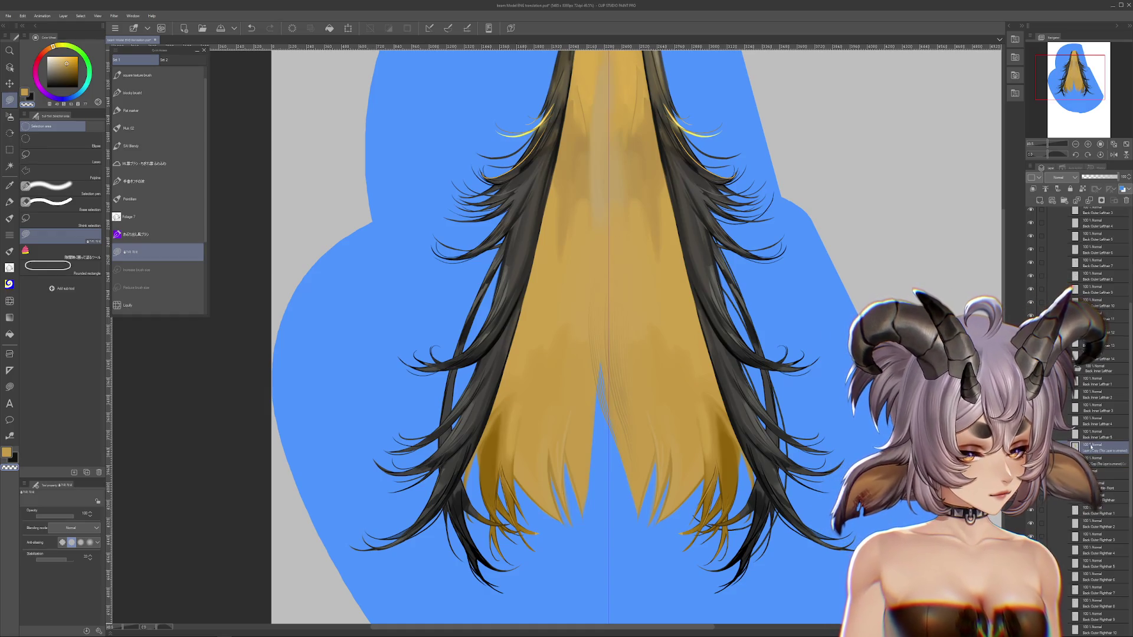
{"action": "key", "text": "ctrl+z"}
{"action": "key", "text": "ctrl+z"}
{"action": "key", "text": "ctrl+z"}
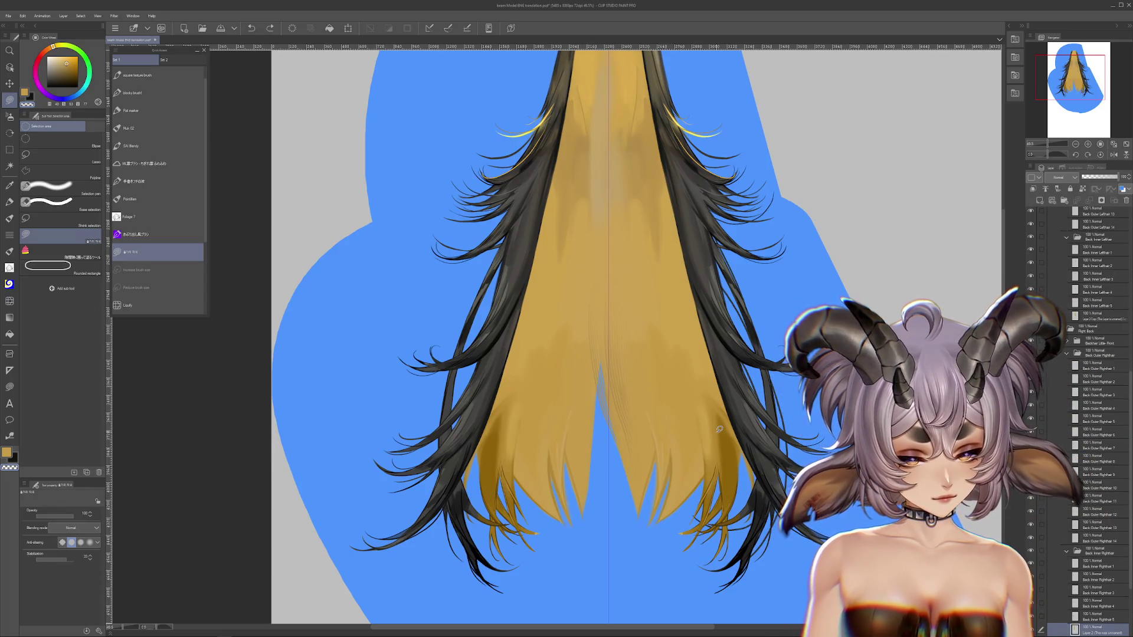
{"action": "key", "text": "p"}
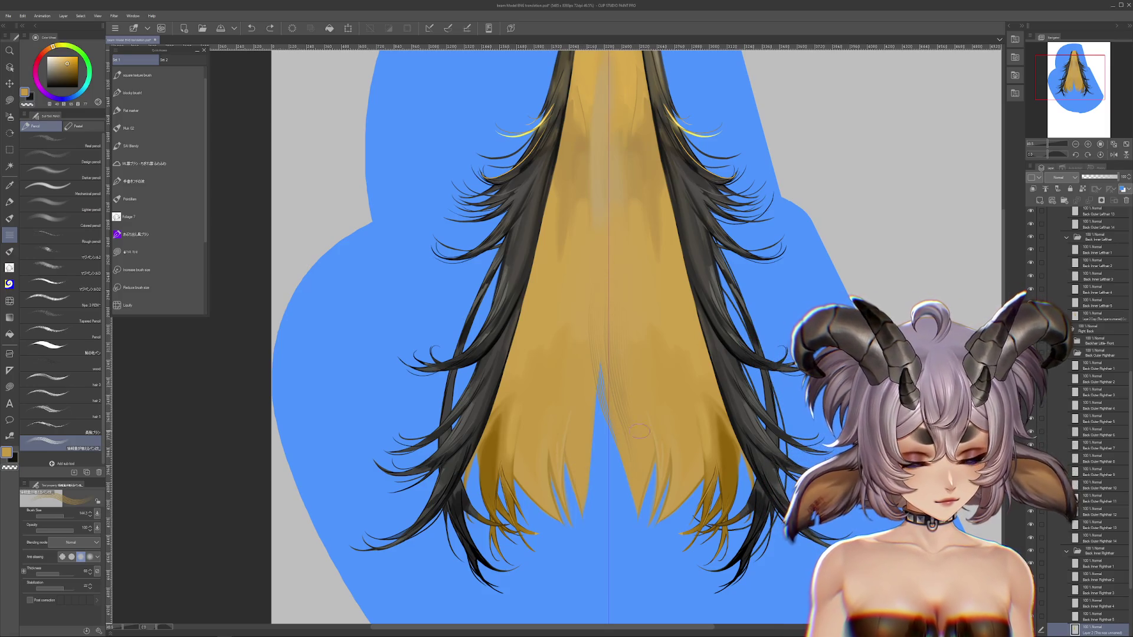
{"action": "key", "text": "ctrl+z"}
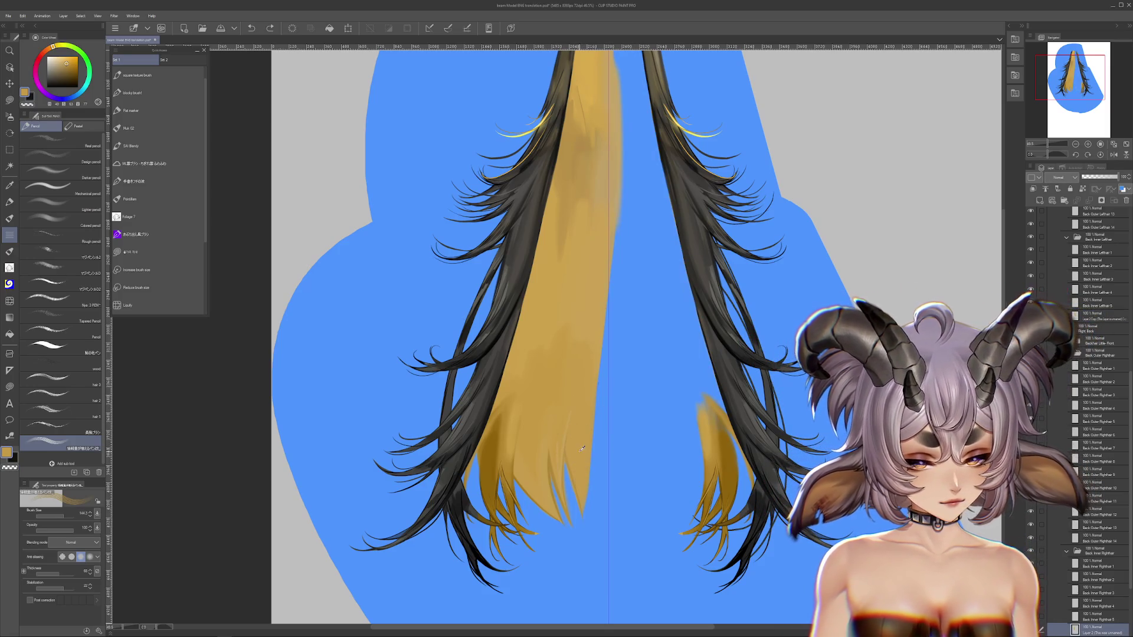